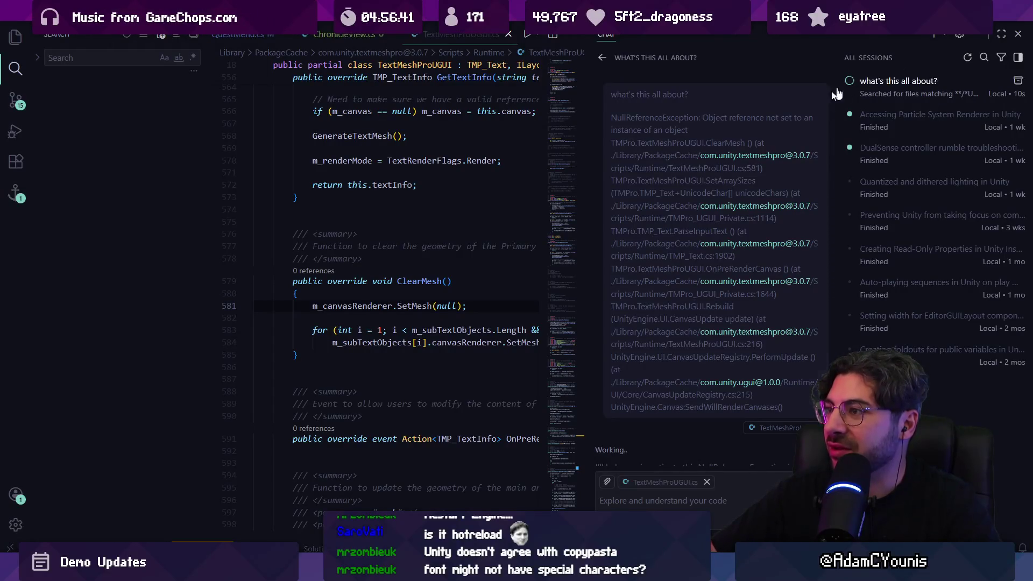
Read through the Copilot answer on the ClearMesh null reference fix and jump to the ClearMesh method
scroll(754, 234, "down", 5)
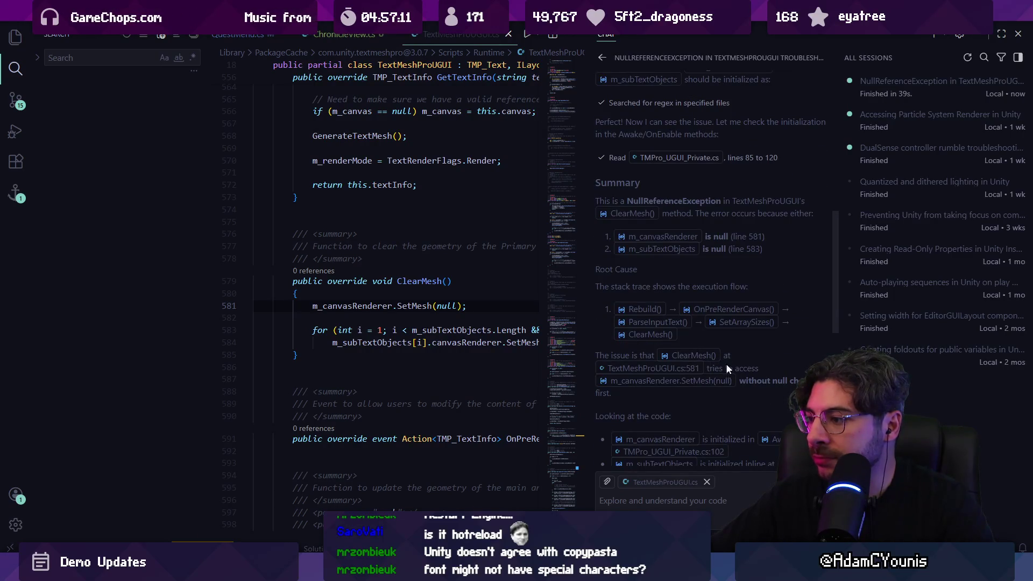
scroll(721, 354, "down", 3)
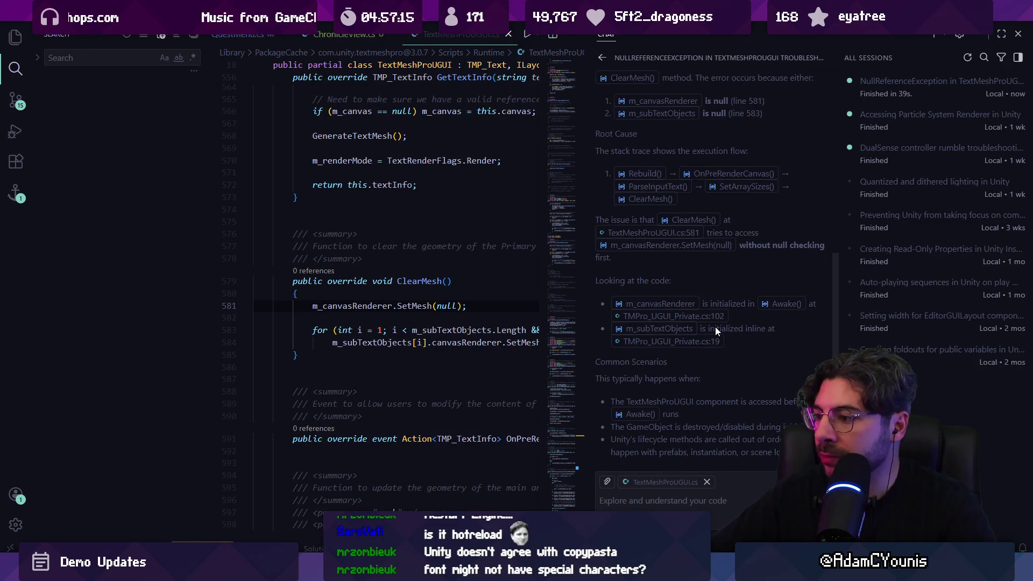
scroll(714, 327, "down", 3)
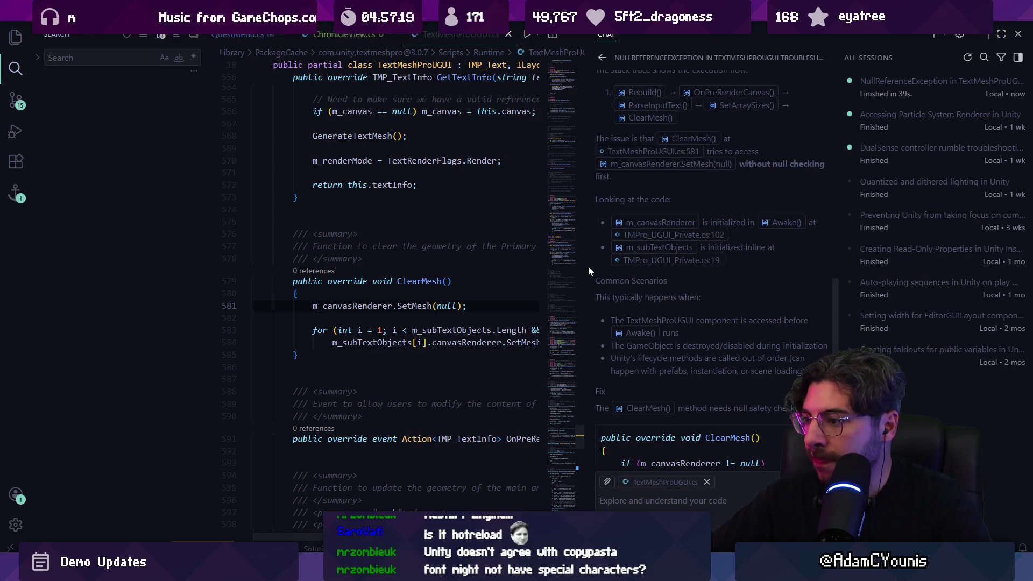
scroll(665, 324, "down", 1)
scroll(682, 317, "down", 5)
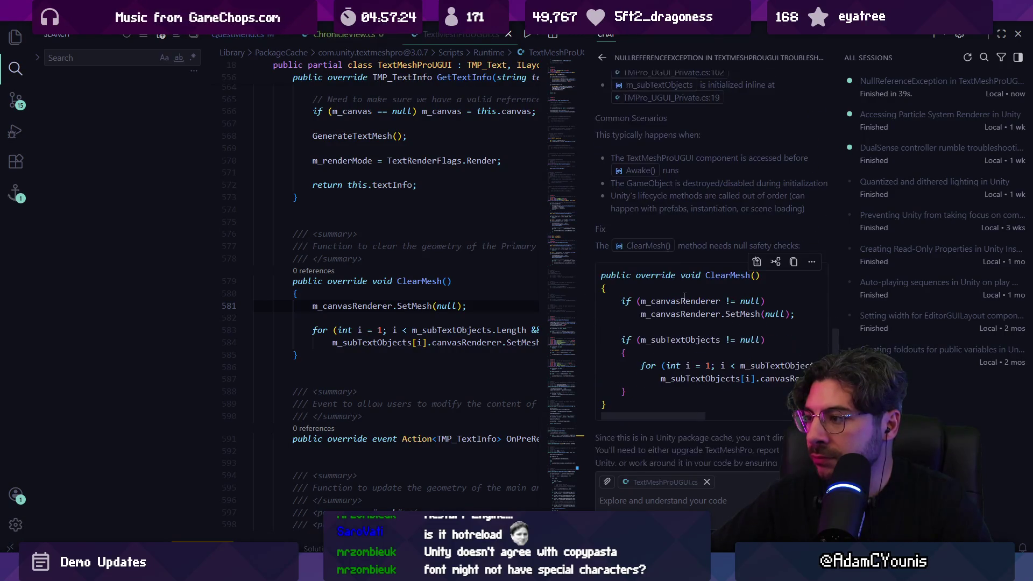
scroll(667, 366, "down", 1)
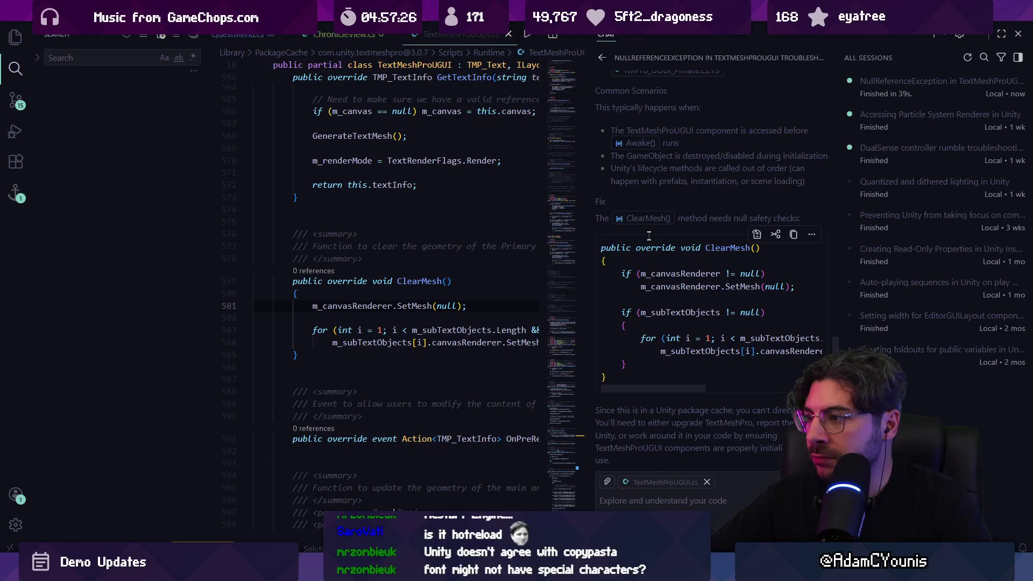
left_click(646, 219)
scroll(690, 330, "down", 1)
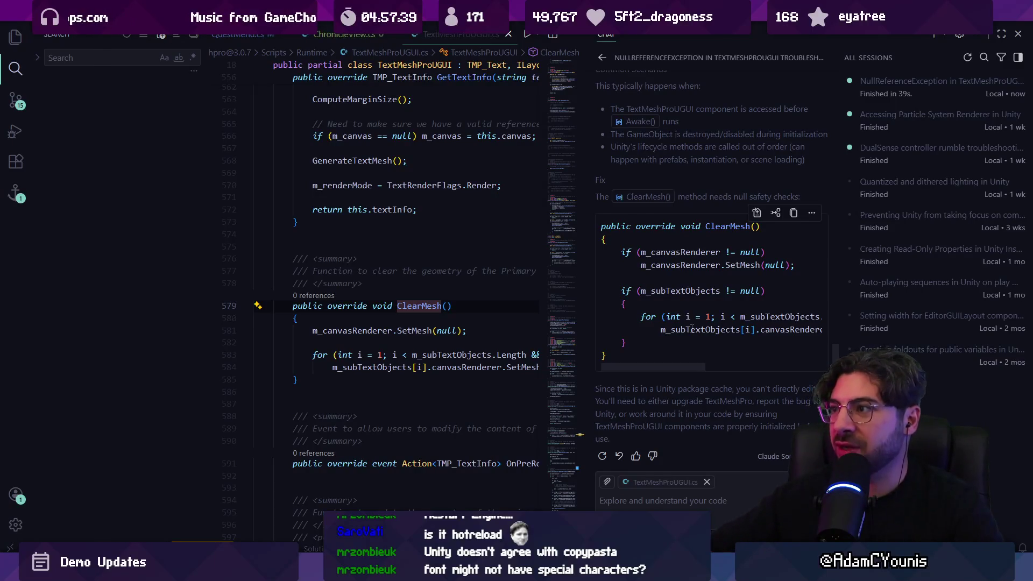
Clear and close the AI chat, then go from ChronicleView.cs back to Unity
left_click(602, 57)
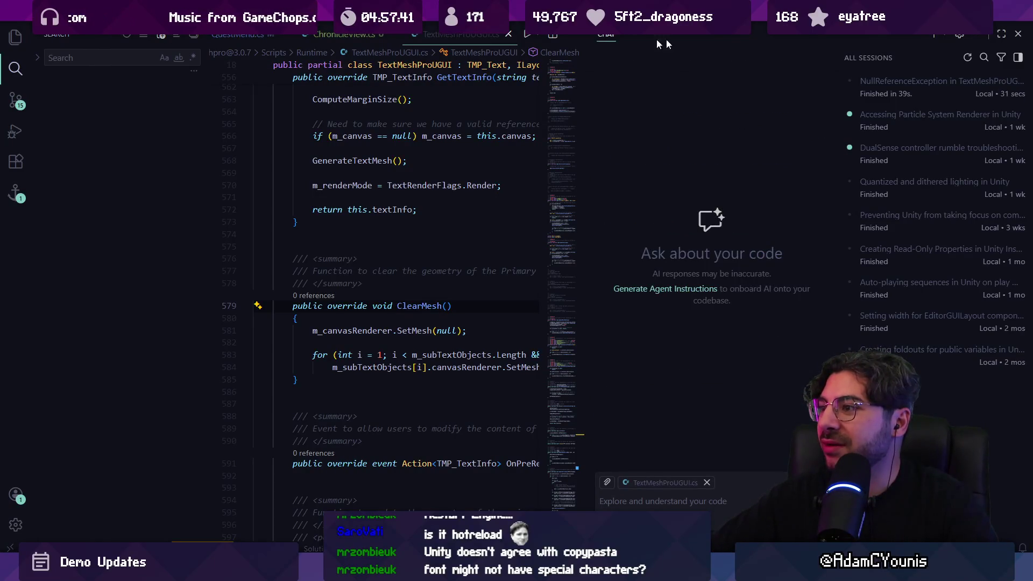
left_click(1016, 35)
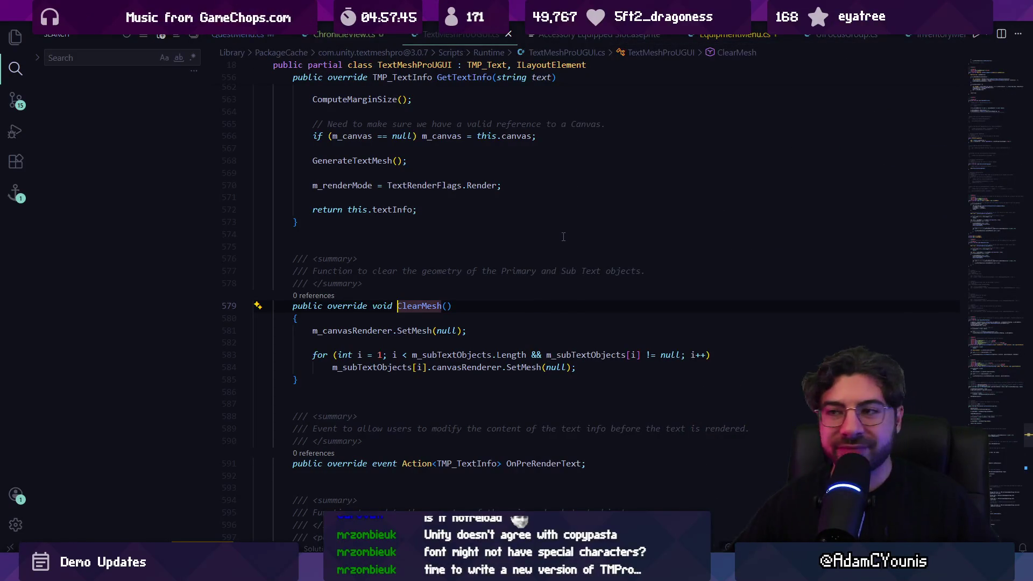
key("ctrl+Tab")
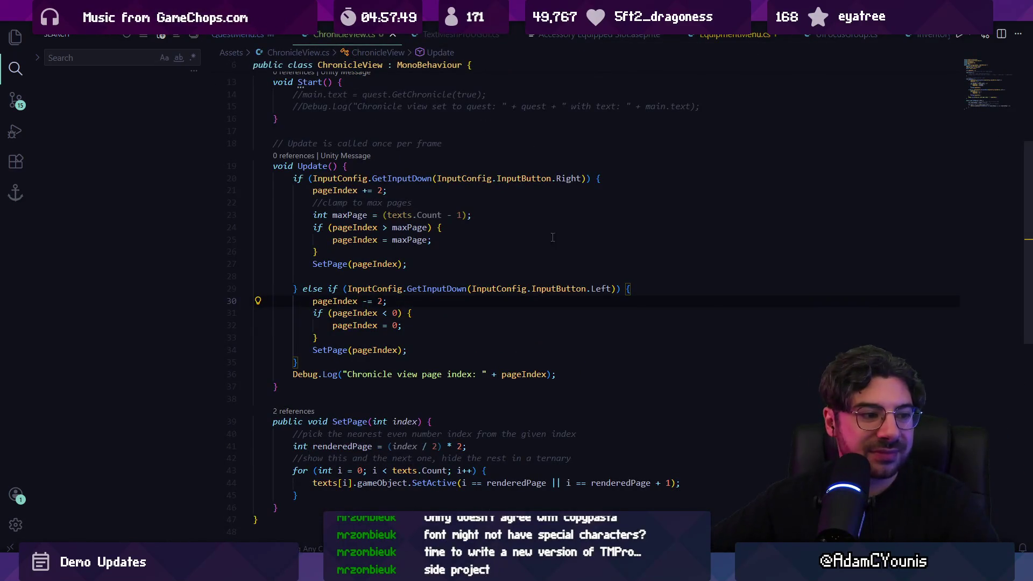
key("alt+Tab")
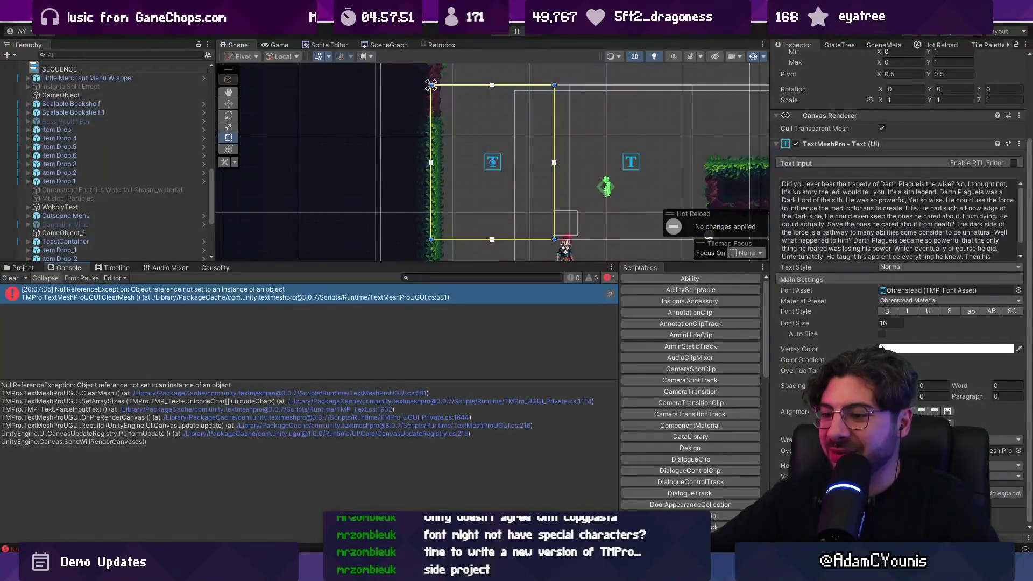
Find textmeshpro in the Package Manager and update it from 3.0.7 to 3.0.9
left_click(379, 16)
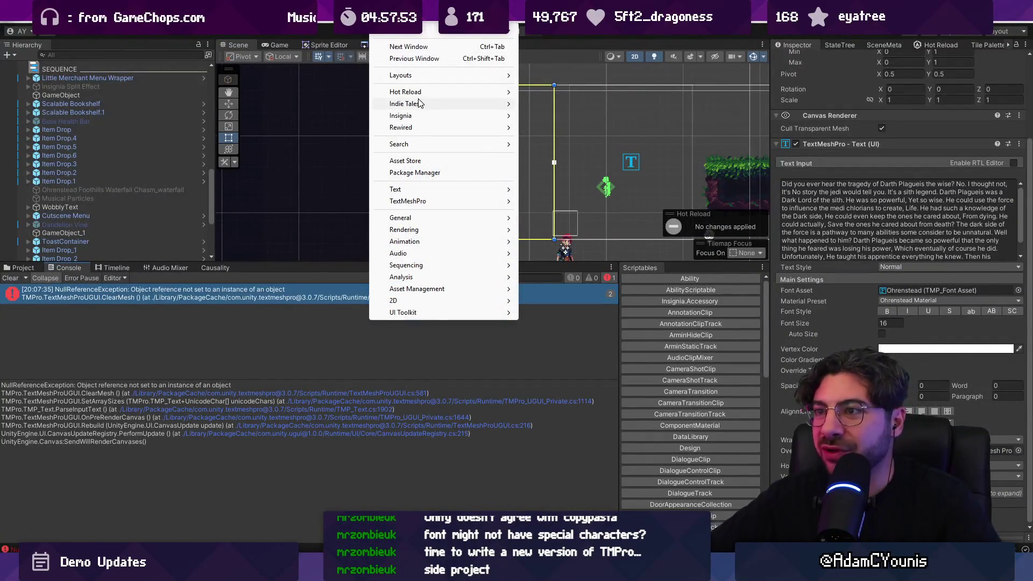
mouse_move(437, 104)
mouse_move(430, 201)
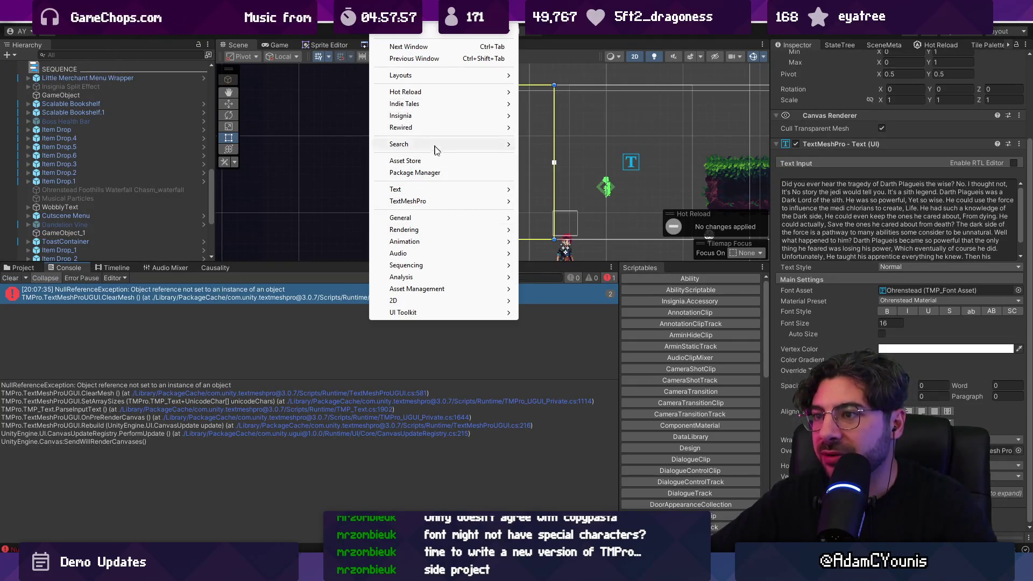
left_click(439, 173)
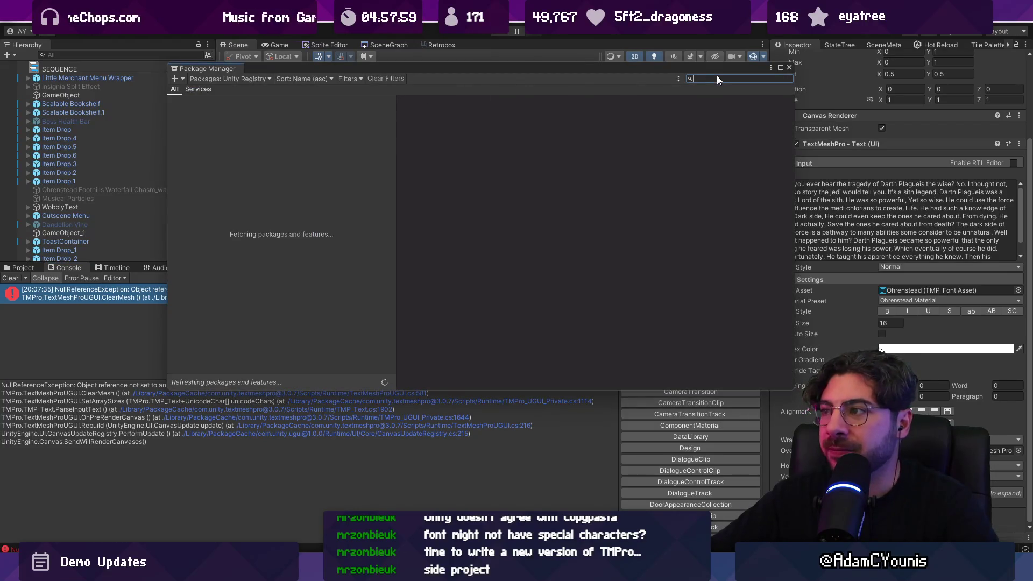
type("textmeshpro")
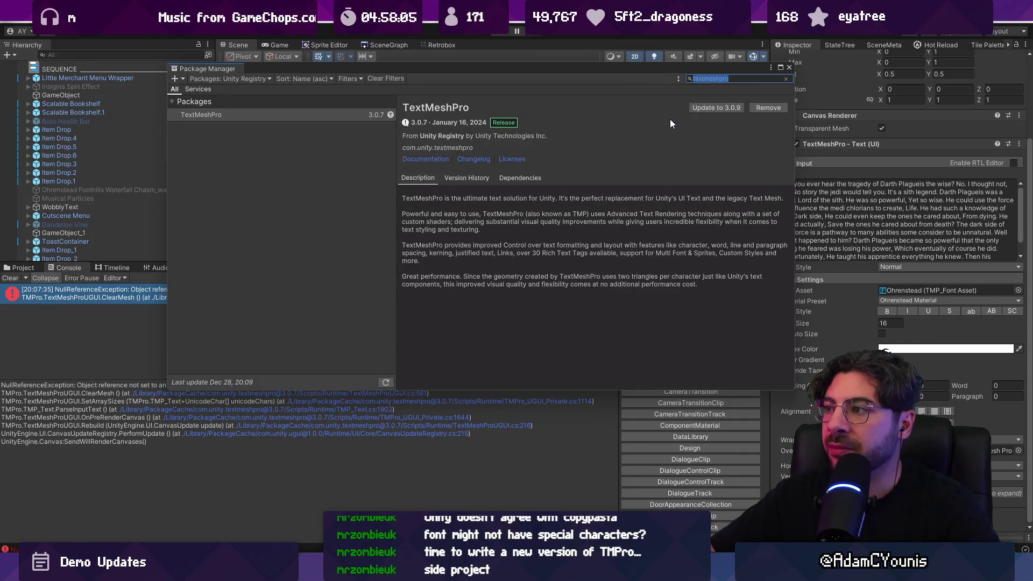
left_click(715, 109)
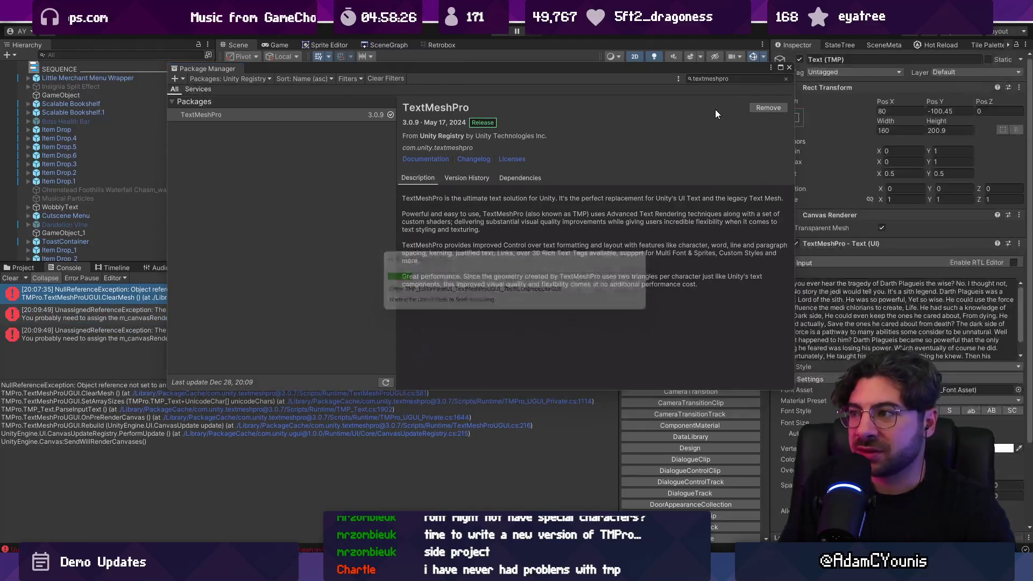
left_click(789, 68)
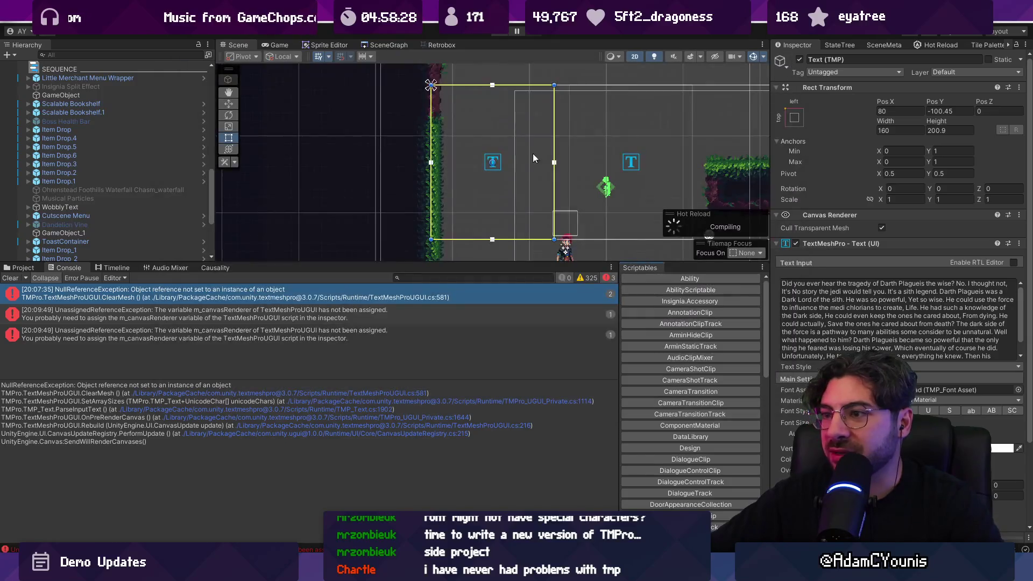
Test-run the game, trace the console error to its text object, then clear the log
left_click(20, 279)
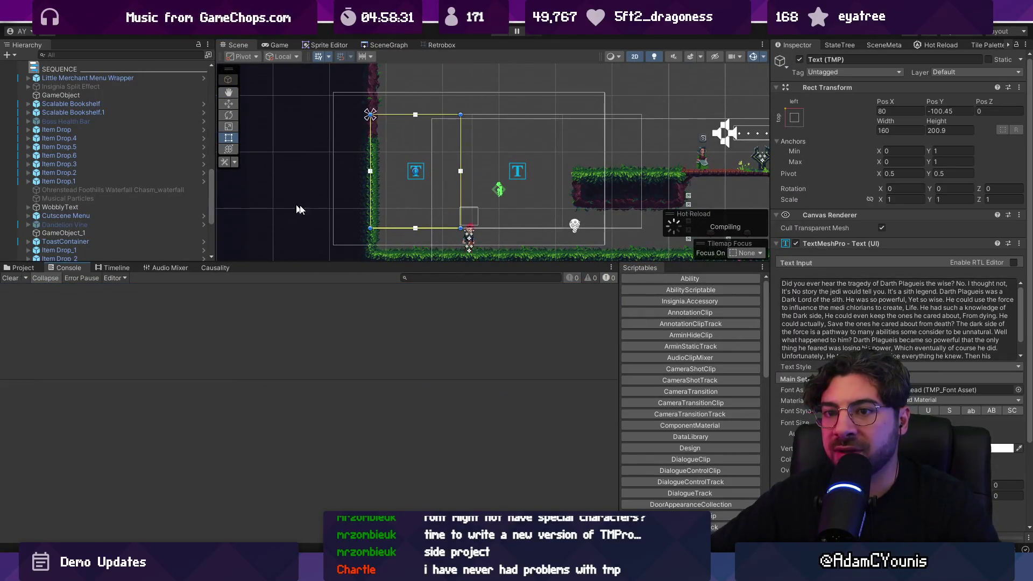
left_click(502, 35)
left_click(502, 33)
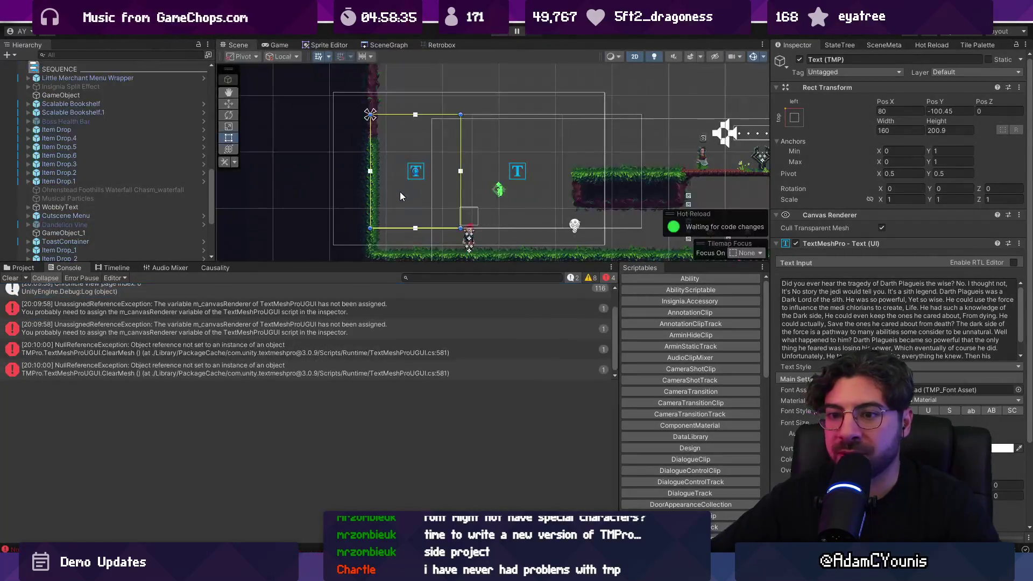
left_click(328, 304)
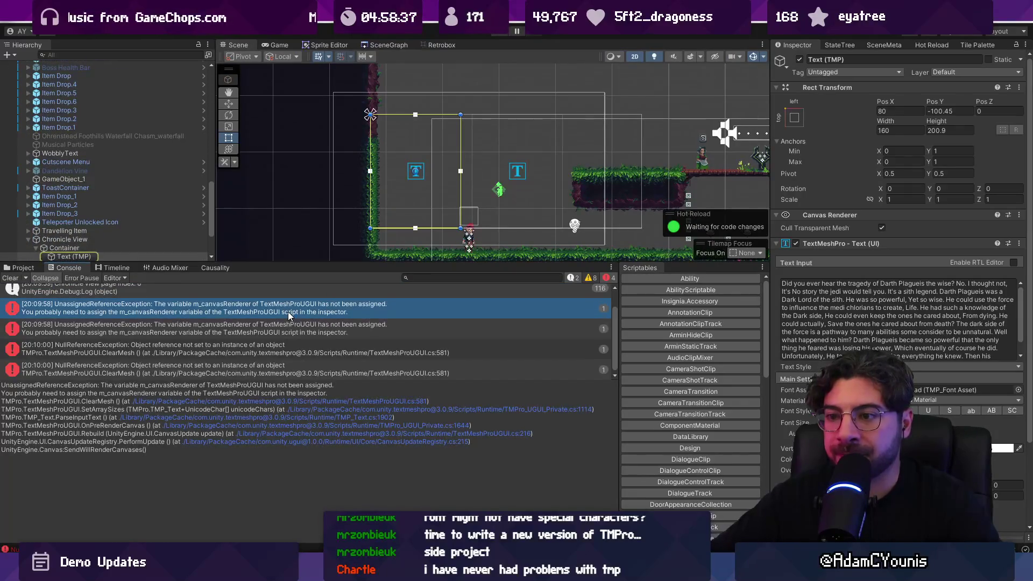
scroll(289, 317, "down", 1)
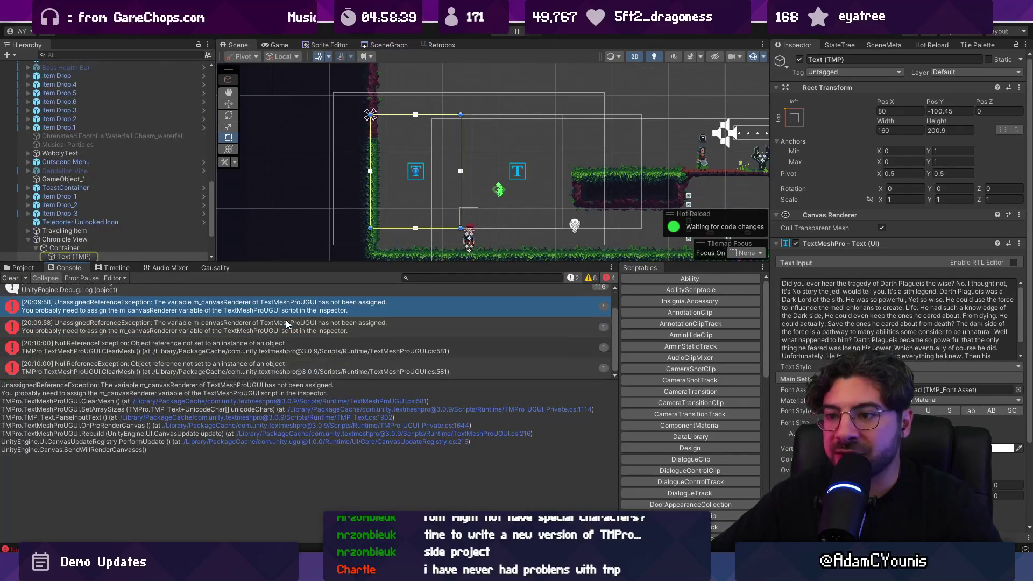
scroll(834, 263, "down", 2)
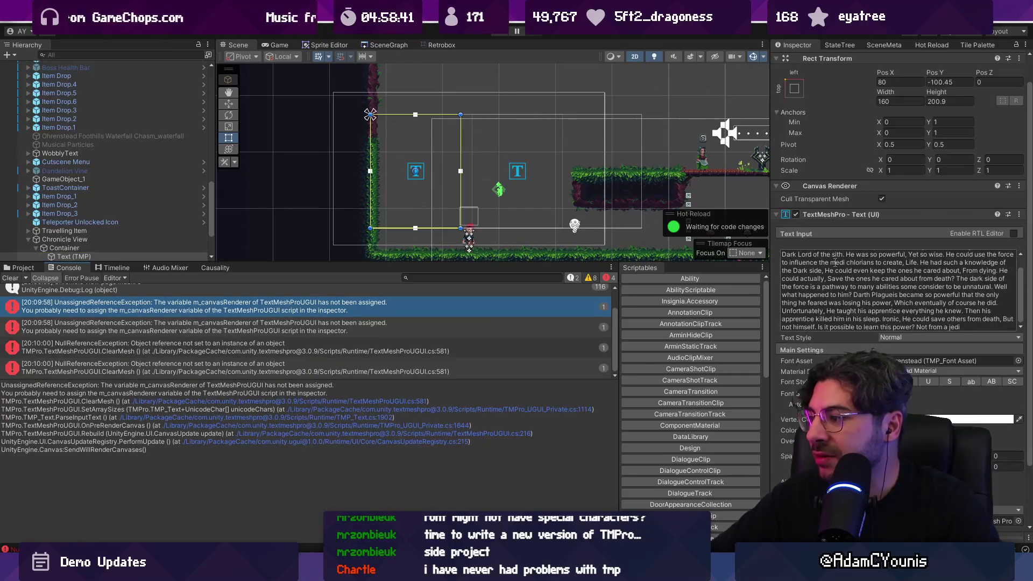
left_click(344, 326)
left_click(21, 267)
left_click(63, 267)
left_click(20, 275)
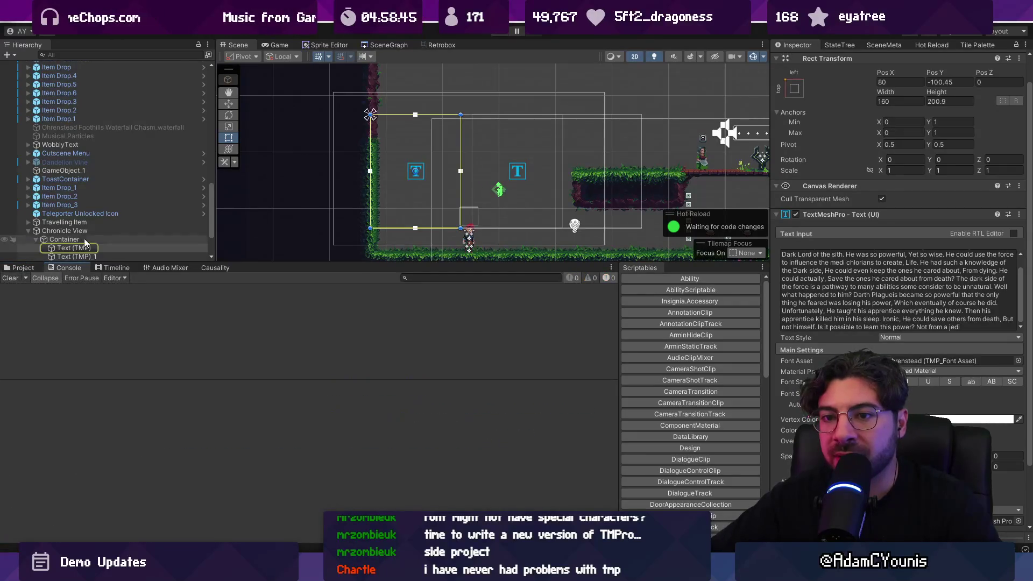
scroll(84, 237, "down", 3)
Frame the first Text (TMP) page and move its TextMeshPro component above Canvas Renderer
left_click(84, 204)
left_click(106, 253, "shift")
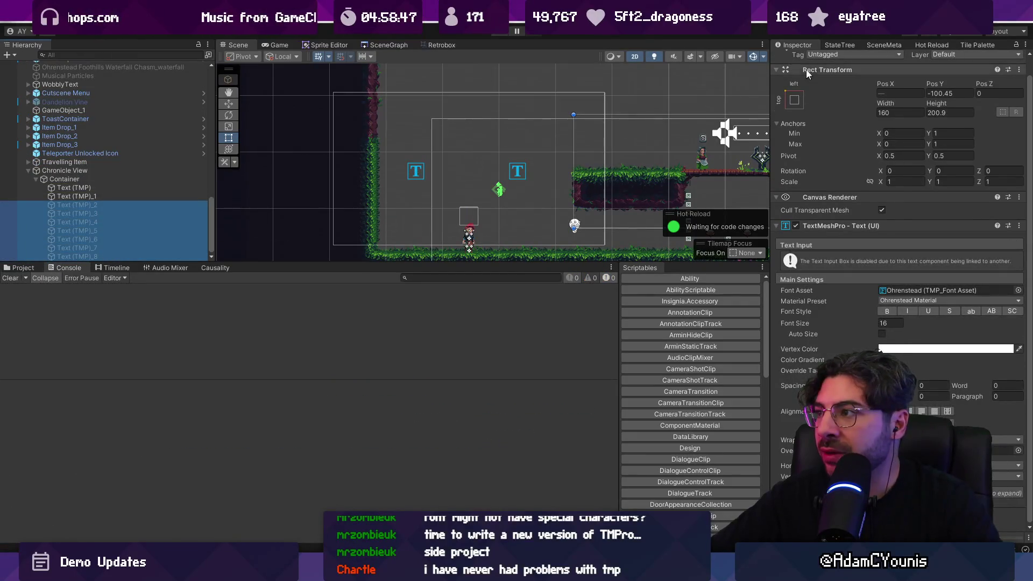
scroll(796, 71, "up", 1)
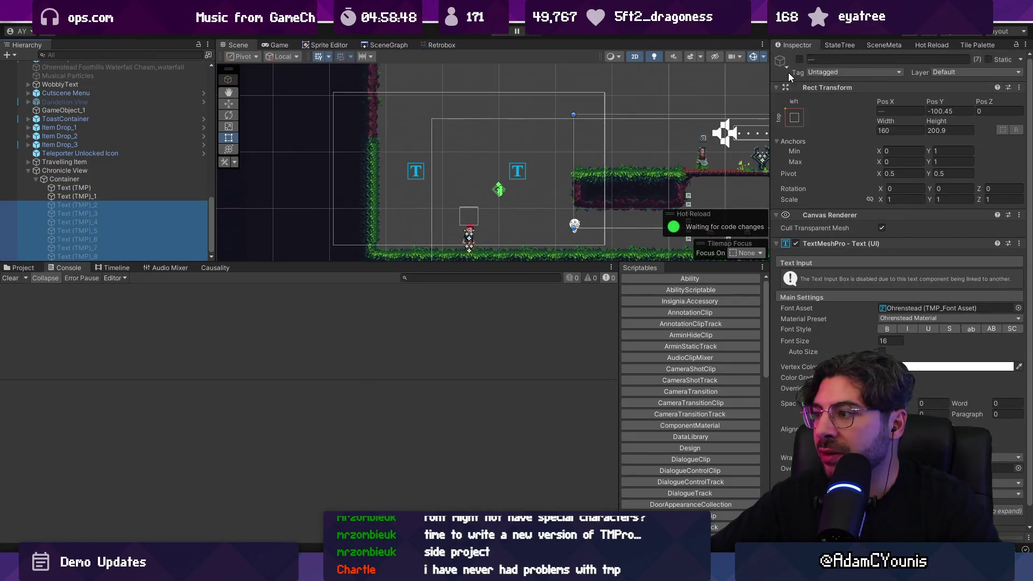
double_click(117, 202)
double_click(120, 190)
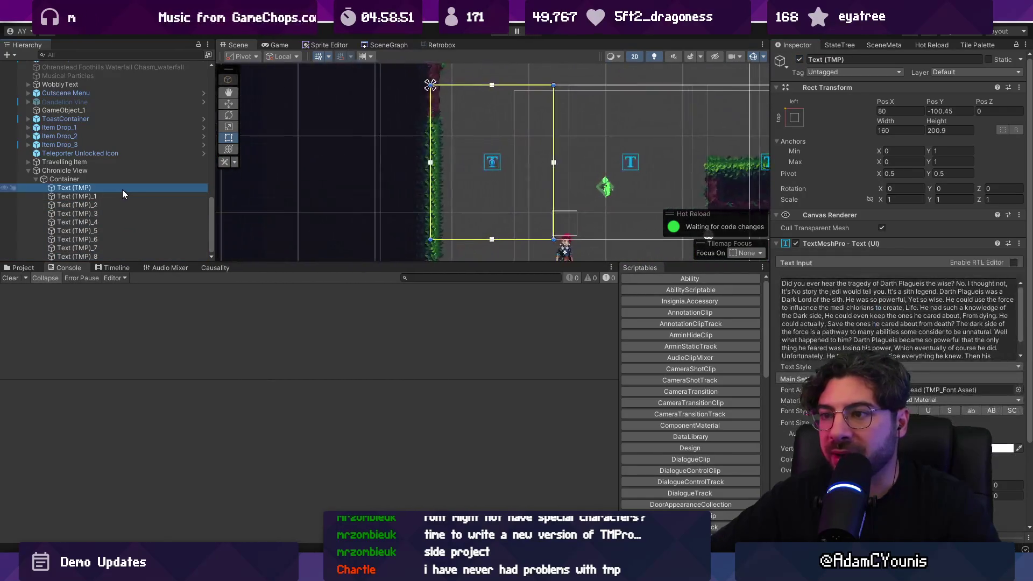
left_click(898, 323)
scroll(898, 323, "down", 2)
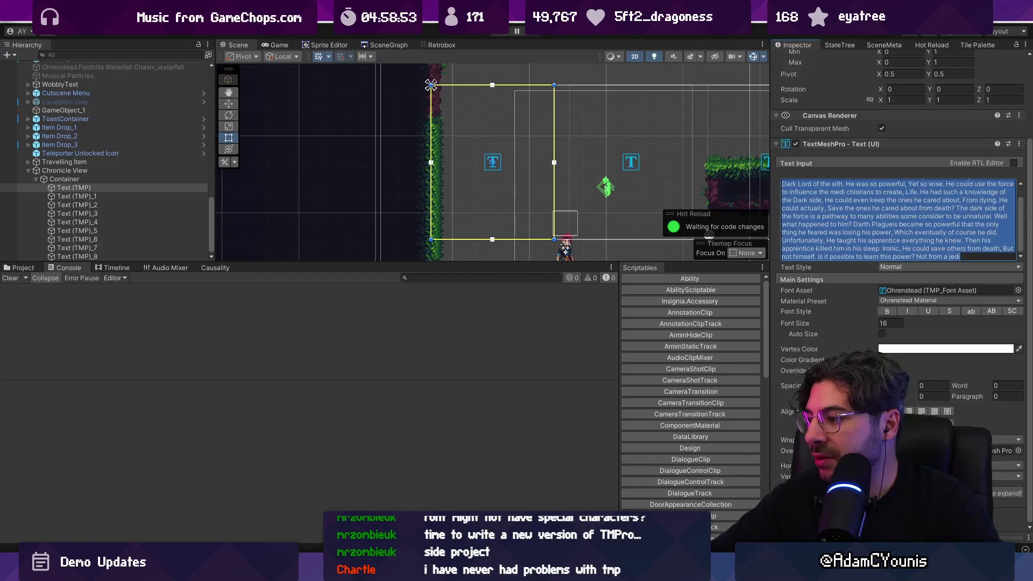
scroll(898, 322, "down", 3)
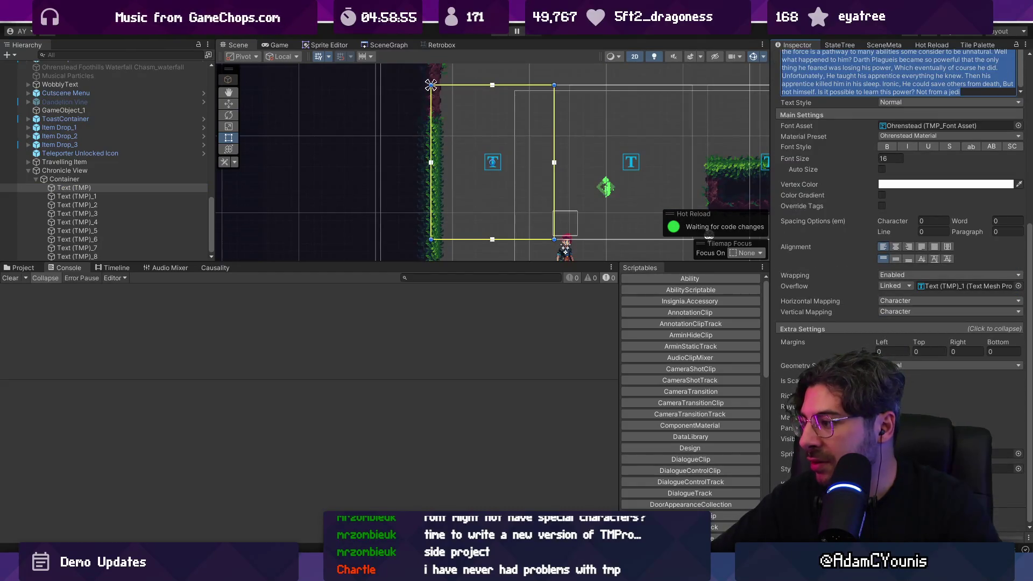
scroll(899, 269, "up", 5)
left_click_drag(841, 241, 835, 204)
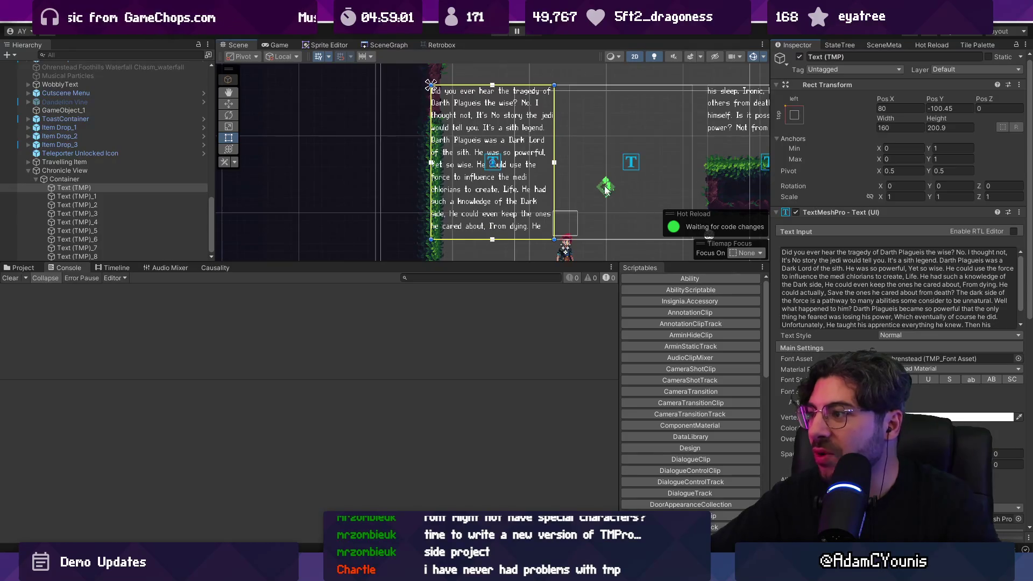
Move the TextMeshPro component above Canvas Renderer on Text (TMP)_1 too
scroll(421, 166, "up", 2)
scroll(420, 165, "down", 4)
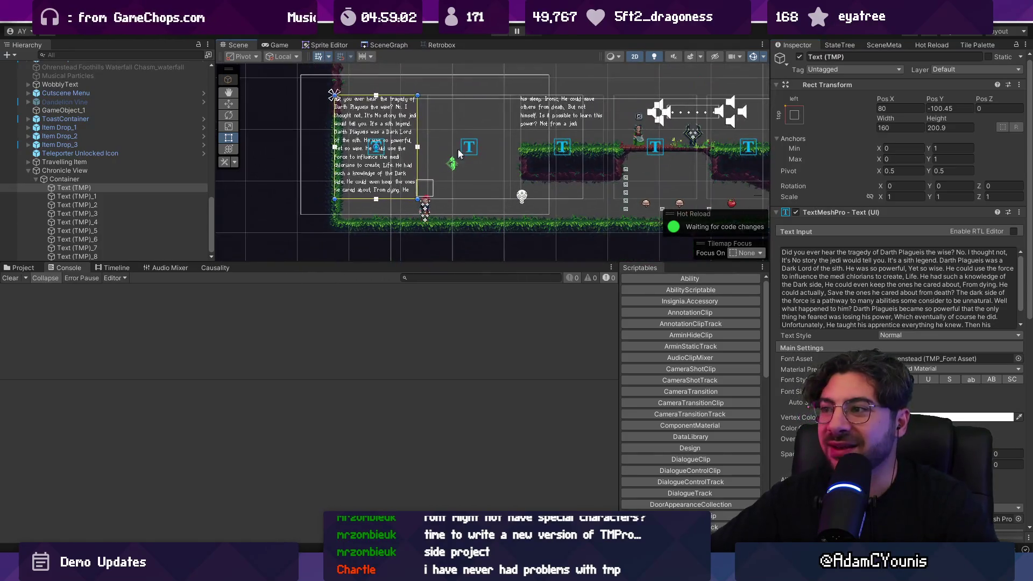
left_click(130, 197)
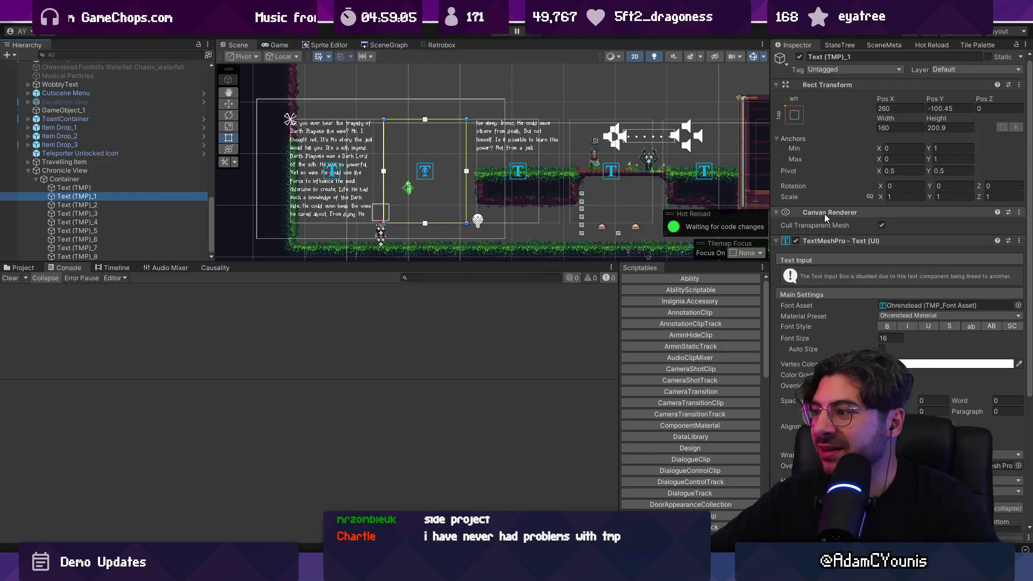
left_click_drag(828, 241, 821, 205)
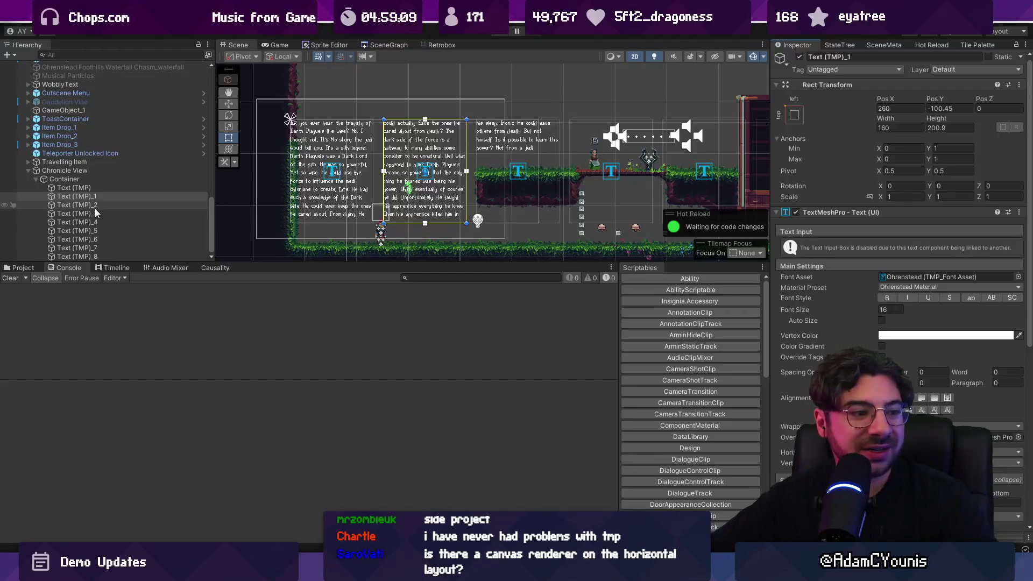
Review the nine text pages and check which page each one overflows into
left_click(86, 189)
left_click(106, 255, "shift")
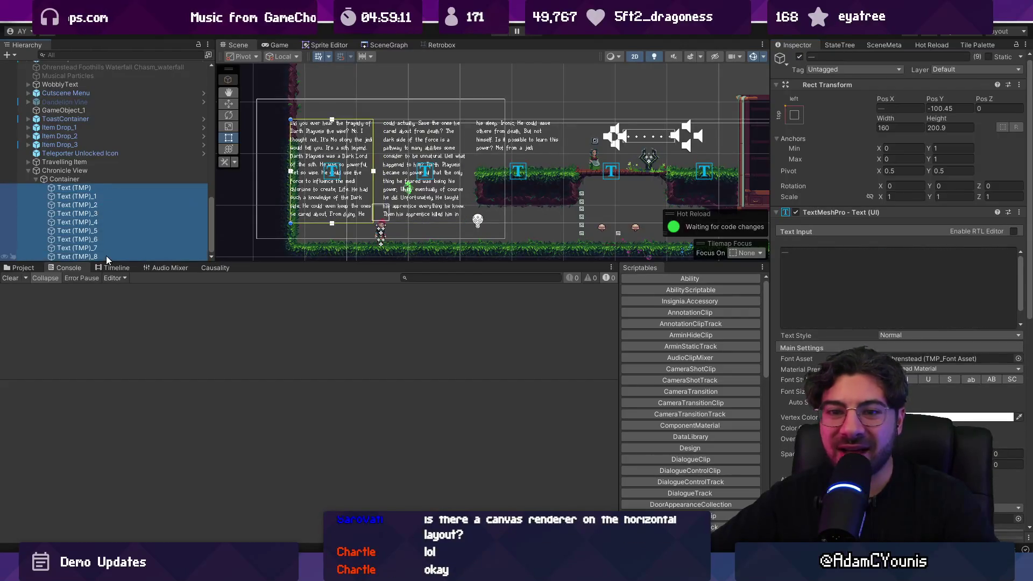
left_click(826, 212)
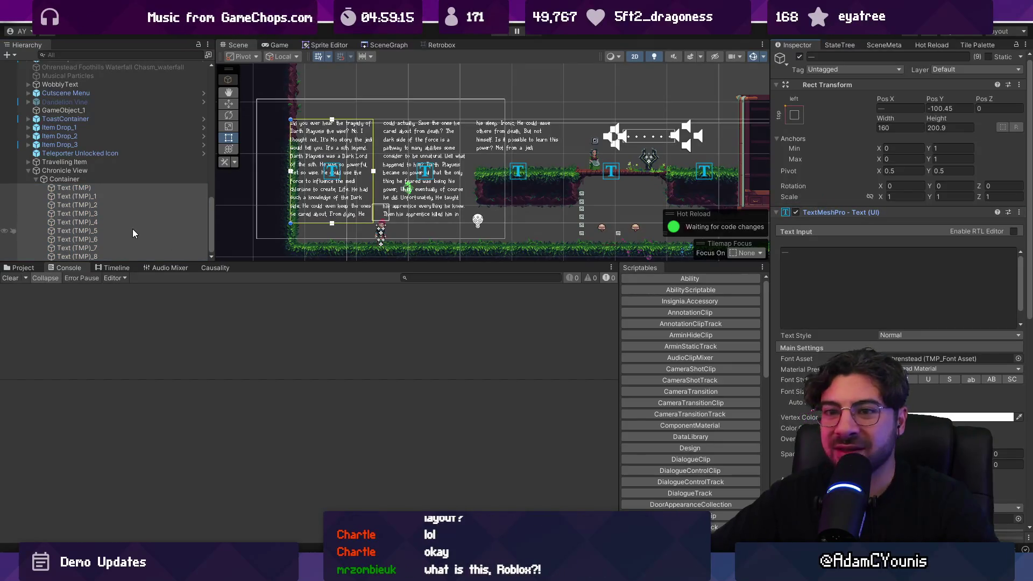
left_click(101, 255)
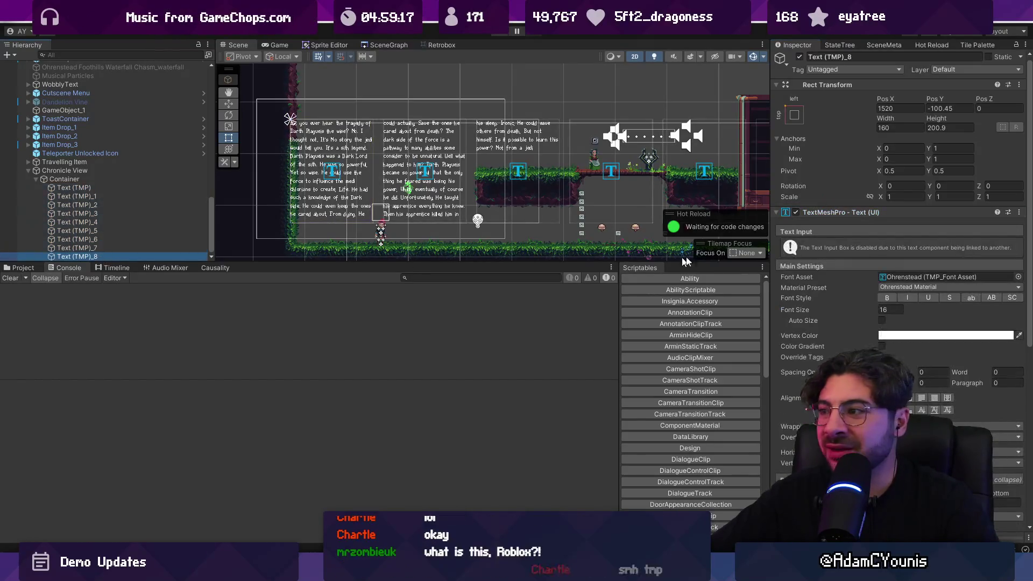
scroll(831, 214, "down", 5)
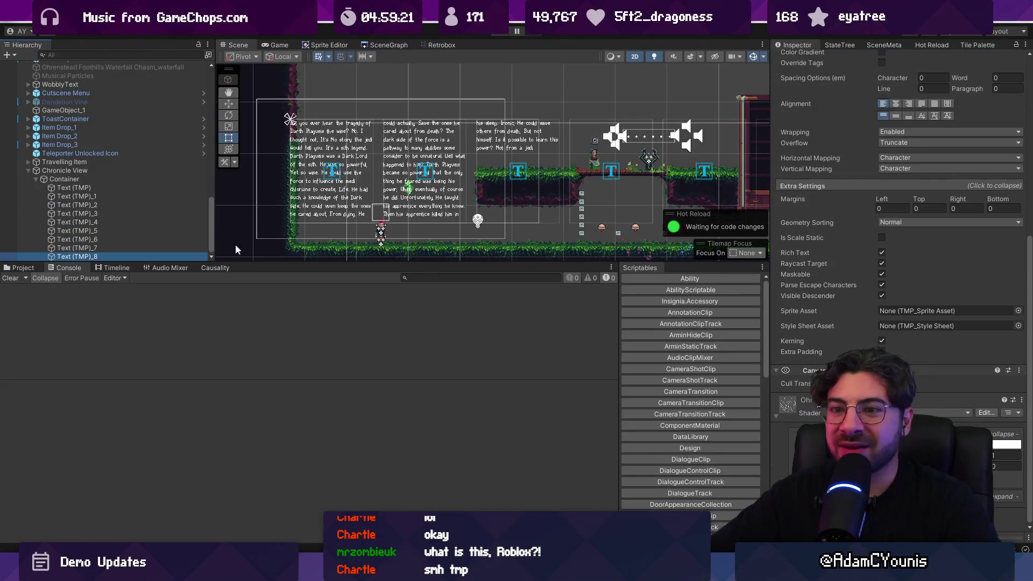
left_click(137, 248)
left_click(137, 242)
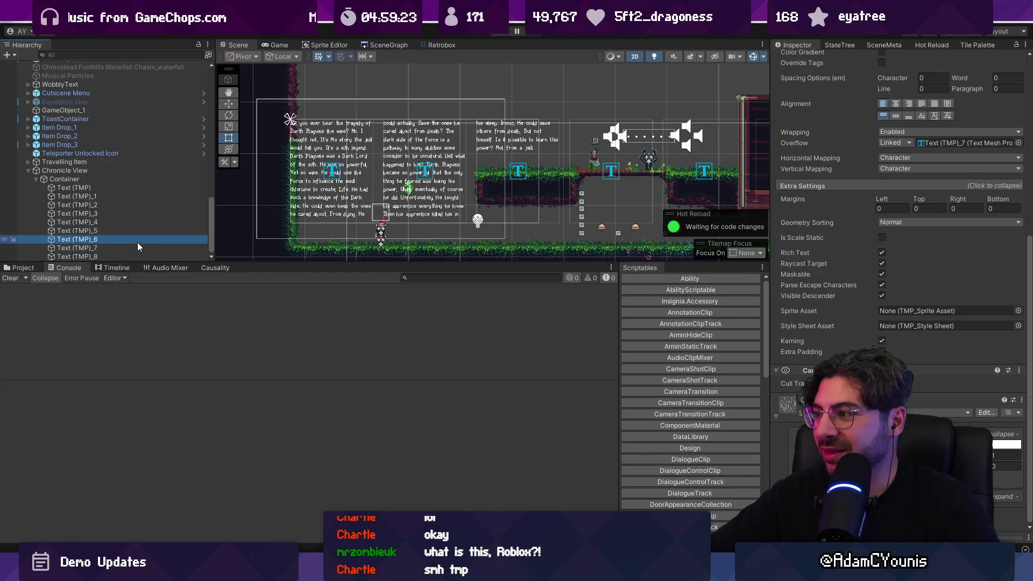
key("Up")
key("Up")
key("Up")
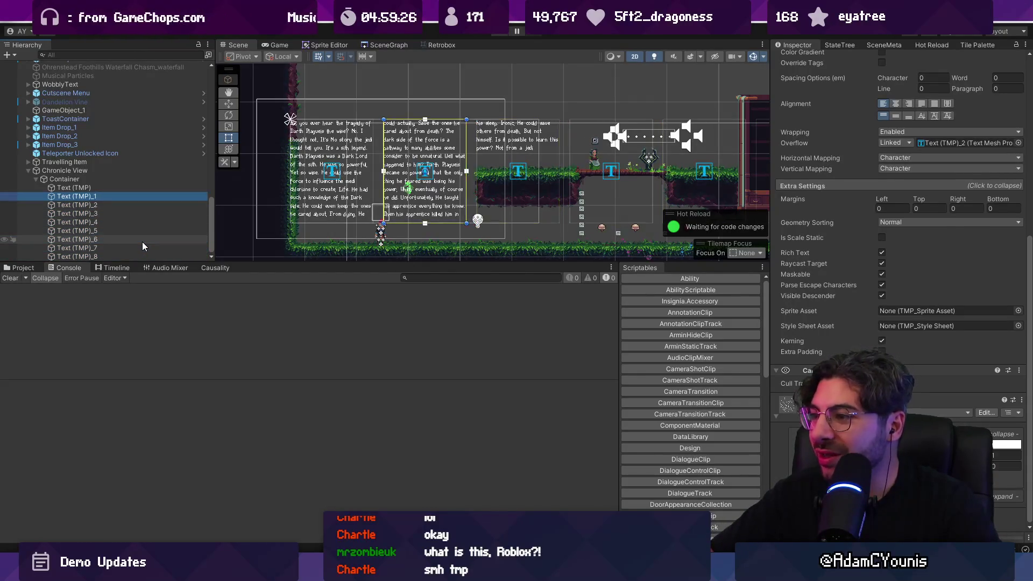
key("Down")
key("Up")
key("Up")
key("Down")
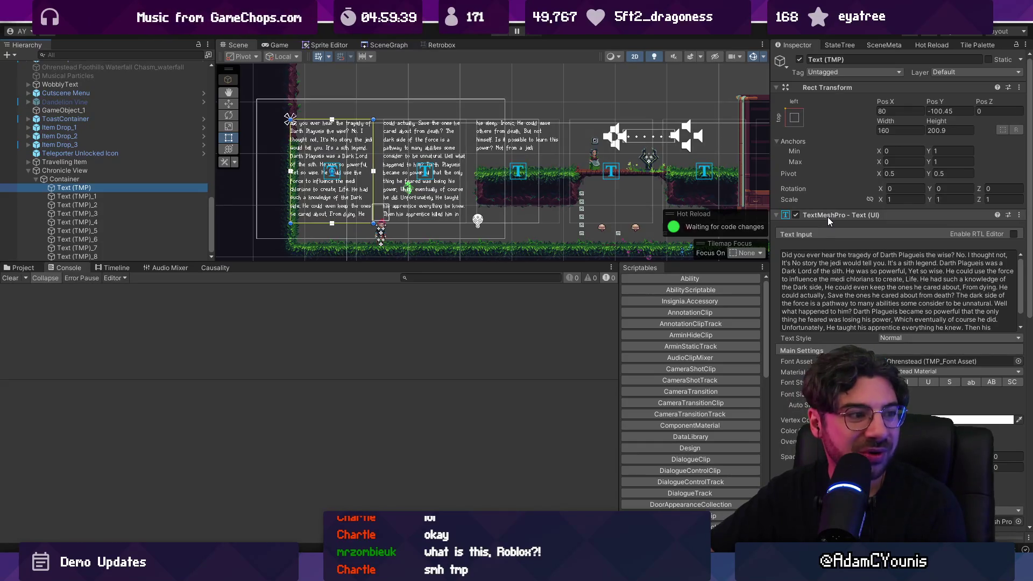
Enlarge the scene view and deactivate pages Text (TMP)_2 through _8
scroll(827, 215, "down", 1)
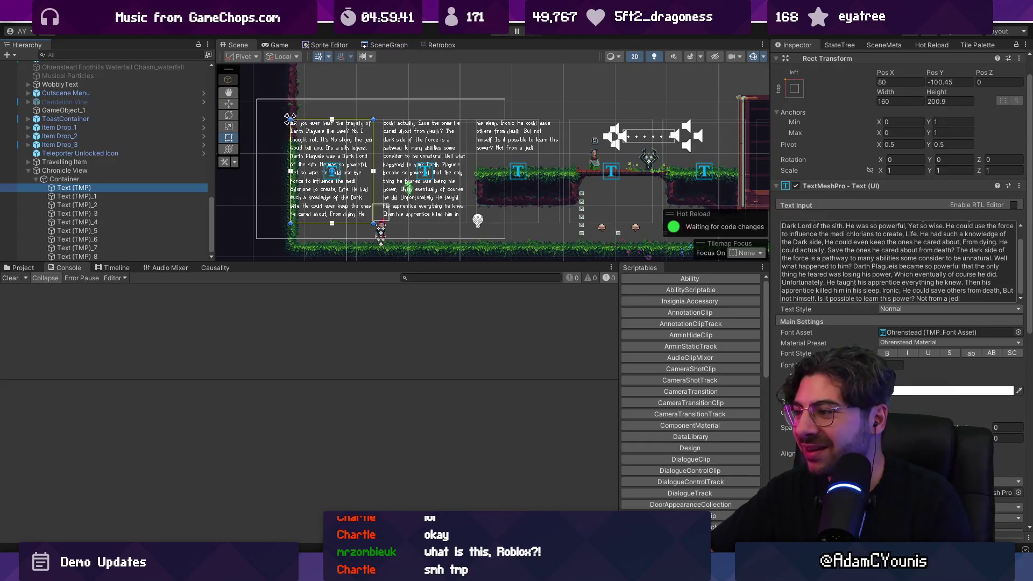
scroll(505, 193, "up", 5)
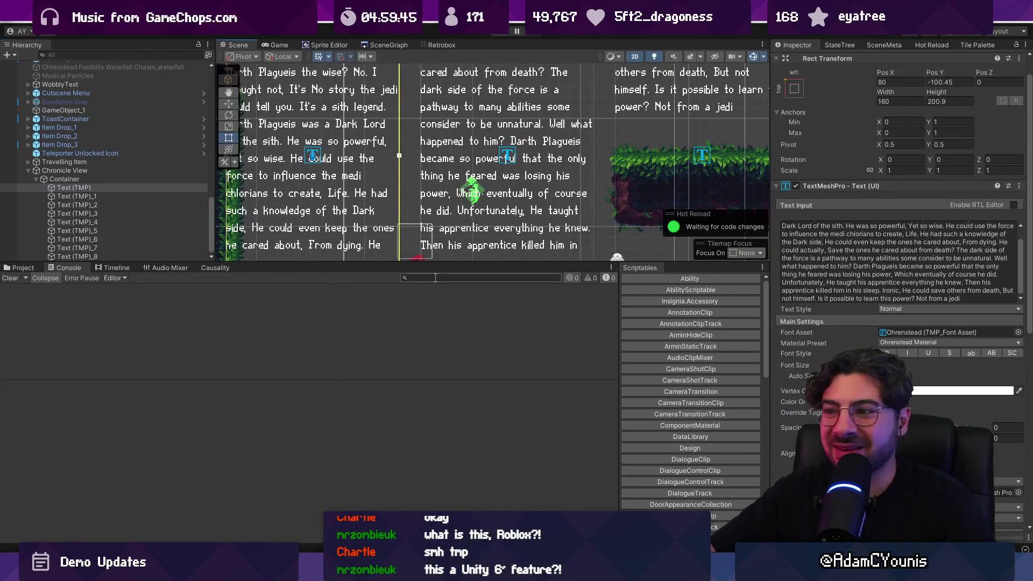
left_click_drag(439, 263, 436, 379)
scroll(425, 192, "down", 3)
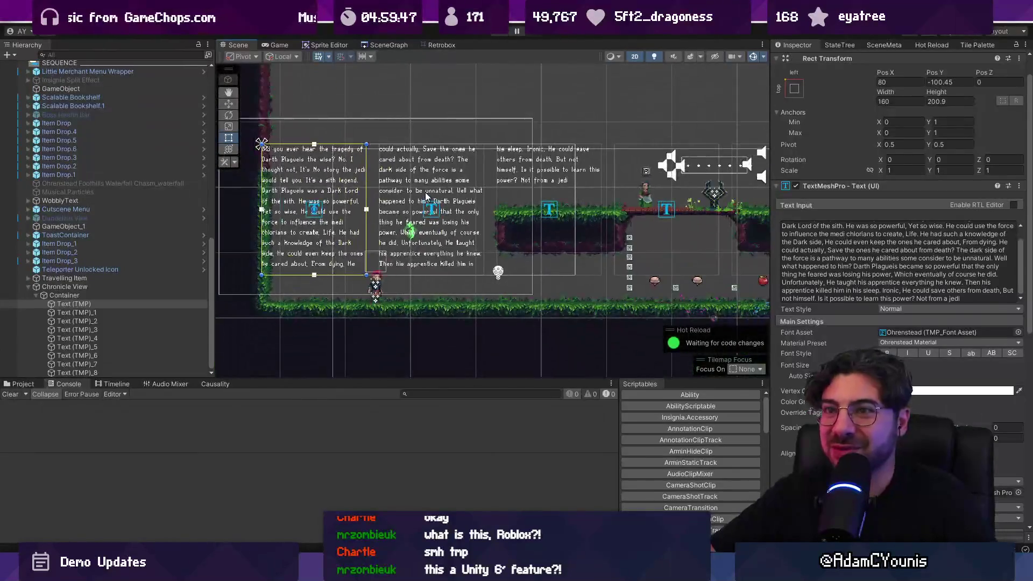
scroll(426, 181, "up", 2)
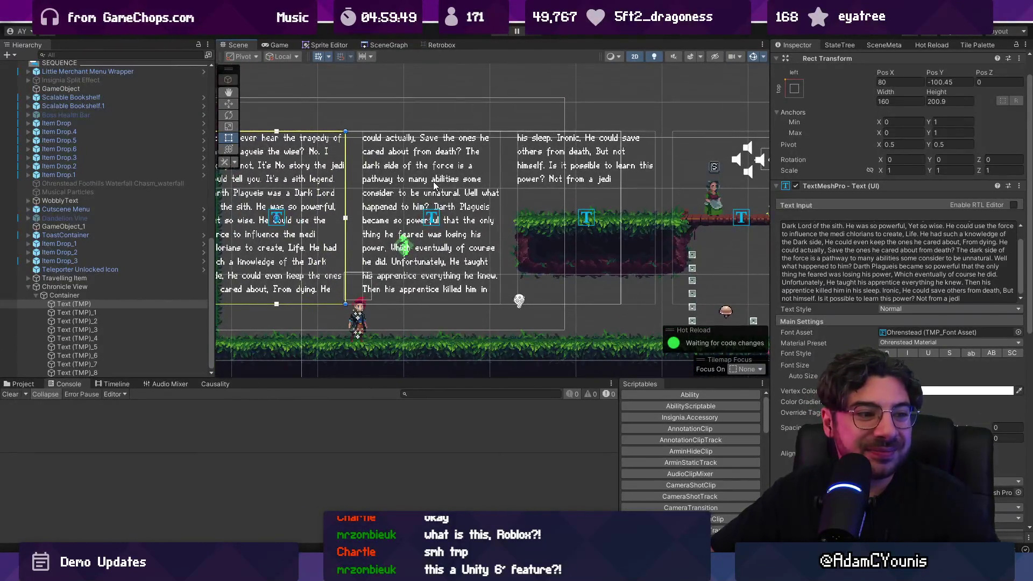
scroll(432, 181, "down", 3)
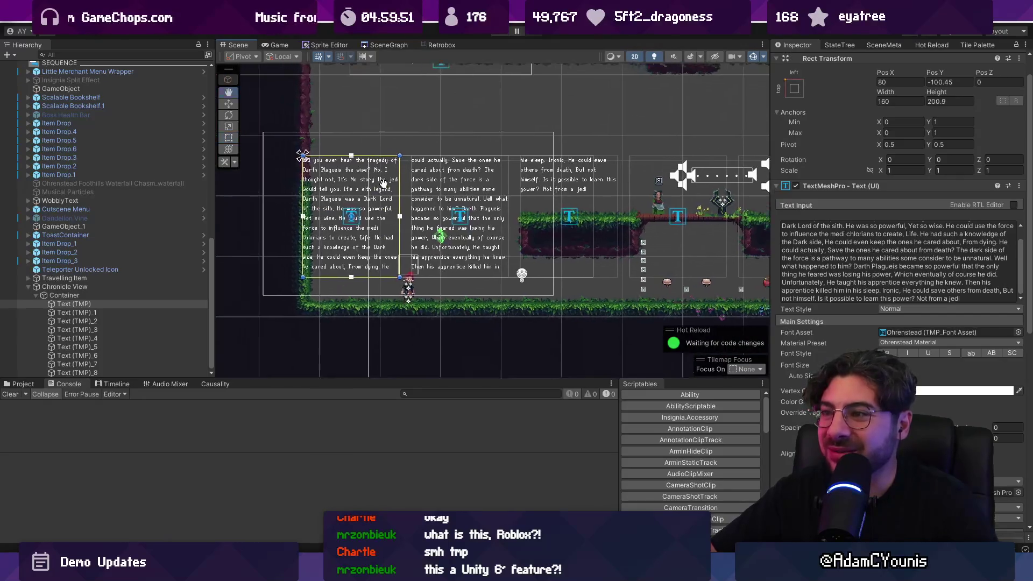
left_click(119, 320)
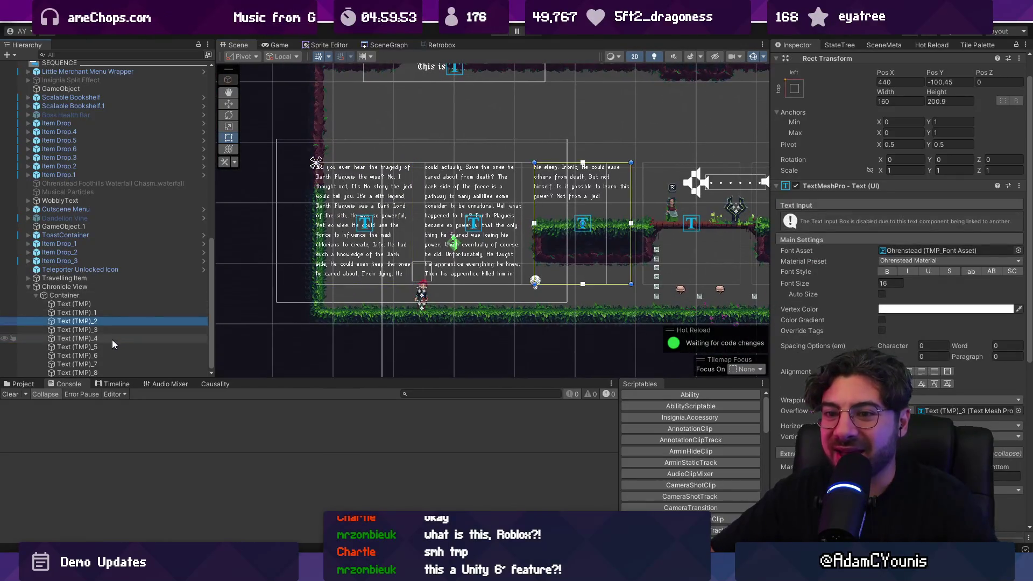
scroll(788, 67, "up", 1)
left_click(799, 61)
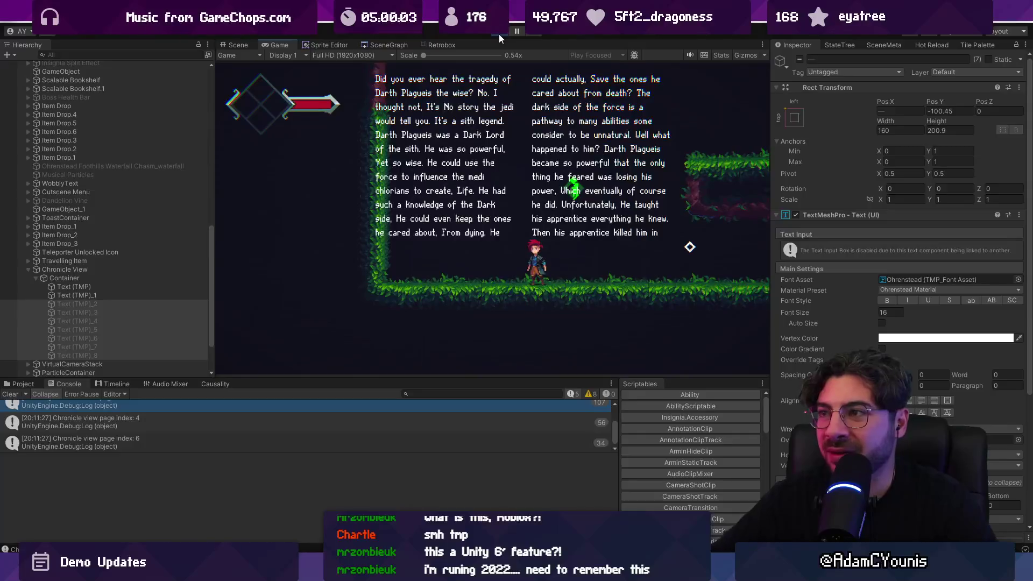
Select the Container, rerun the game, and inspect the first NullReference error
left_click(499, 34)
left_click(104, 277)
left_click(64, 295)
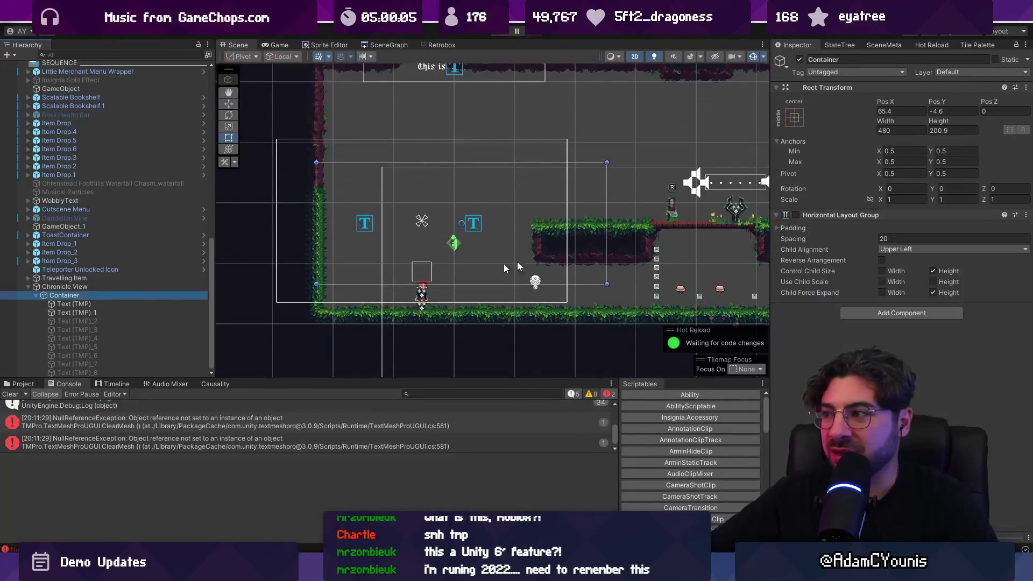
left_click(498, 34)
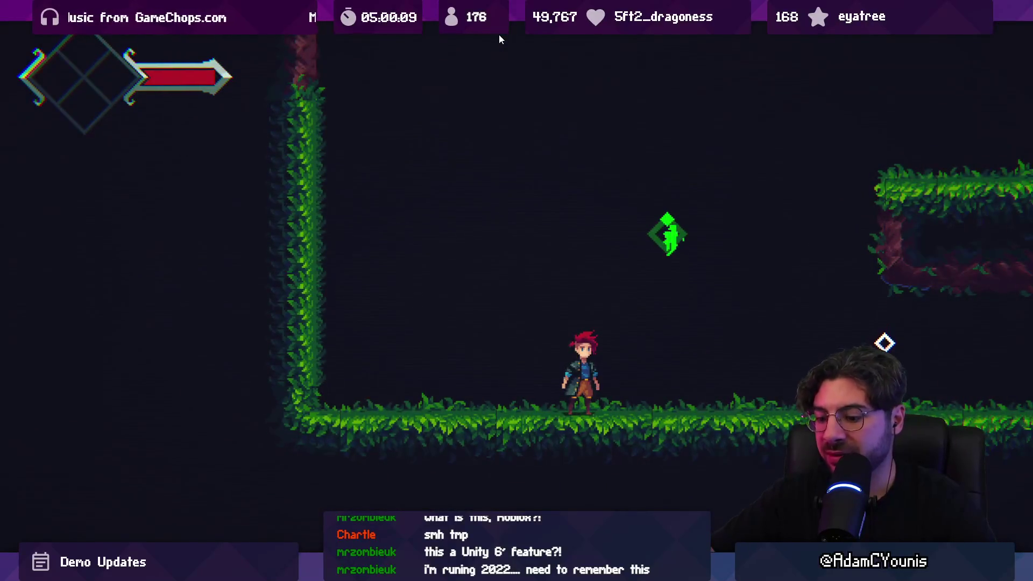
key("F11")
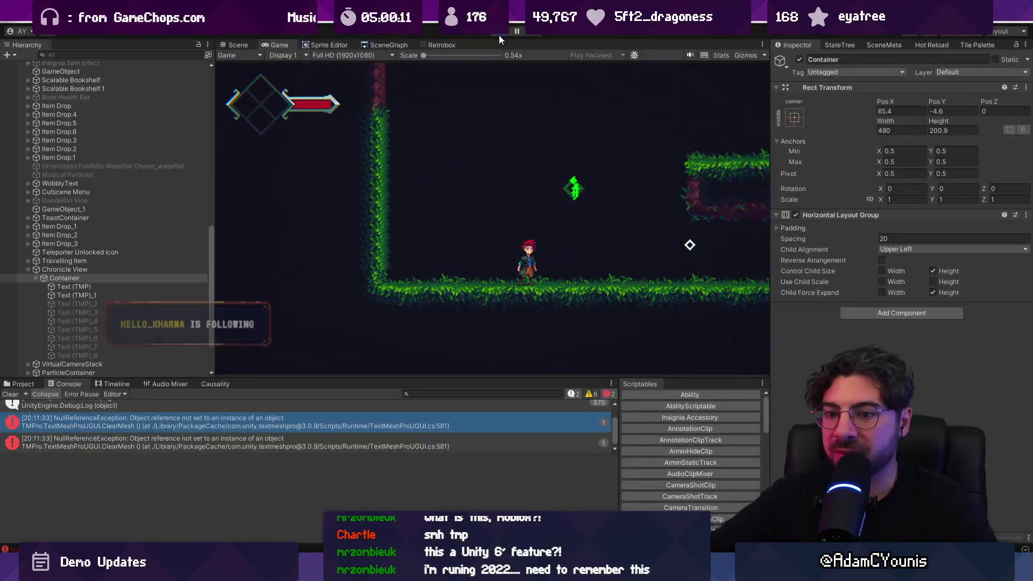
left_click(238, 45)
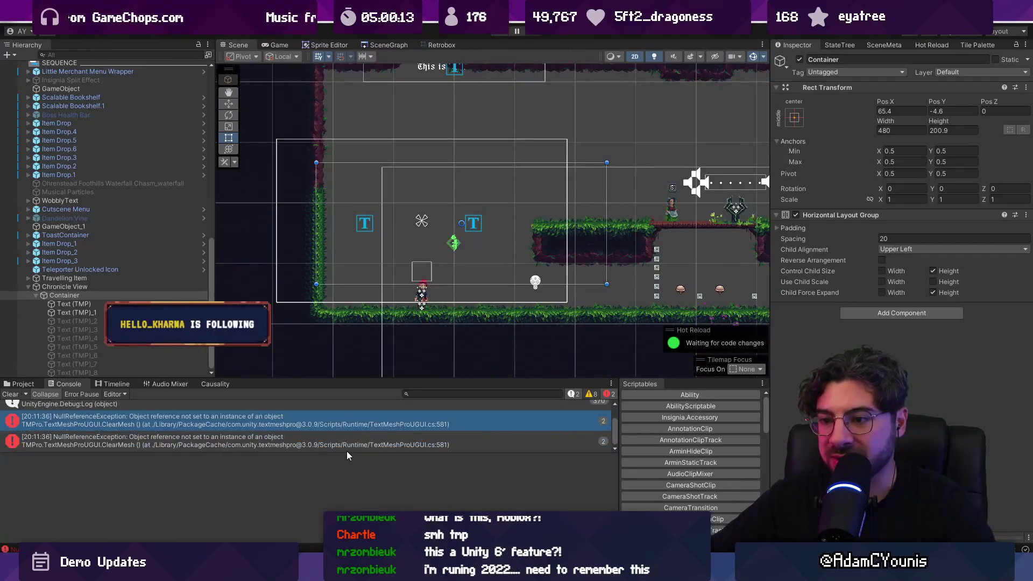
left_click(317, 457)
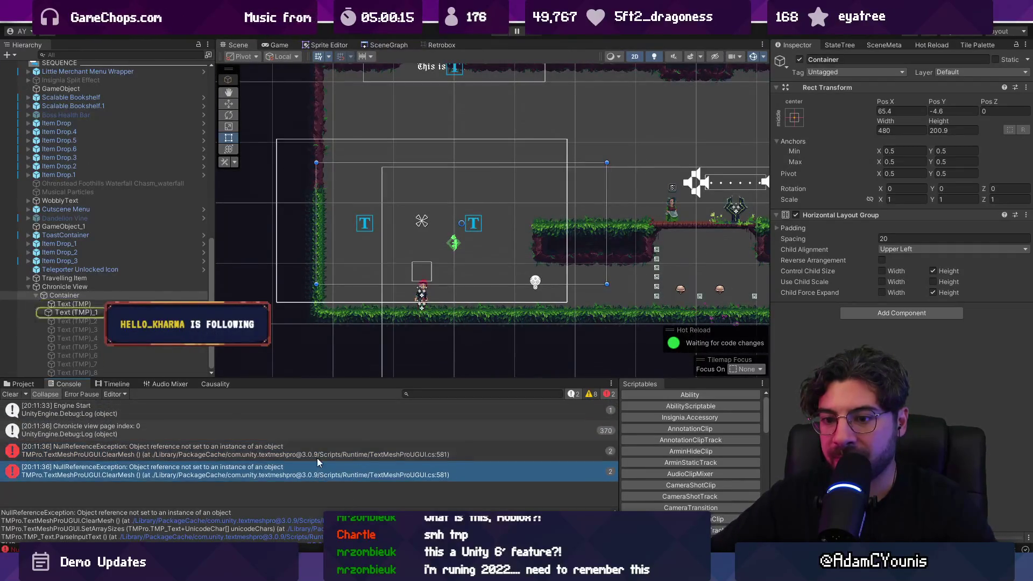
Reactivate Text (TMP)_2 through _8 and bring up the ChronicleView script
left_click(135, 329)
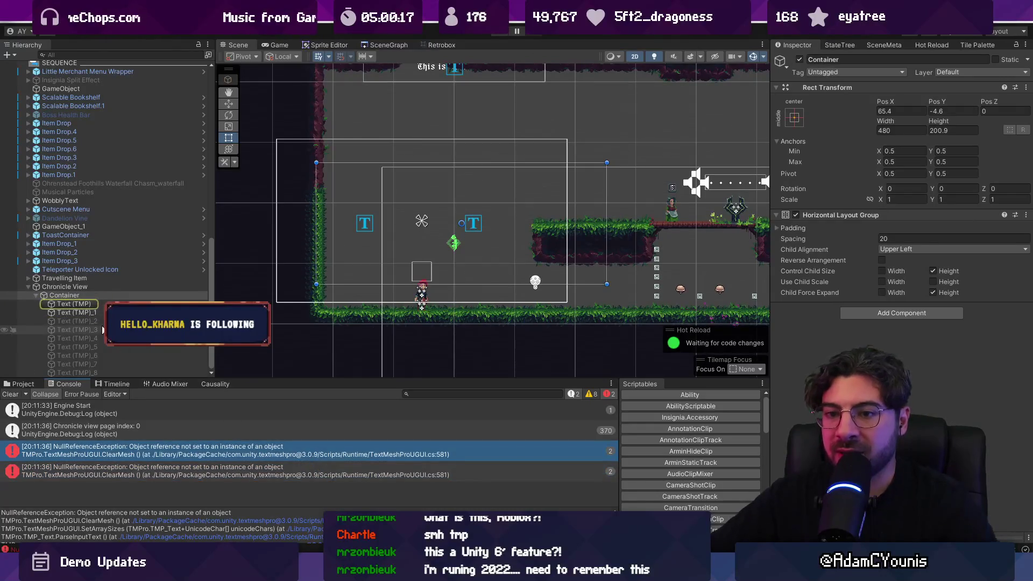
key("Down")
key("Down")
key("Down")
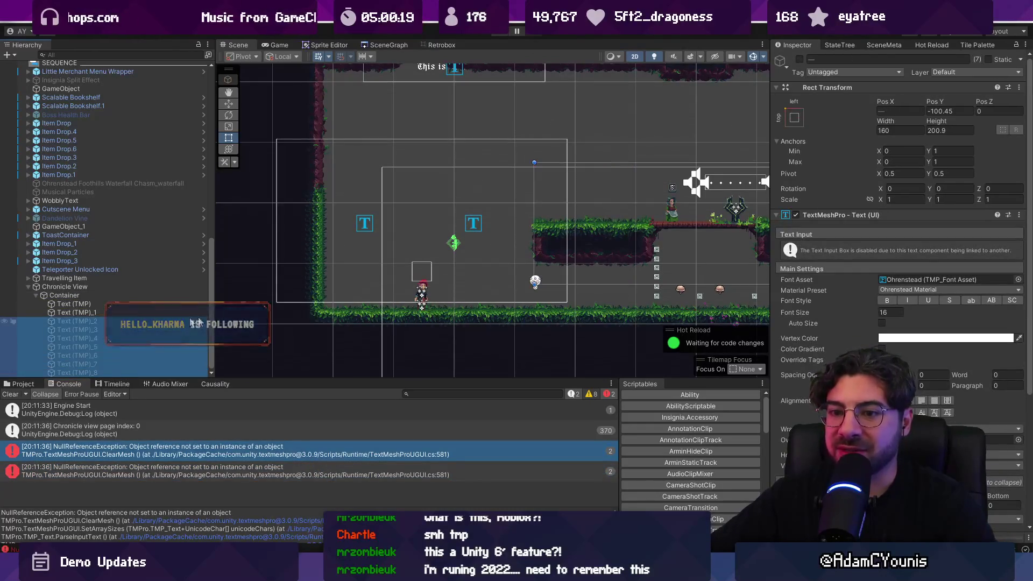
left_click(77, 321, "shift")
left_click(799, 59)
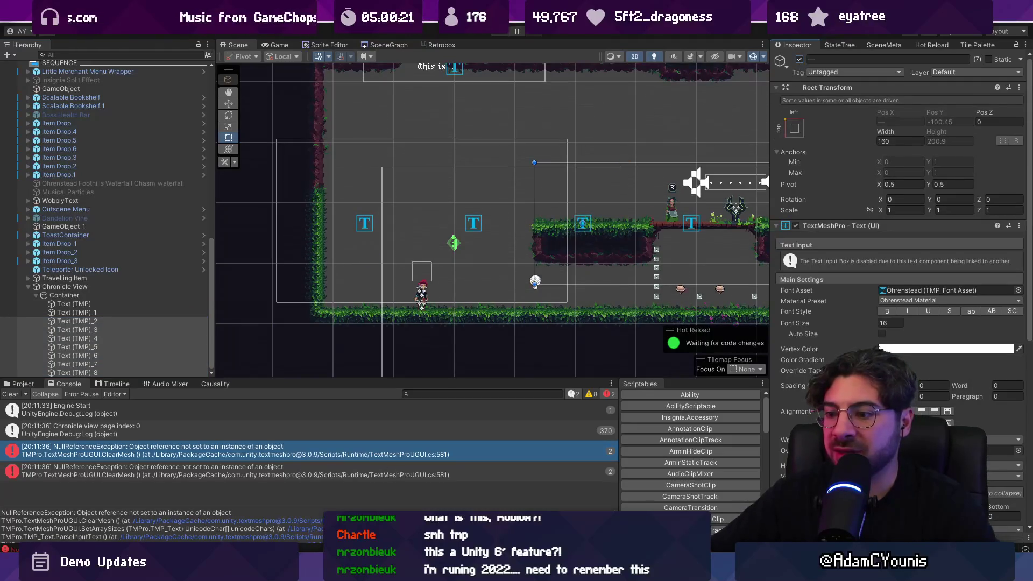
key("alt+Tab")
scroll(380, 288, "down", 3)
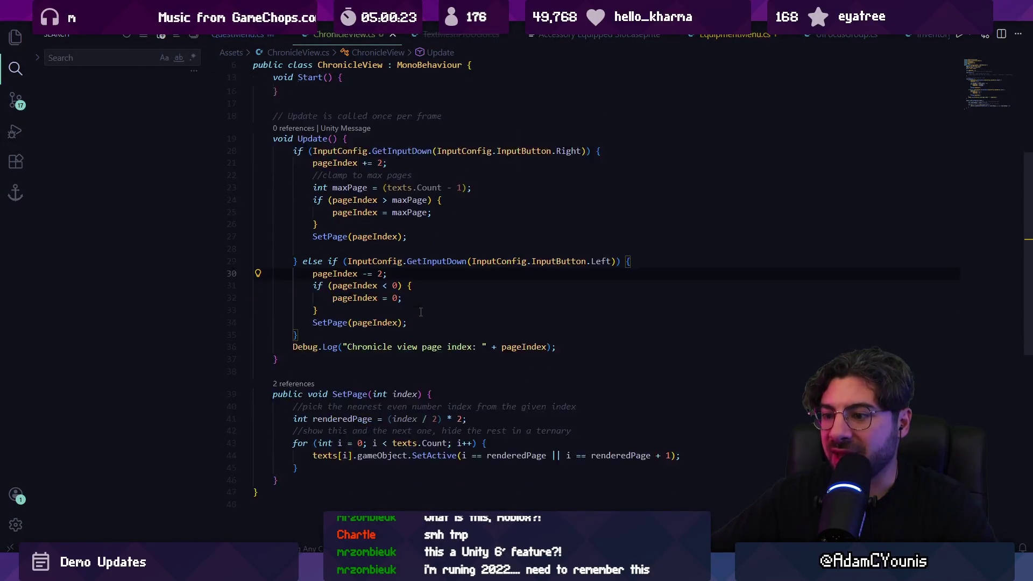
Change line 44 to assign texts[i].enabled instead of calling gameObject.SetActive, and save
left_click(405, 374)
key("Left")
key("ctrl+shift+Right")
type("enabled")
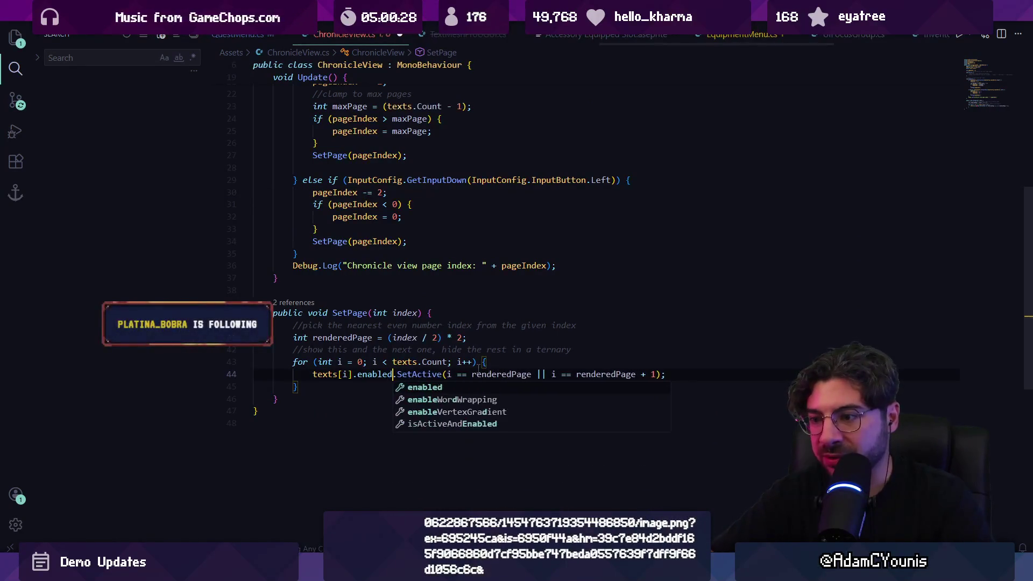
key("Escape")
type("=")
key("ctrl+shift+Right")
key("ctrl+shift+Right")
key("ctrl+shift+Right")
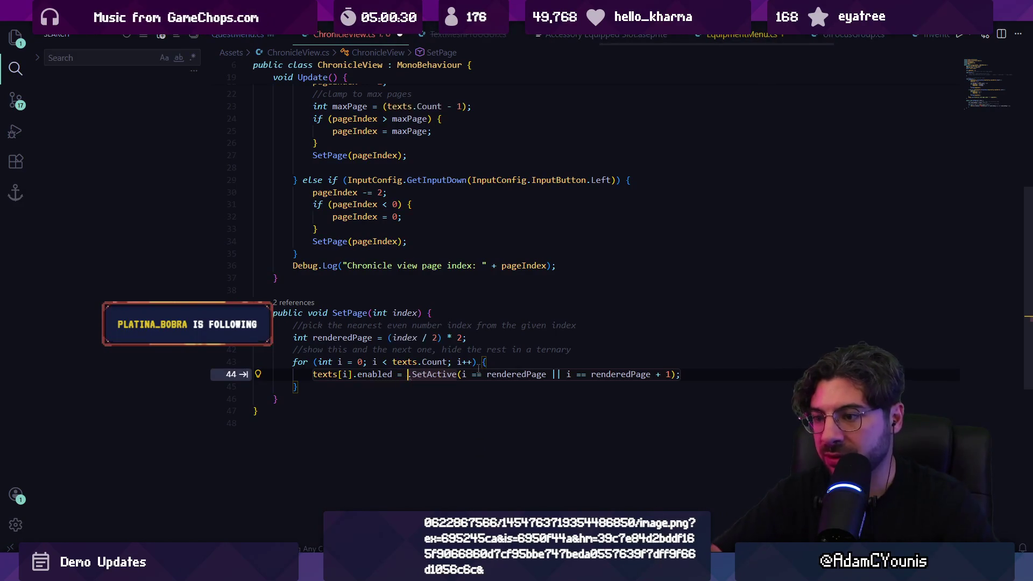
key("BackSpace")
key("Down")
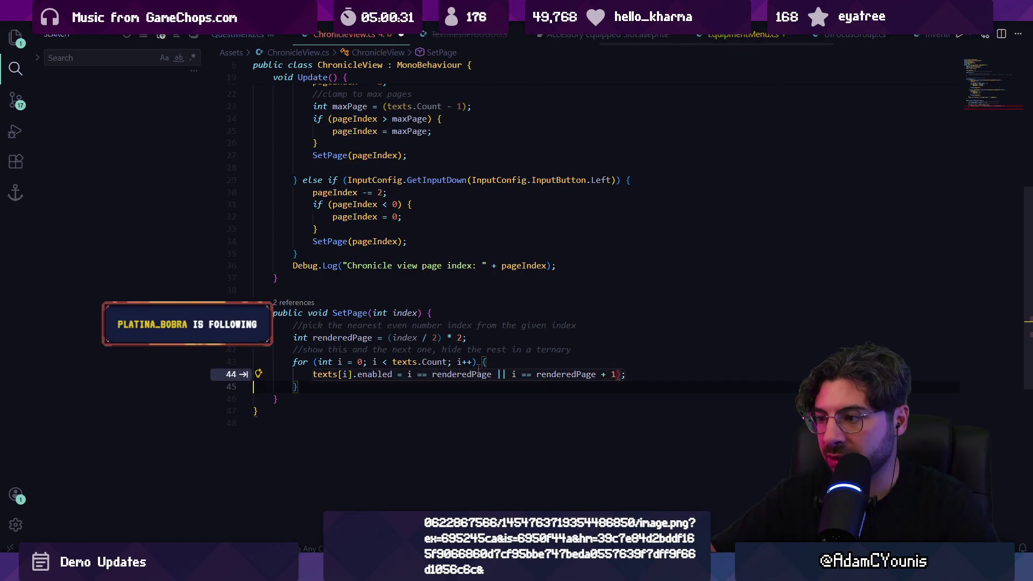
key("BackSpace")
key("ctrl+s")
key("alt+Tab")
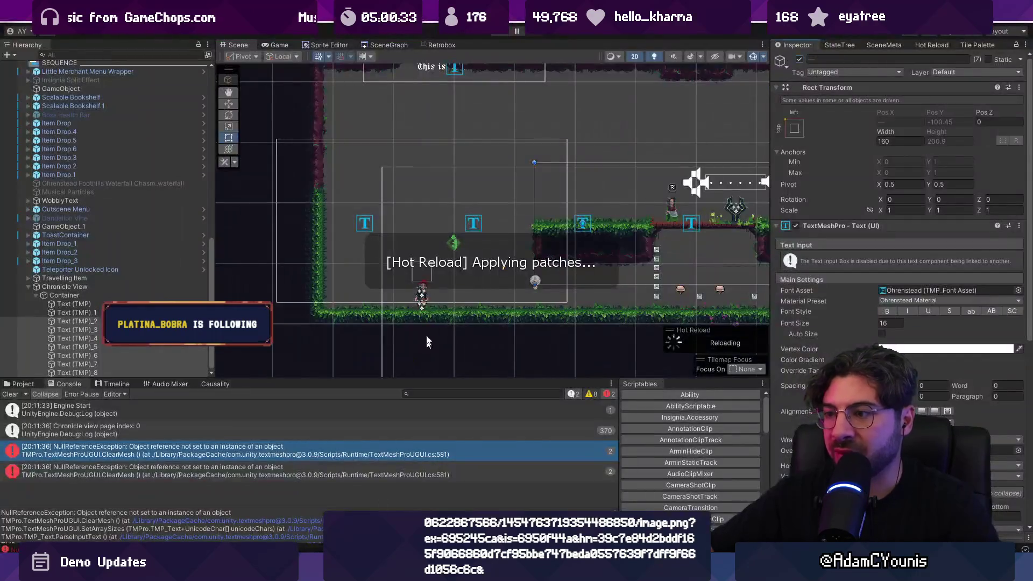
Run the game in Unity to test the enabled-based paging
key("alt+Tab")
scroll(405, 213, "up", 6)
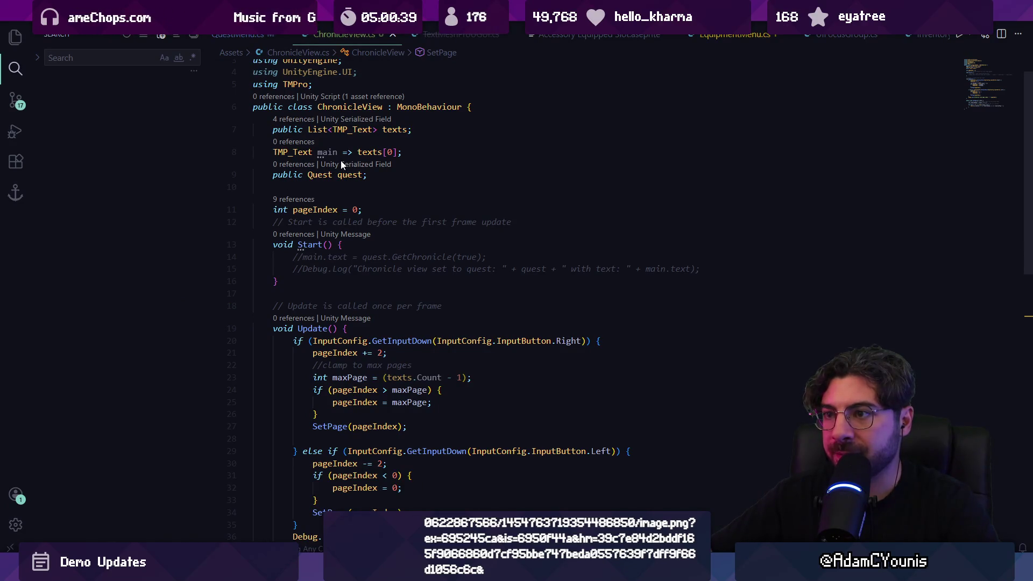
mouse_move(363, 570)
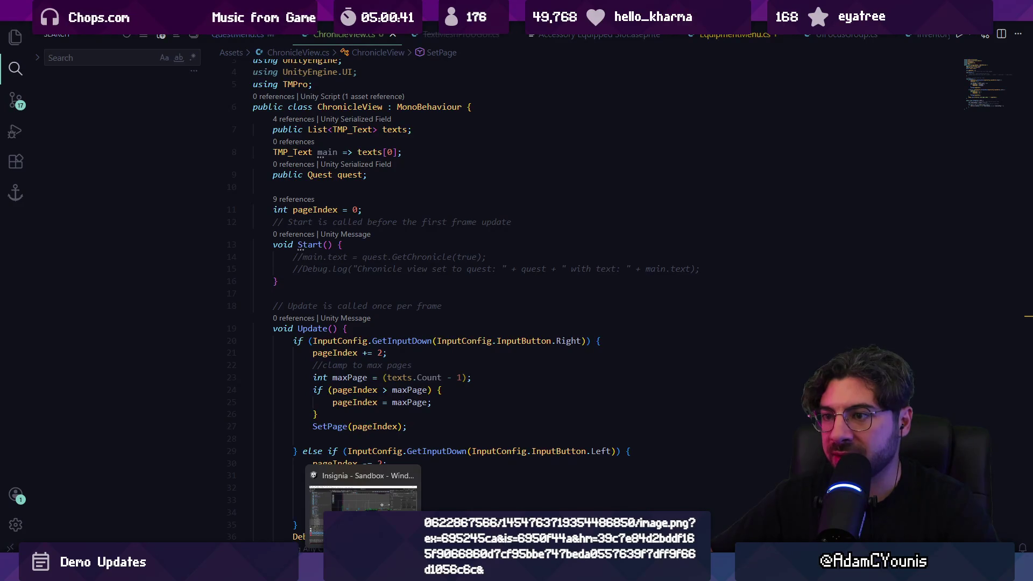
left_click(363, 500)
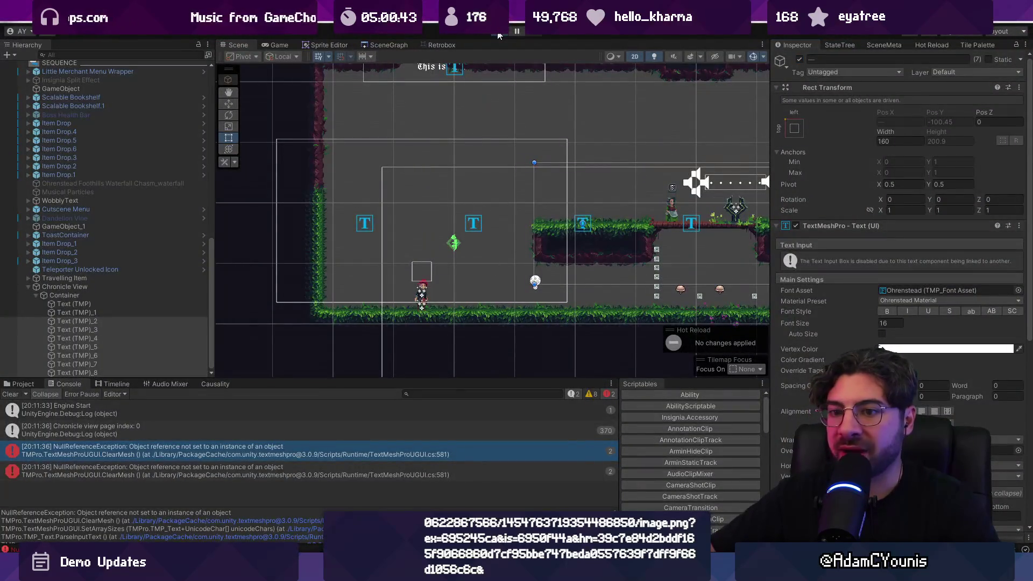
left_click(499, 32)
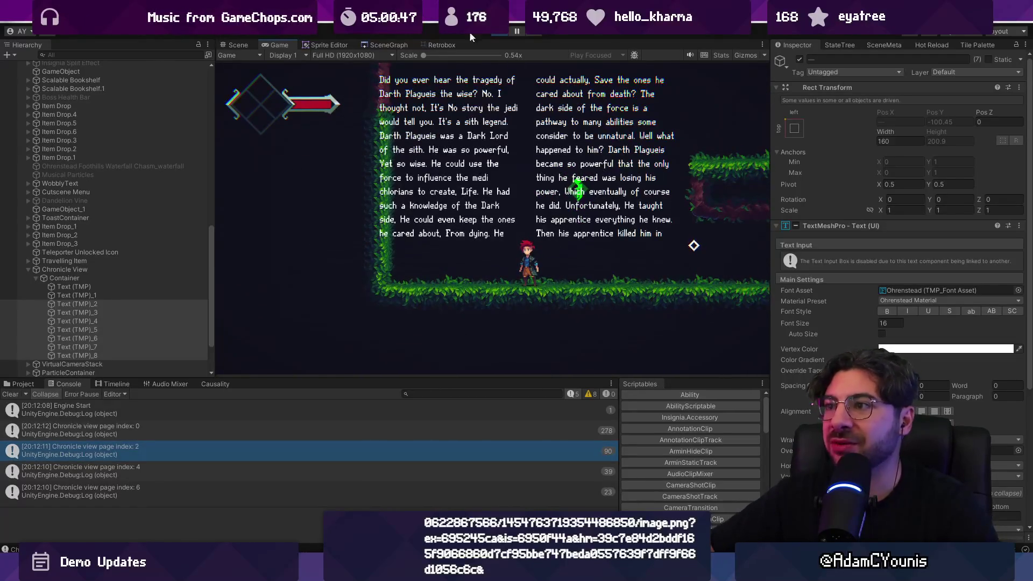
Rewrite line 44 as texts[i].gameObject.SetActive(...), save ChronicleView.cs, and return to Unity
key("alt+Tab")
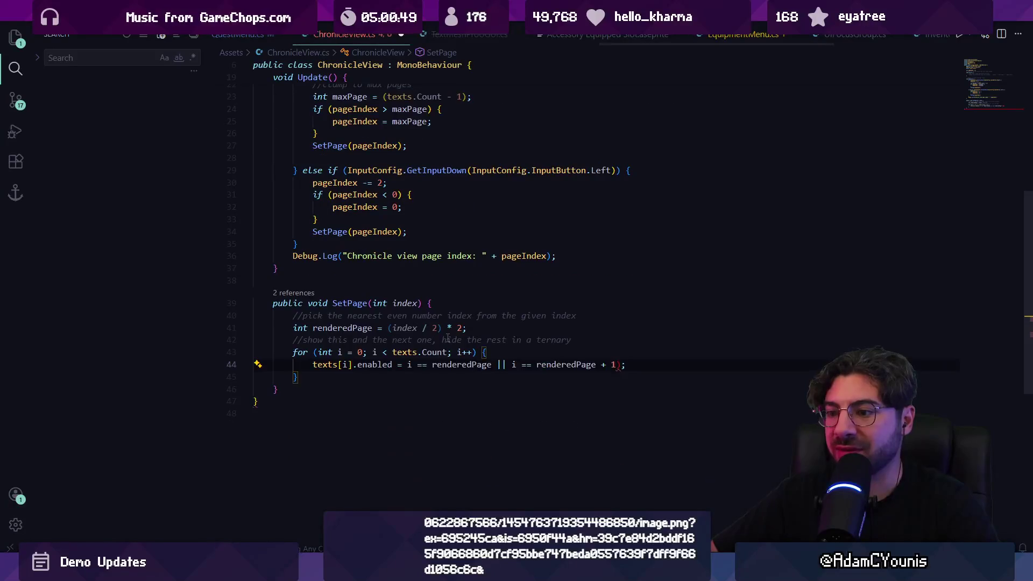
type(".SetActive(")
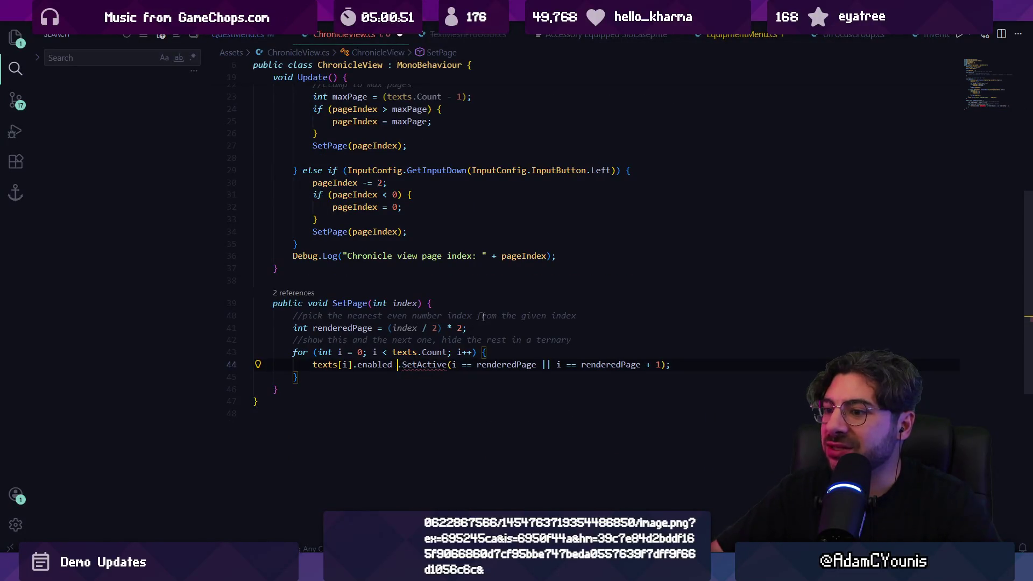
key("ctrl+BackSpace")
type("gameObject")
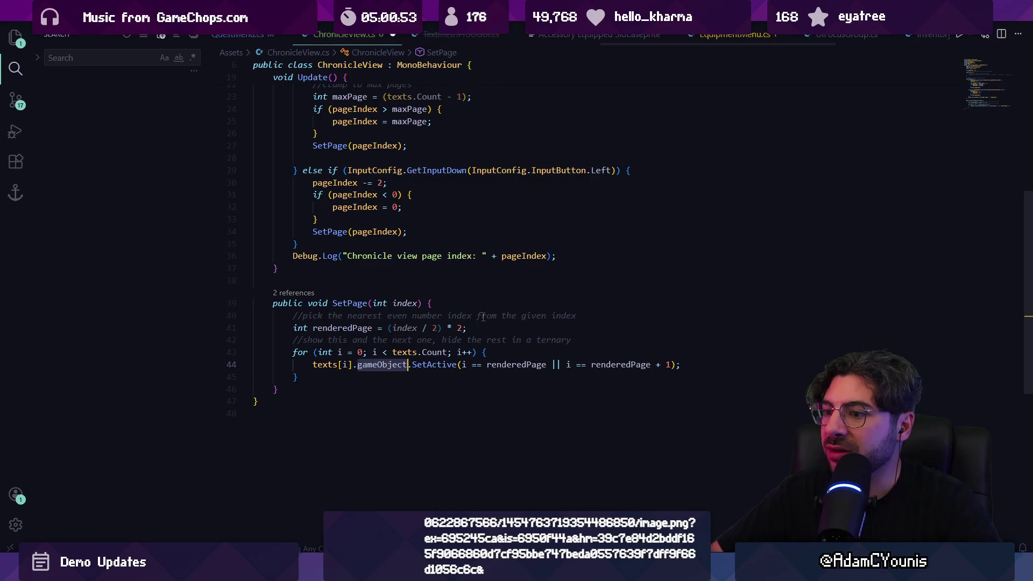
key("ctrl+z")
key("ctrl+z")
key("ctrl+z")
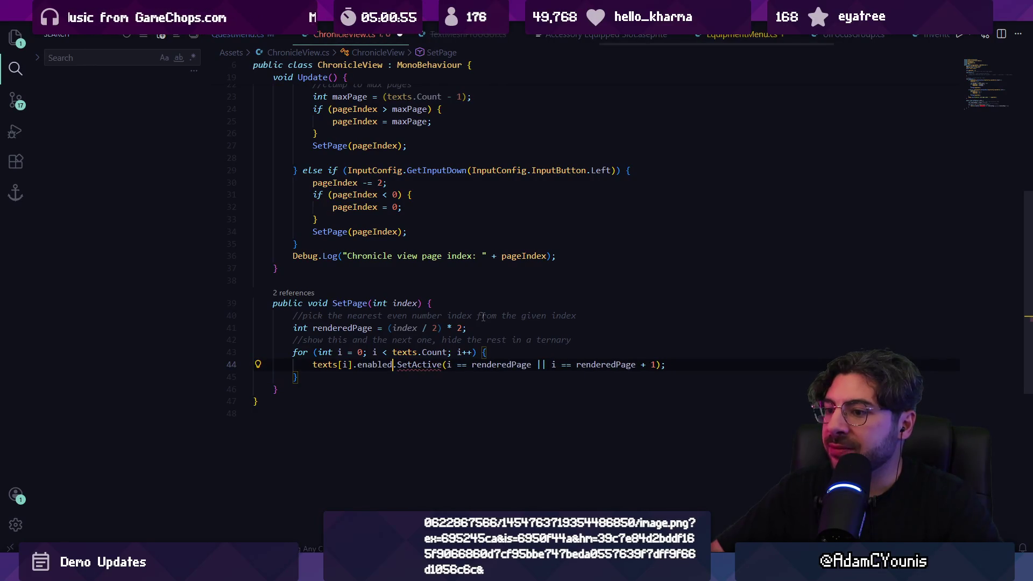
key("ctrl+y")
key("ctrl+y")
key("ctrl+y")
key("ctrl+s")
key("alt+Tab")
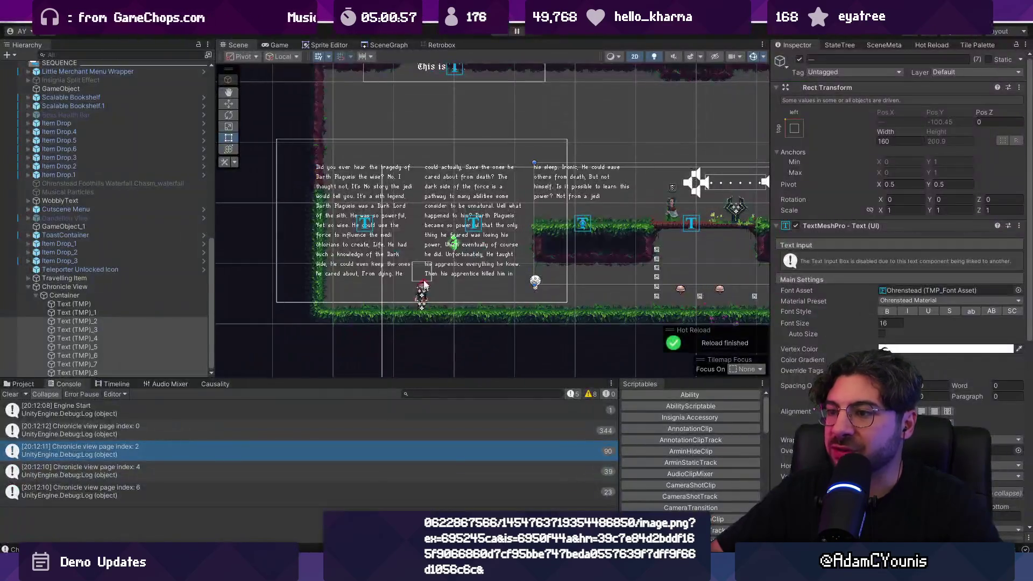
Test Chronicle View paging in Play mode, stop it, and switch back to ChronicleView.cs
scroll(807, 280, "down", 10)
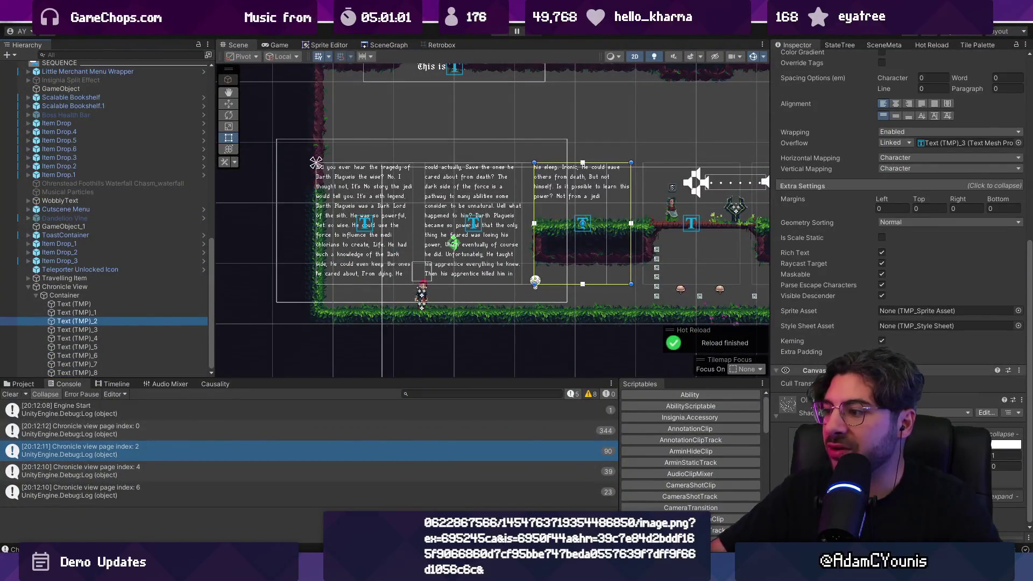
left_click(796, 383)
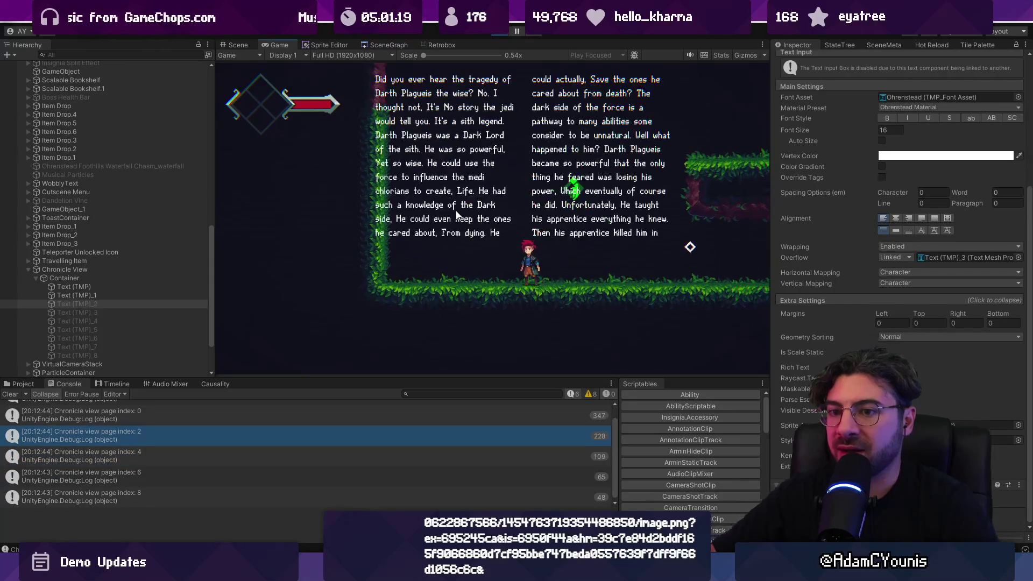
key("ctrl+1")
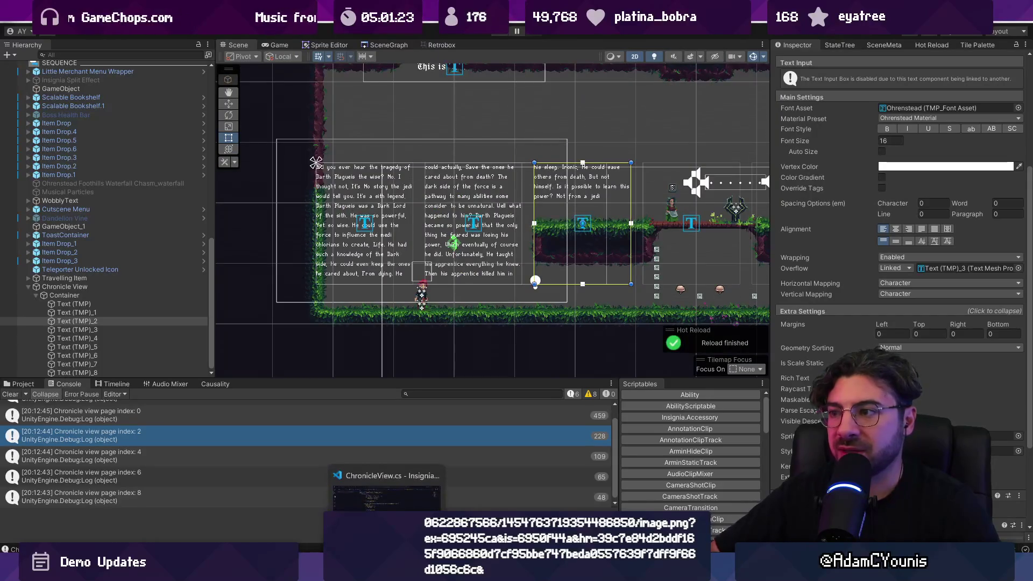
key("alt+Tab")
scroll(441, 272, "up", 4)
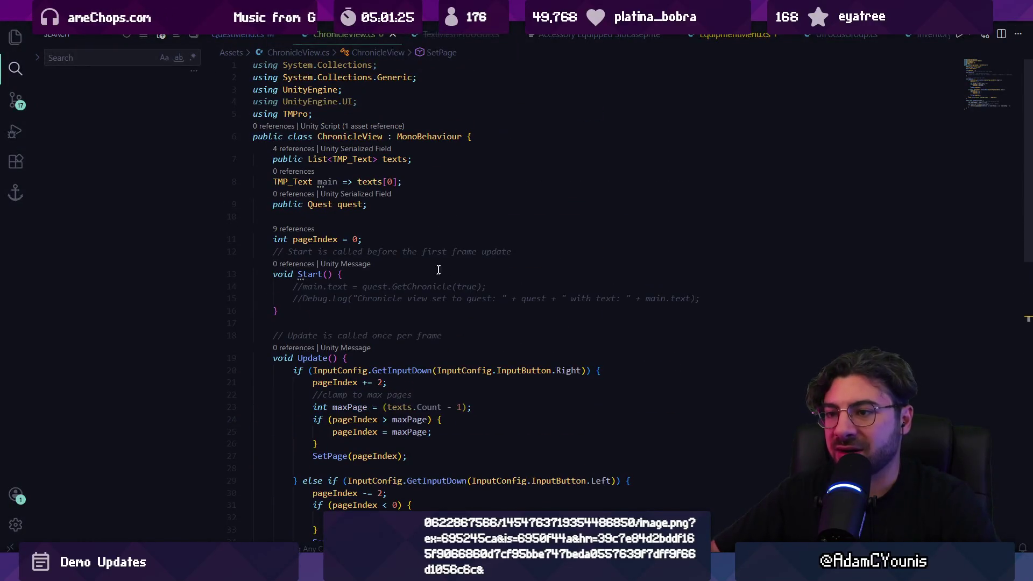
Add SetPage(0); to Start(), save, and test the pages in Unity
key("Return")
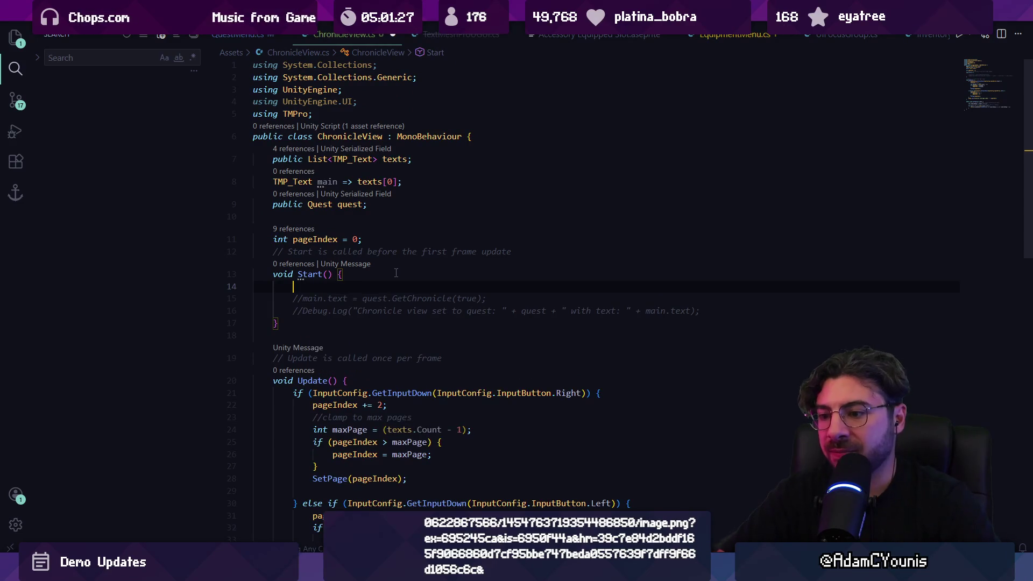
type("SetPage(0);")
key("Tab")
key("ctrl+s")
key("alt+Tab")
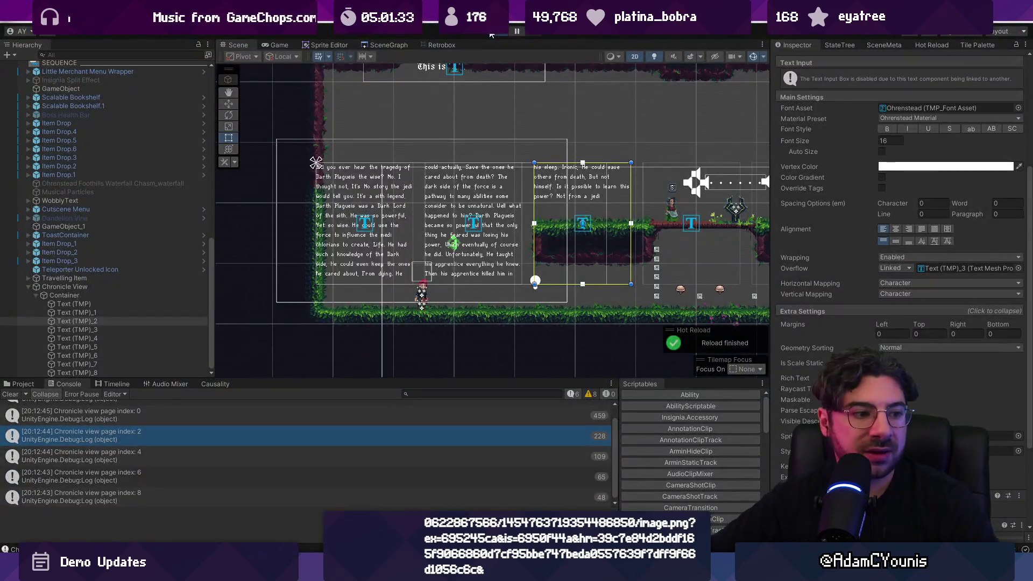
left_click(491, 34)
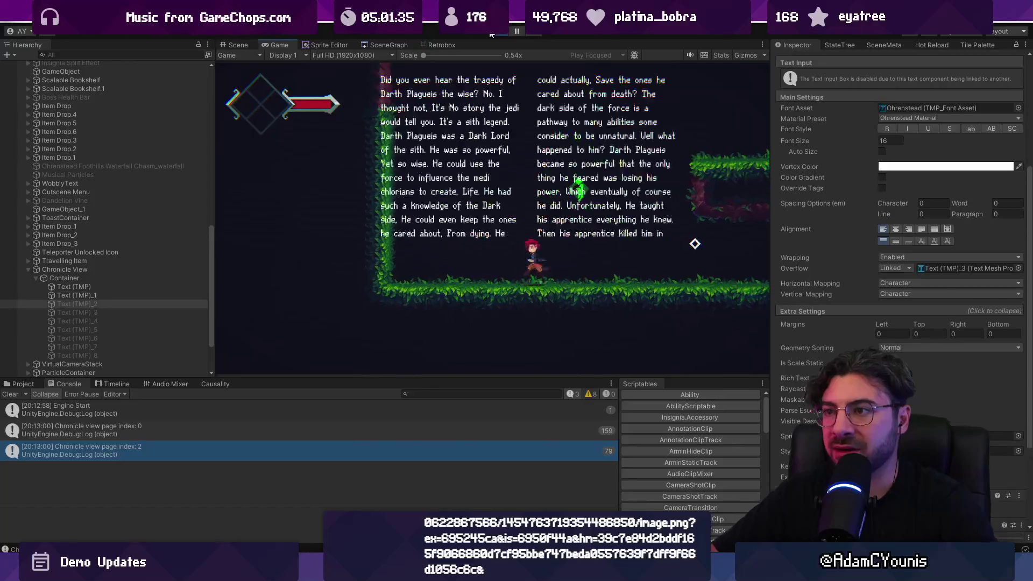
key("ctrl+p")
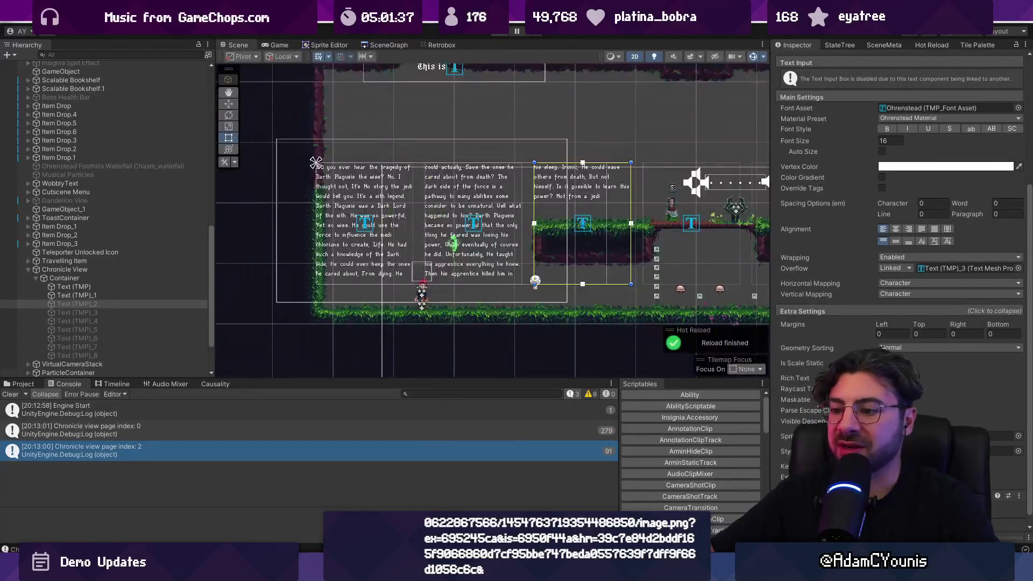
key("alt+Tab")
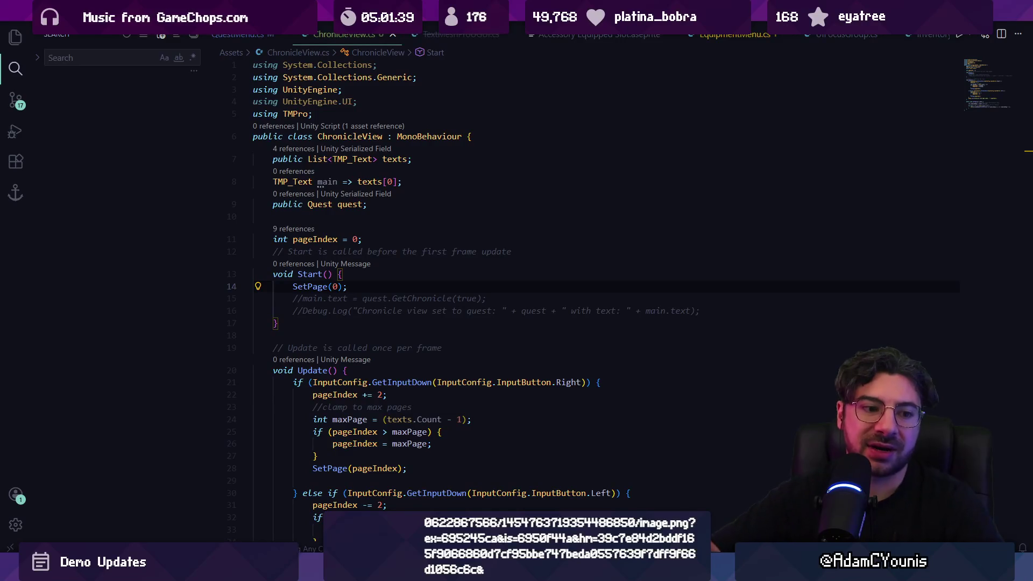
Place the cursor on empty line 29 in Update() and open Copilot Chat
scroll(426, 279, "down", 3)
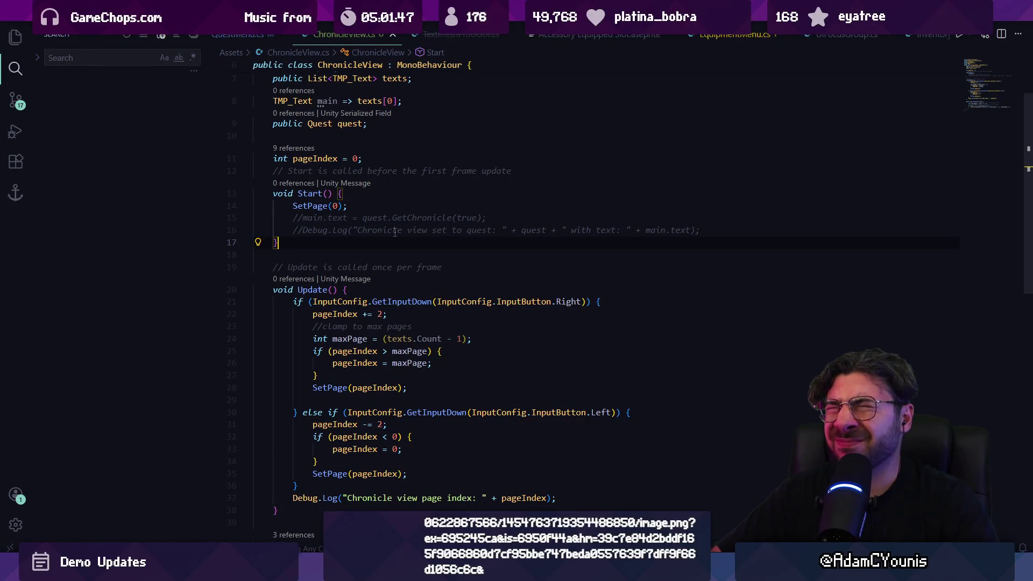
scroll(323, 292, "down", 4)
left_click(330, 292)
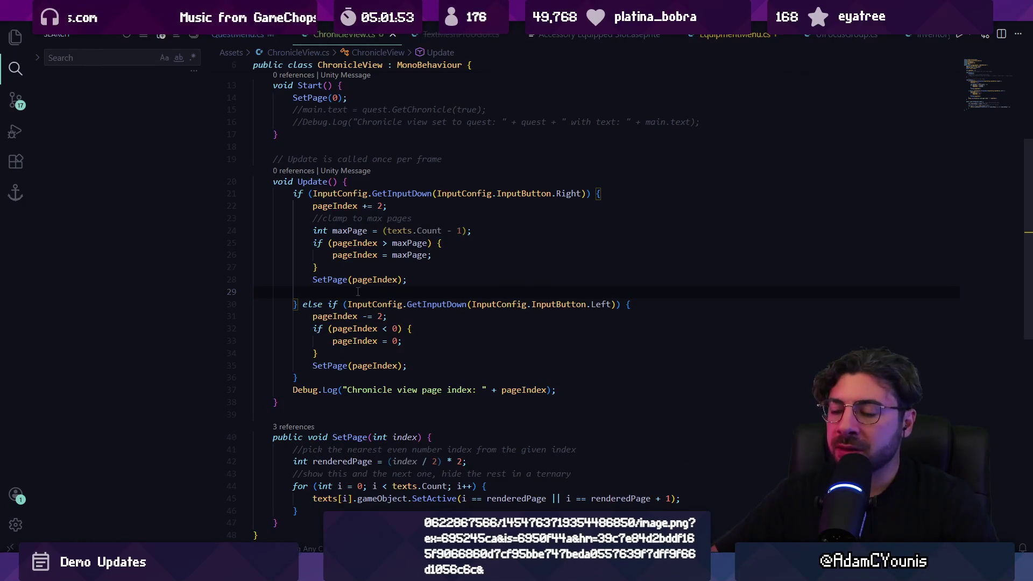
key("alt+Tab")
key("alt+Tab")
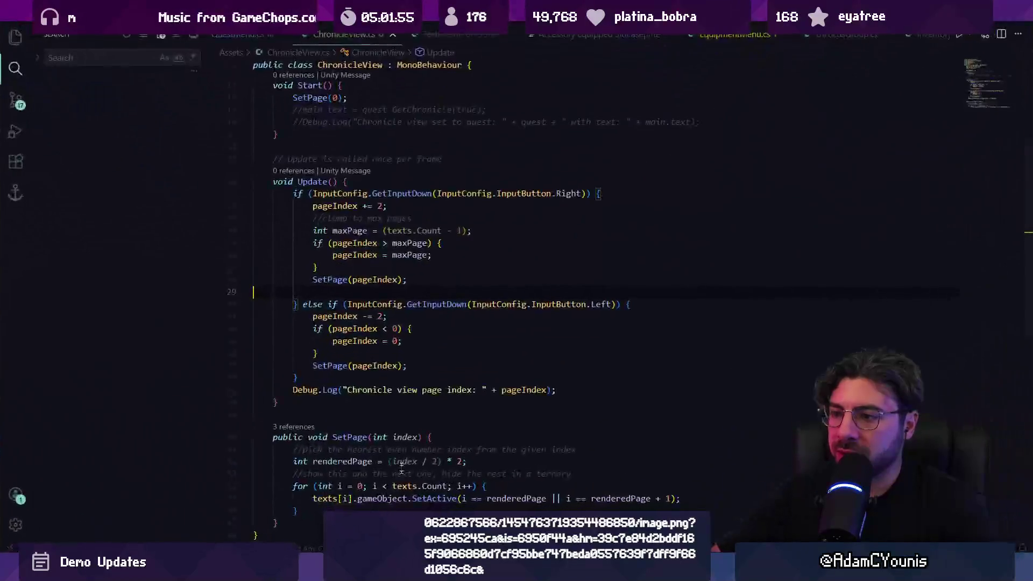
scroll(401, 365, "down", 3)
key("ctrl+alt+i")
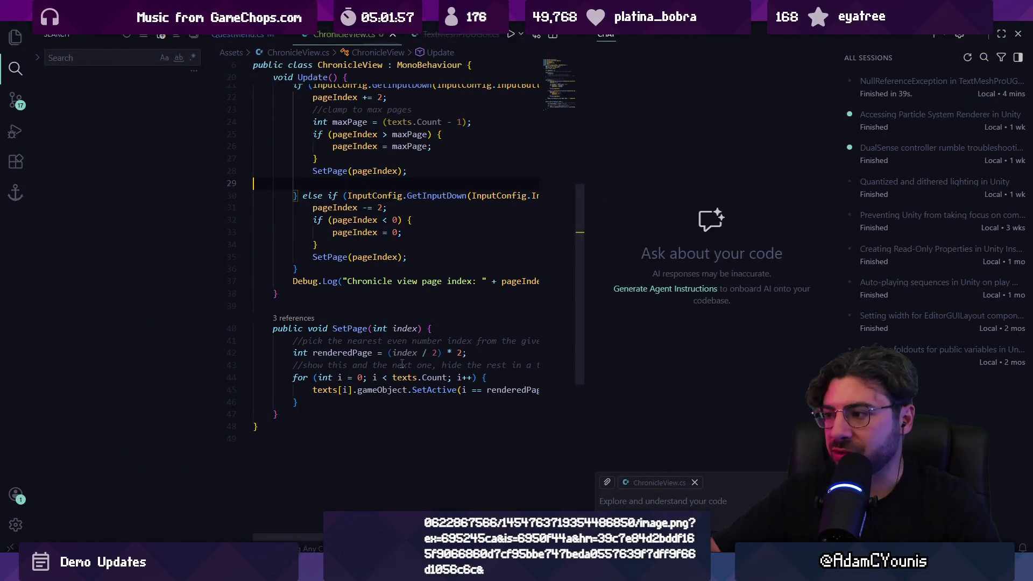
Ask Copilot how to detect rendered characters in an overflow TMP_Text, and select its first code snippet
type("how would I check whether an overflow TMP")
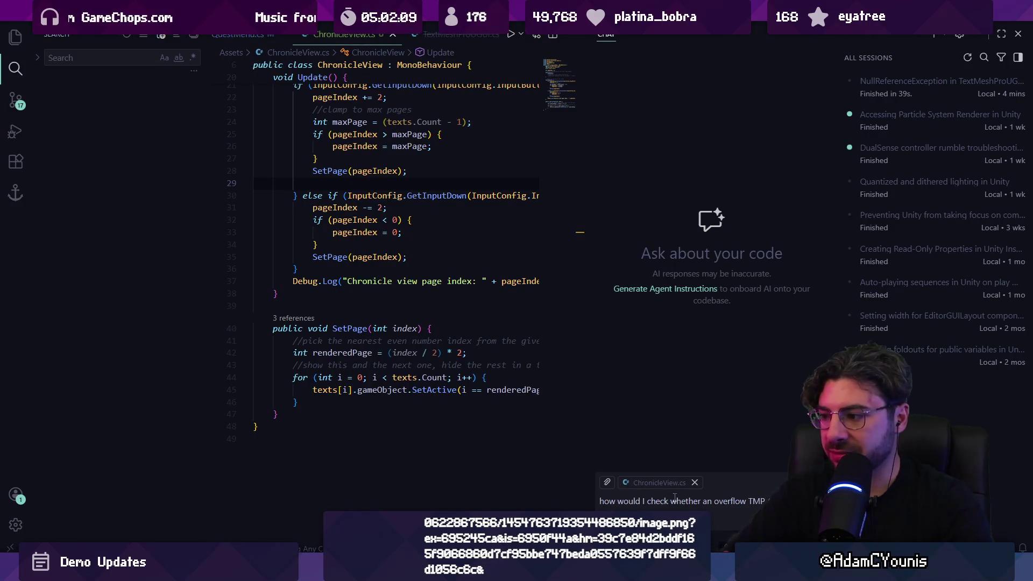
type("_text contains rendered characters (is being overflo")
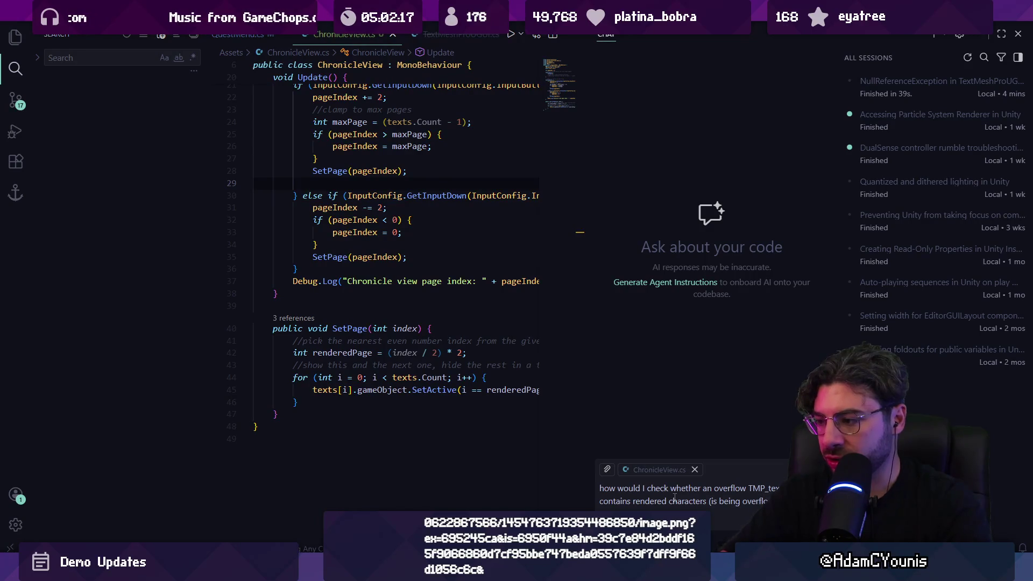
key("Return")
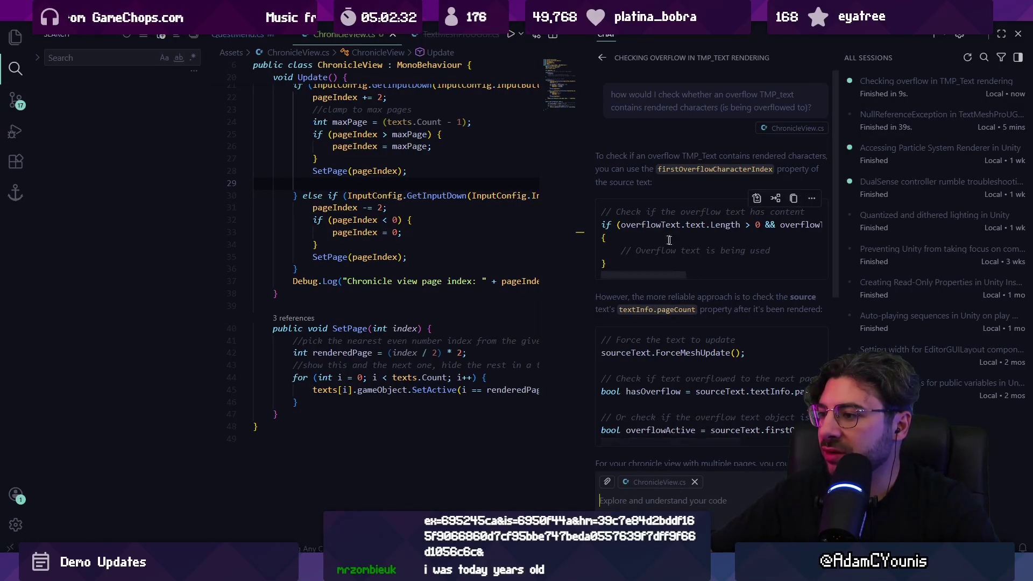
mouse_move(602, 226)
left_mouse_down()
mouse_move(823, 226)
mouse_move(646, 242)
mouse_move(632, 264)
left_mouse_up()
Add a new Foo() method below SetPage and paste the AI chat's overflow check into it
scroll(632, 263, "down", 3)
left_click_drag(633, 196, 592, 145)
left_click(311, 410)
key("Return")
key("Return")
type("public ")
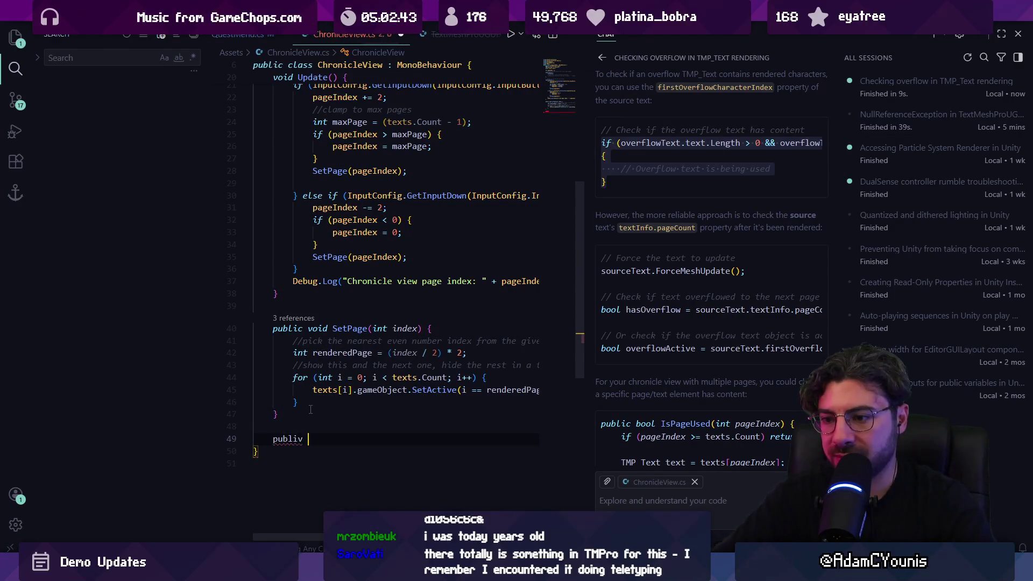
type("void (")
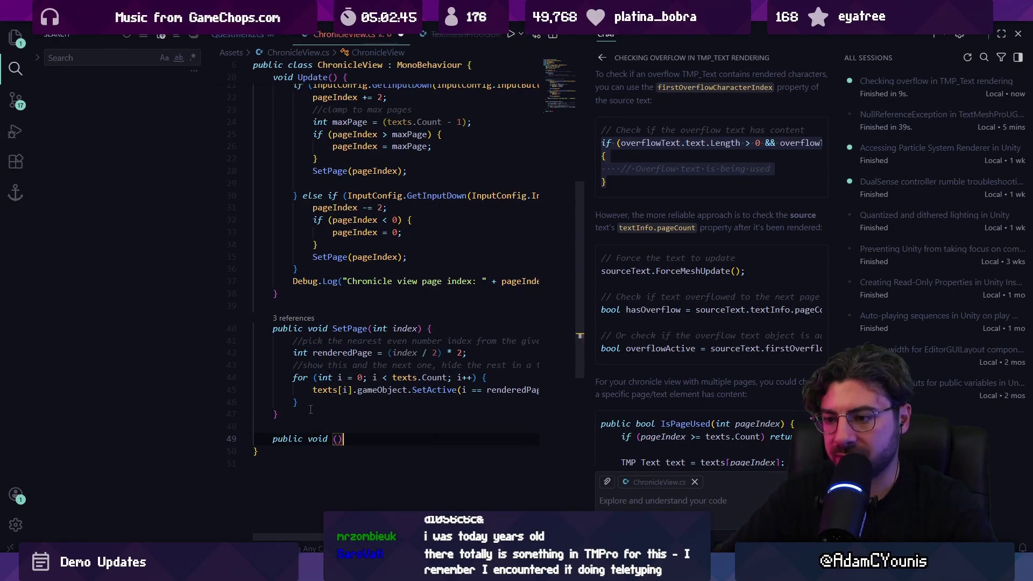
key("BackSpace")
type("Foo() {")
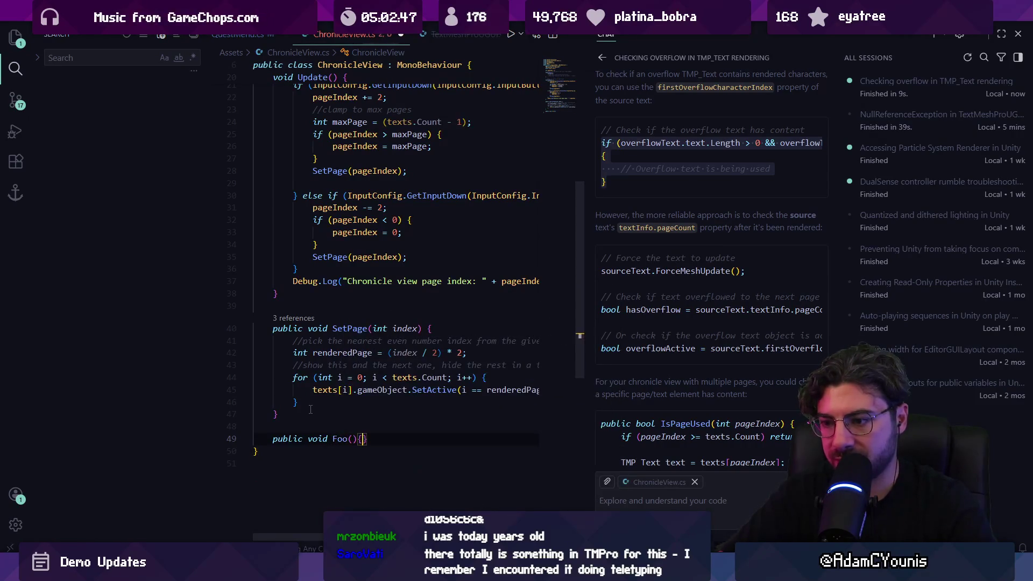
key("Return")
key("ctrl+v")
key("ctrl+alt+b")
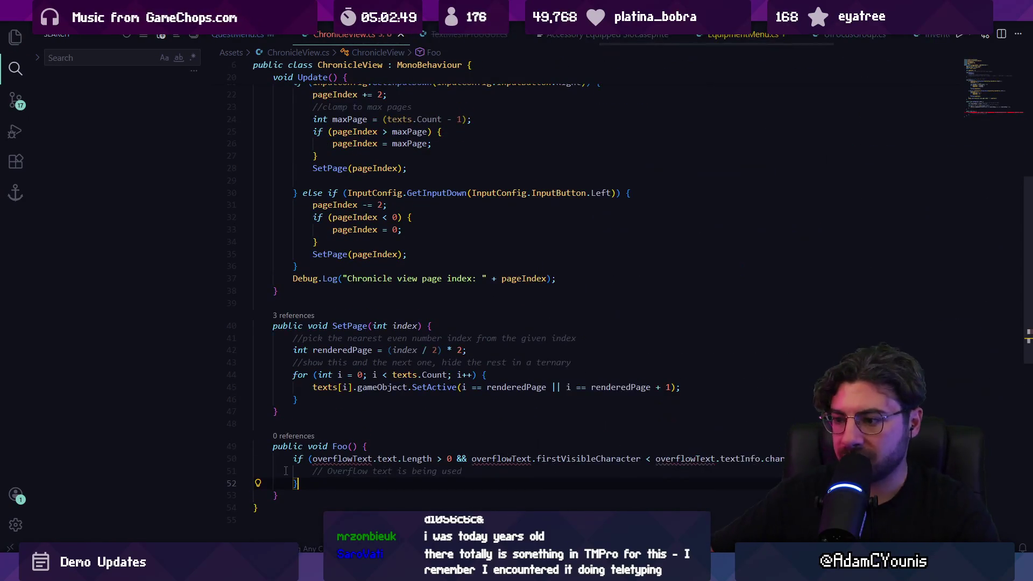
scroll(355, 323, "down", 5)
Give Foo a TMP_Text overflowText parameter and review its text-length and characterCount condition
left_click(347, 295)
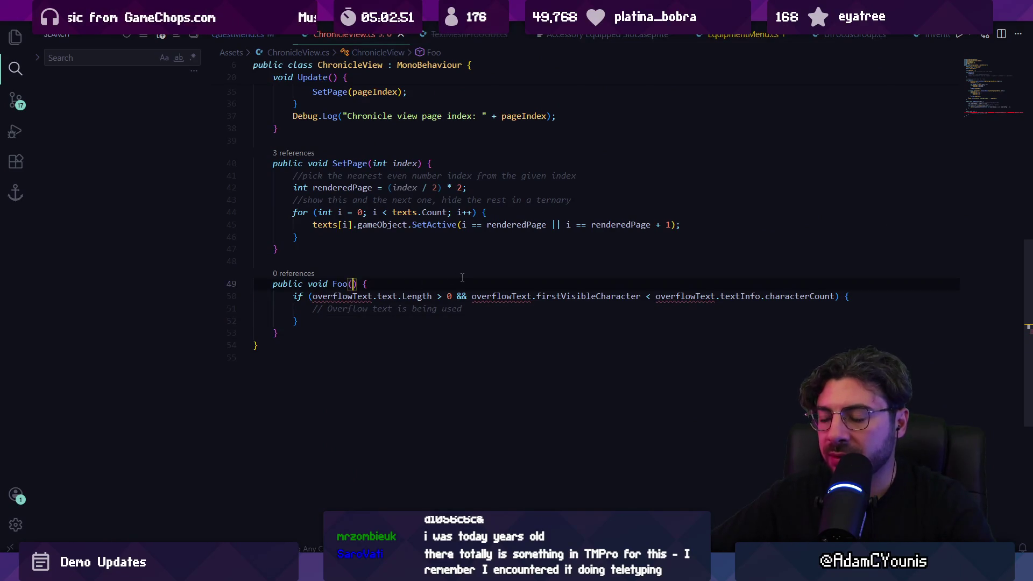
type("TMP_Text overflowText")
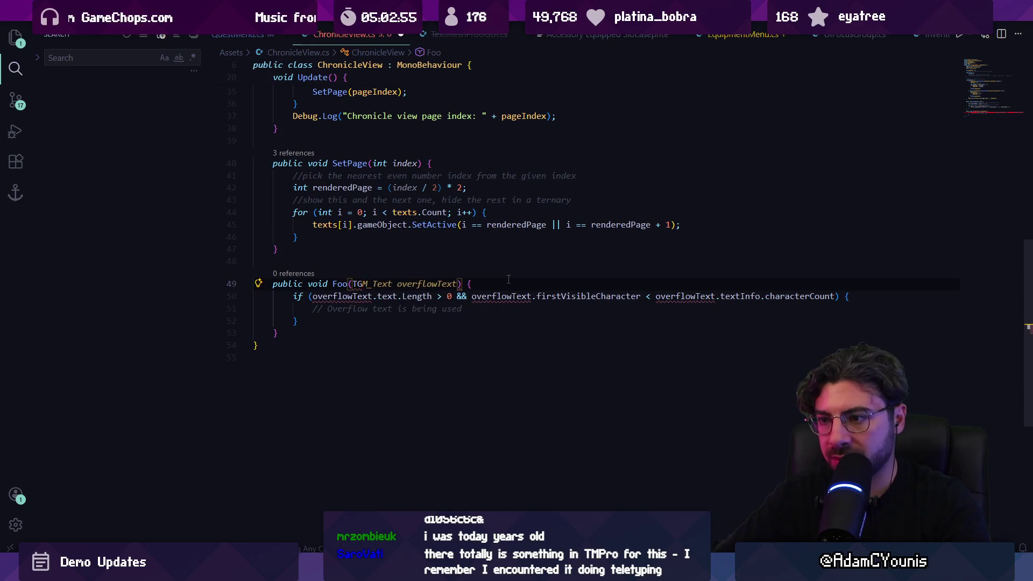
key("ctrl+BackSpace")
key("ctrl+BackSpace")
type("TMP_Text overflowText")
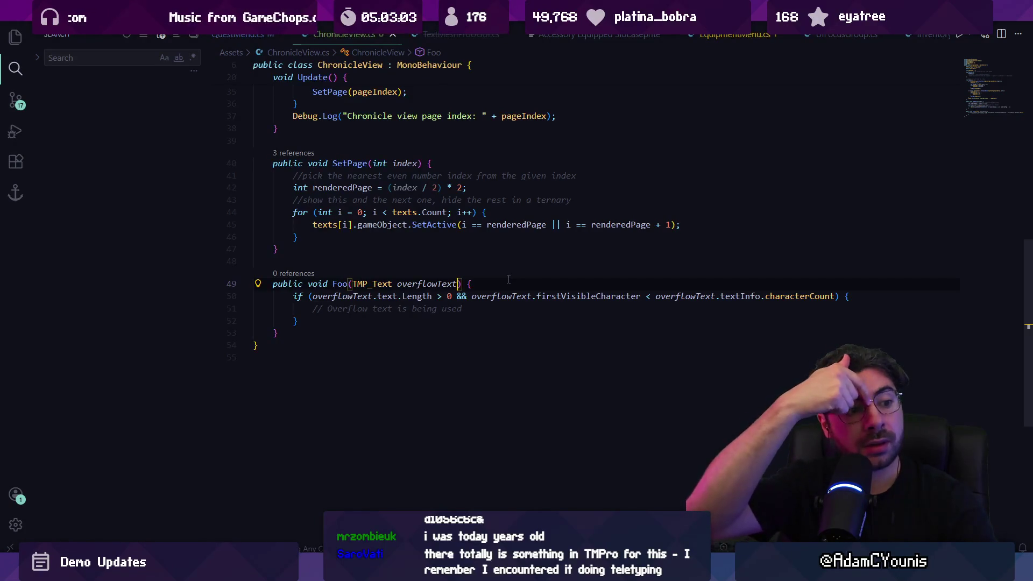
left_click(364, 298)
left_click(445, 296)
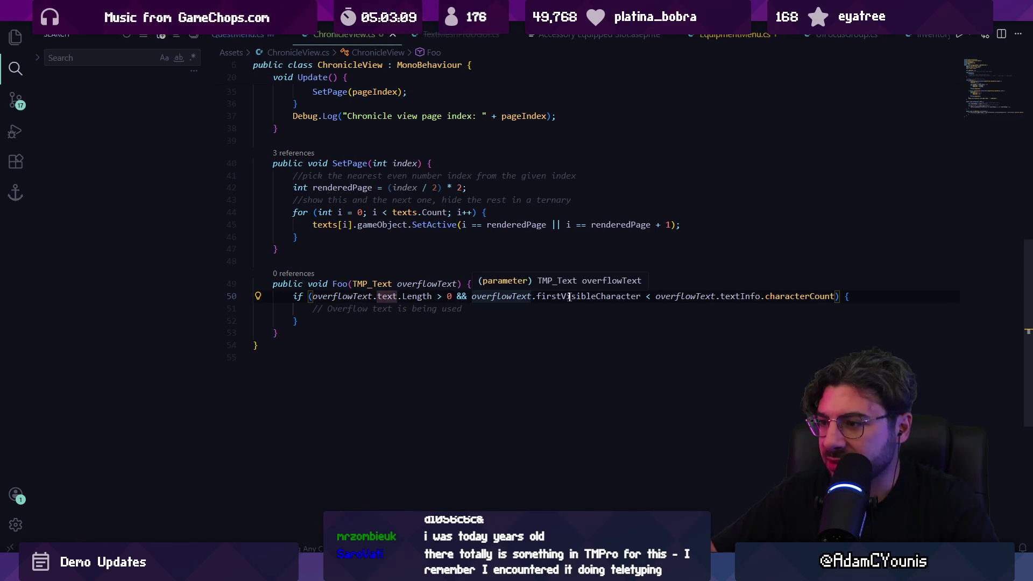
left_click(799, 296)
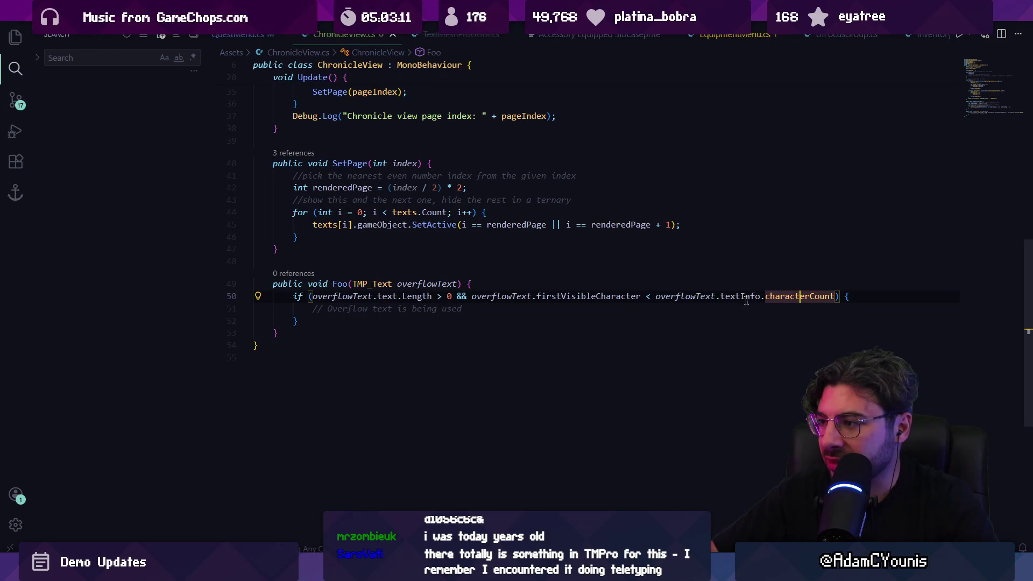
left_click(479, 285)
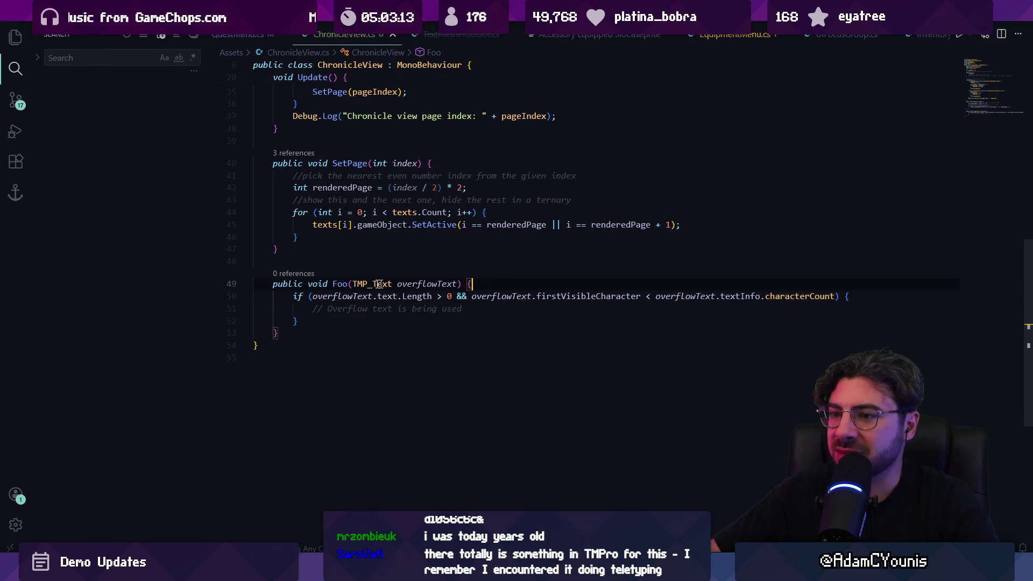
Change the method signature to bool IsRenderingText
left_click(327, 285)
type("ool")
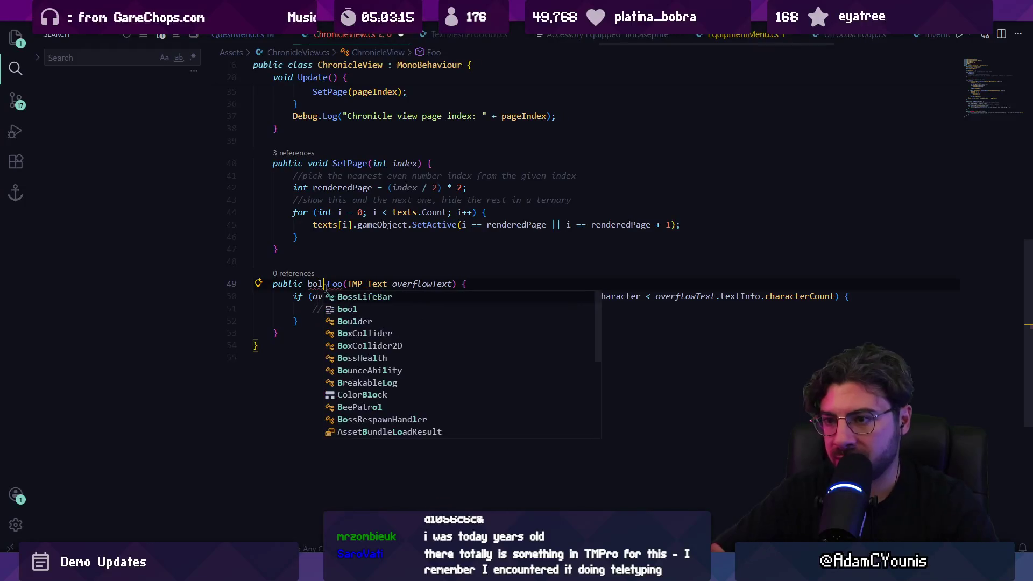
key("ctrl+Right")
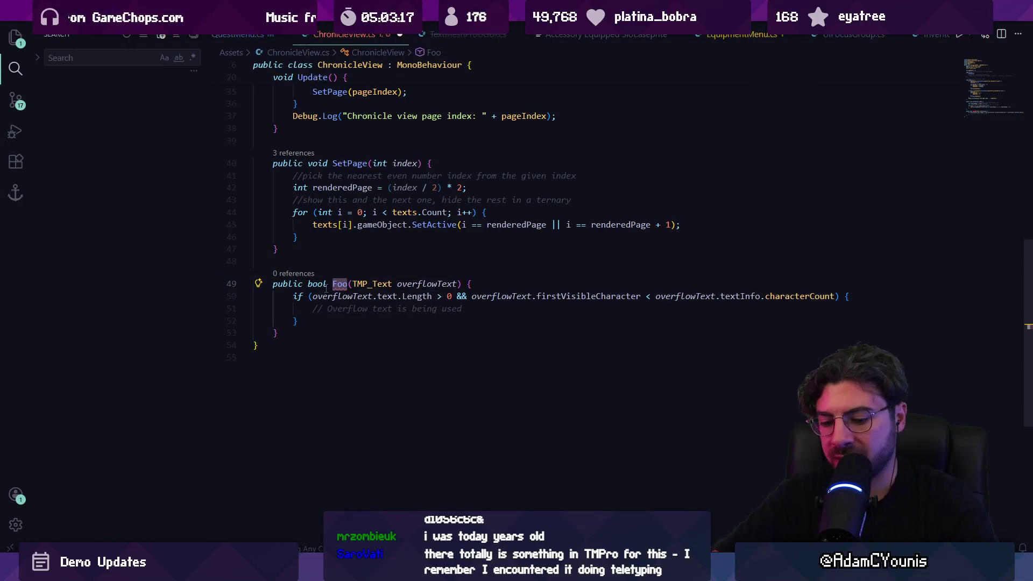
type("IsRenderingText")
Insert 'return true;' inside the if, add 'return false;' after it, and save
left_click(407, 308)
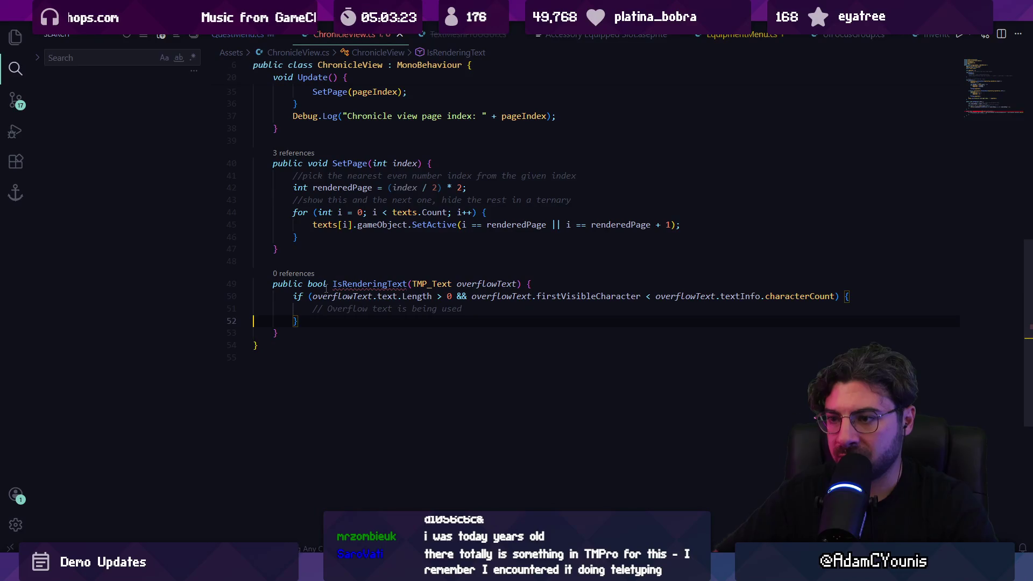
key("Up")
key("Tab")
key("Down")
key("Return")
key("Tab")
key("ctrl+s")
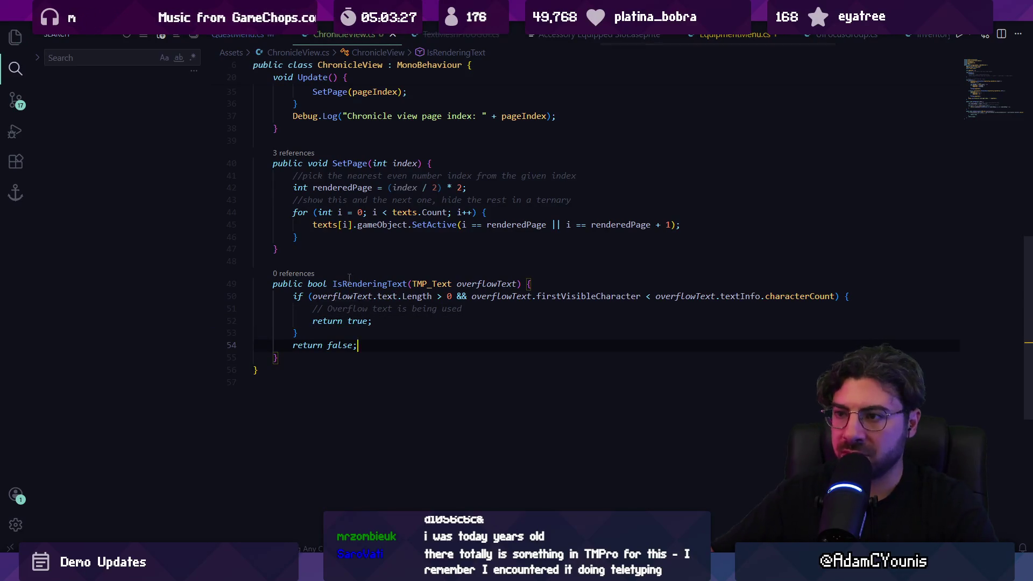
scroll(349, 277, "up", 4)
scroll(363, 335, "up", 2)
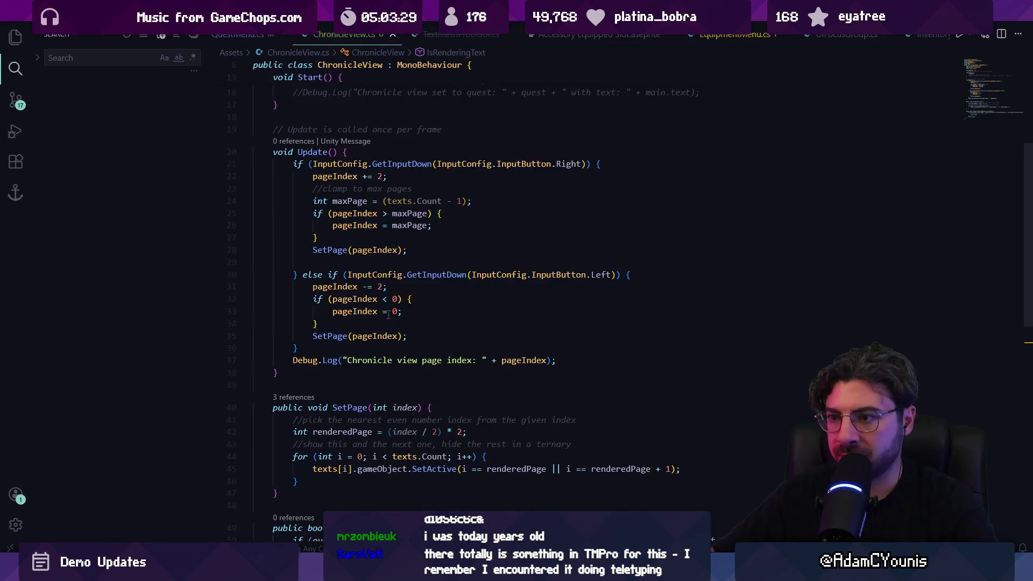
Declare an int maxPage at the start of Update's right-page branch and save
scroll(439, 198, "up", 1)
left_click(387, 227)
left_click(441, 241)
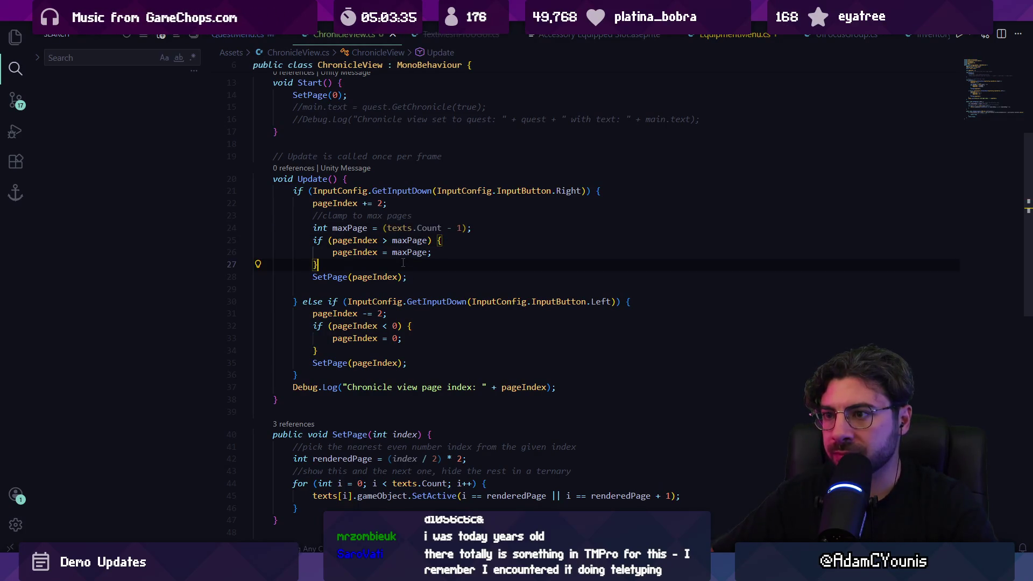
left_click(607, 190)
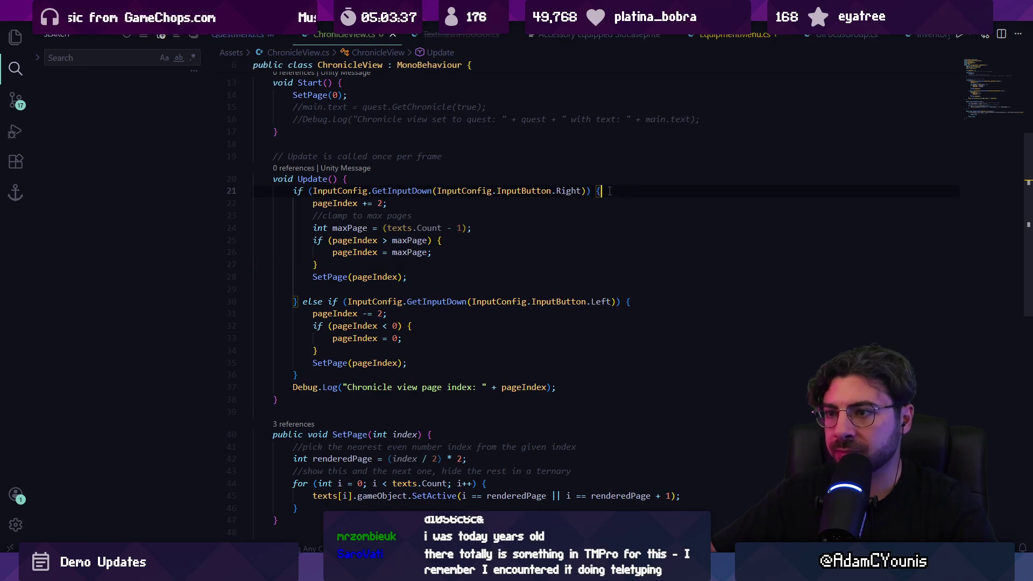
key("Return")
key("Return")
key("Return")
key("Up")
type("int")
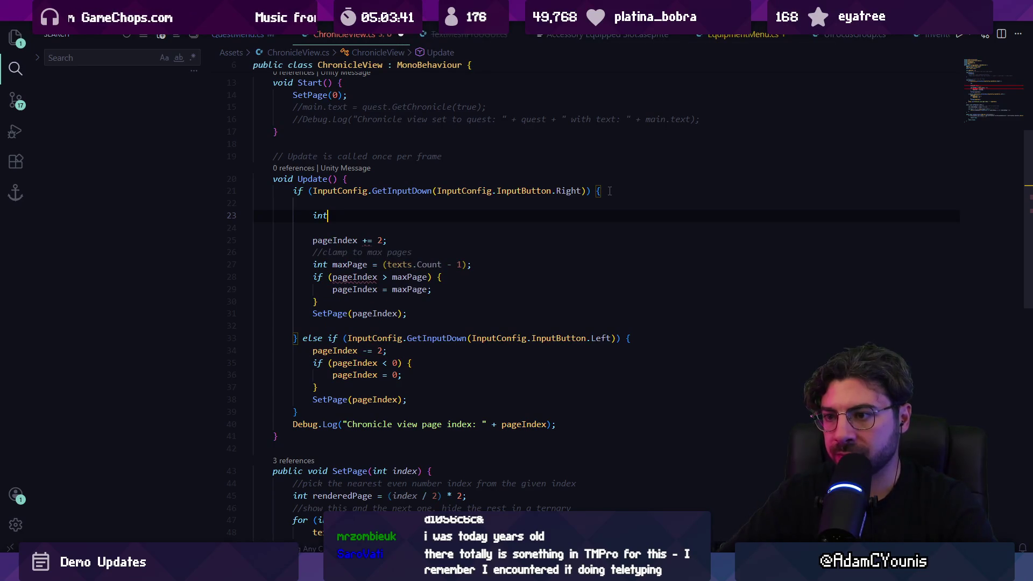
key("ctrl+s")
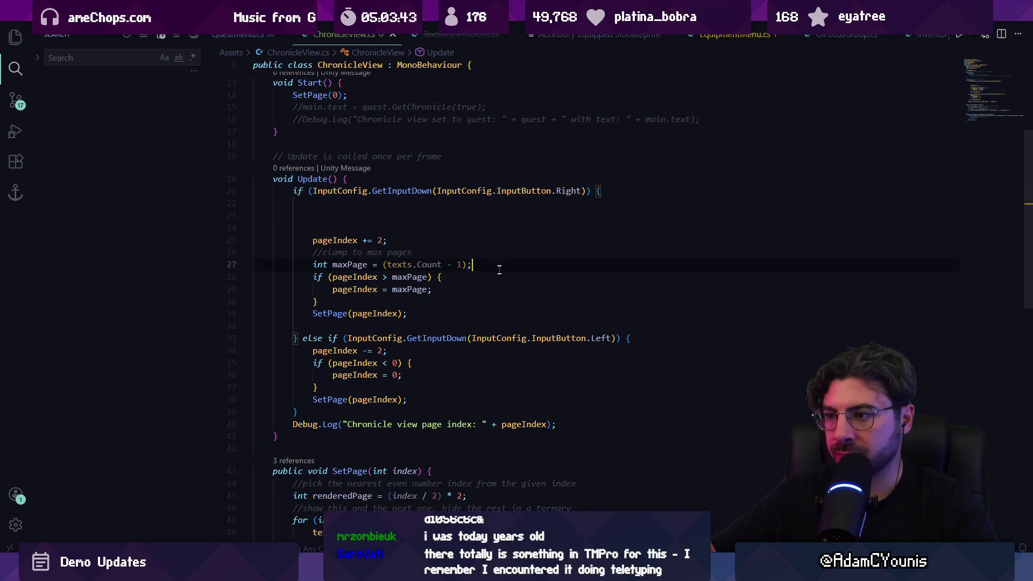
Add a reverse loop setting maxPage to the last text where IsRenderingText is true, then test in Play mode
key("Return")
key("Return")
key("Return")
key("Up")
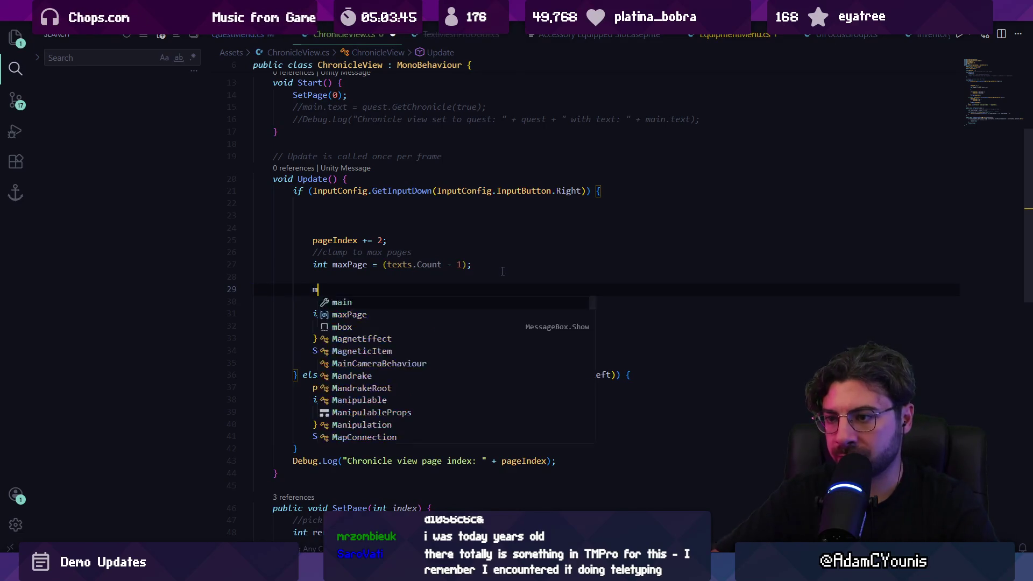
type("fore")
key("BackSpace")
key("BackSpace")
key("BackSpace")
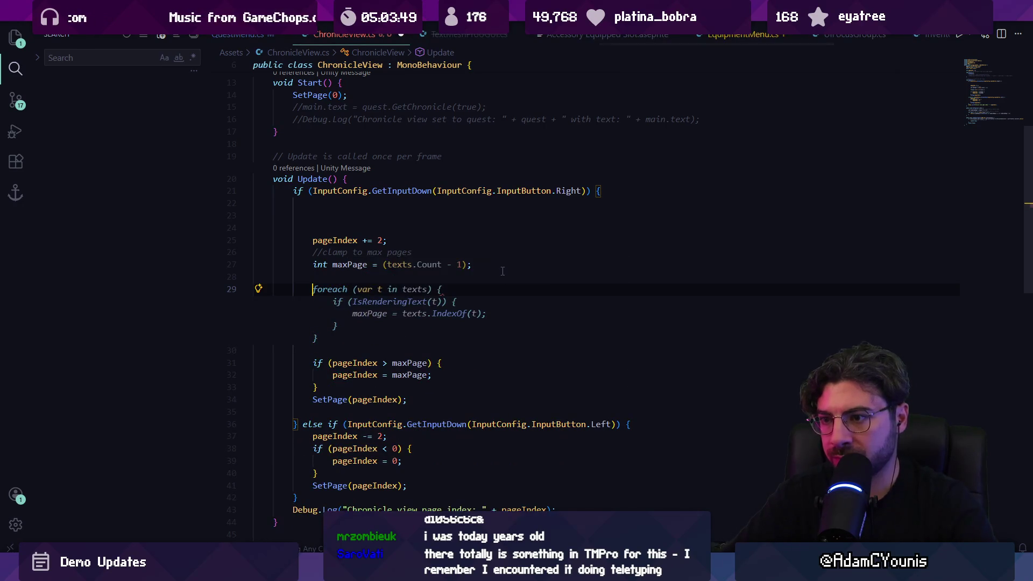
type("//iterate back through the")
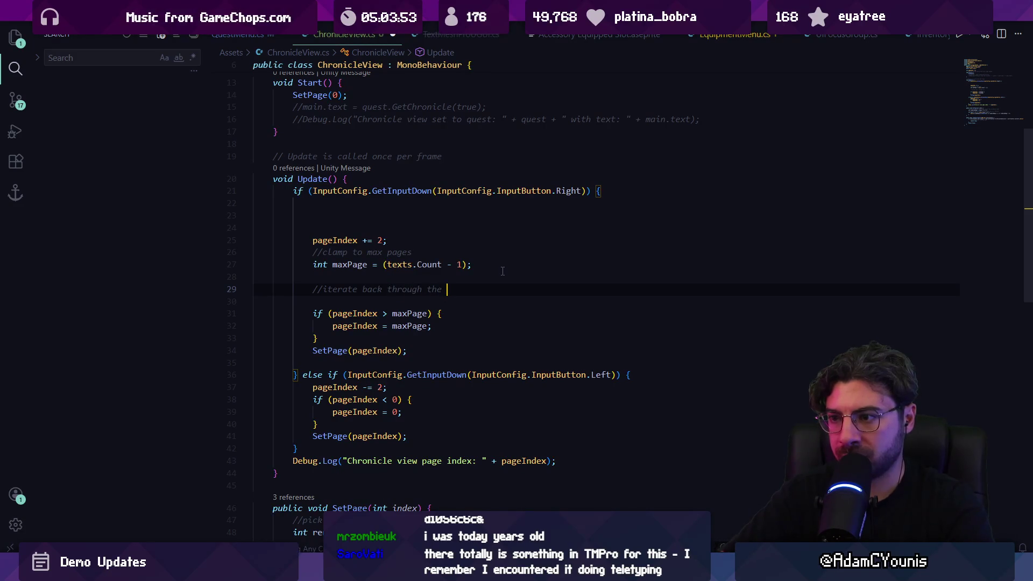
key("Tab")
key("Return")
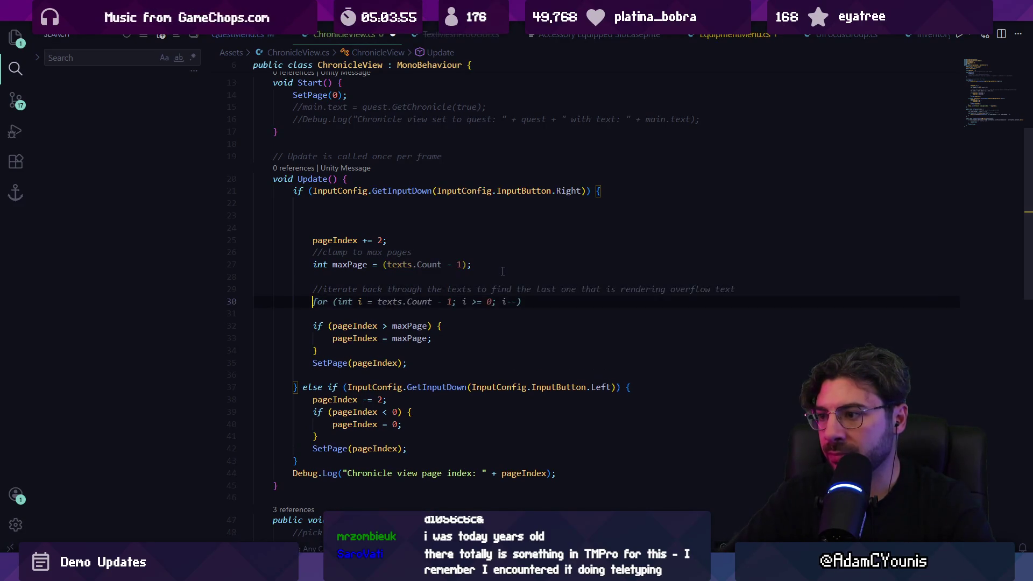
key("Tab")
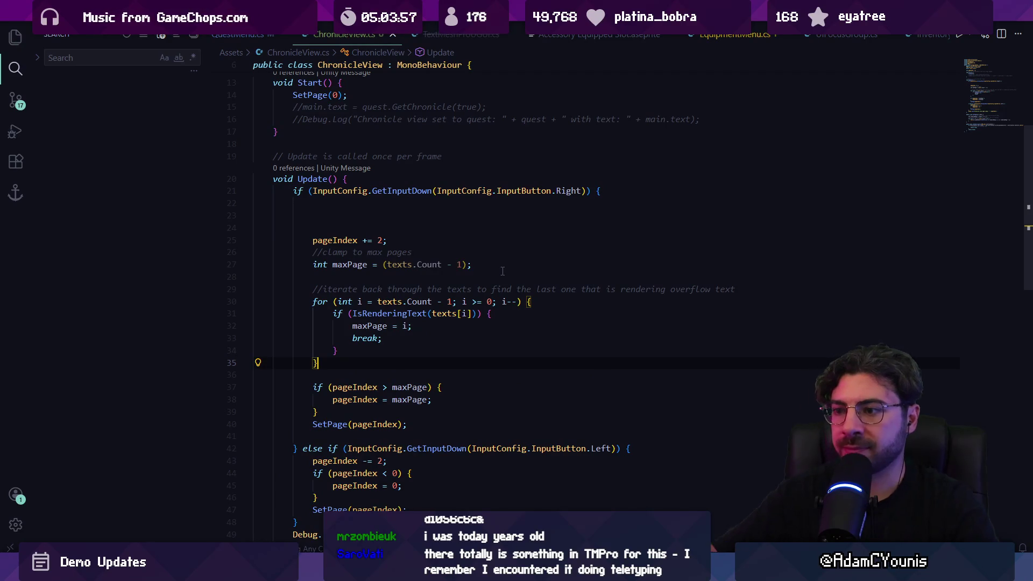
key("alt+Tab")
left_click(503, 34)
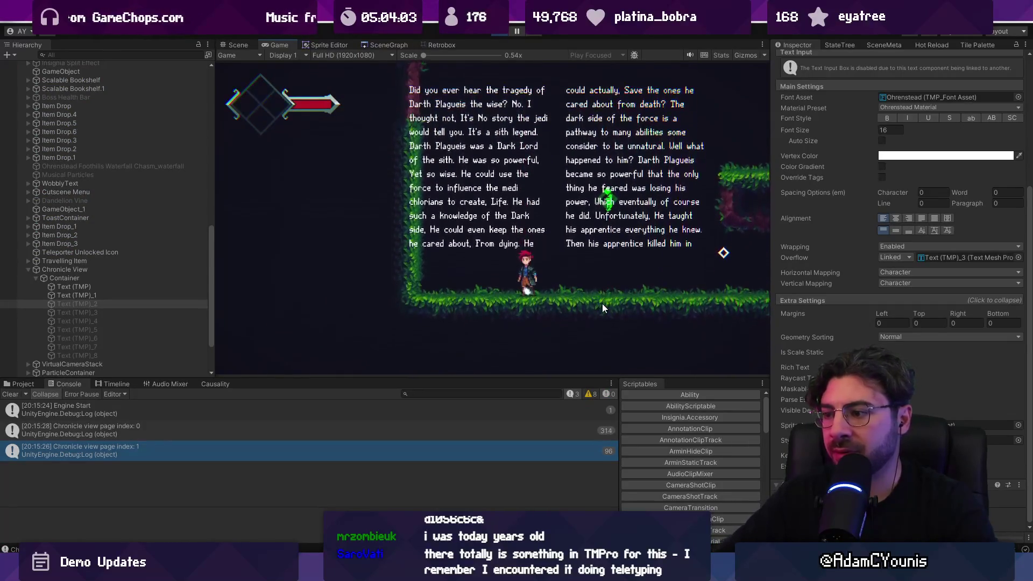
key("alt+Tab")
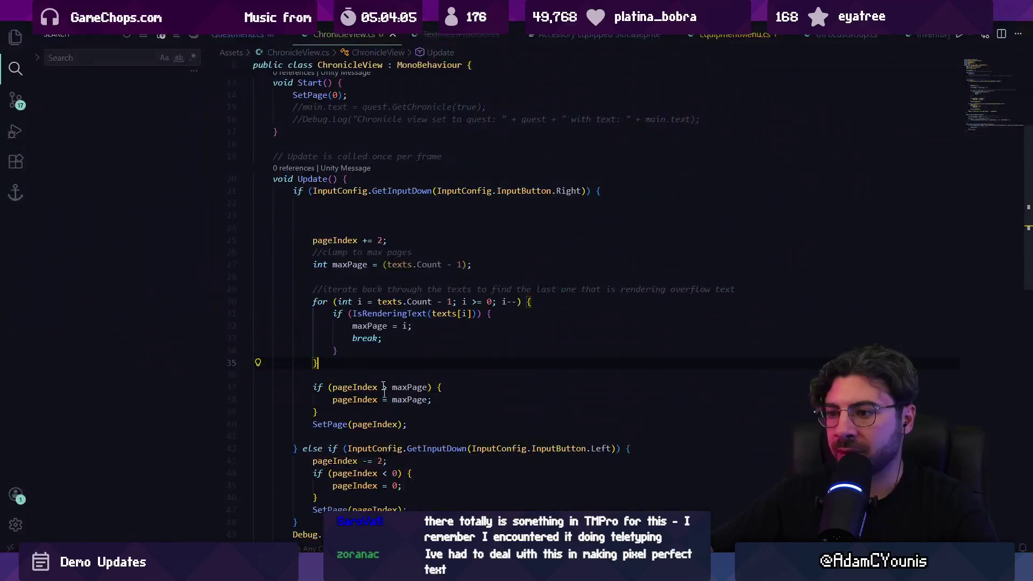
Add Debug.Log("max is " + maxPage) after the loop and save
key("Return")
key("Return")
type("Debug.Lo")
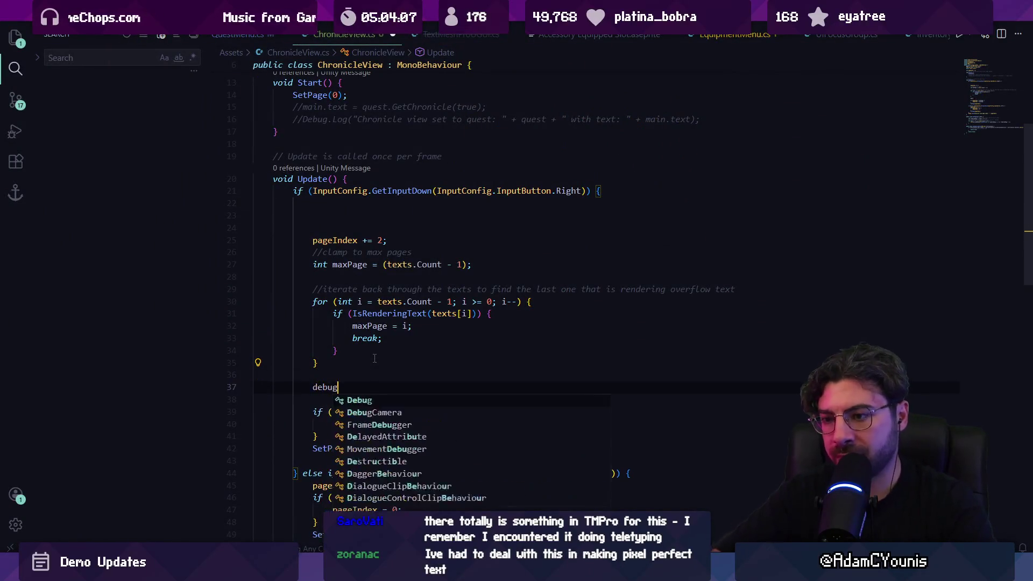
type("g(\"m")
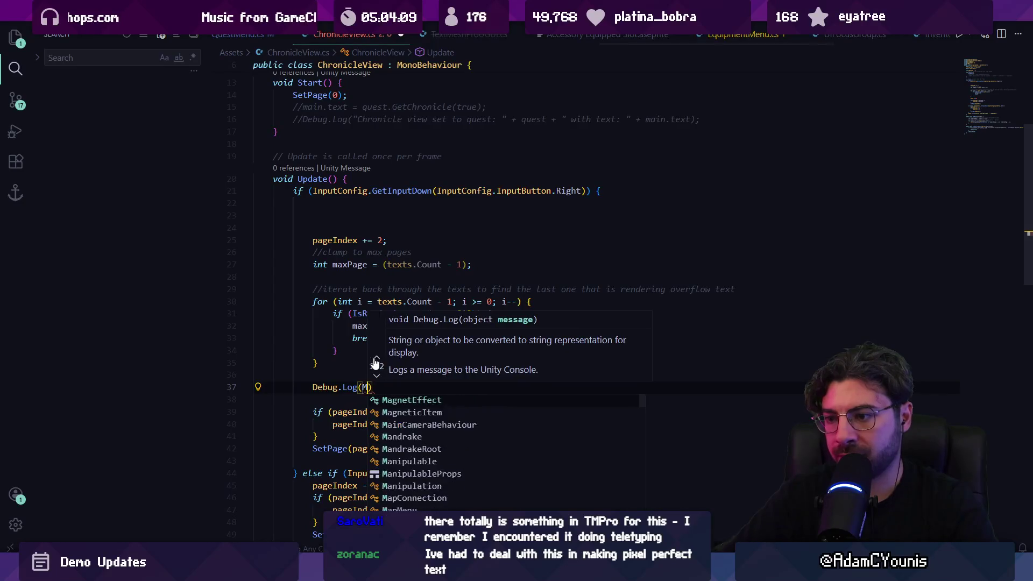
type("ax is \" + maxPage);")
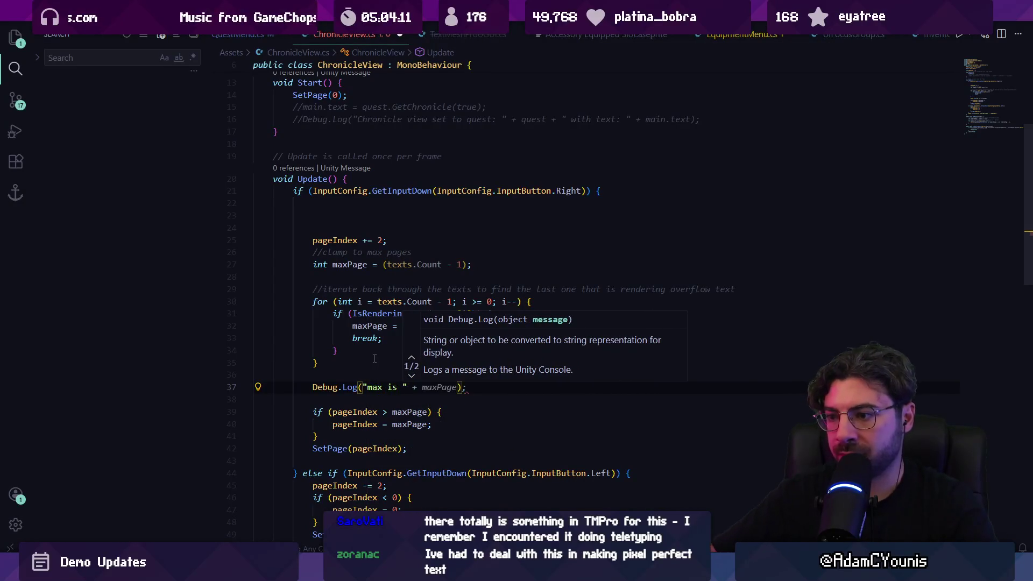
key("ctrl+s")
key("alt+Tab")
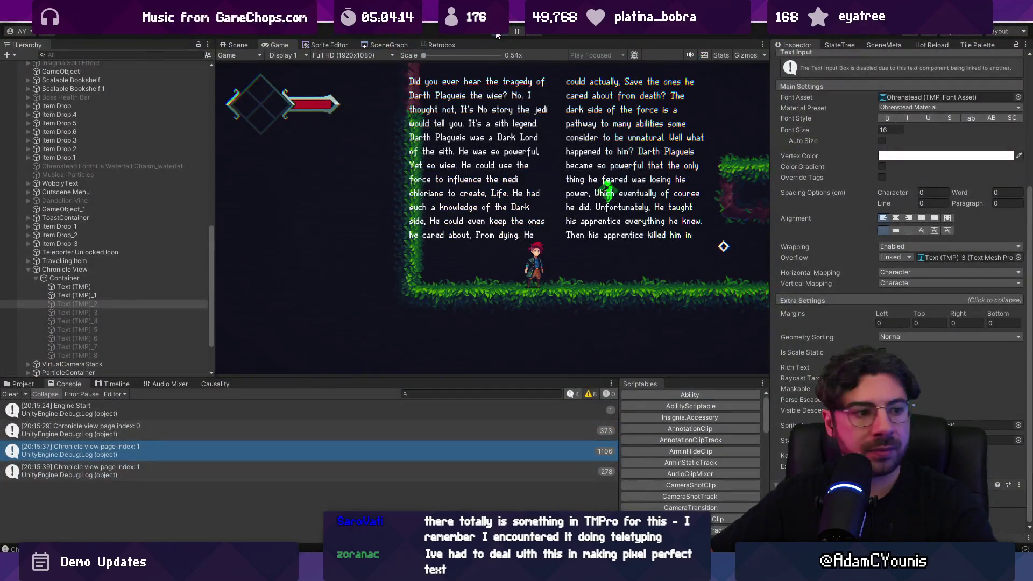
Restart Play mode to read the 'max is 1' log, then bring the script and browser windows forward
left_click(497, 34)
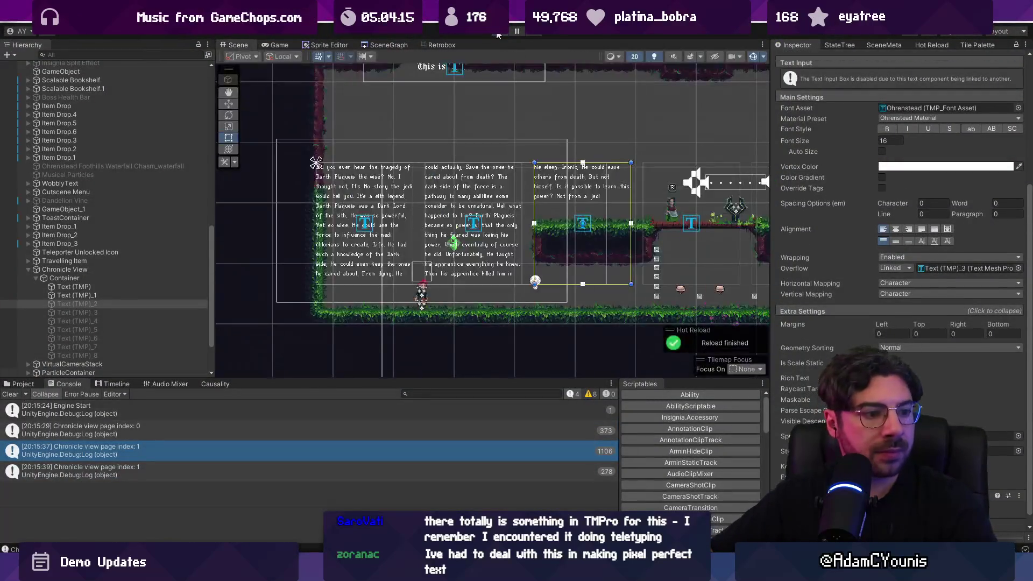
key("ctrl+p")
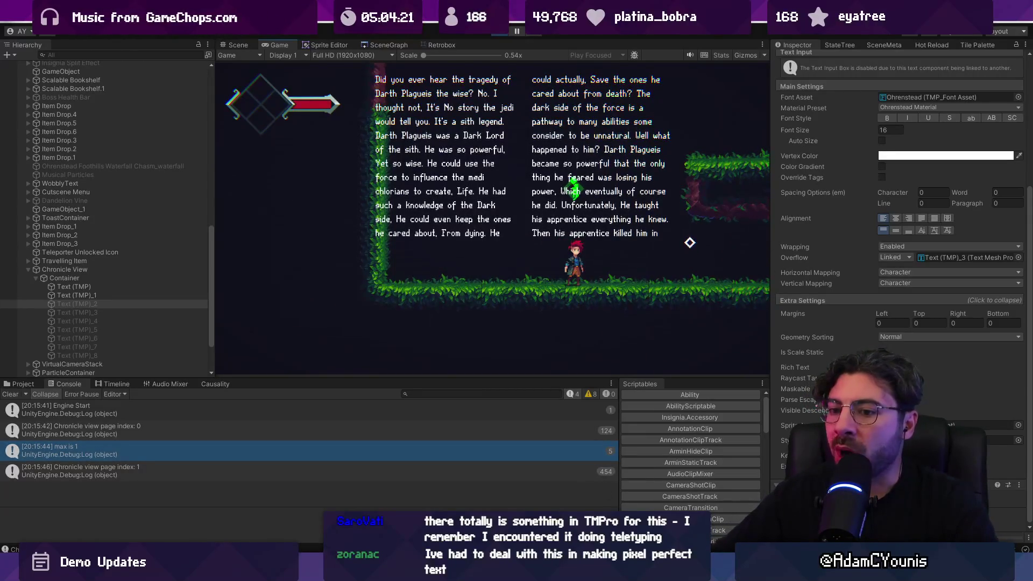
mouse_move(386, 569)
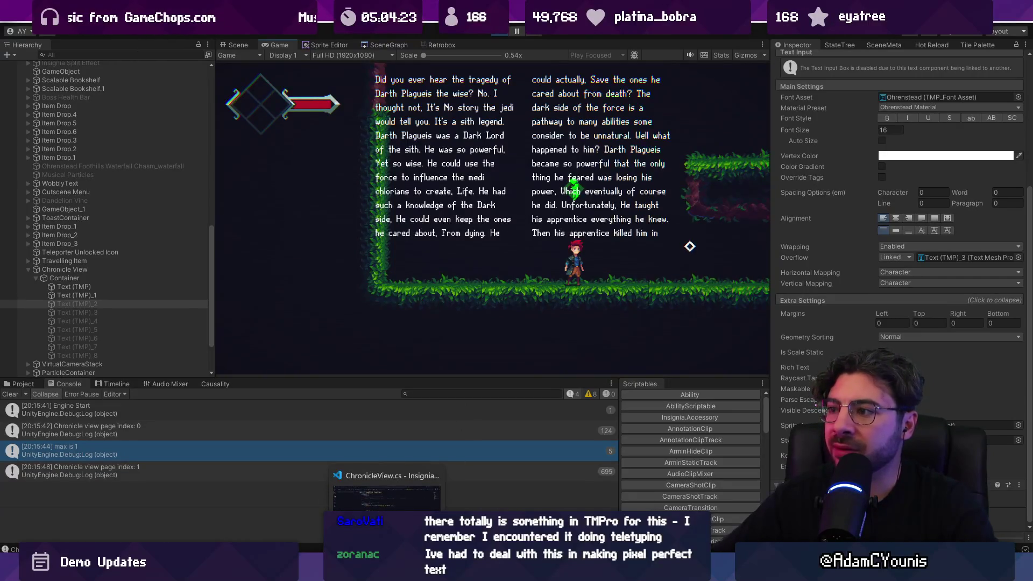
left_click(417, 473)
scroll(417, 474, "down", 4)
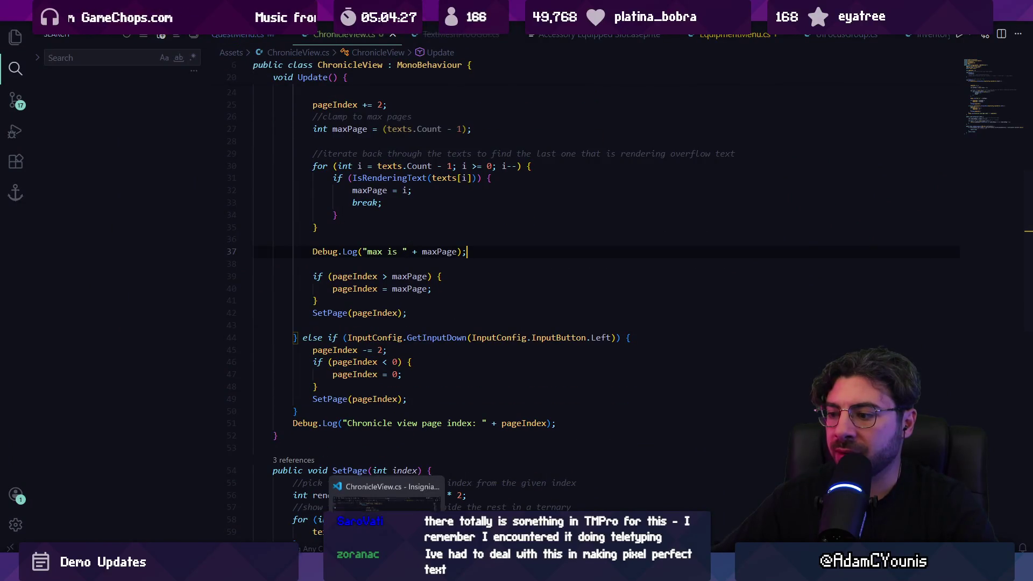
mouse_move(623, 569)
left_click(627, 509)
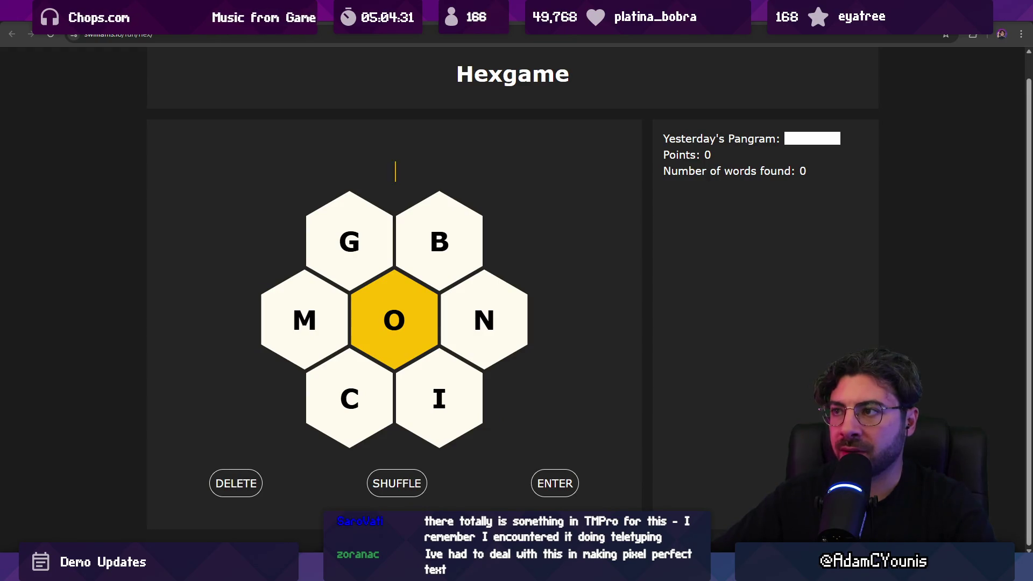
Search 'lorem ip' in a new tab and generate five Lorem Ipsum paragraphs on lipsum.com
key("ctrl+t")
type("lorem ip")
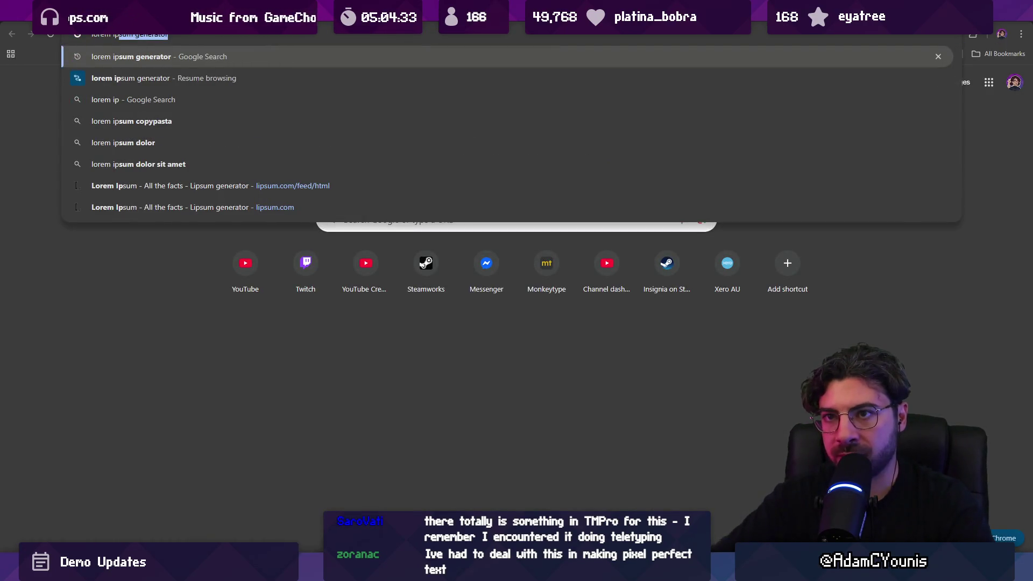
key("Return")
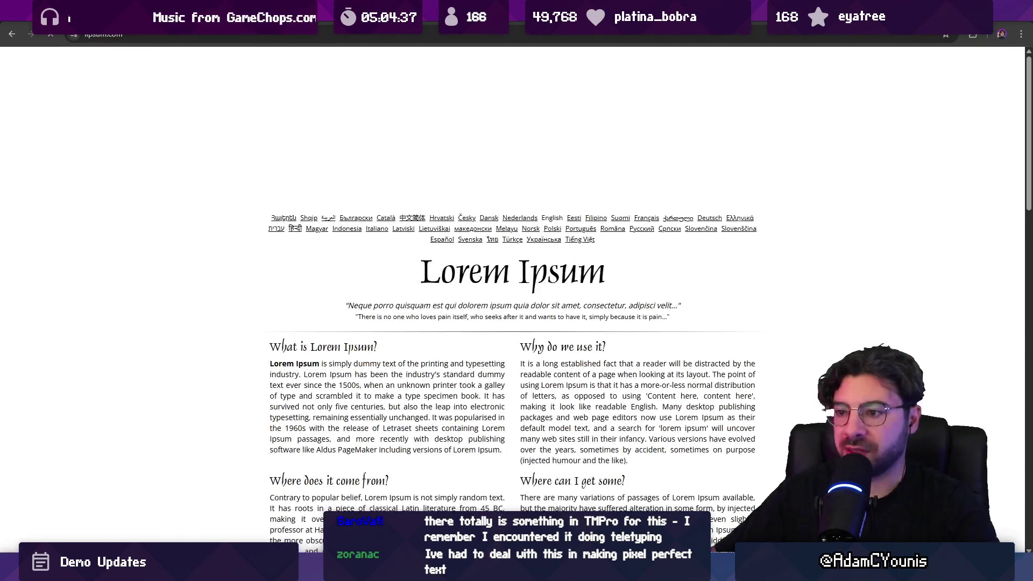
scroll(364, 347, "down", 9)
scroll(365, 347, "down", 7)
scroll(538, 269, "up", 8)
left_click(694, 126)
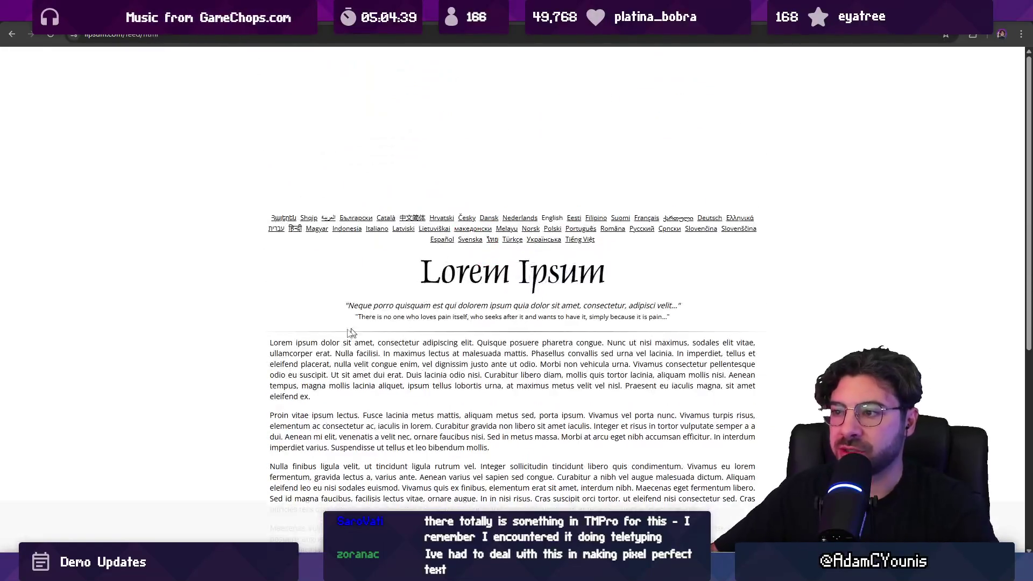
Select the first three generated Lorem Ipsum paragraphs for copying, then return to Unity
scroll(302, 242, "down", 5)
scroll(258, 150, "up", 2)
mouse_move(269, 179)
left_mouse_down()
mouse_move(506, 484)
mouse_move(414, 457)
mouse_move(337, 466)
left_mouse_up()
key("ctrl+c")
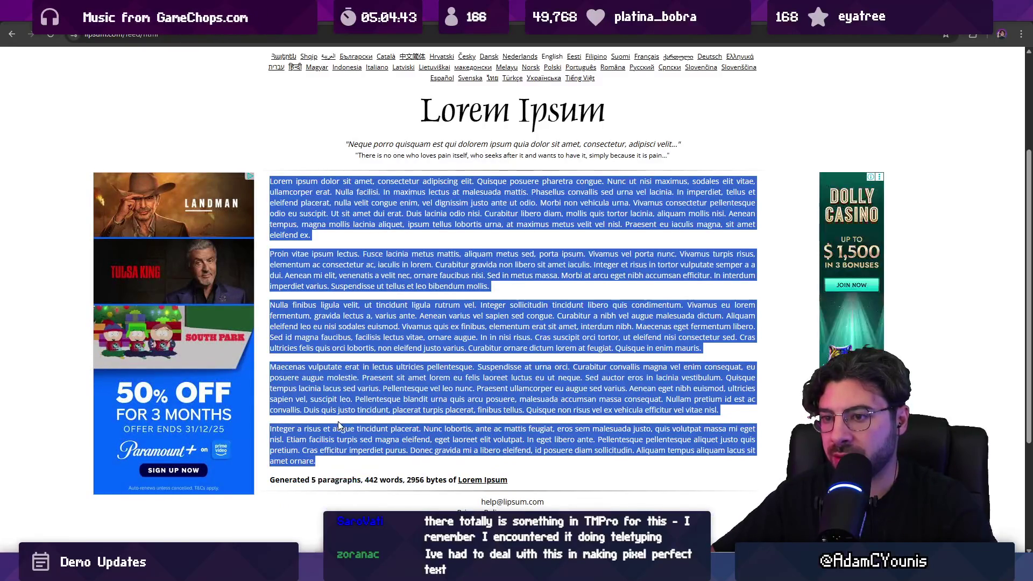
left_click(708, 354)
left_click_drag(707, 354, 270, 182)
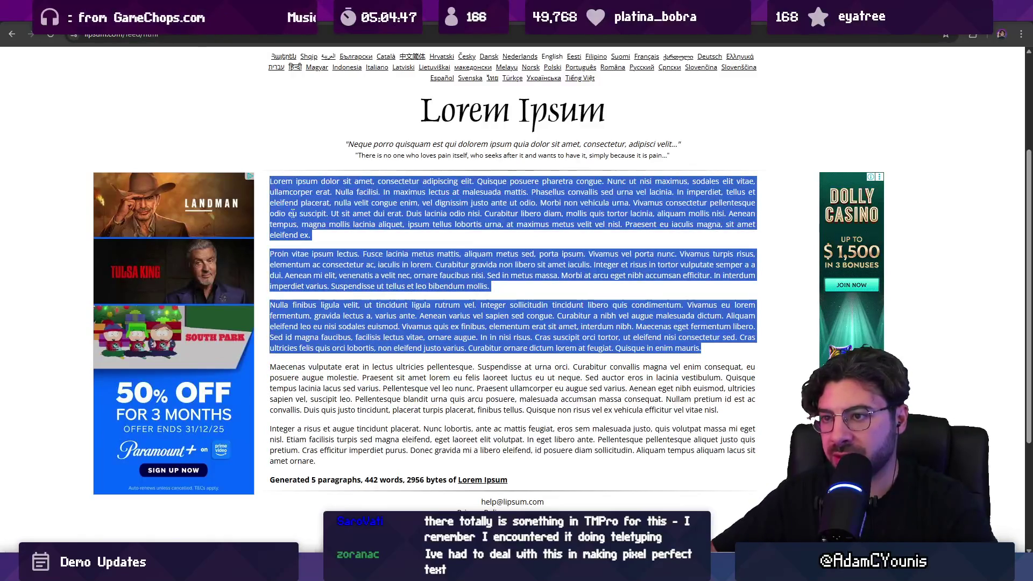
key("alt+Tab")
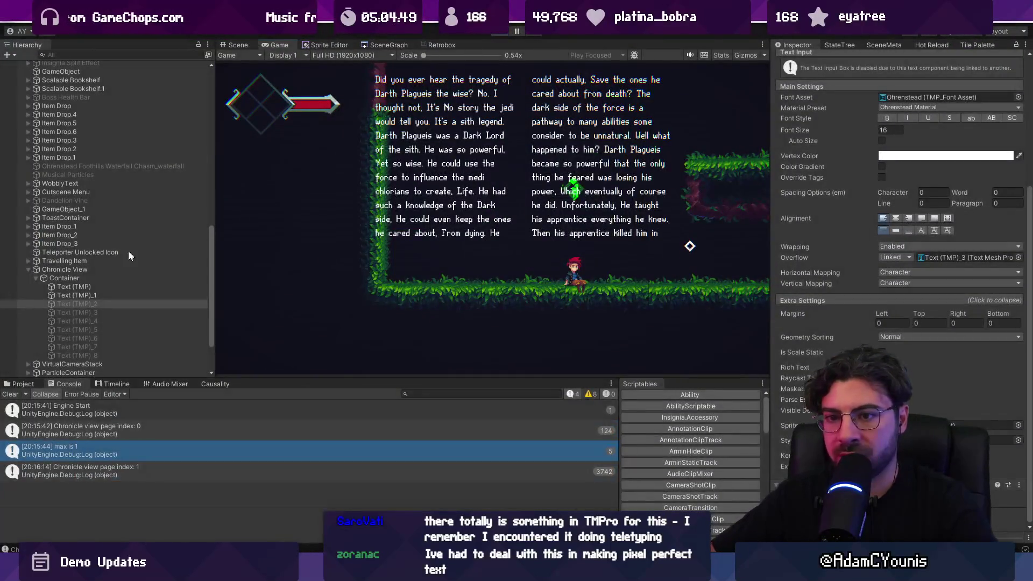
Select the first Text (TMP) page object and pan the Scene view to show the book's pages
left_click(99, 286)
left_click(826, 301)
key("ctrl+v")
key("ctrl+v")
left_click_drag(597, 177, 425, 190)
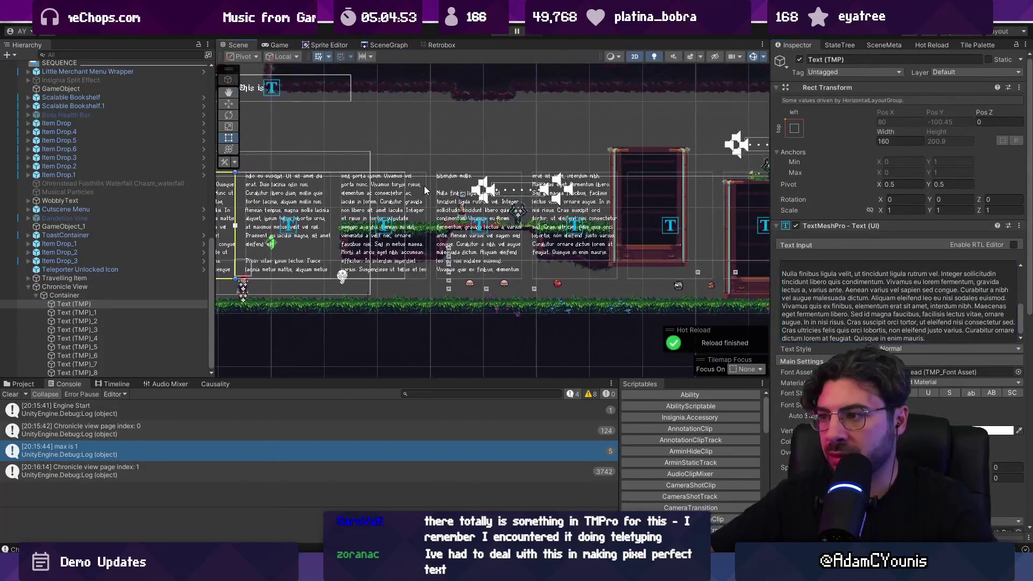
key("ctrl+a")
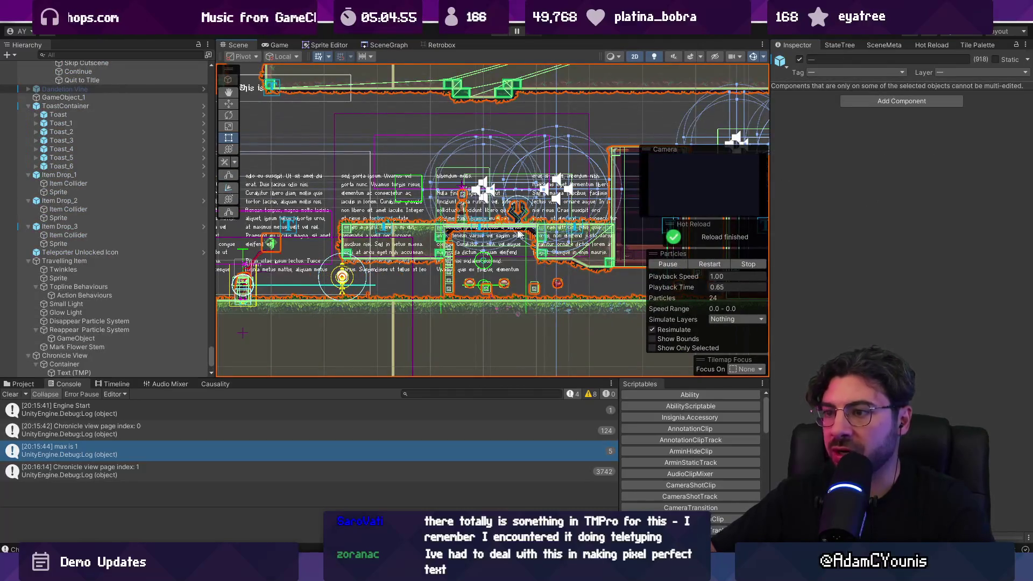
left_click(386, 128)
scroll(386, 128, "down", 5)
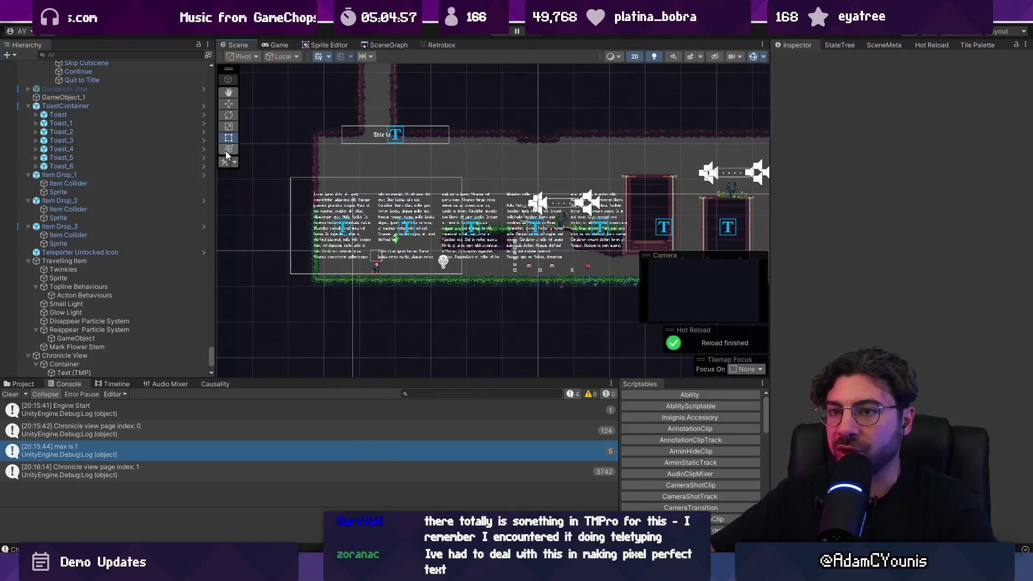
left_click(139, 150)
key("ctrl+a")
key("Left")
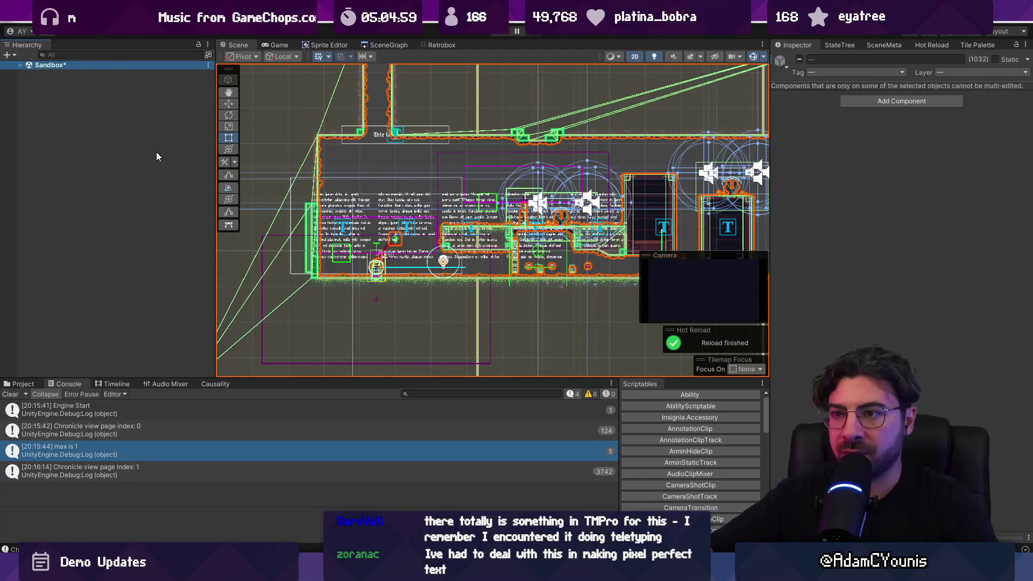
key("ctrl+z")
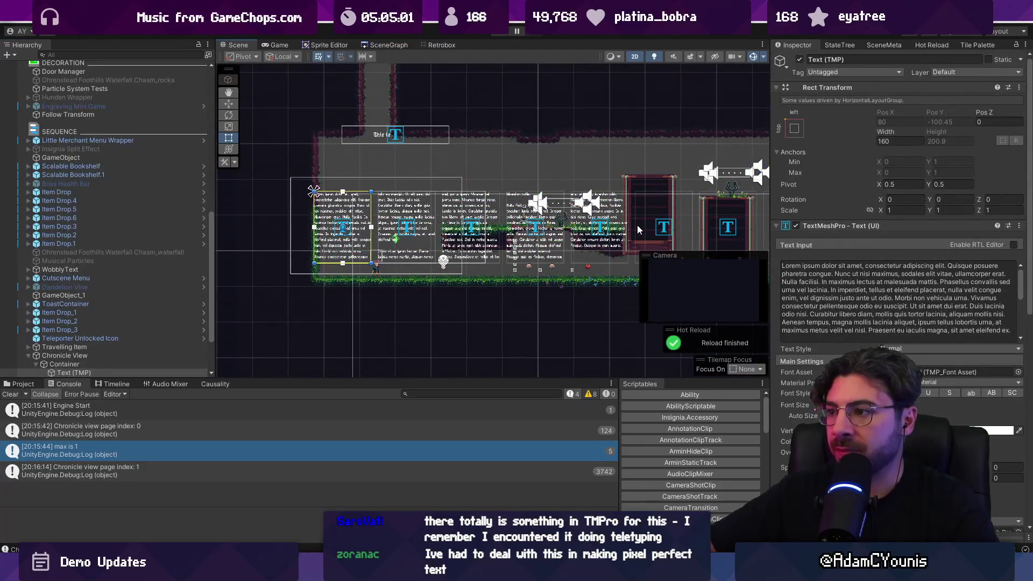
left_click_drag(637, 225, 559, 230)
Play the game and turn the chronicle pages with Right, with the Console logging max is 1
left_click(504, 34)
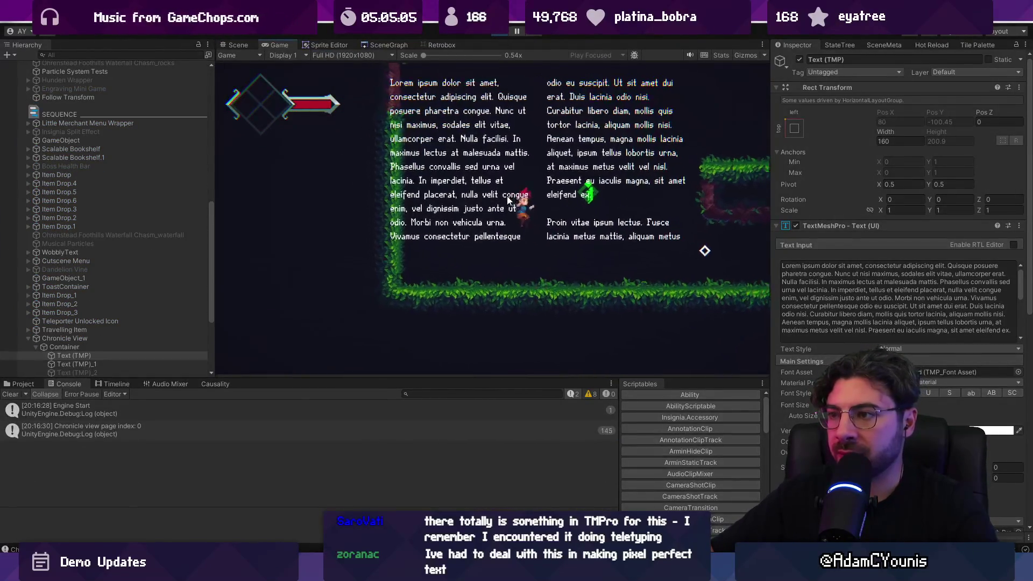
key("Right")
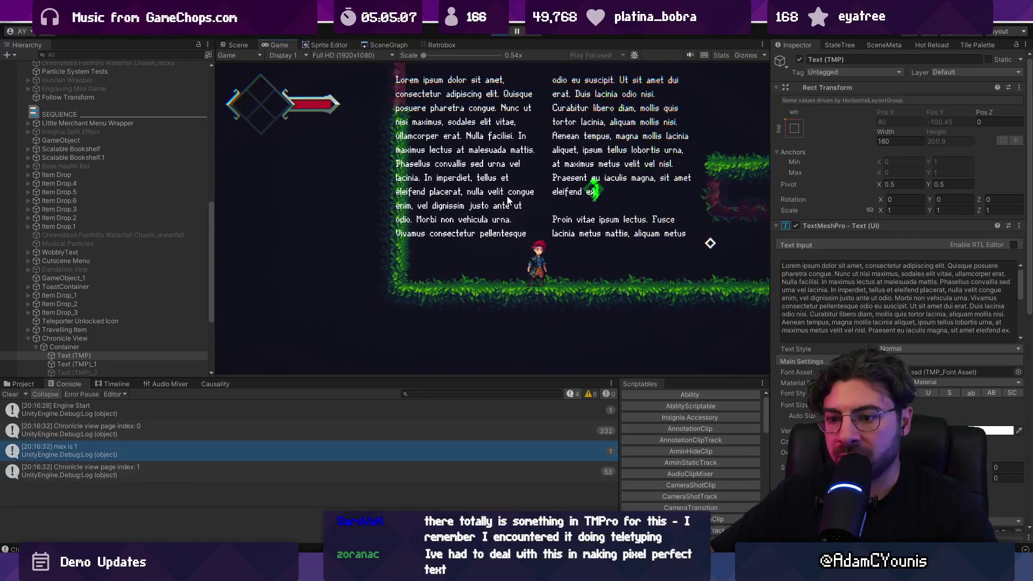
key("Right")
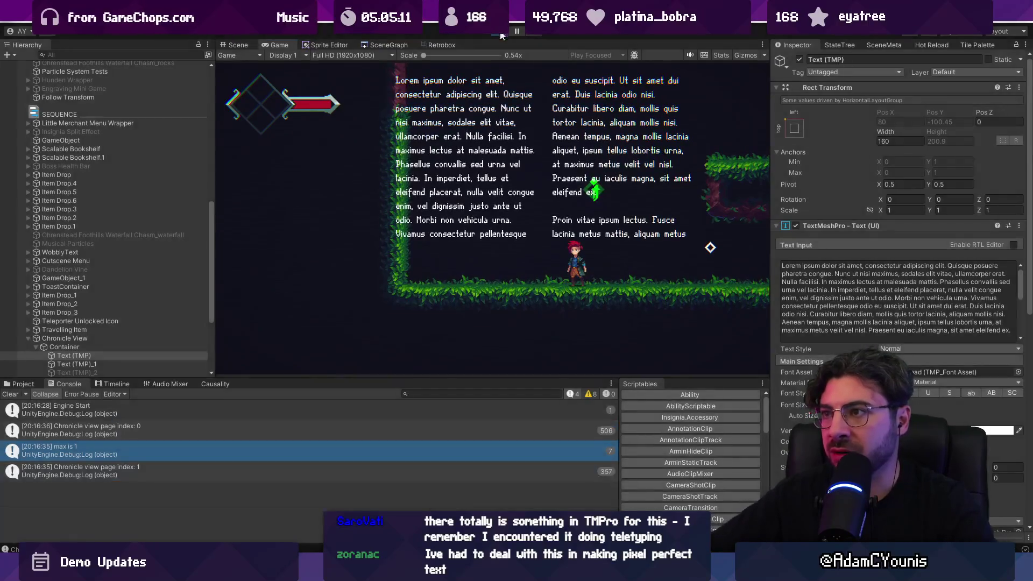
key("alt+Tab")
scroll(372, 268, "up", 2)
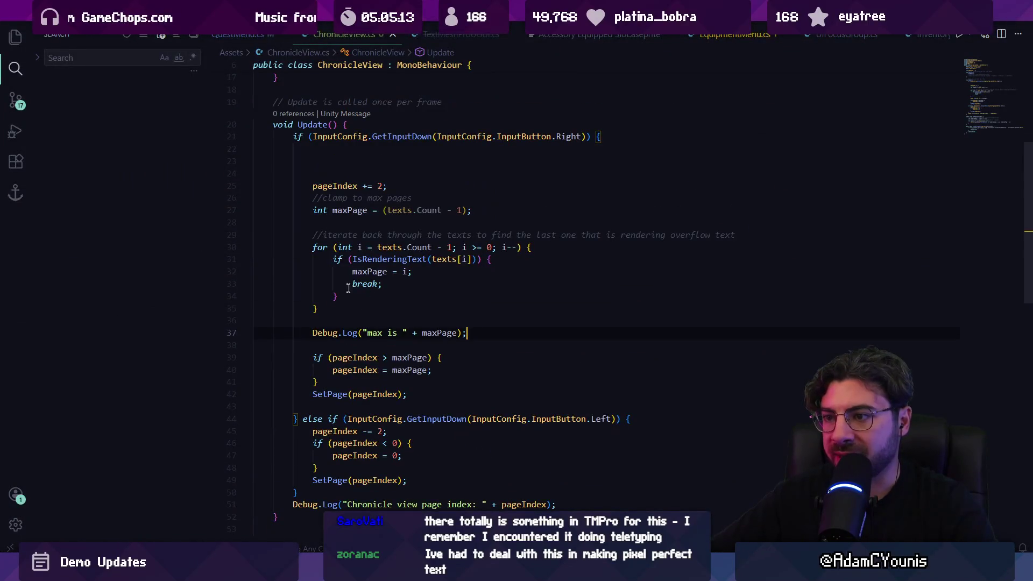
Move the Debug.Log line into the loop above break, change its argument to i, and save
left_click(445, 263)
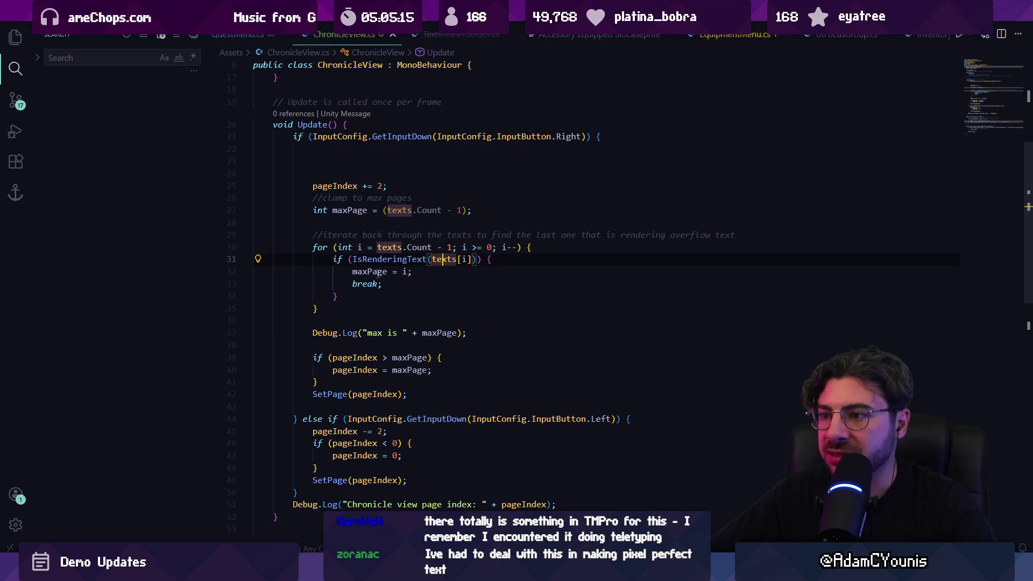
left_click(411, 282)
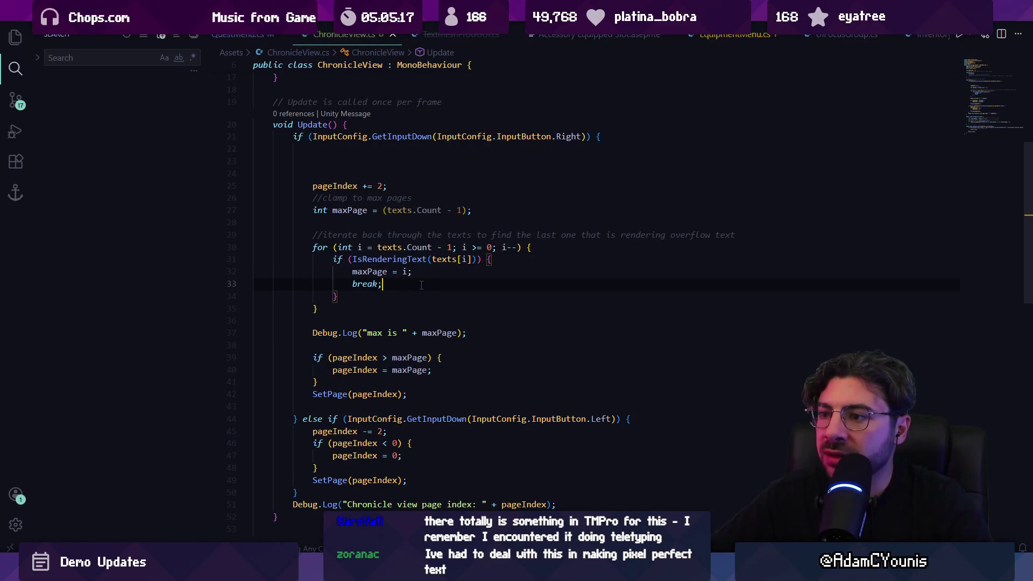
key("Up")
key("Up")
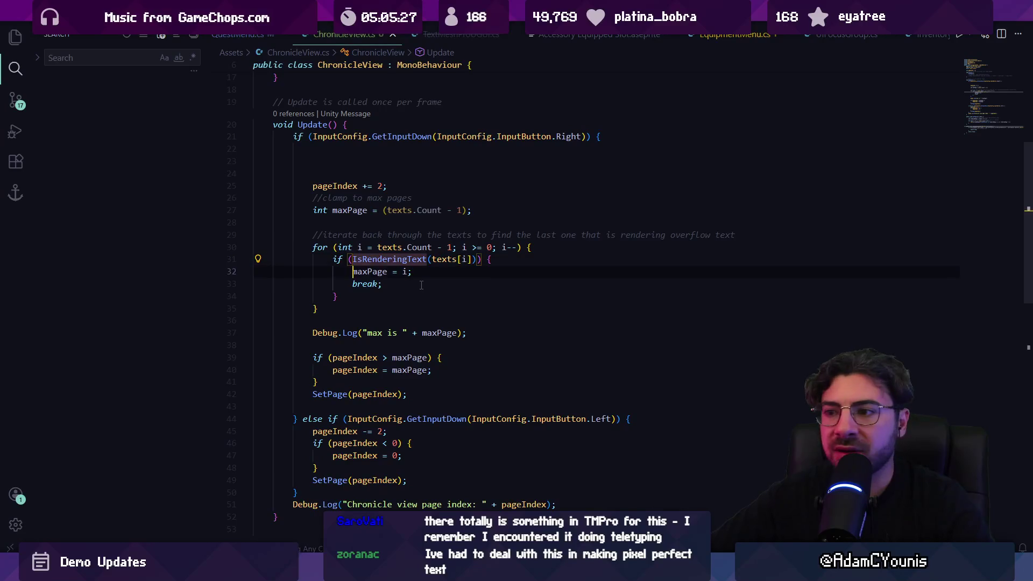
key("Down")
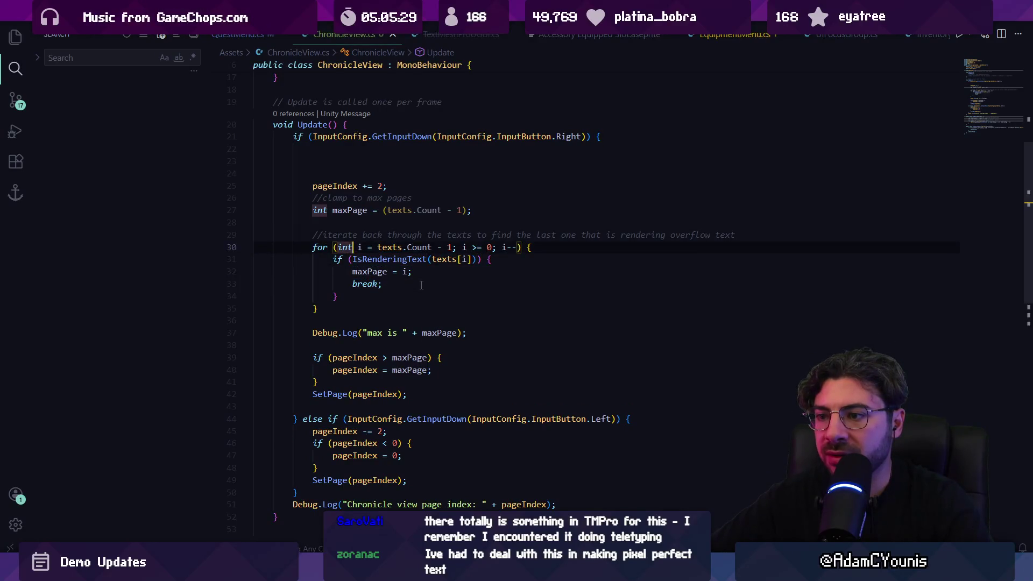
key("Return")
key("Down")
key("Down")
key("Down")
key("alt+Up")
key("alt+Up")
key("alt+Up")
key("ctrl+s")
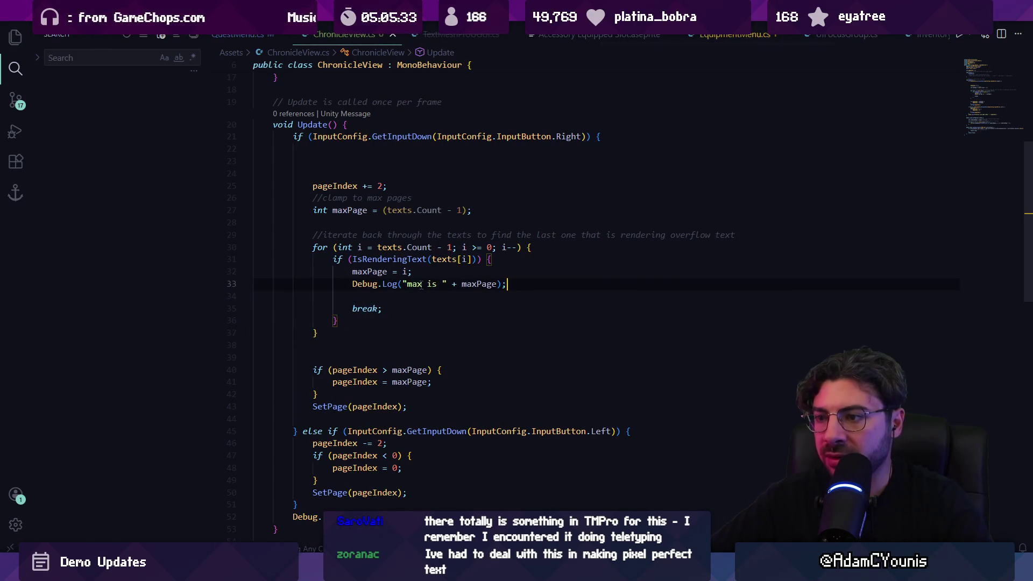
key("Left")
key("Left")
key("ctrl+BackSpace")
type("i")
key("ctrl+s")
Test the new log in Play mode, then remove the leftover blank line after it
key("alt+Tab")
key("ctrl+p")
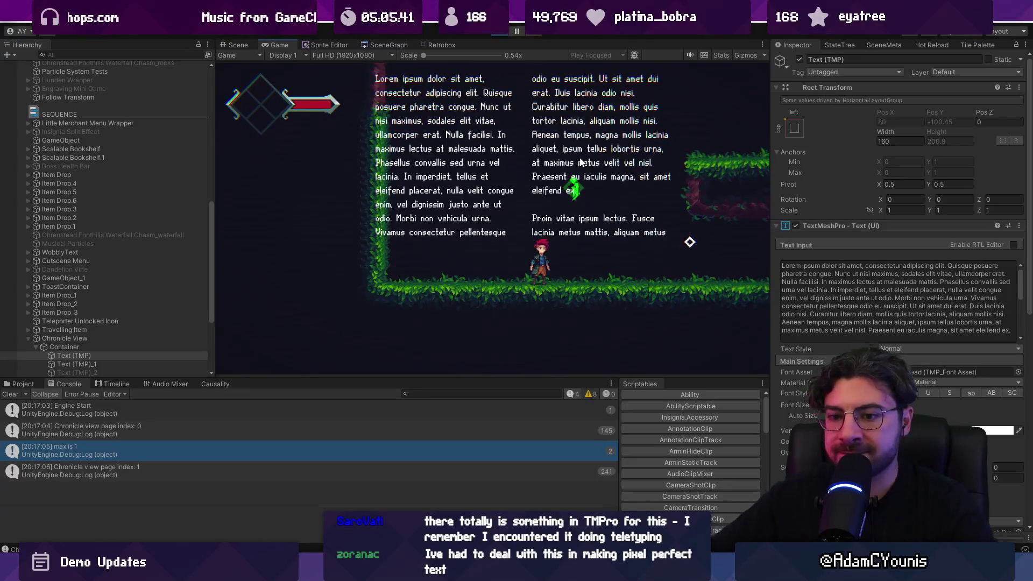
left_click(499, 35)
key("alt+Tab")
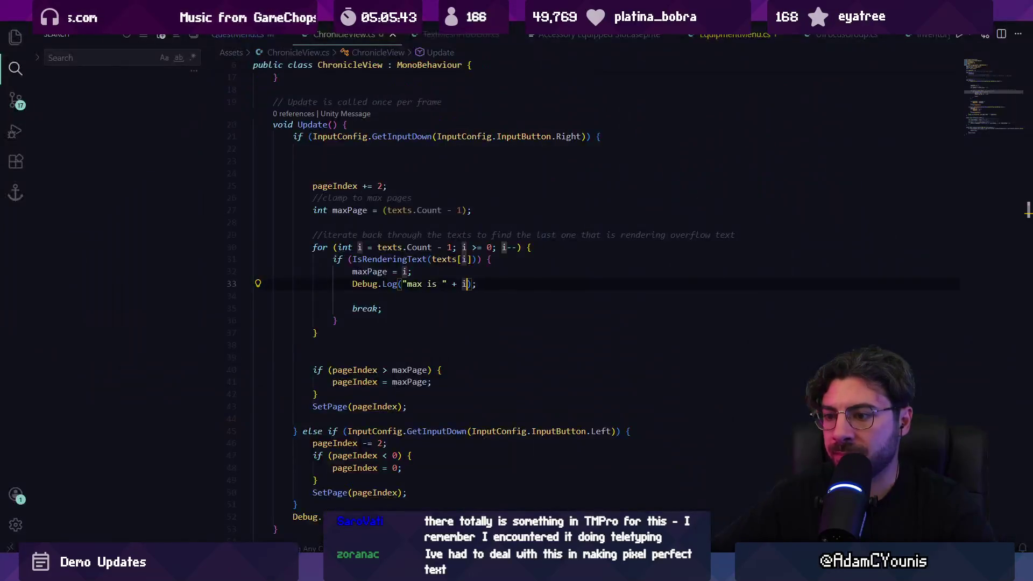
key("BackSpace")
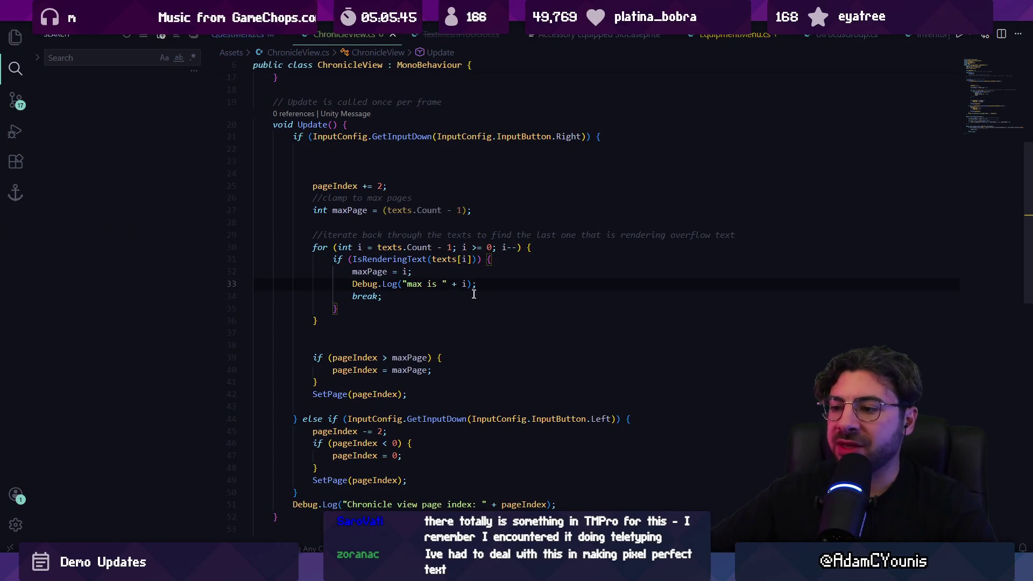
scroll(473, 294, "down", 5)
scroll(433, 364, "up", 4)
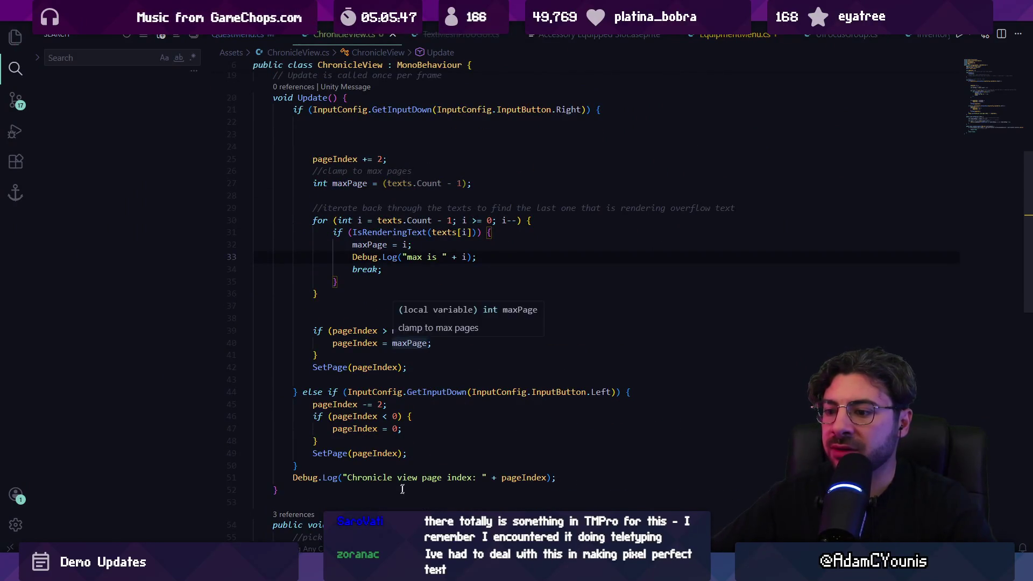
scroll(429, 384, "down", 5)
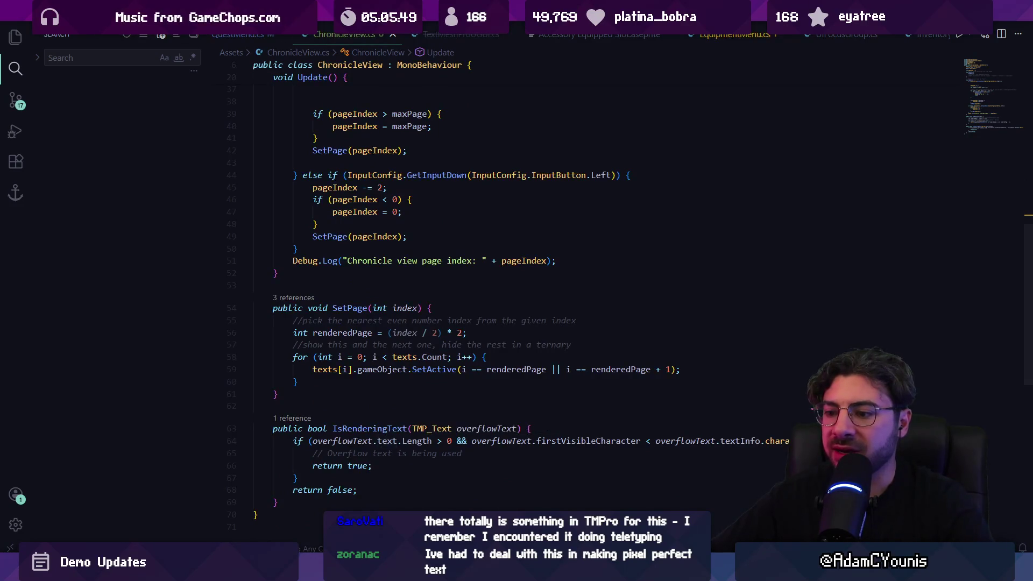
key("alt+Tab")
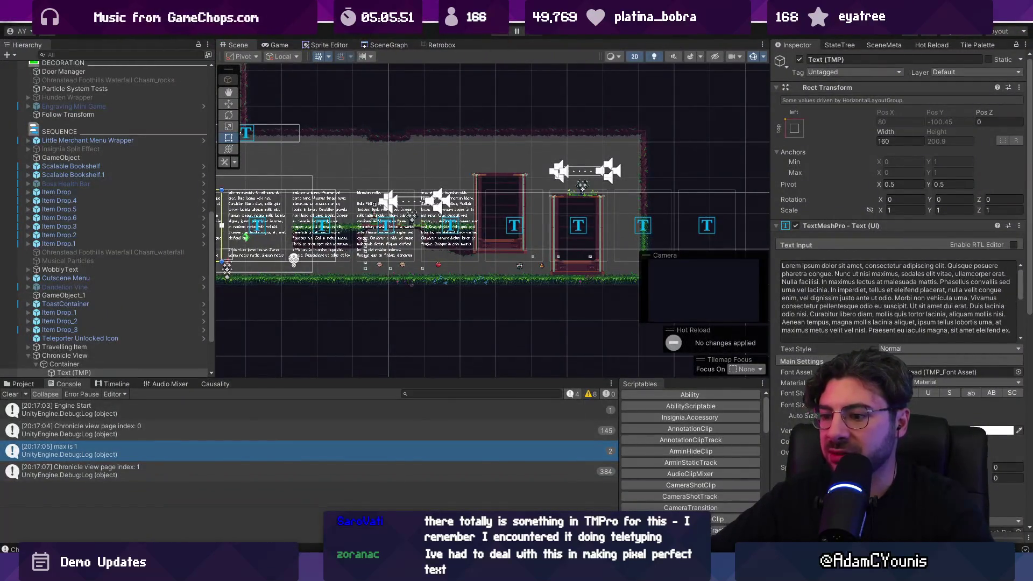
Comment out the SetActive line in SetPage and play the game to see every page
key("alt+Tab")
scroll(366, 284, "down", 4)
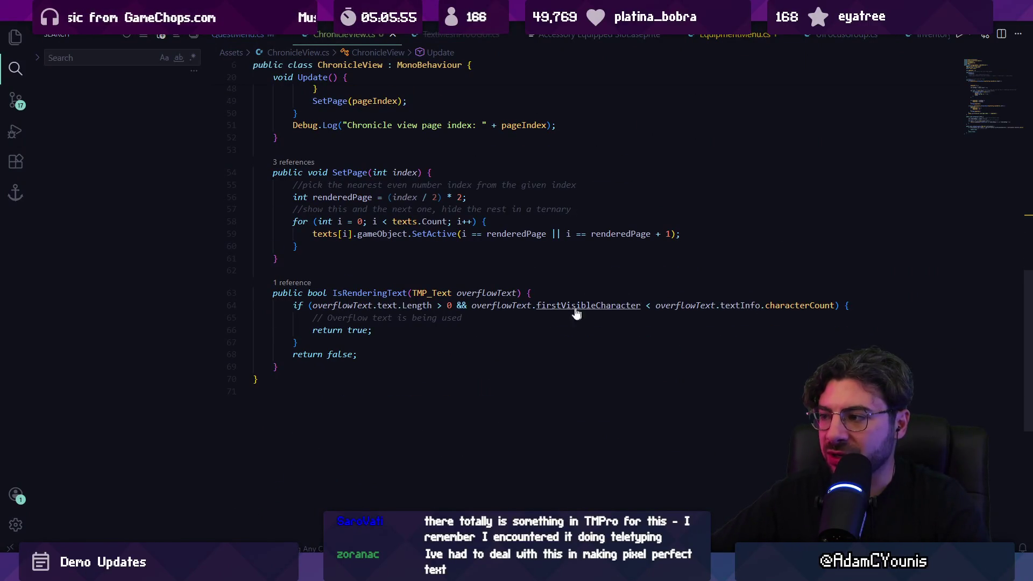
key("alt+Tab")
key("alt+Tab")
scroll(314, 297, "up", 2)
left_click(313, 287)
key("ctrl+slash")
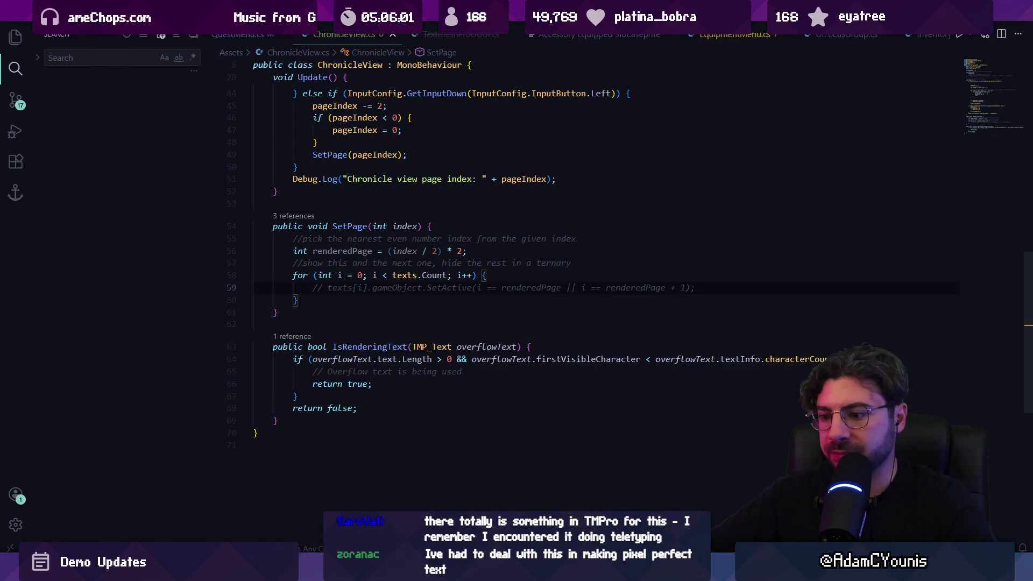
key("alt+Tab")
key("ctrl+p")
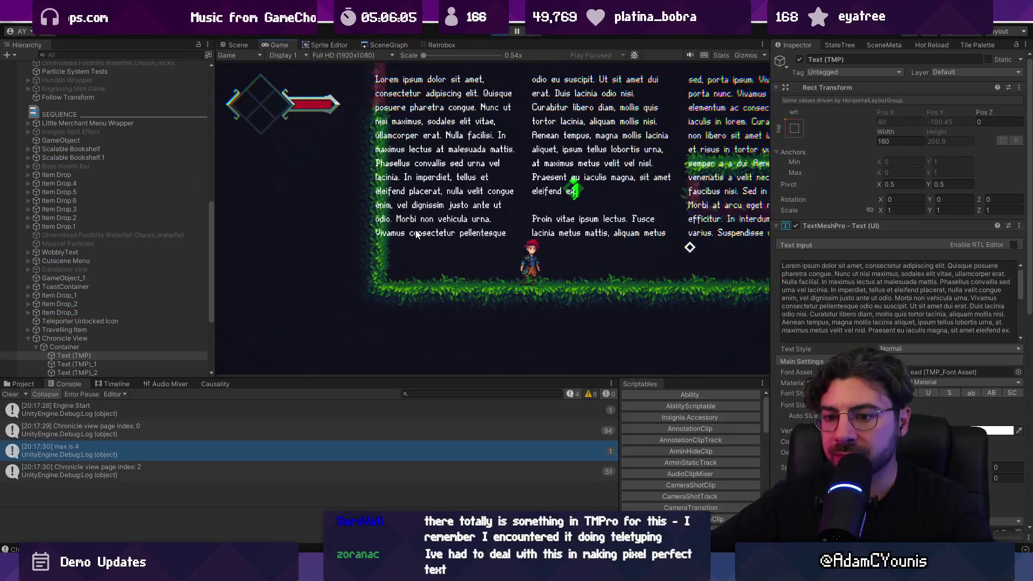
Restore the SetActive line and inspect the firstVisibleCharacter check in IsRenderingText
key("alt+Tab")
key("BackSpace")
key("BackSpace")
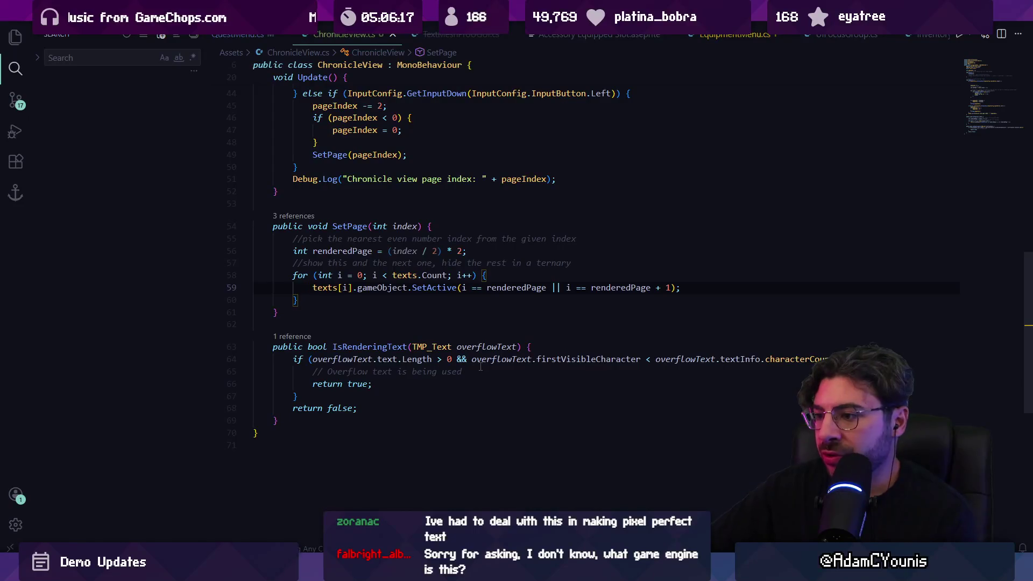
left_click(594, 360)
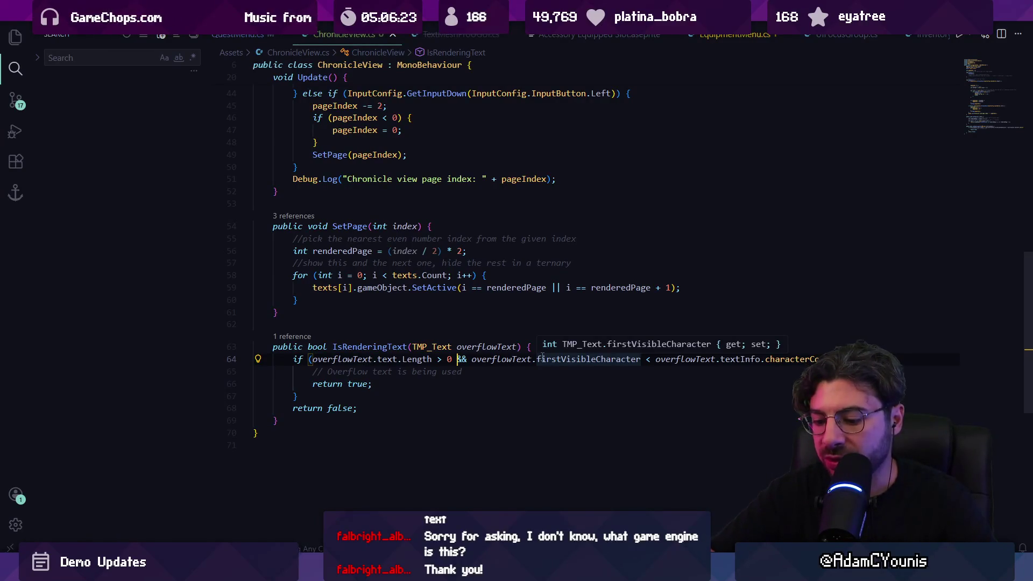
Comment out the firstVisibleCharacter check with '){//', save, and replay to see max is 2 and max is 4
key("ctrl+Left")
key("ctrl+Left")
key("ctrl+Left")
type("){//")
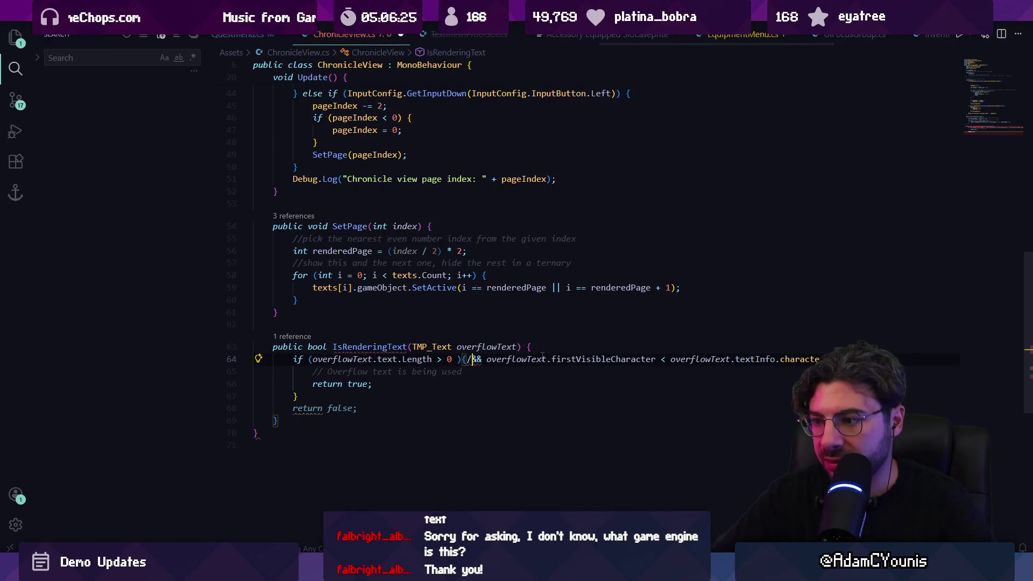
key("ctrl+s")
key("alt+Tab")
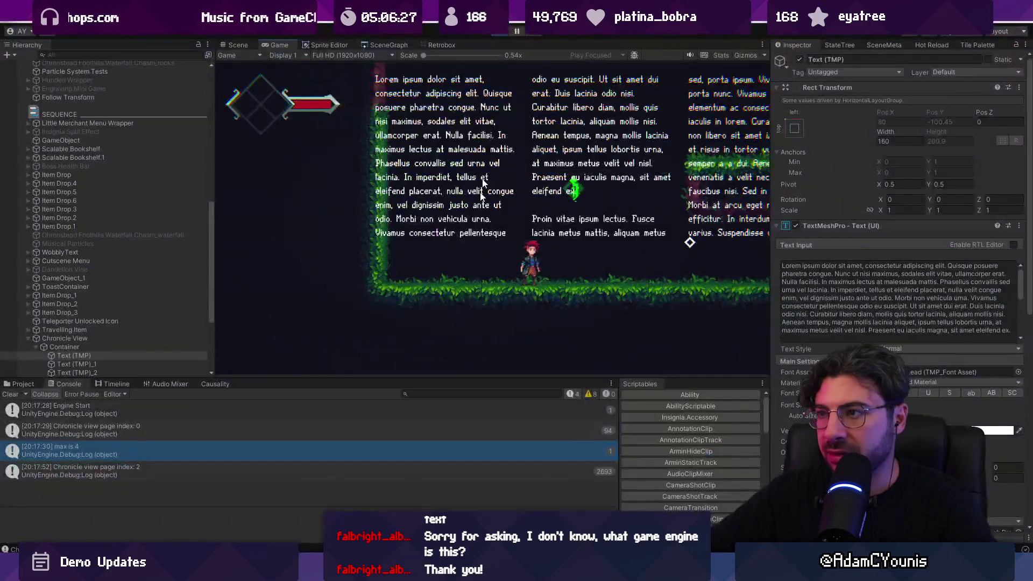
left_click(498, 34)
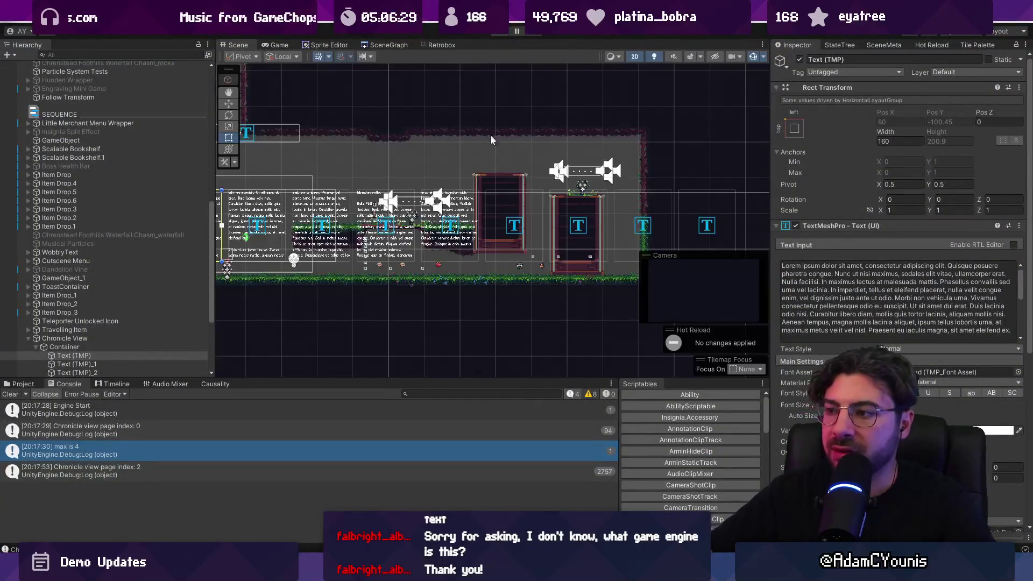
key("ctrl+p")
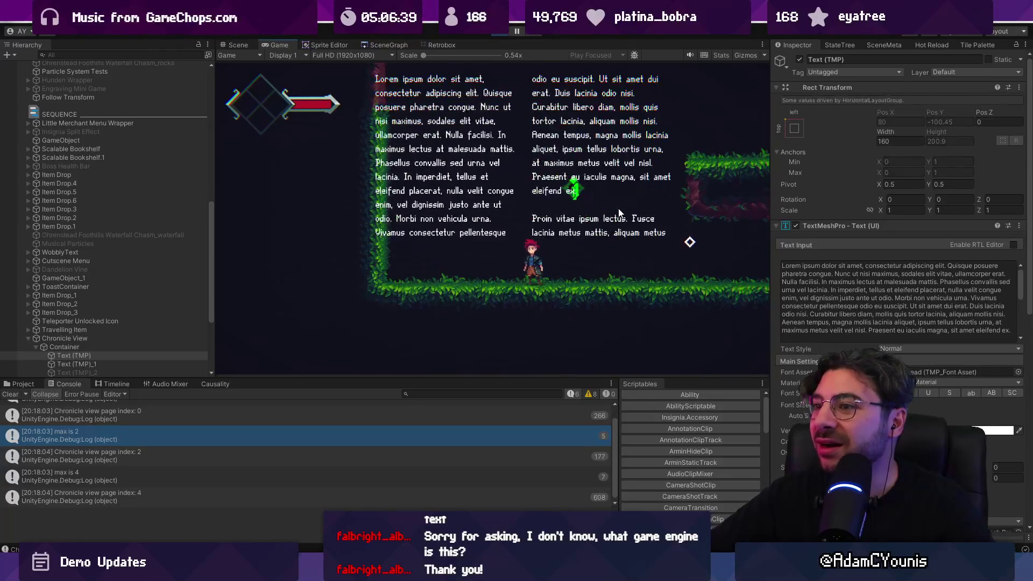
key("ctrl+p")
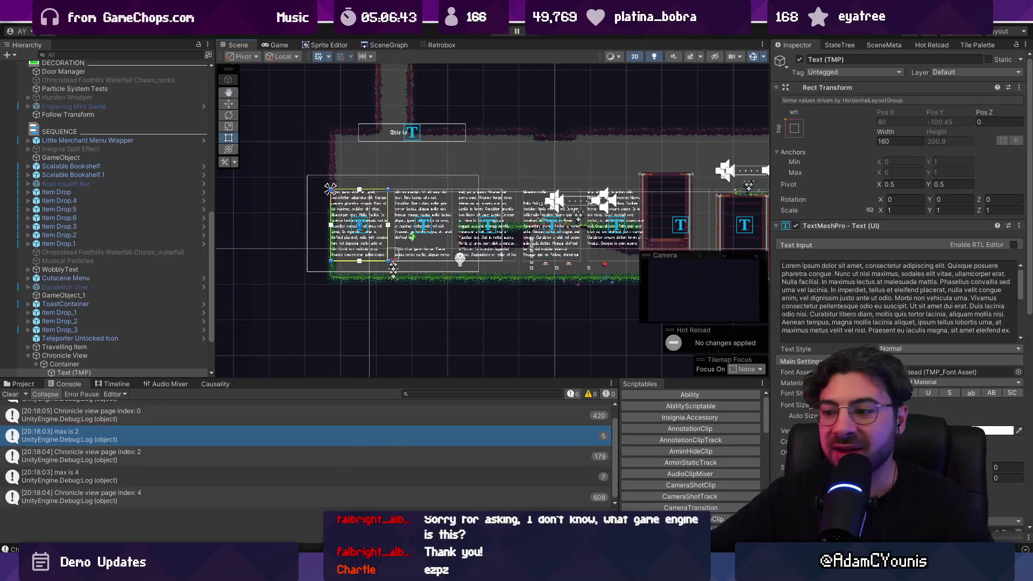
key("alt+Tab")
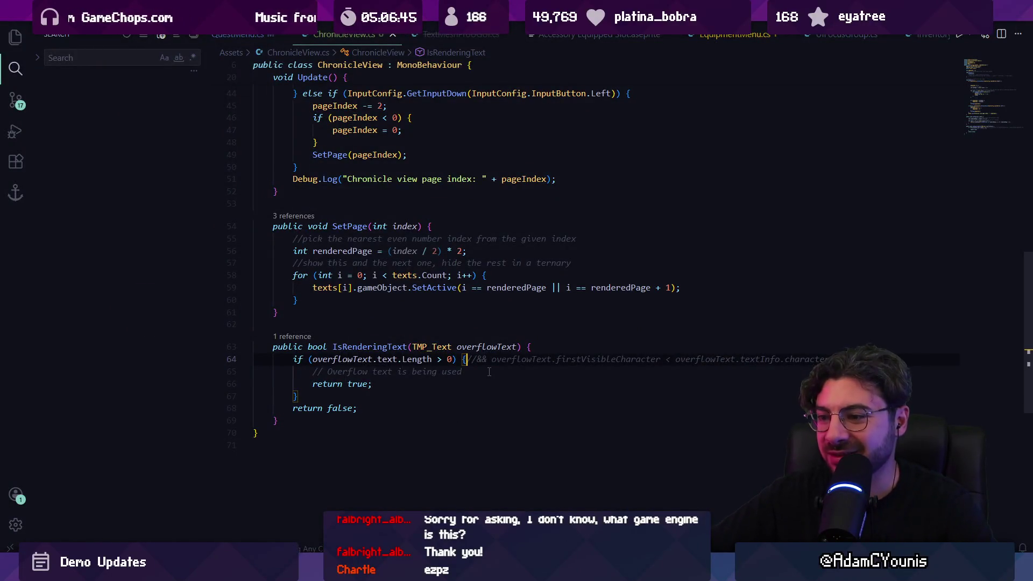
Collapse the leftover if check into a single return statement and delete the old return lines
left_click(489, 372, "shift")
key("BackSpace")
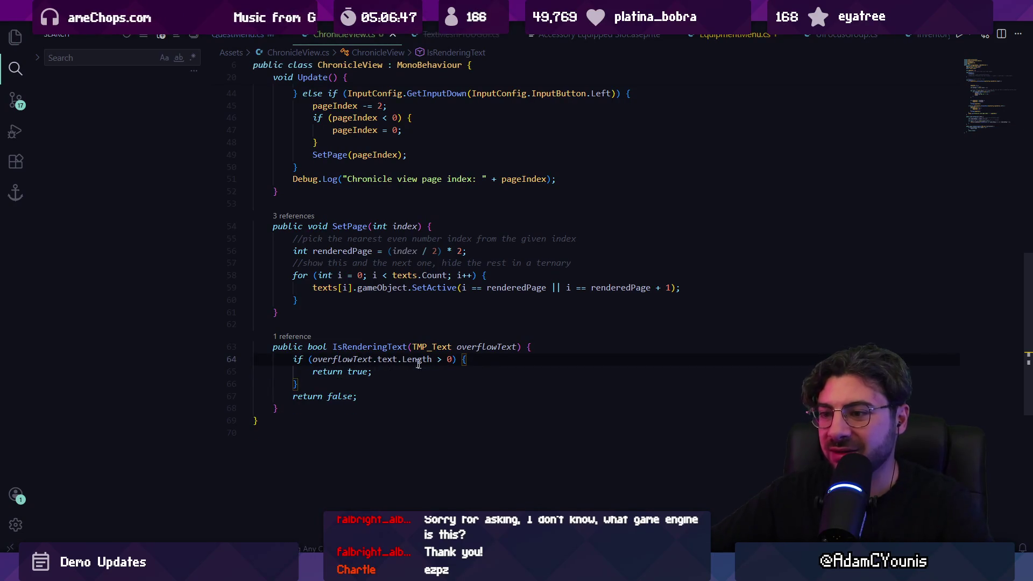
left_click(313, 358)
key("shift+Home")
type("return")
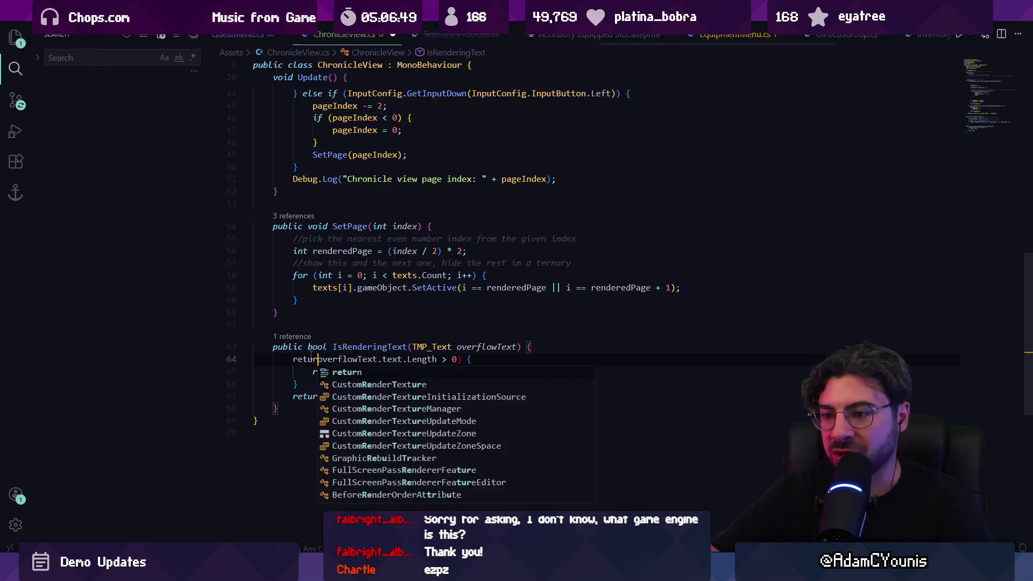
key("End")
key("BackSpace")
key("BackSpace")
key("BackSpace")
type(";")
key("Down")
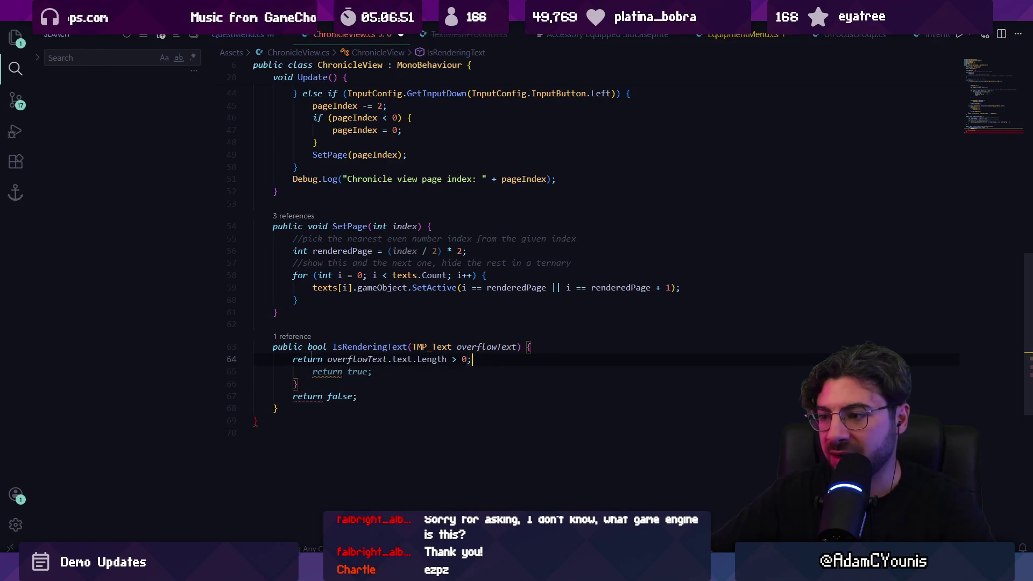
key("ctrl+l")
key("ctrl+l")
key("ctrl+l")
key("BackSpace")
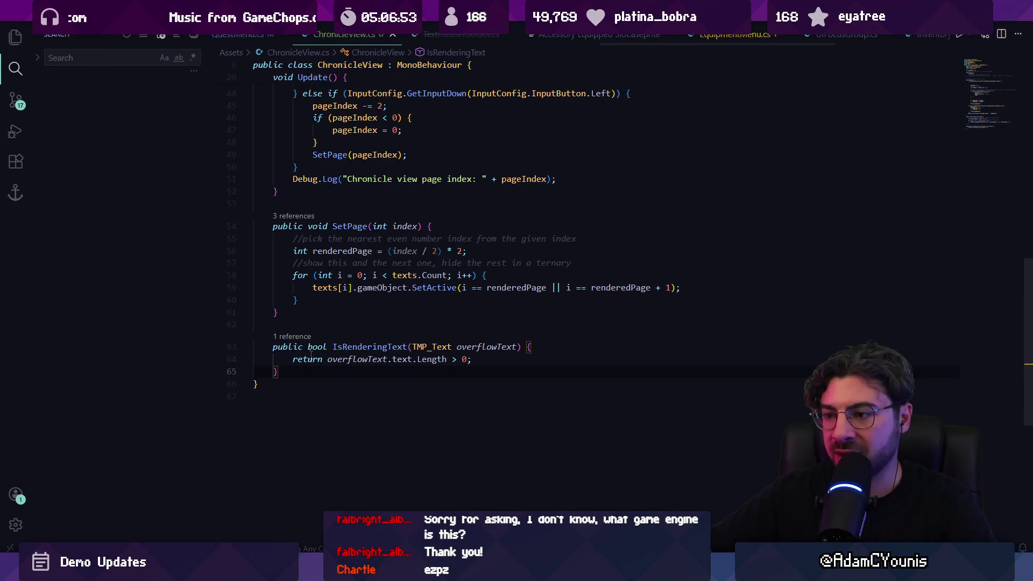
Undo the trial edit to the max page line, restoring the ternary expression
scroll(415, 360, "up", 2)
scroll(375, 330, "up", 3)
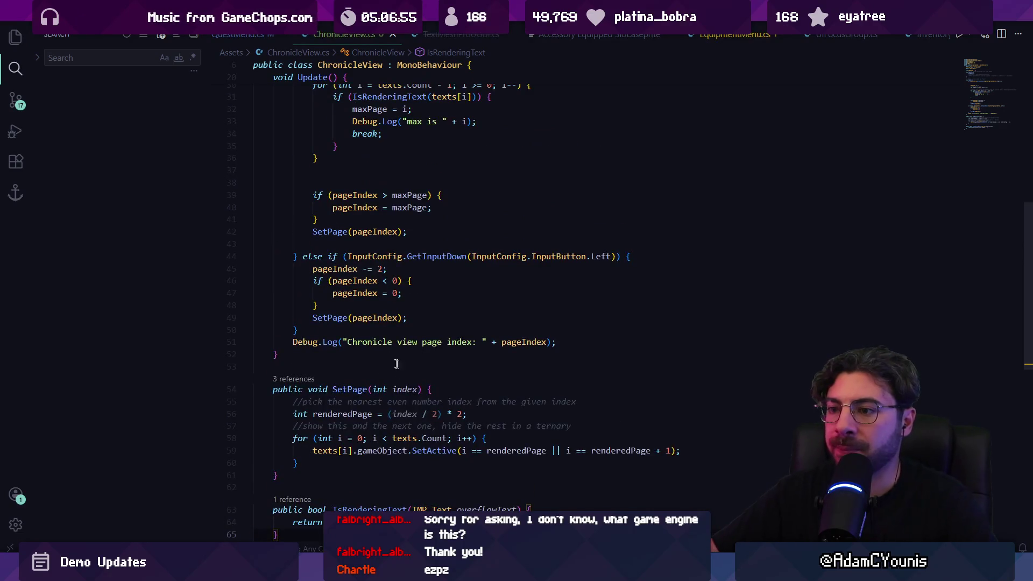
scroll(395, 361, "up", 6)
scroll(352, 355, "down", 1)
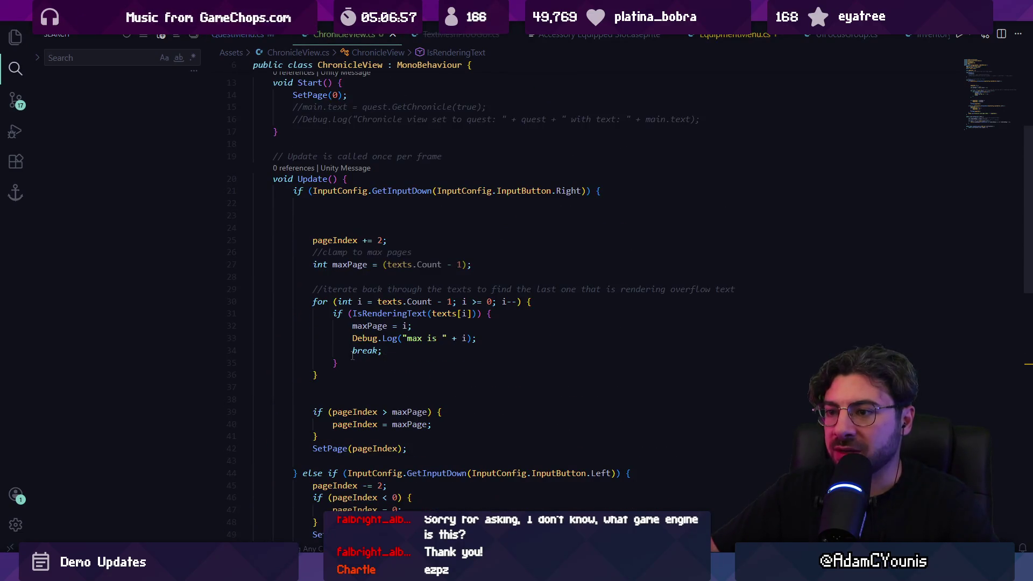
left_click_drag(383, 264, 255, 274)
type("0;")
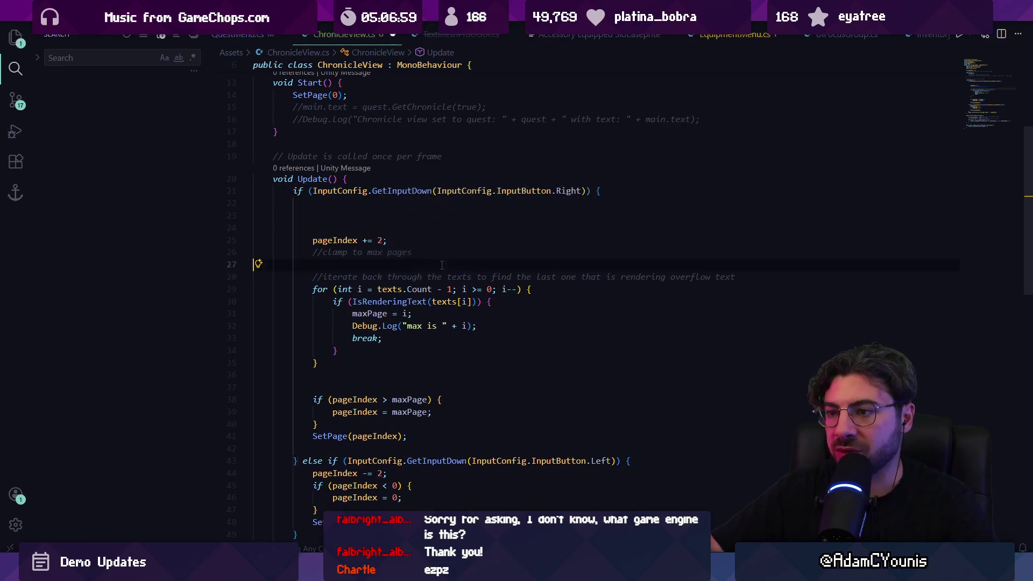
key("ctrl+z")
key("ctrl+z")
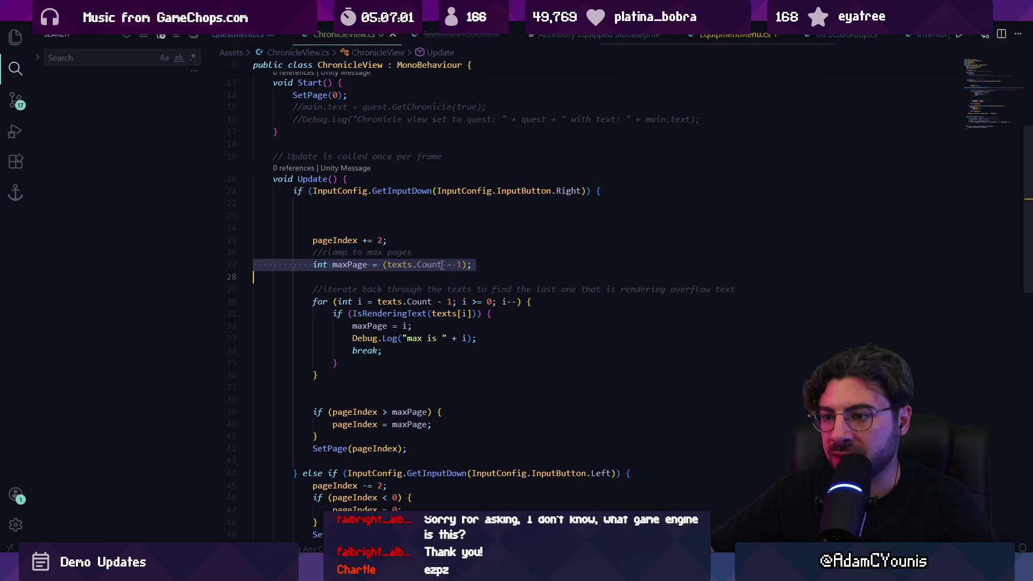
key("shift+Down")
key("shift+Down")
key("shift+Down")
key("ctrl+c")
key("ctrl+z")
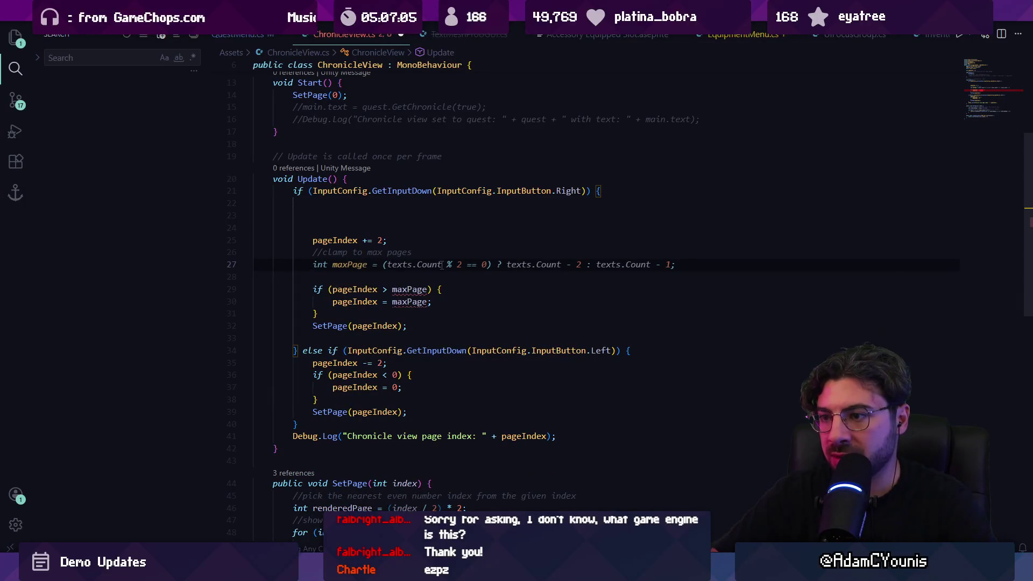
Make Update() assign maxPage from GetMaxPage(); and save, leaving a blank line after SetPage
type("maxP")
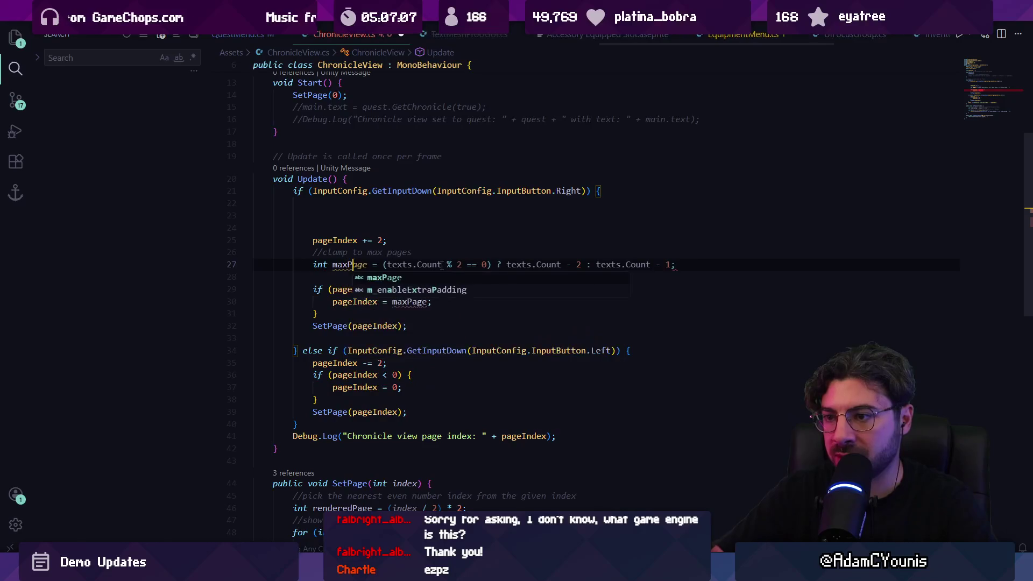
key("ctrl+Right")
key("ctrl+Right")
key("Right")
key("shift+End")
type("GetMaxPag")
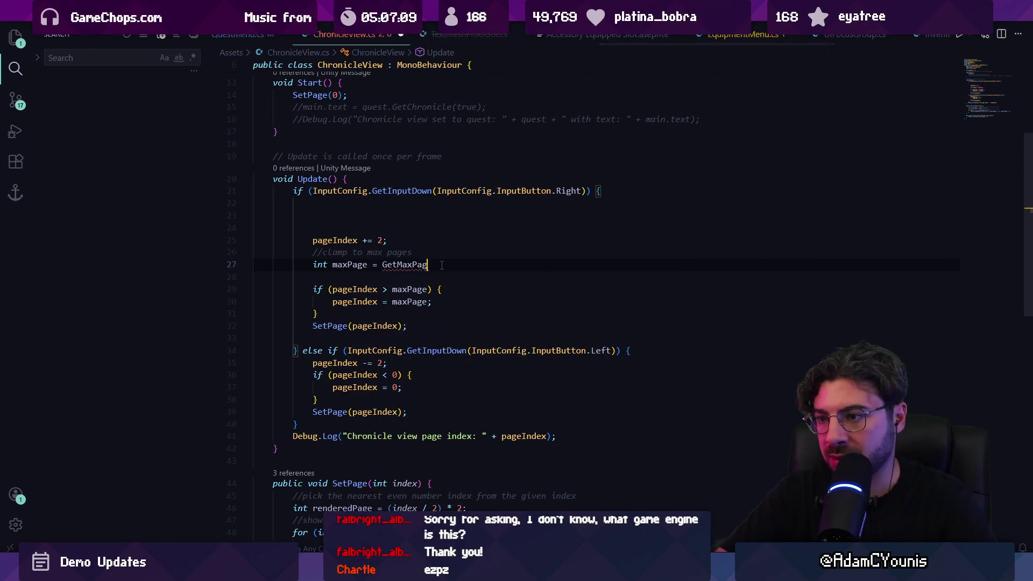
type("e();")
key("ctrl+s")
scroll(396, 323, "down", 6)
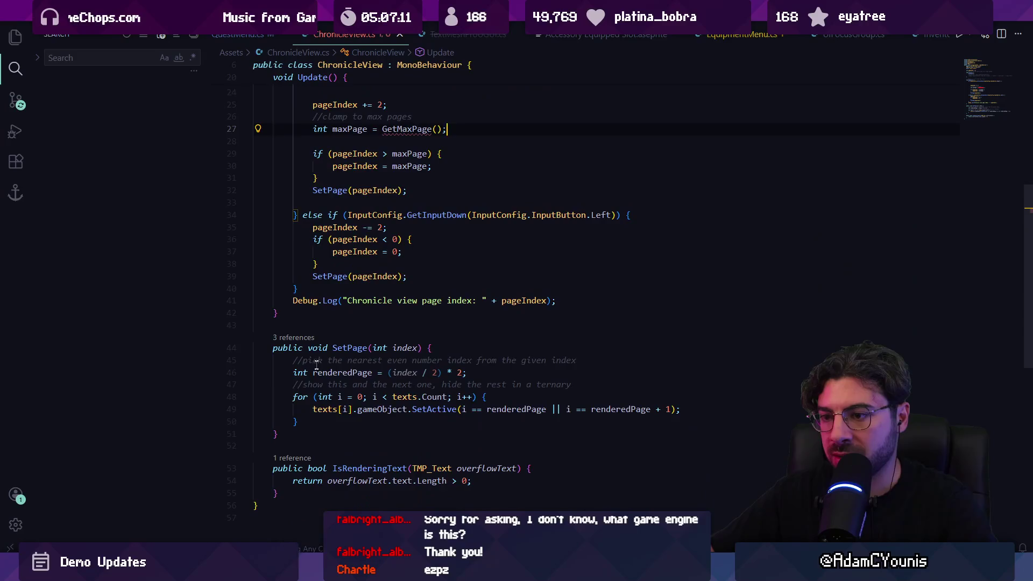
key("Return")
key("Return")
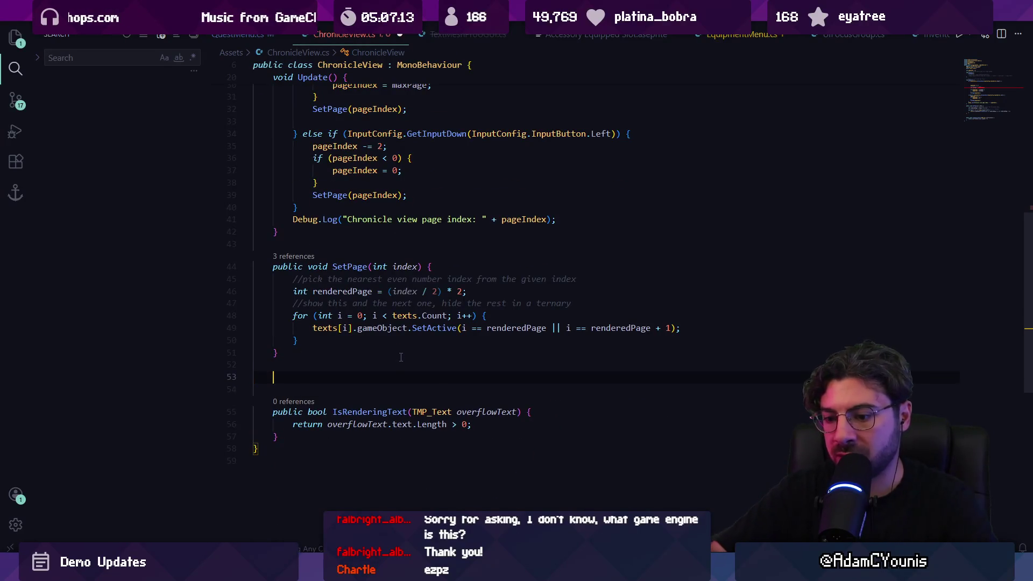
Paste in a GetMaxPage() method holding the overflow loop, ending with return maxPage;, and save
key("ctrl+v")
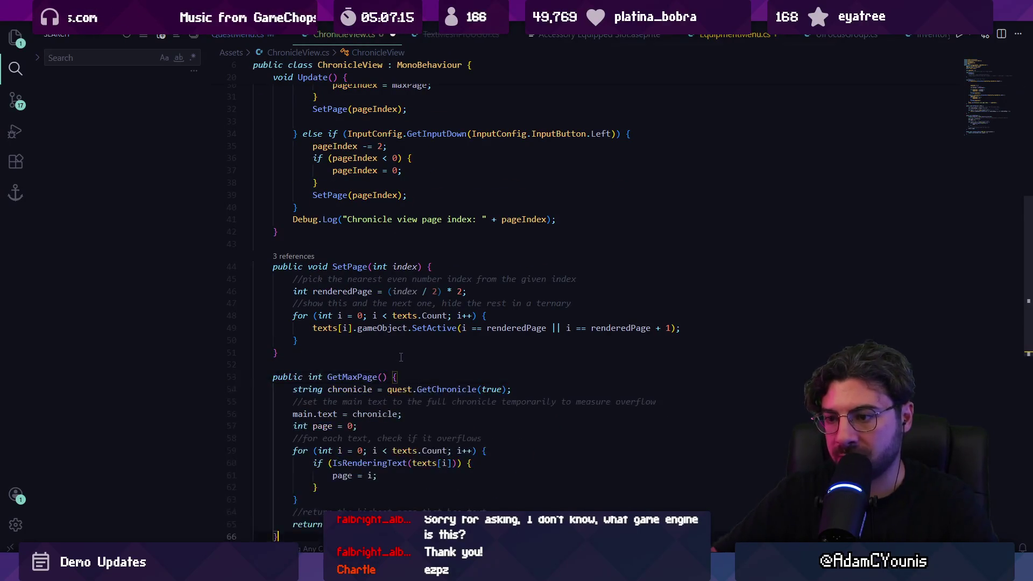
scroll(367, 411, "down", 2)
left_click_drag(367, 480, 398, 334)
key("ctrl+v")
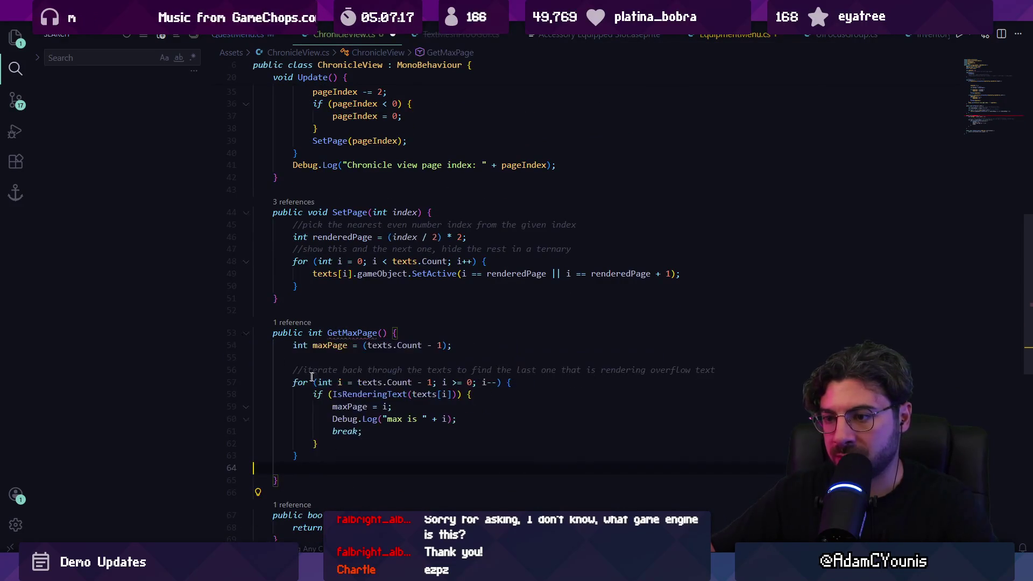
key("Return")
type("return maxPage;")
key("ctrl+s")
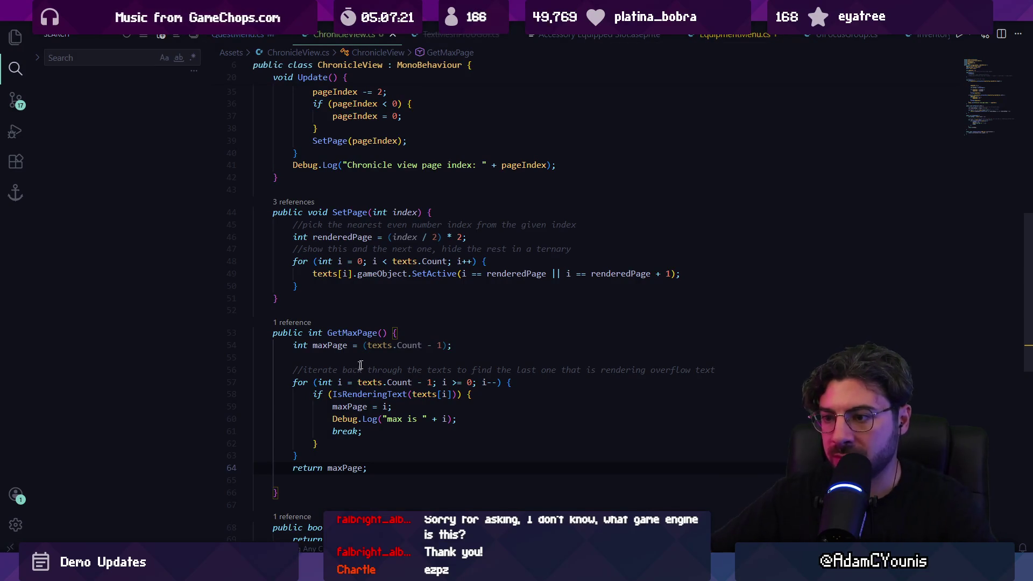
Initialise maxPage to 0, delete the Debug.Log line, and save the script
left_click(360, 345)
type("0")
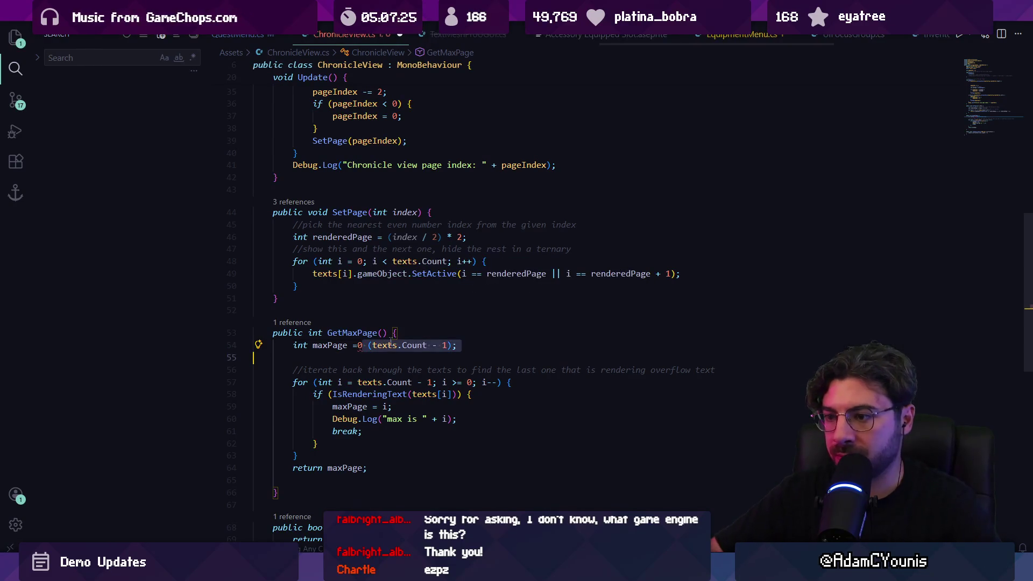
key("Delete")
key("Delete")
type(";")
key("ctrl+s")
triple_click(391, 406)
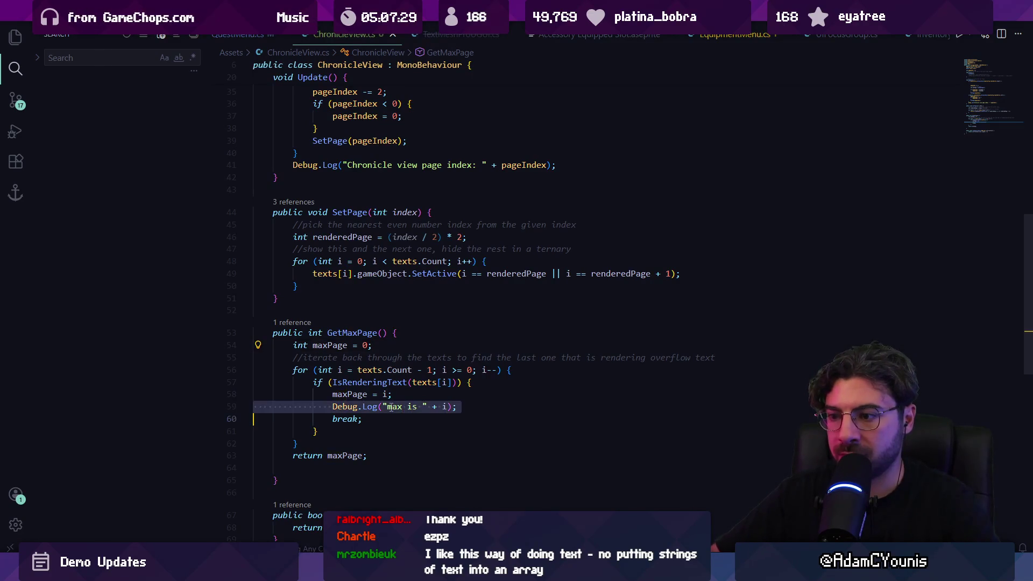
key("BackSpace")
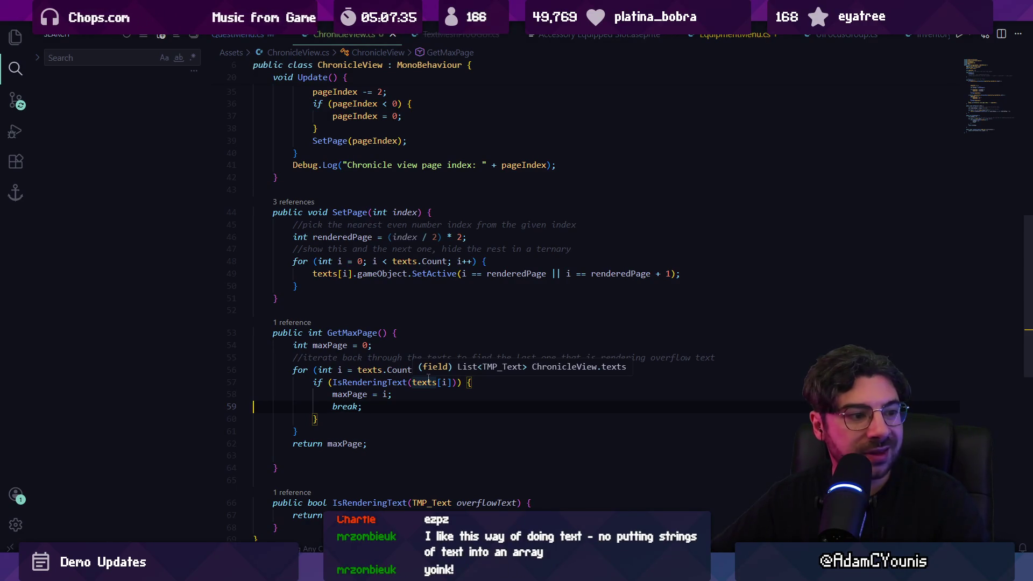
key("ctrl+s")
key("alt+Tab")
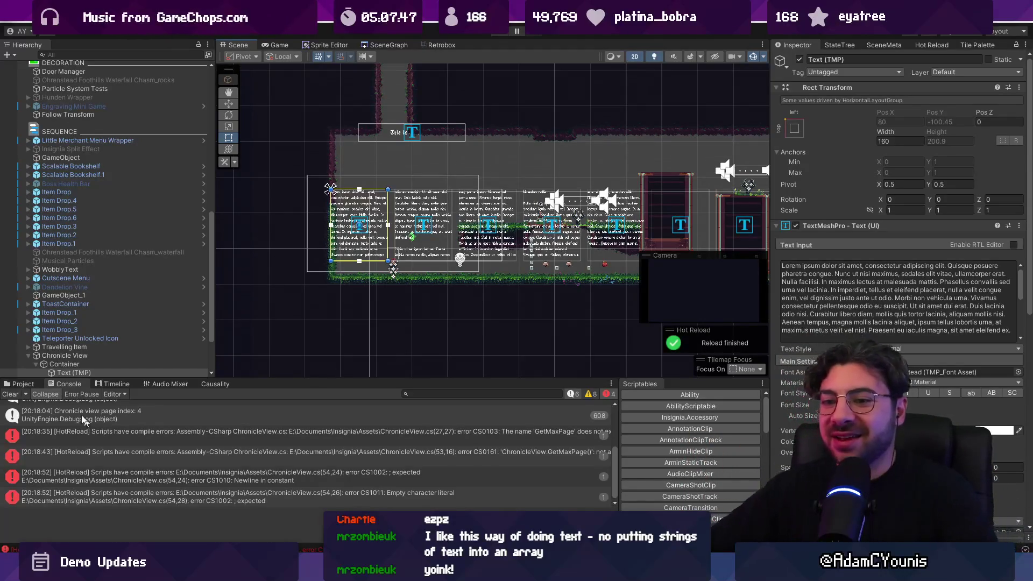
Clear the Console errors, let the script reload, and select Chronicle View
left_click(11, 394)
key("alt+Tab")
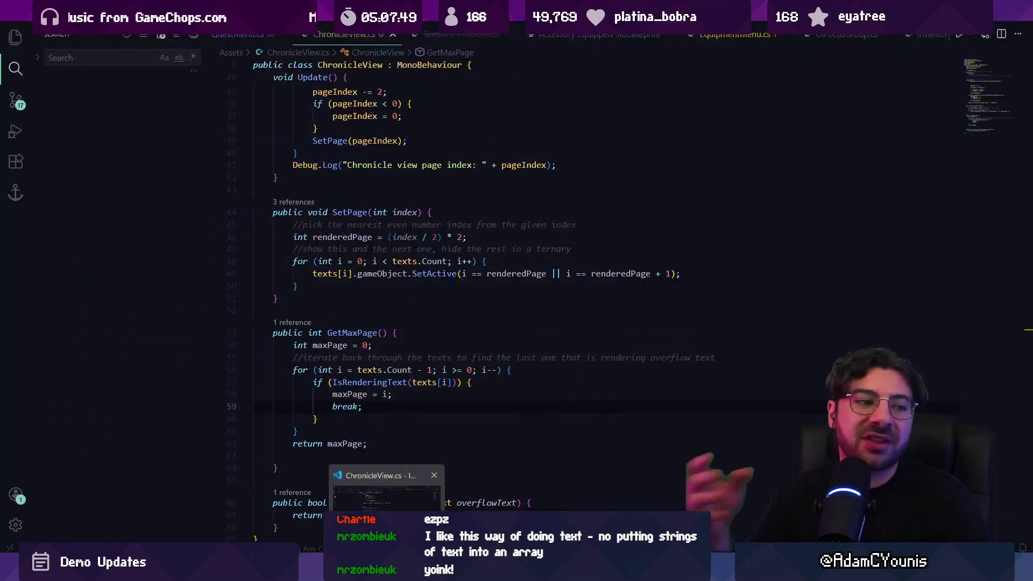
key("alt+Tab")
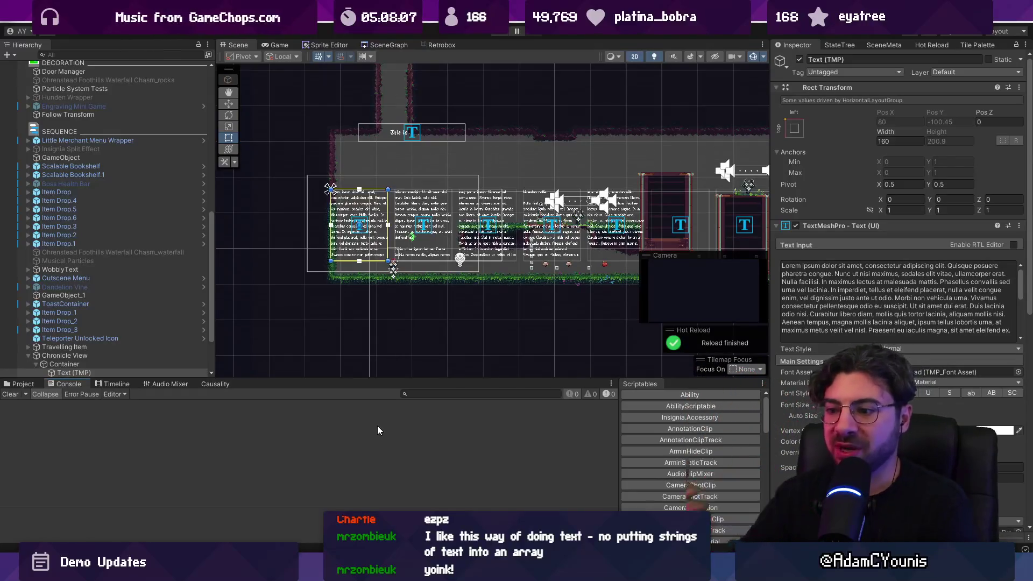
key("alt+Tab")
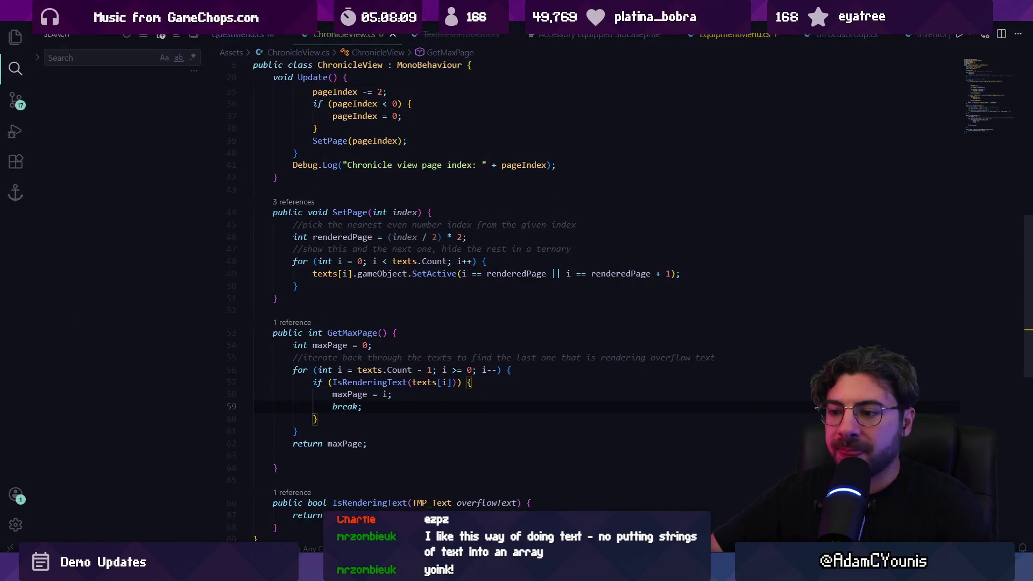
key("alt+Tab")
left_click(87, 373)
left_click(67, 355)
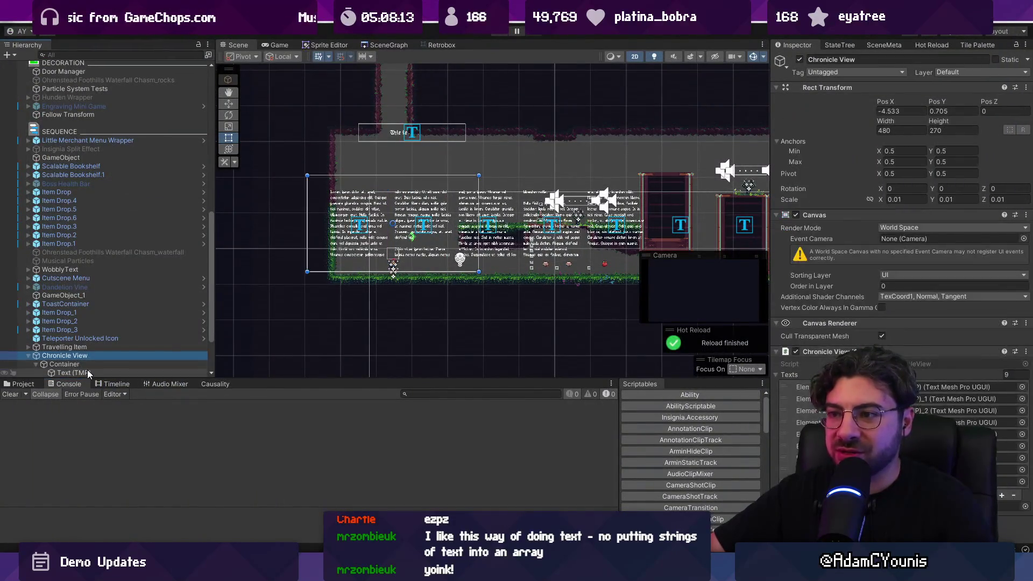
Frame the book pages and delete the first Text (TMP) page's lorem ipsum text
key("f")
scroll(353, 244, "up", 2)
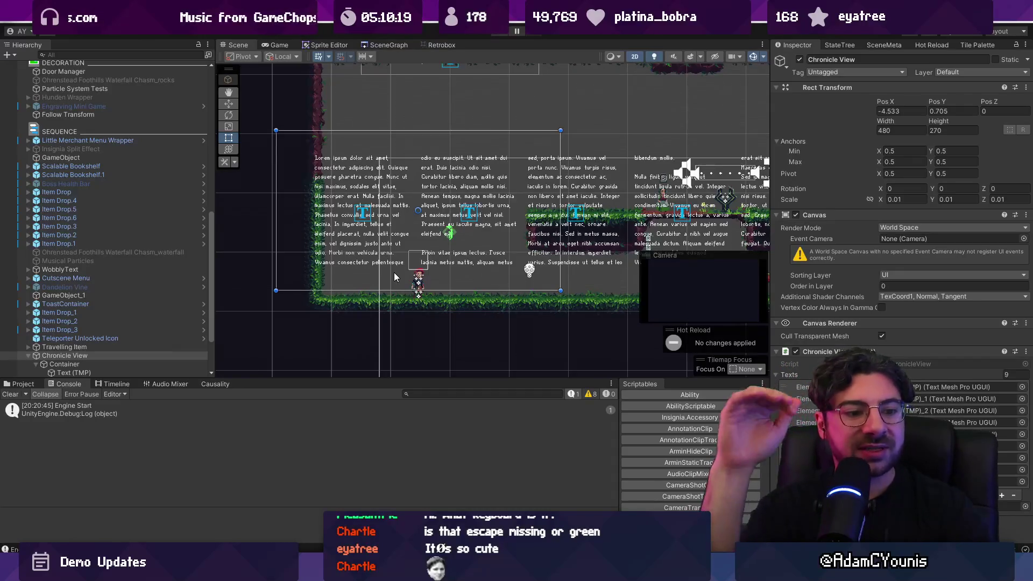
scroll(442, 190, "down", 2)
left_click_drag(442, 190, 377, 206)
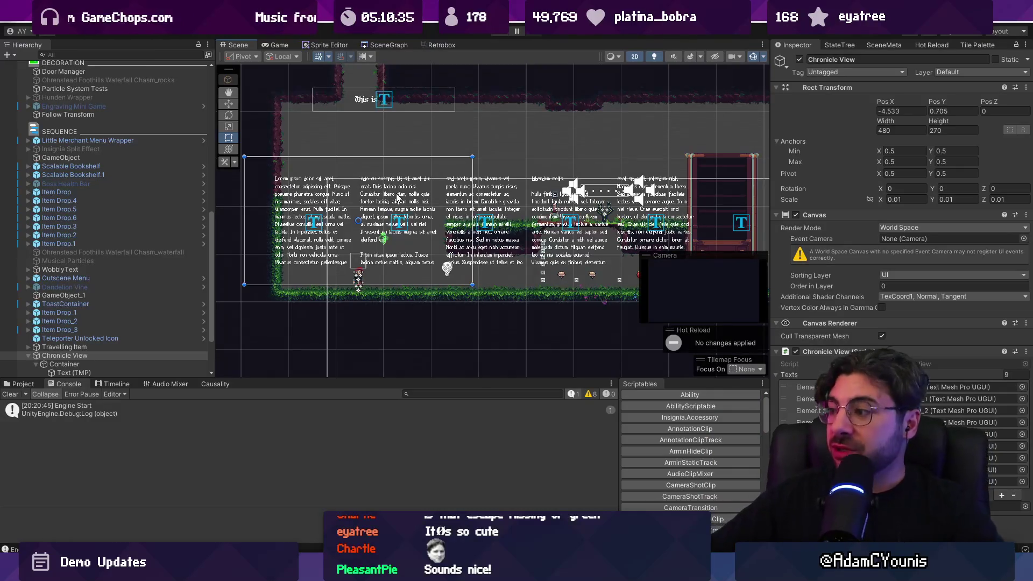
scroll(394, 194, "down", 2)
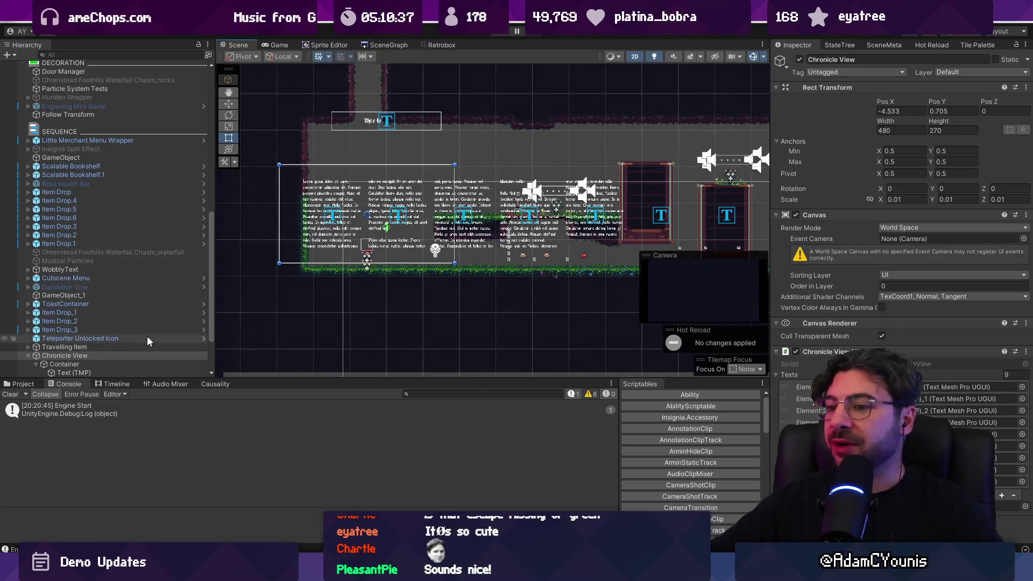
scroll(147, 336, "down", 3)
left_click(96, 297)
left_click(102, 287)
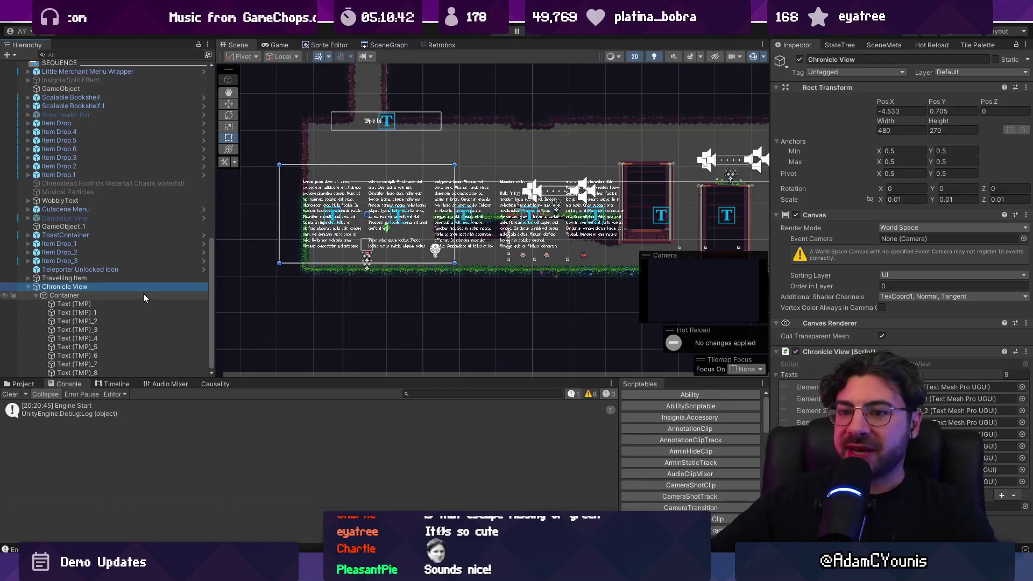
left_click(177, 304)
left_click(854, 293)
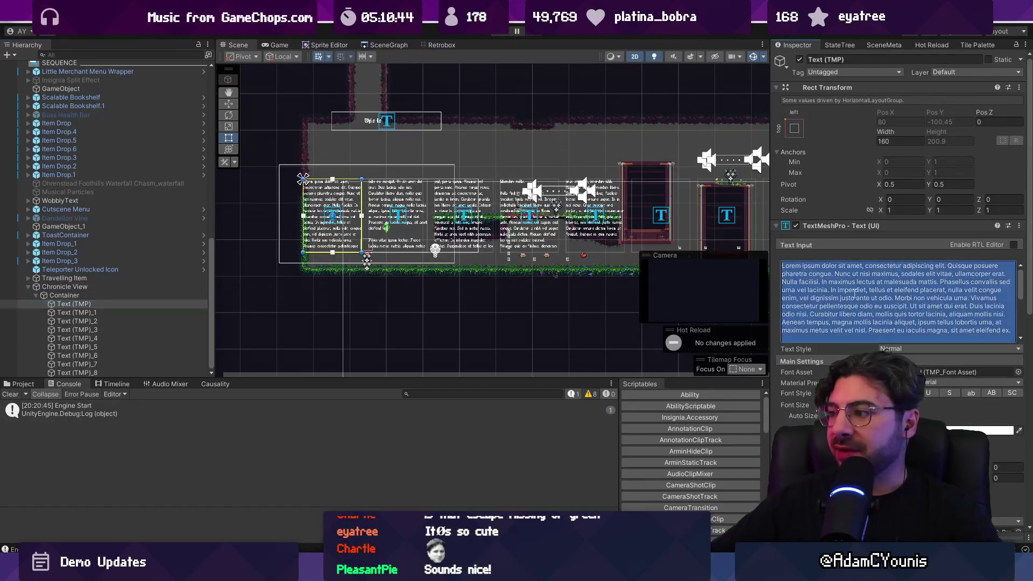
key("BackSpace")
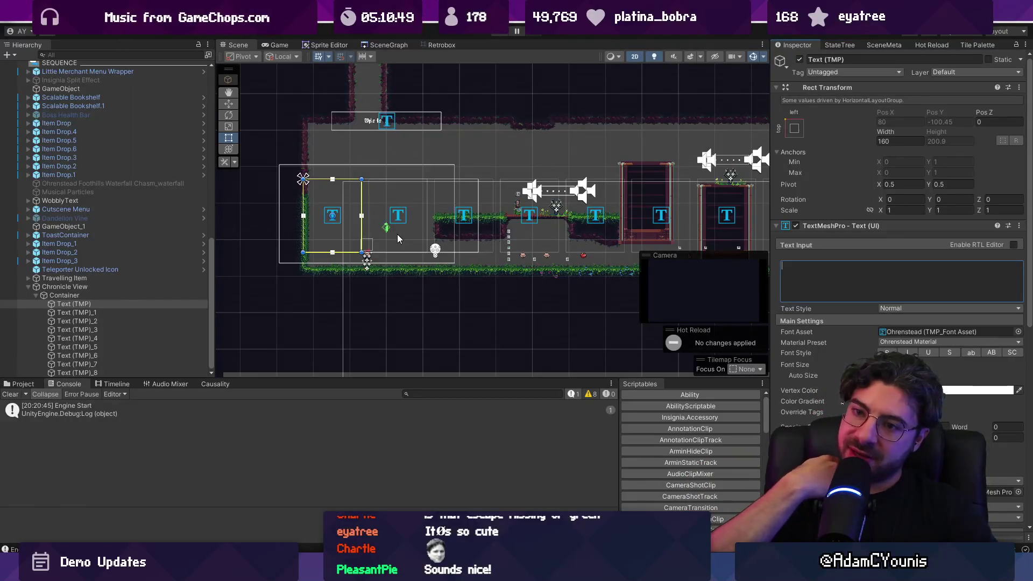
Collapse Chronicle View's children in the Hierarchy
left_click(93, 289)
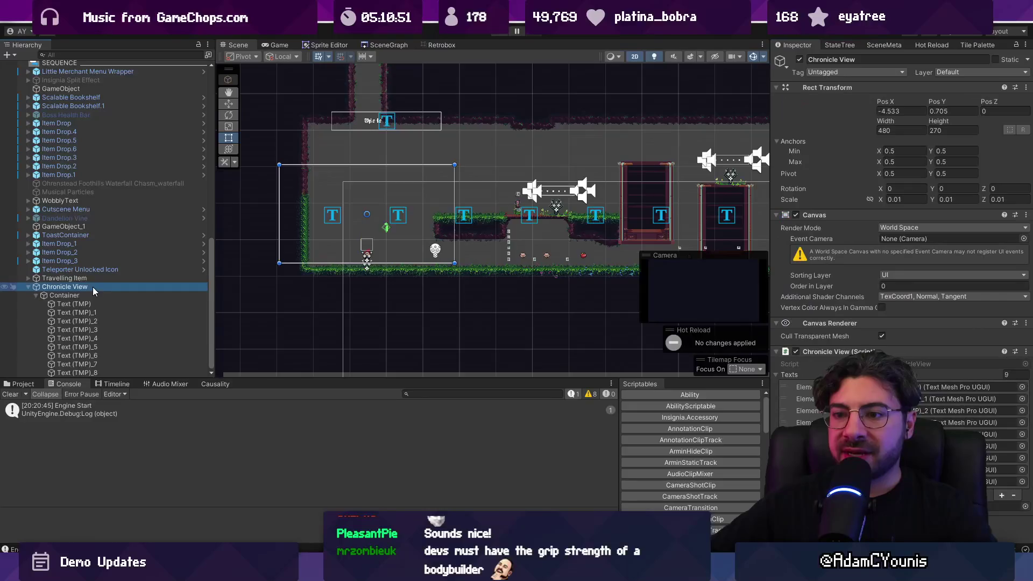
left_click(30, 288)
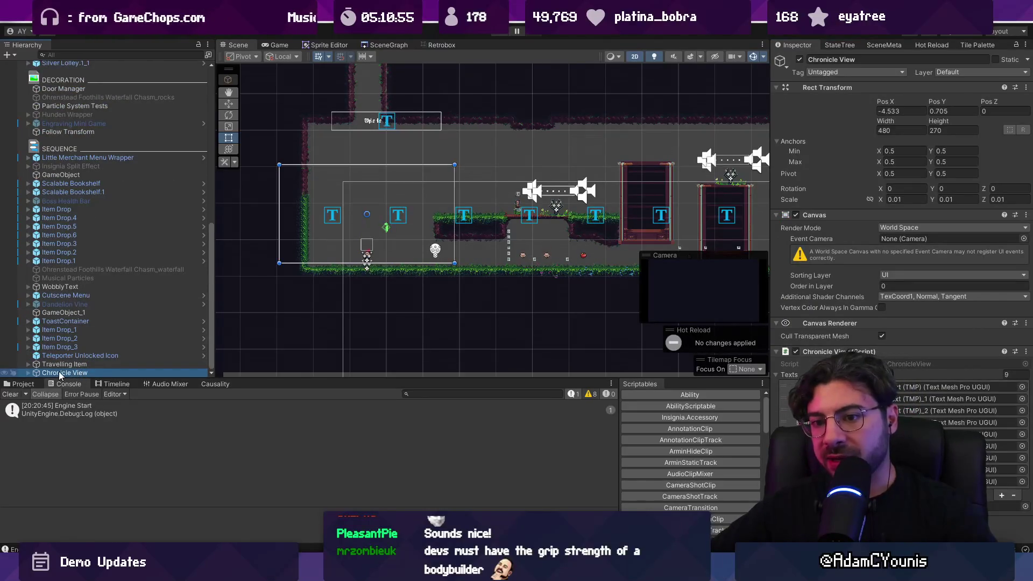
left_click(17, 382)
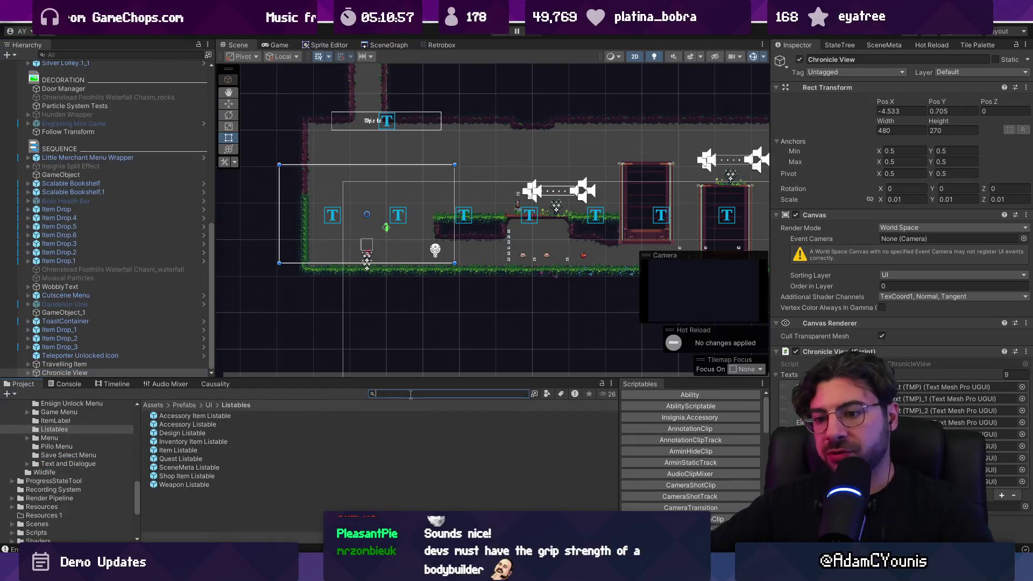
Rename the Quests prefab to 'Quest Menu'
type("quests")
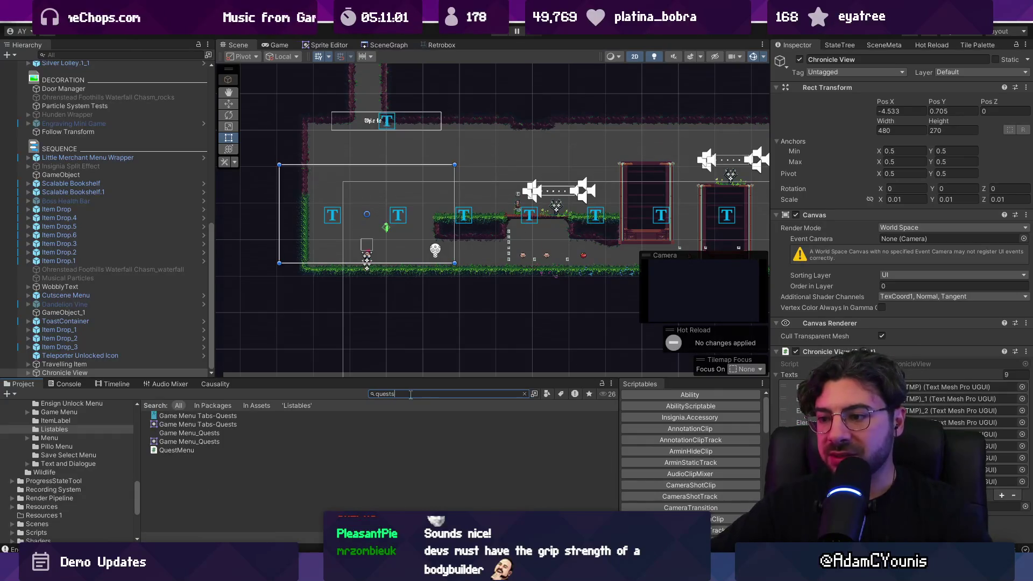
left_click(182, 494)
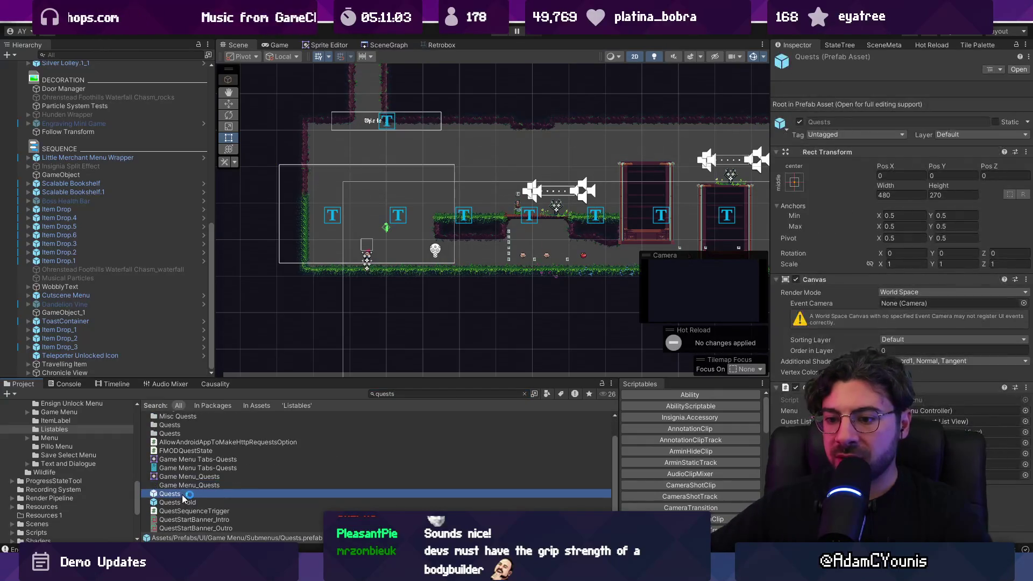
key("F2")
type("Quest Menu")
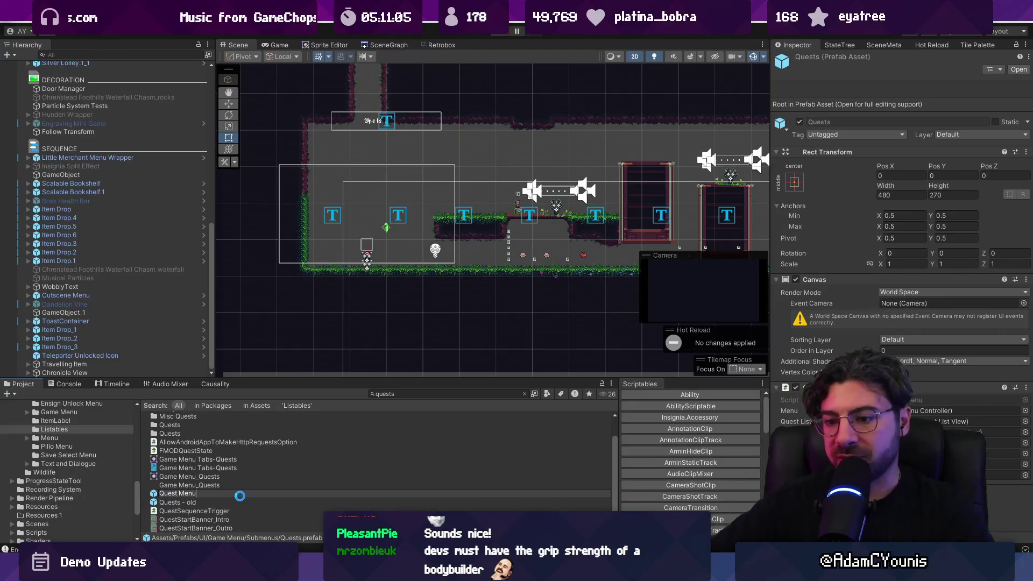
key("Return")
Search the project assets and open the Quest Menu prefab
left_click(410, 393)
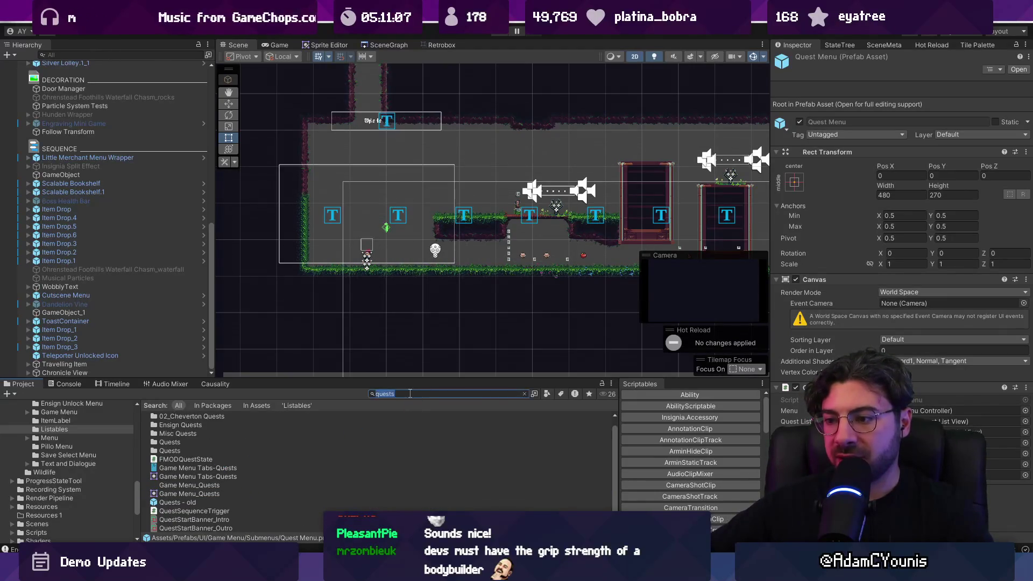
key("BackSpace")
type("\\ menu")
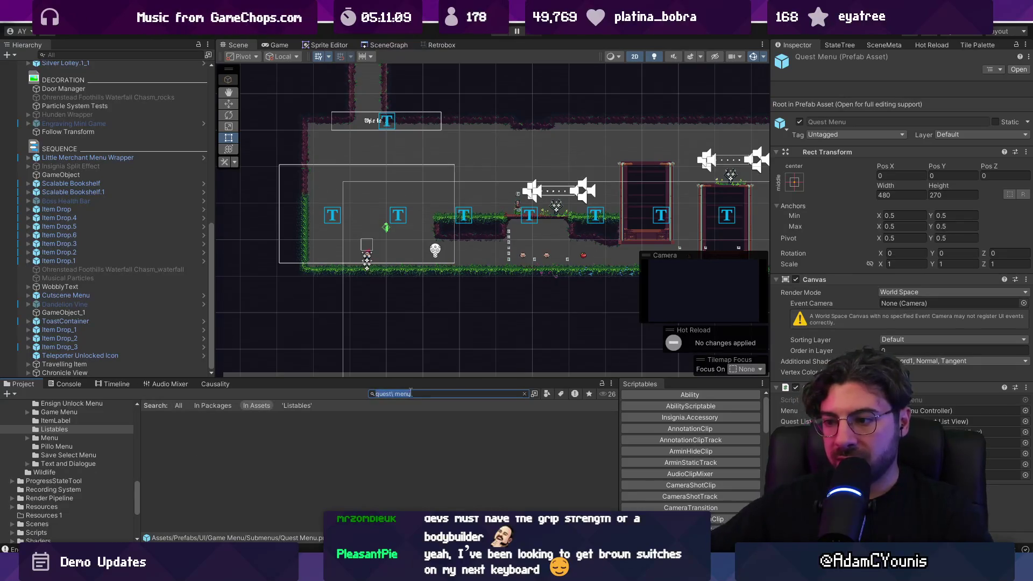
type("menu")
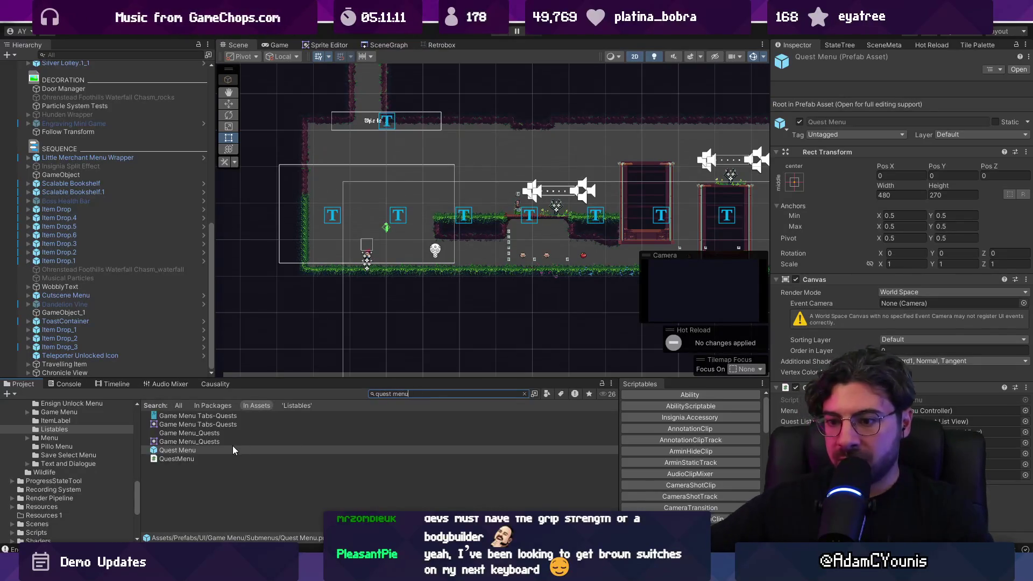
double_click(233, 450)
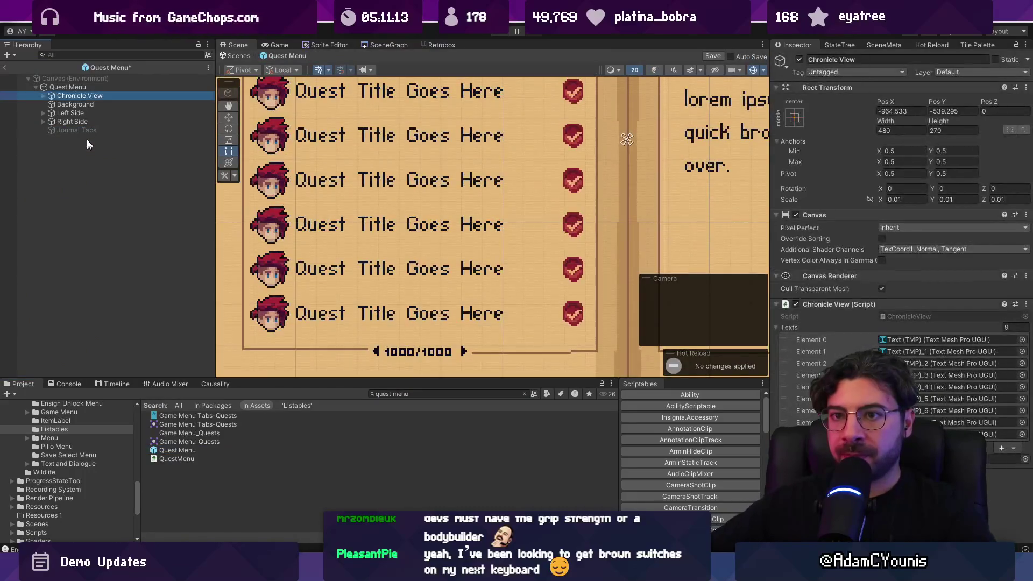
Set Chronicle View's Pos X to 0 and its scale to 1, 1, 1
double_click(68, 96)
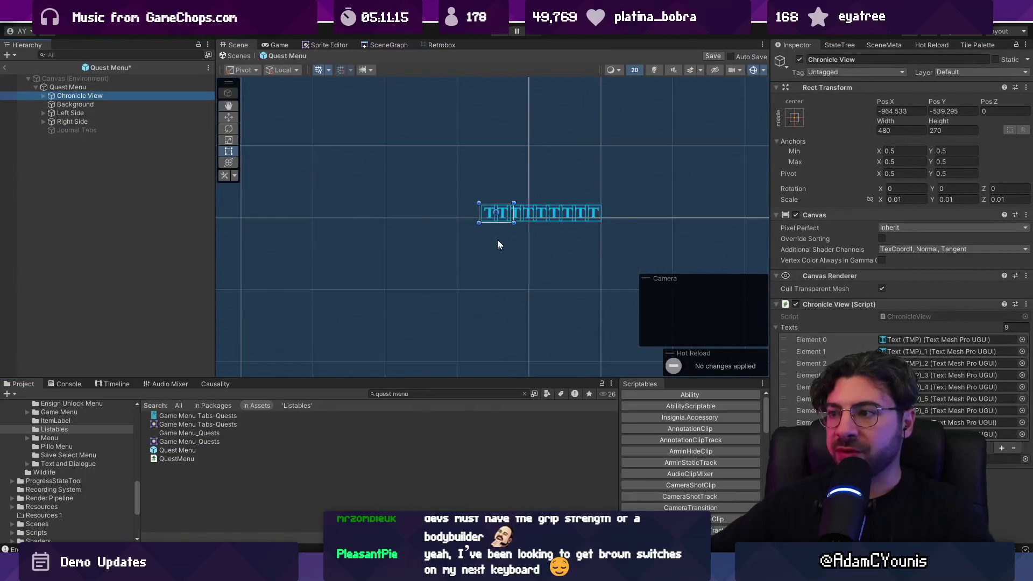
left_click(894, 111)
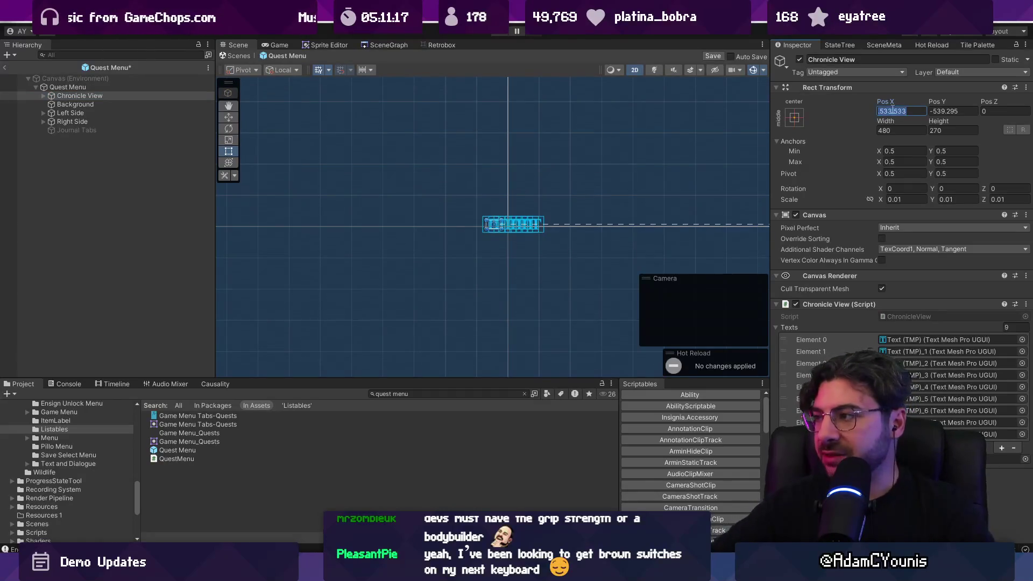
type("0")
key("Tab")
double_click(140, 97)
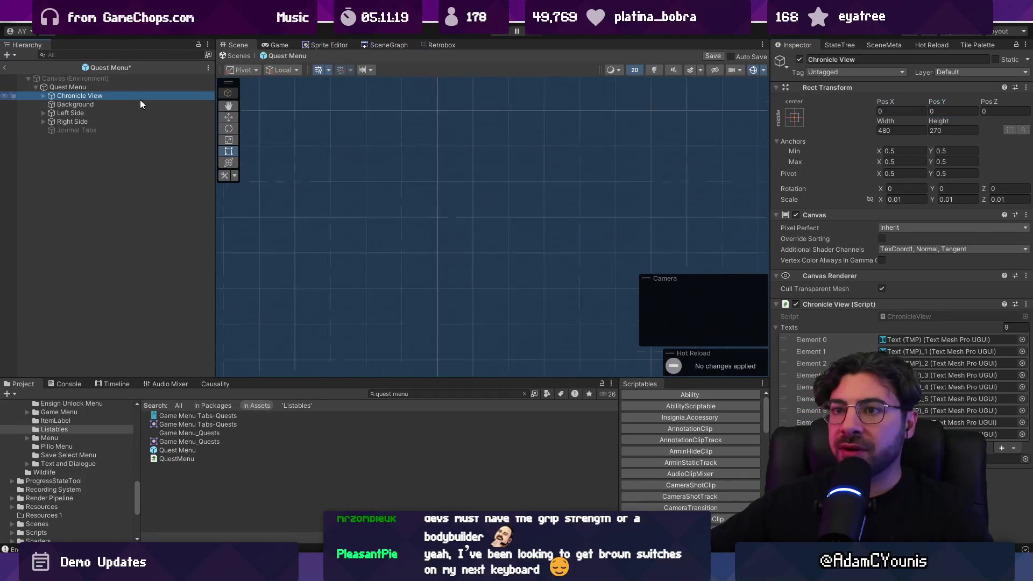
left_click(893, 200)
type("1")
key("Tab")
type("1")
key("Tab")
type("1")
scroll(472, 261, "down", 10)
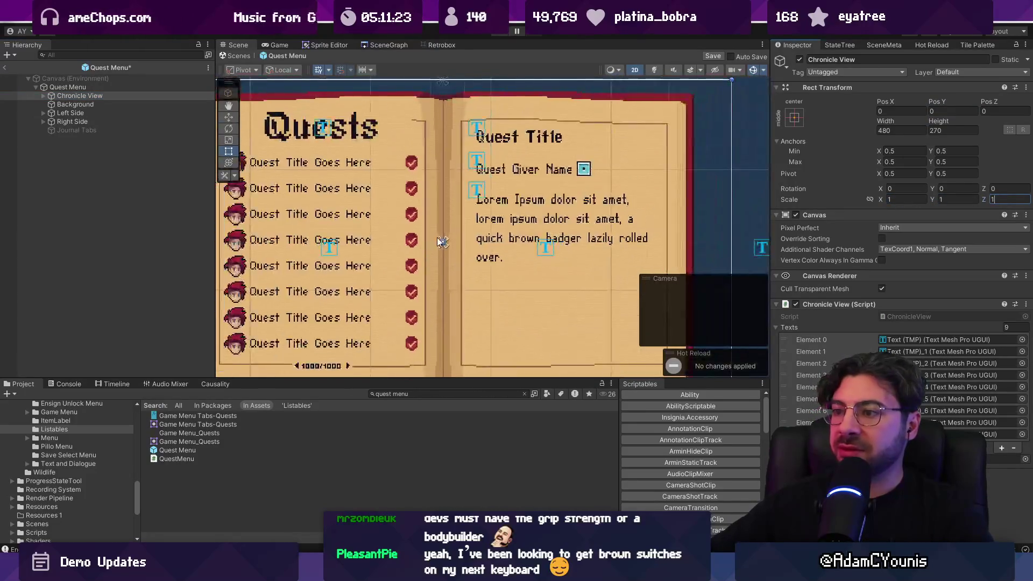
Replace the first Text (TMP) page's text with lorem ipsum copied from the browser
left_click(43, 96)
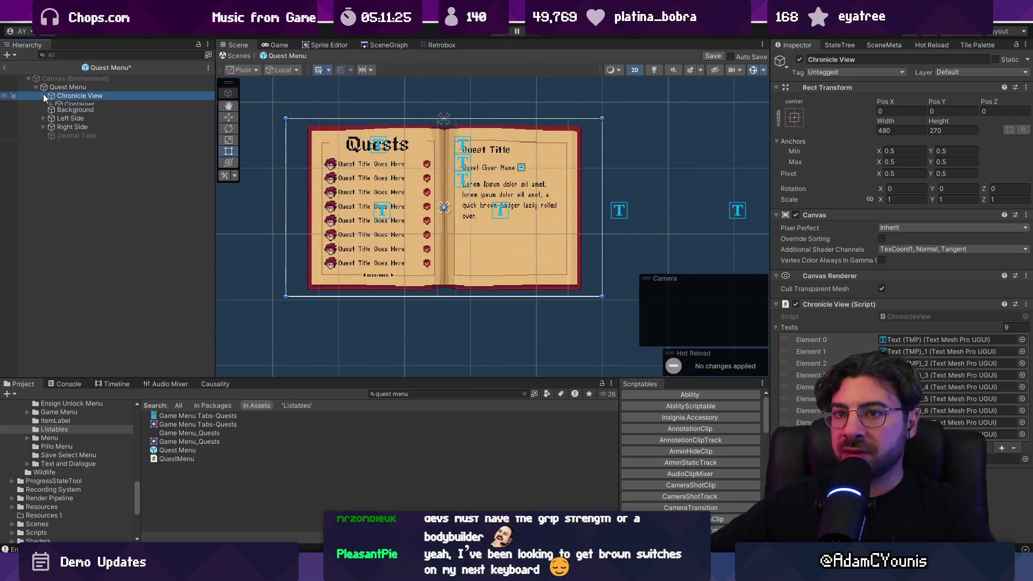
left_click(56, 105)
left_click(52, 105)
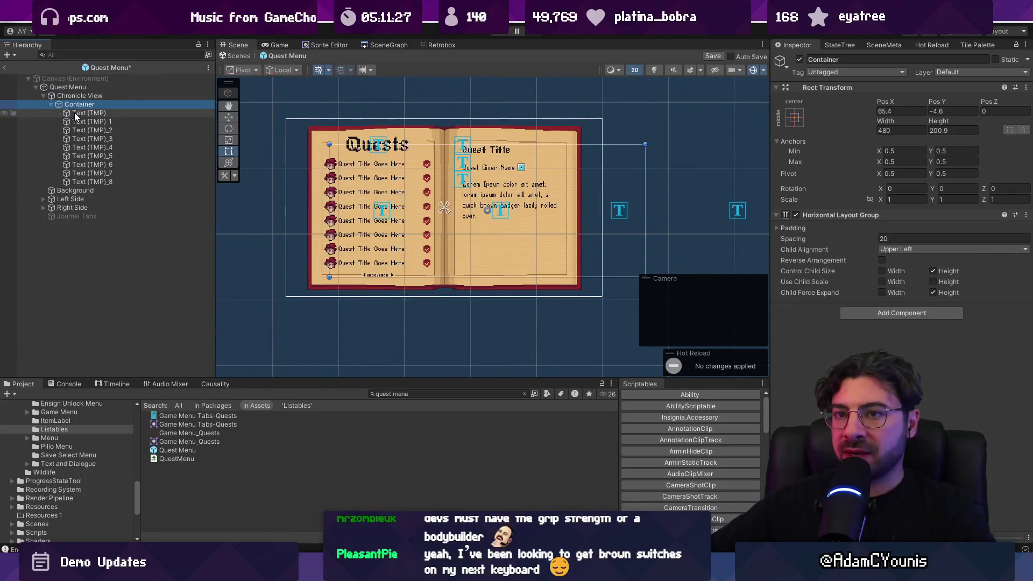
left_click(86, 112)
left_click(837, 288)
key("ctrl+a")
key("BackSpace")
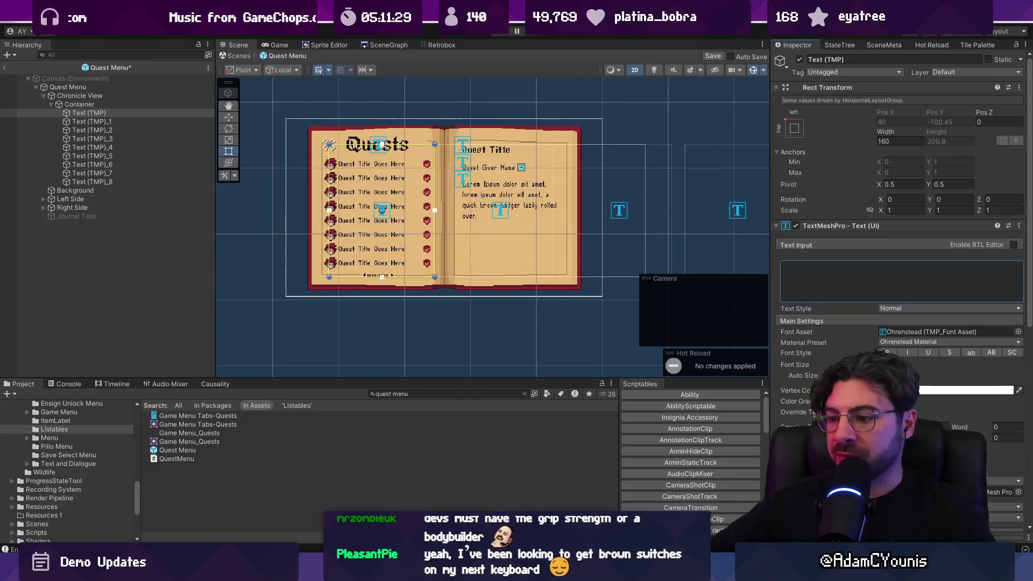
key("alt+Tab")
key("alt+Tab")
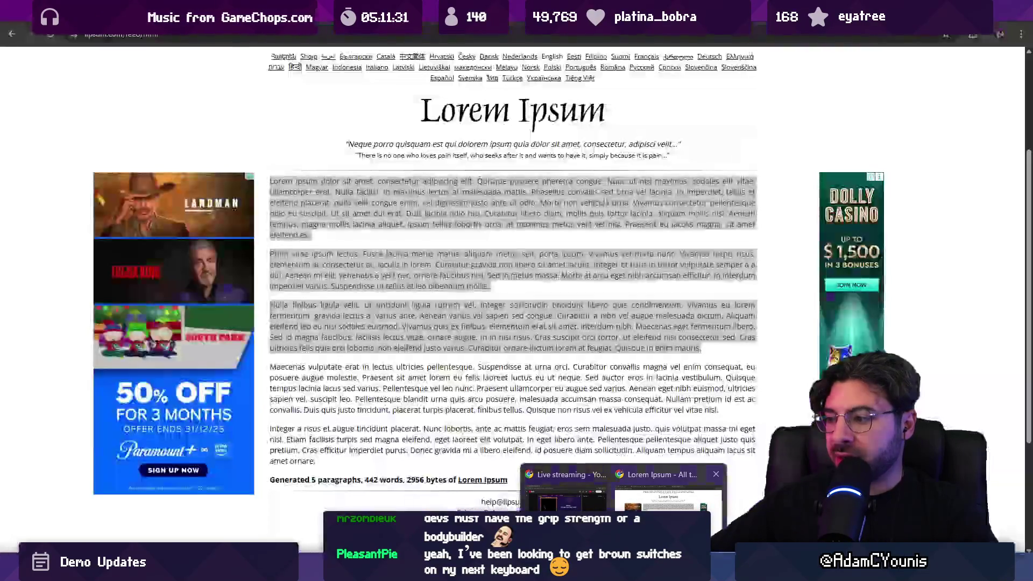
key("alt+Tab")
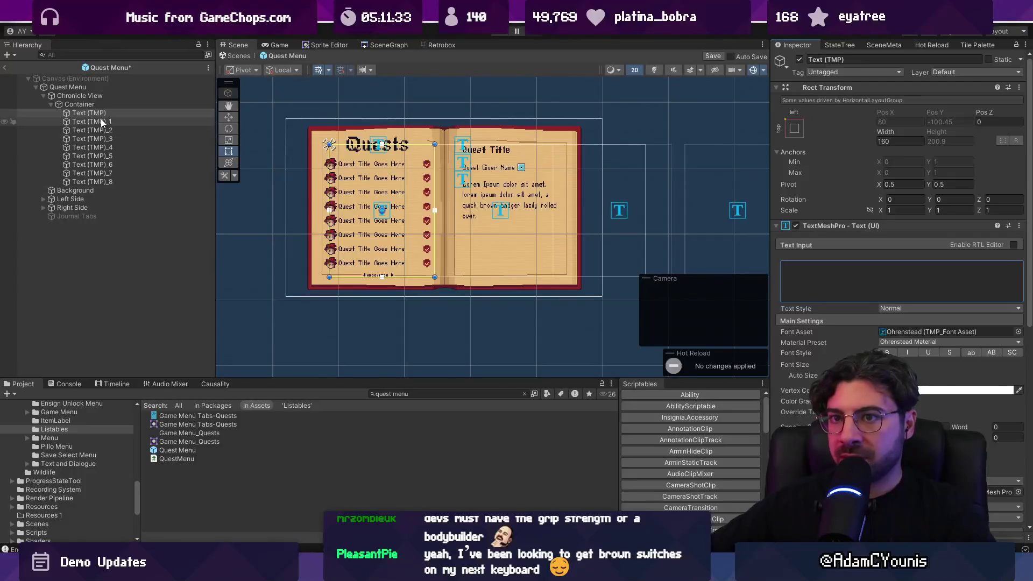
key("ctrl+v")
scroll(460, 227, "down", 3)
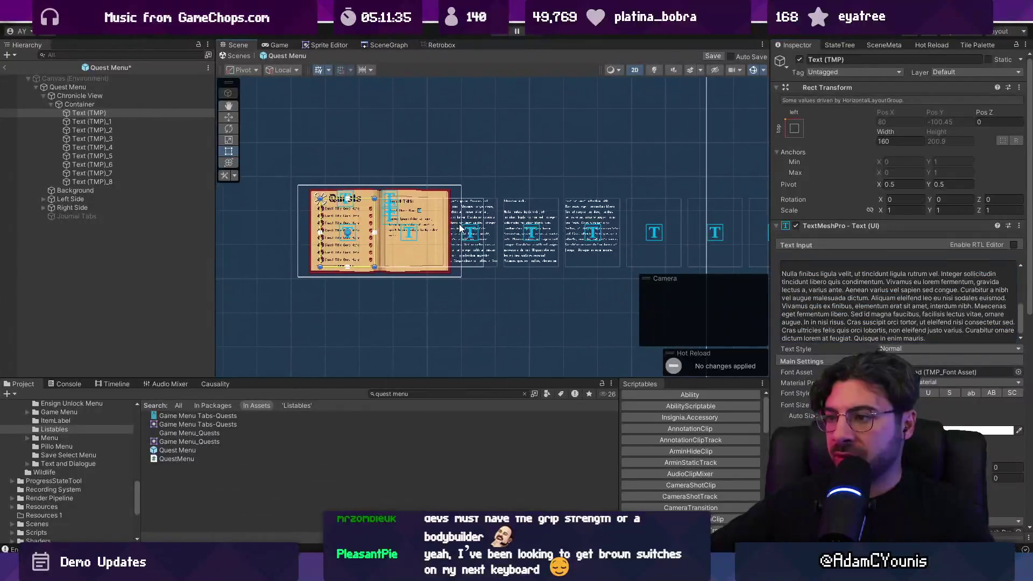
scroll(334, 189, "up", 2)
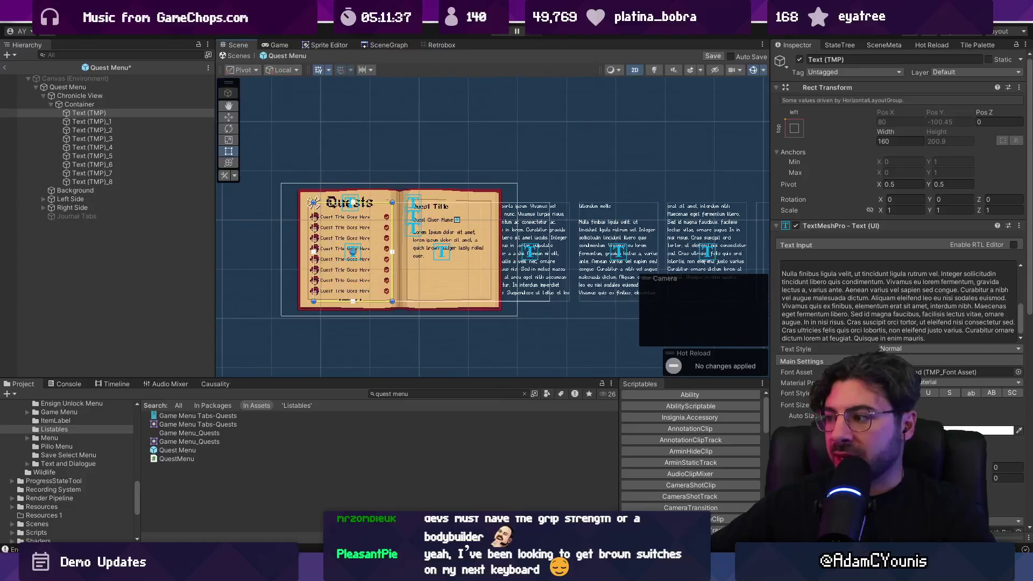
Give all nine Text (TMP) pages a dark navy vertex colour
left_click(979, 430)
key("ctrl+v")
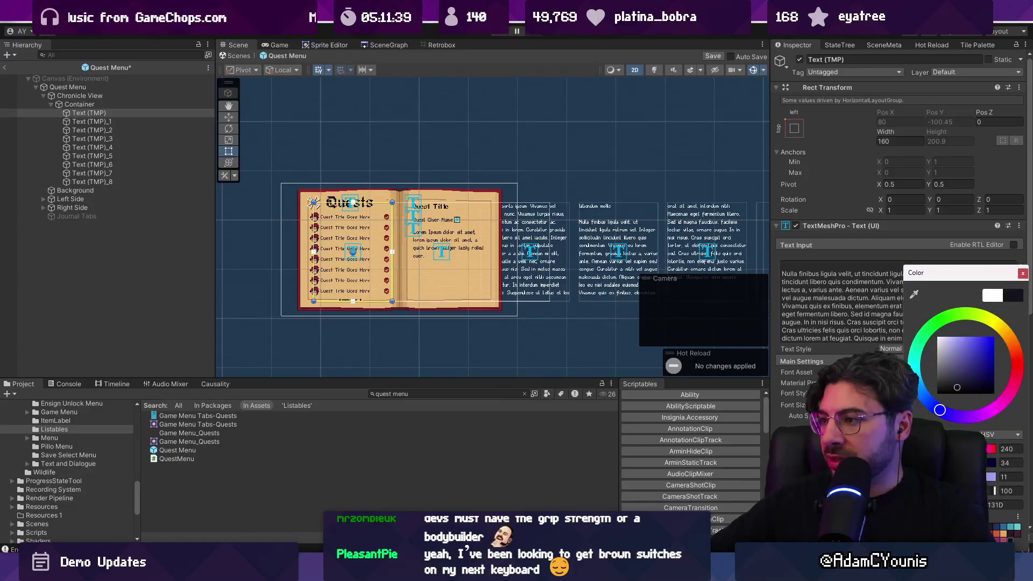
mouse_move(965, 276)
left_mouse_down()
mouse_move(573, 234)
mouse_move(606, 234)
left_mouse_up()
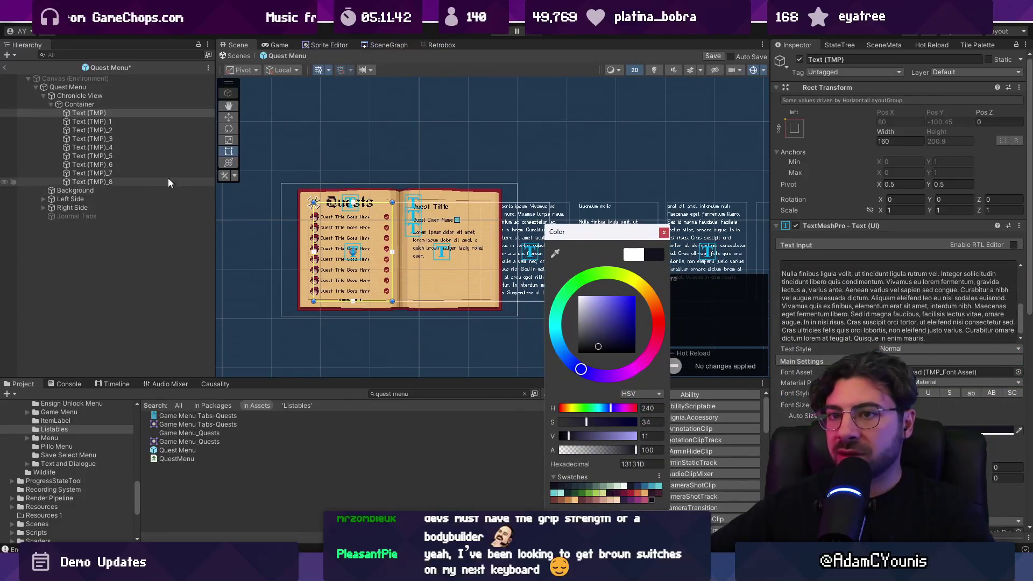
left_click(129, 182, "shift")
left_click(891, 348)
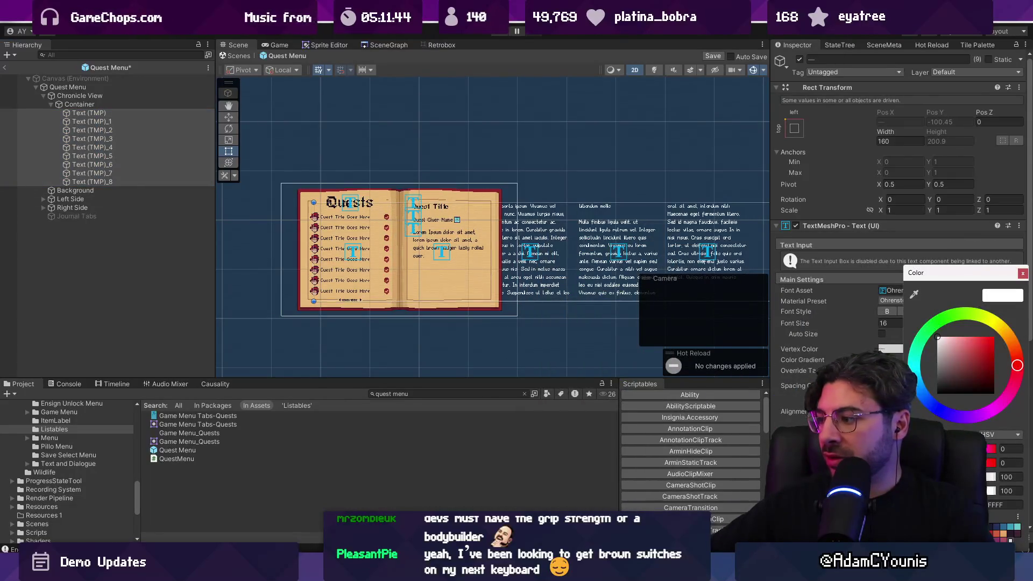
left_click(629, 326)
left_click_drag(535, 324, 500, 309)
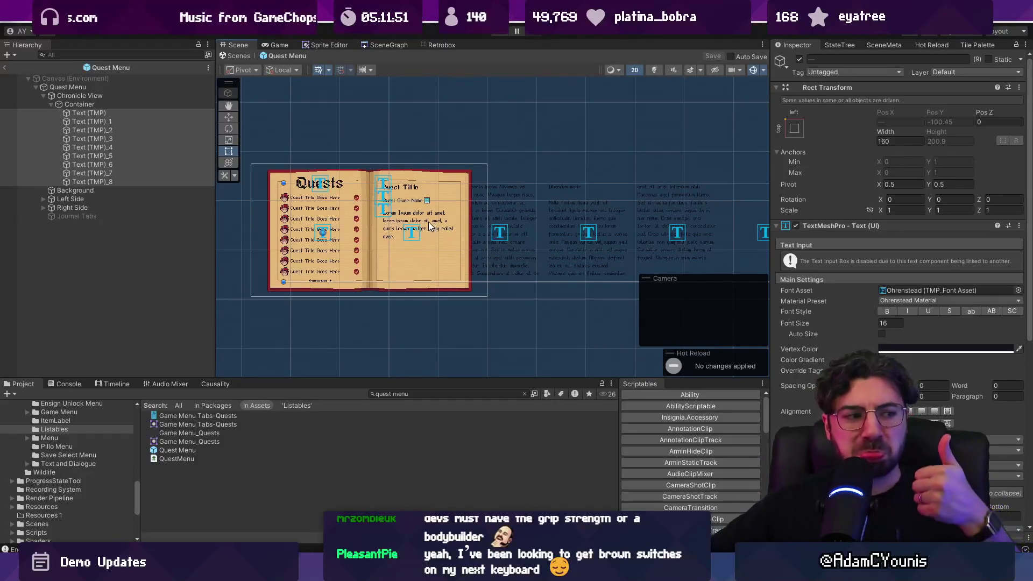
Remove Chronicle View's Canvas component and move Chronicle View below Right Side
left_click(130, 96)
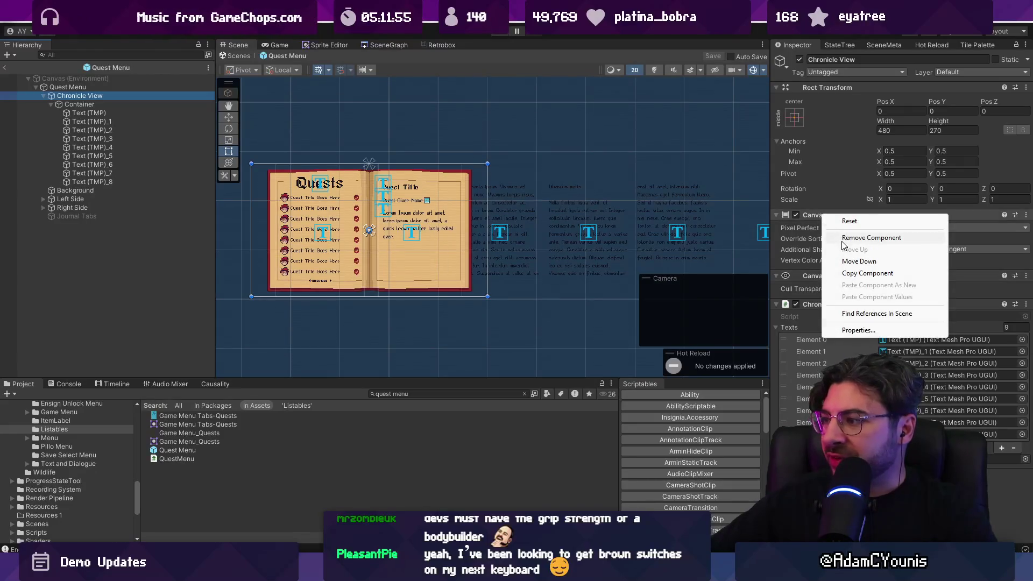
left_click(848, 243)
scroll(393, 214, "up", 2)
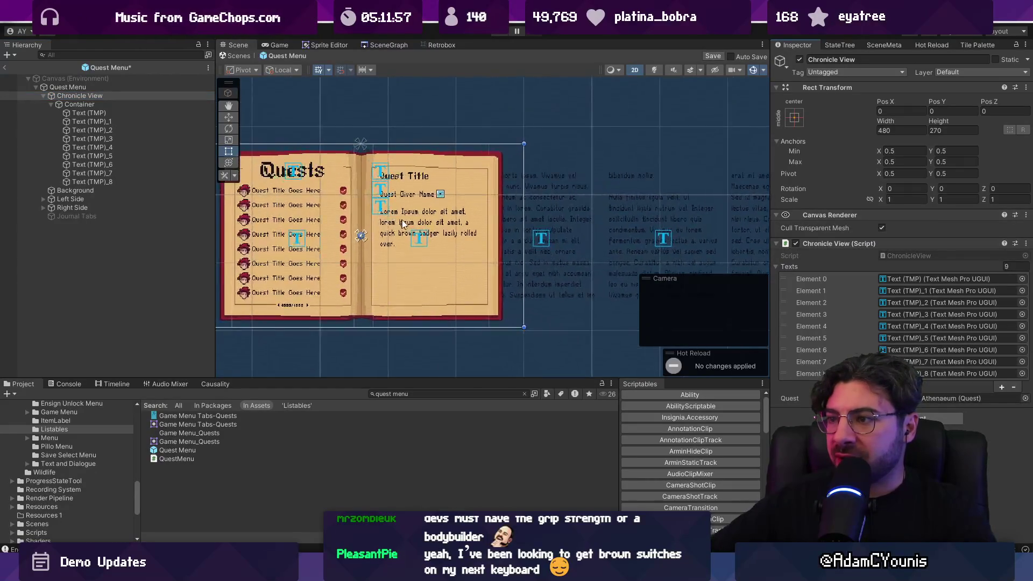
left_click(47, 96)
mouse_move(60, 100)
left_mouse_down()
mouse_move(63, 124)
mouse_move(43, 127)
mouse_move(64, 99)
mouse_move(62, 126)
left_mouse_up()
key("f")
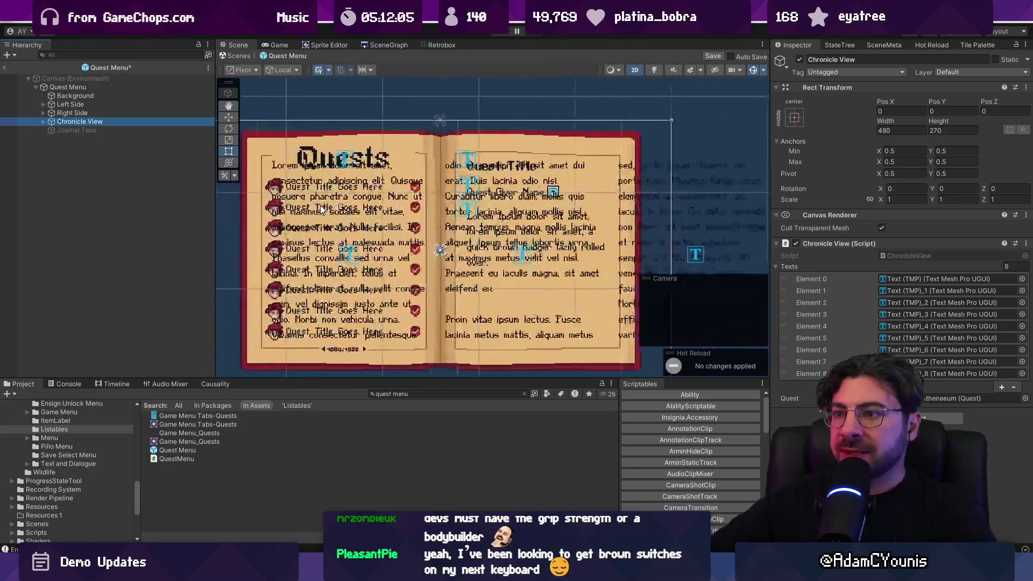
Deactivate Left Side and Right Side, then select Chronicle View's Container
left_click(70, 104)
left_click(115, 113, "shift")
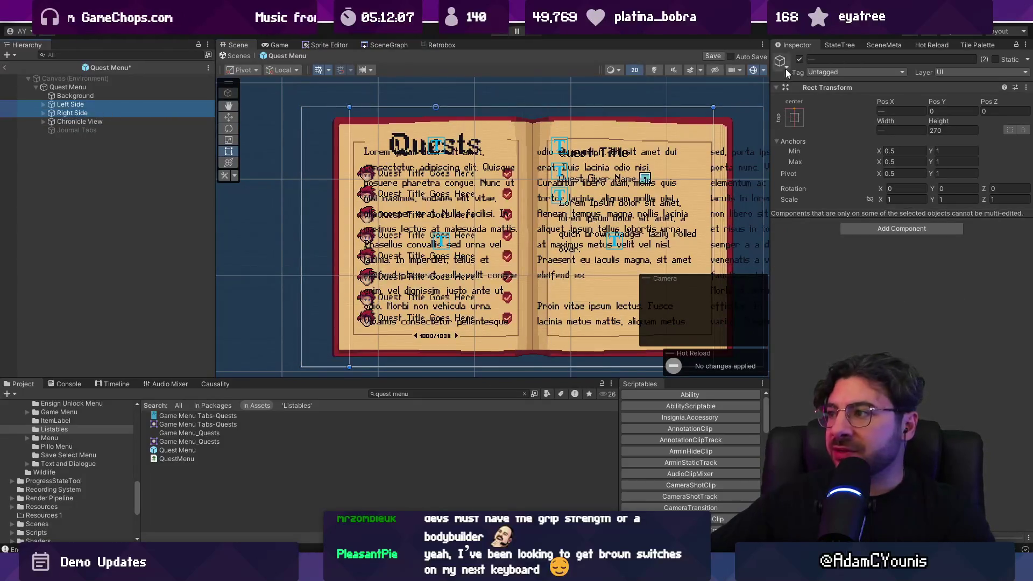
left_click(799, 59)
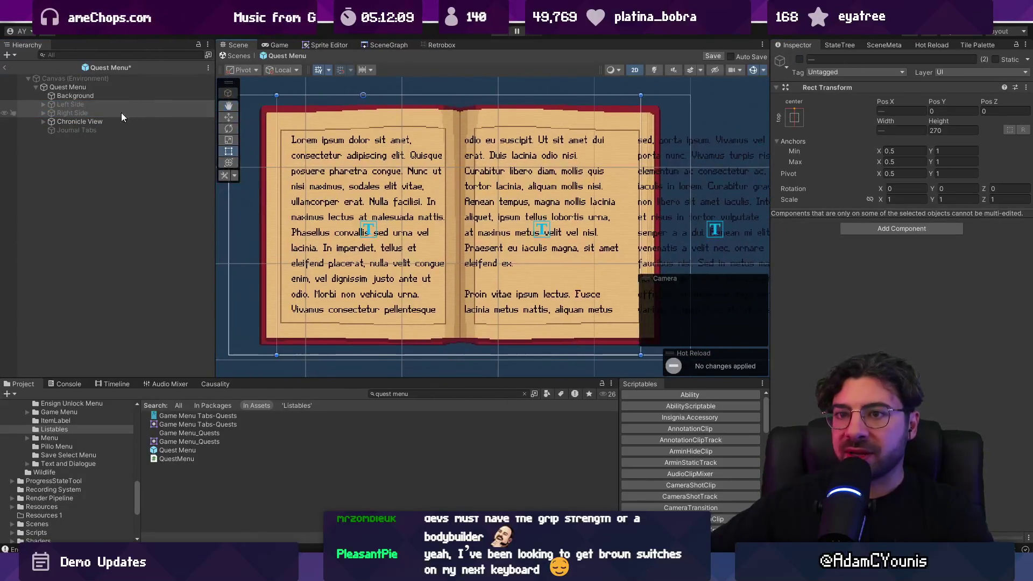
left_click(70, 122)
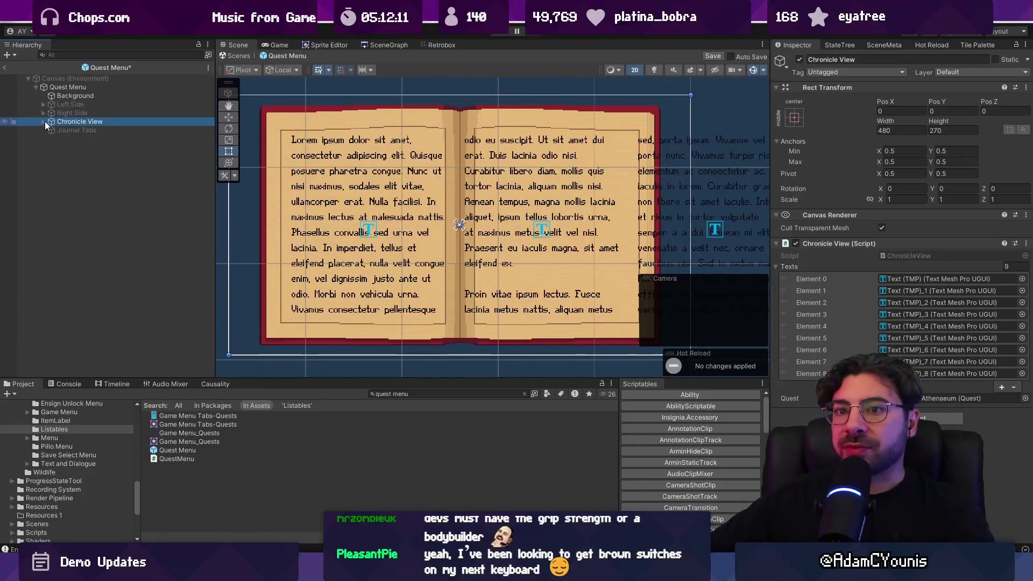
left_click(43, 122)
left_click(67, 131)
Set the Container's page spacing to 37.76 and narrow it to about 358 wide
scroll(350, 163, "down", 1)
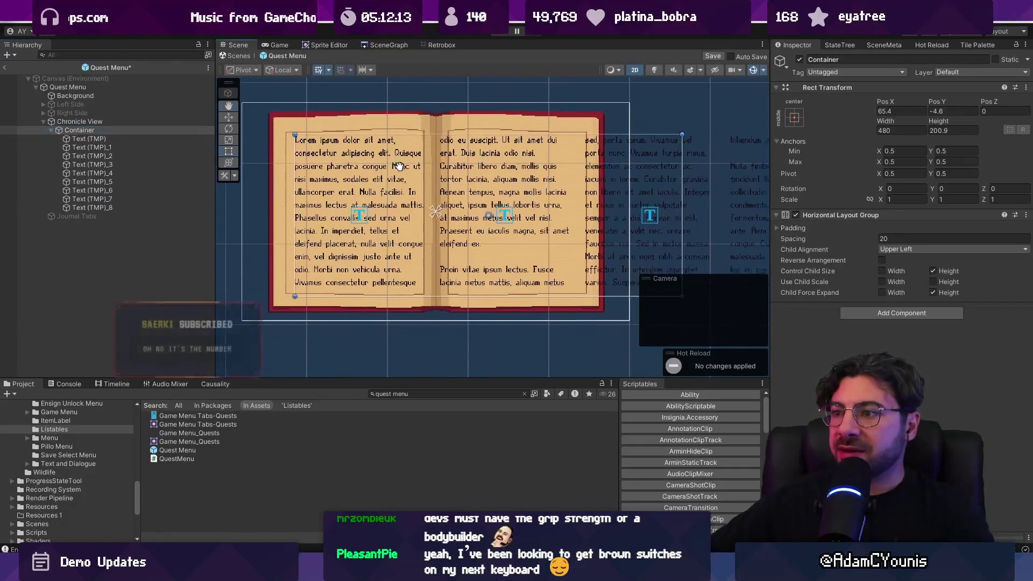
mouse_move(862, 241)
left_mouse_down()
mouse_move(1028, 234)
mouse_move(159, 231)
left_mouse_up()
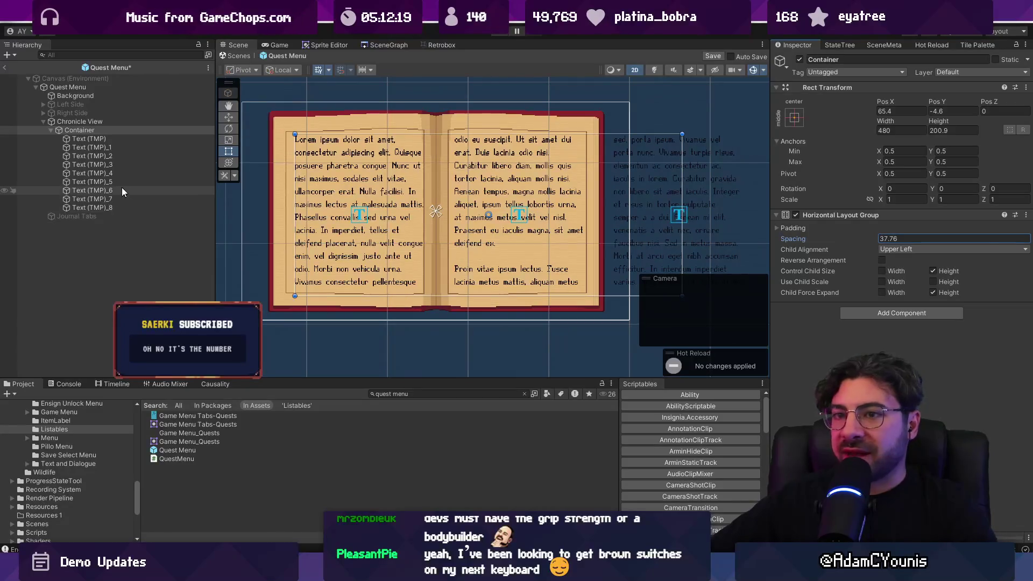
left_click_drag(681, 194, 584, 195)
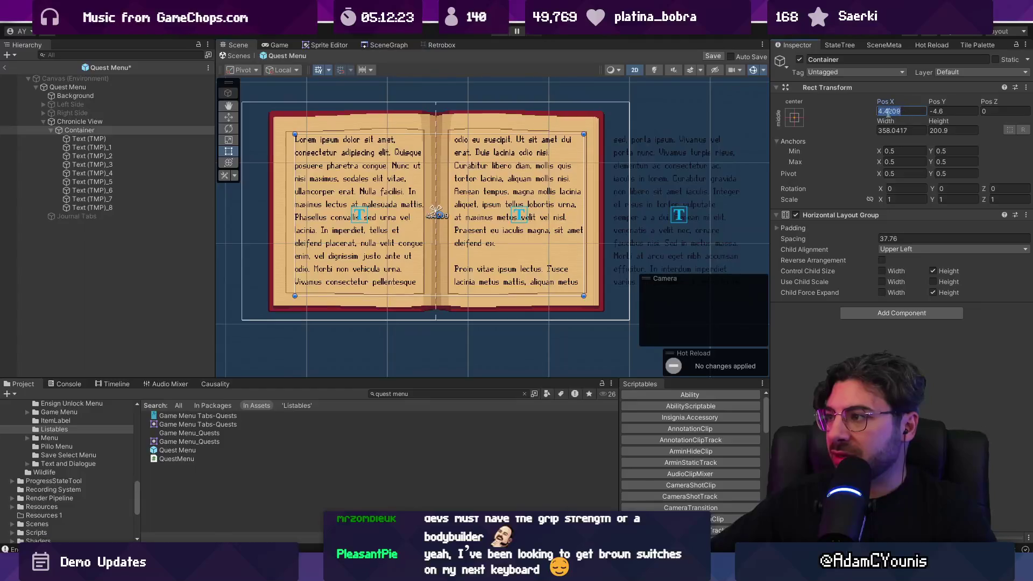
left_click(794, 118)
left_click(80, 122)
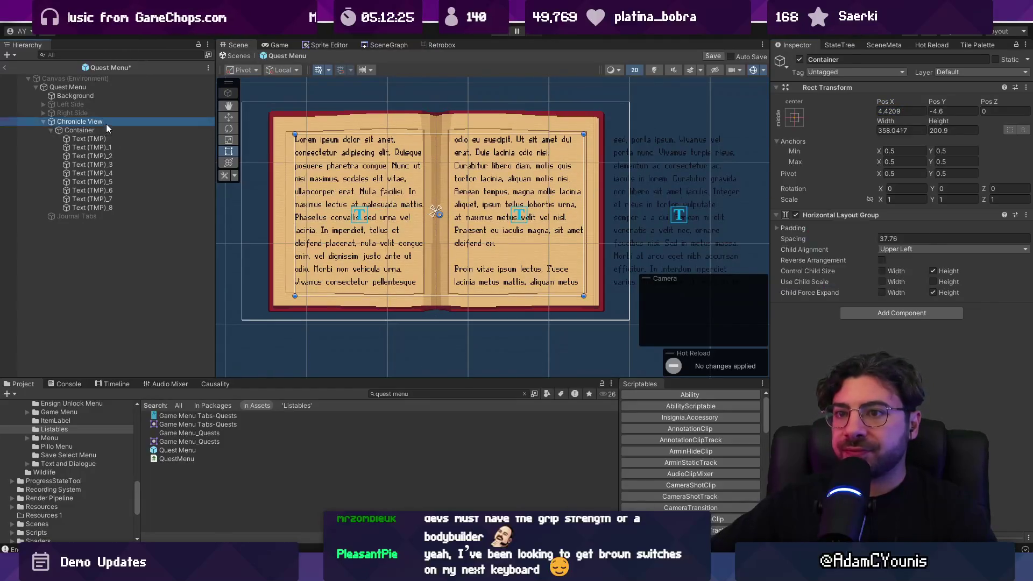
Try narrowing Chronicle View's width, revert it to 480, and reselect the Container
left_click(894, 129)
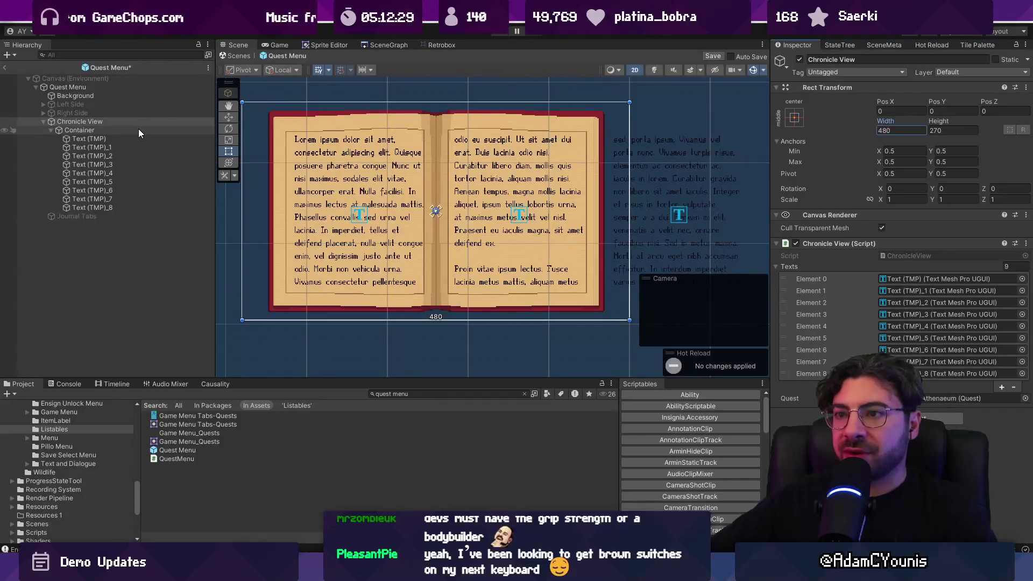
mouse_move(882, 121)
left_mouse_down()
mouse_move(783, 118)
mouse_move(805, 118)
left_mouse_up()
key("ctrl+z")
left_click(107, 130)
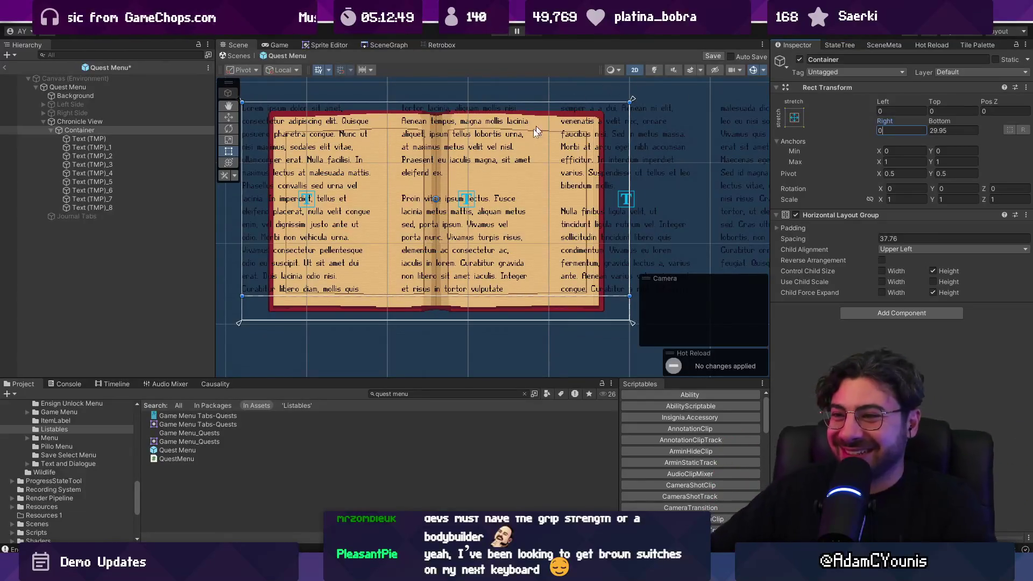
left_click(899, 314)
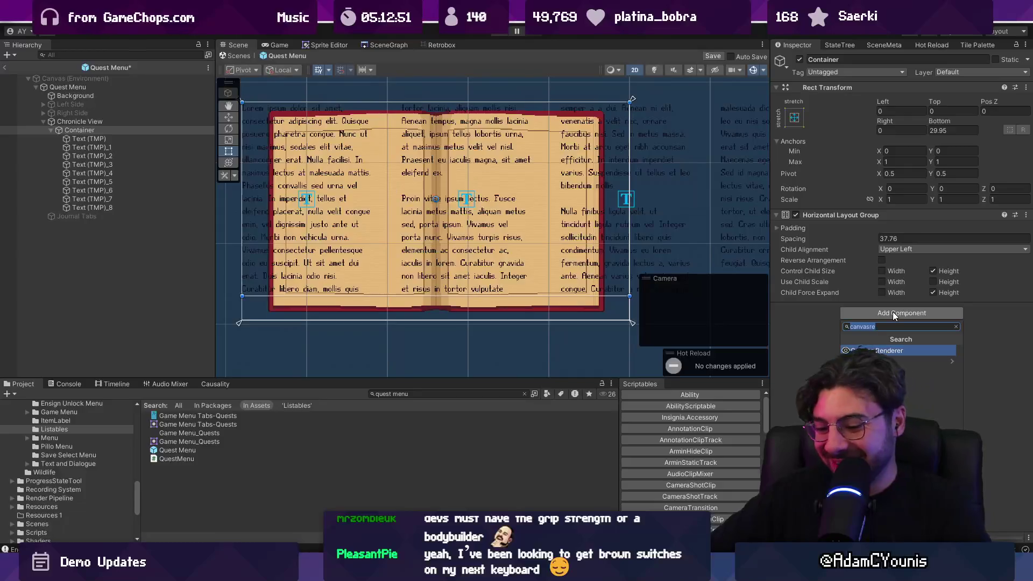
Add a Mask component to Container and check the nine text pages under it
type("mask")
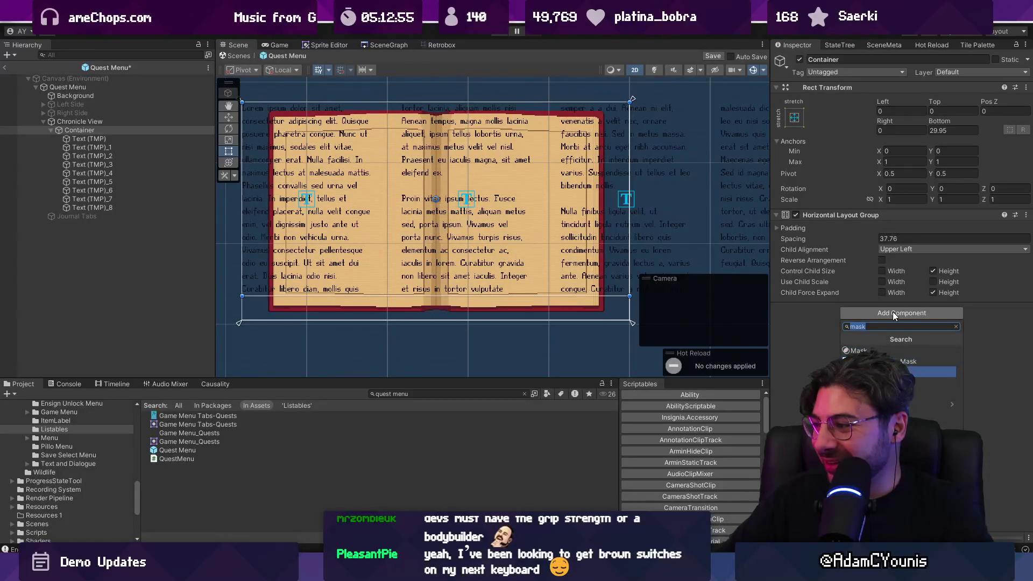
key("Return")
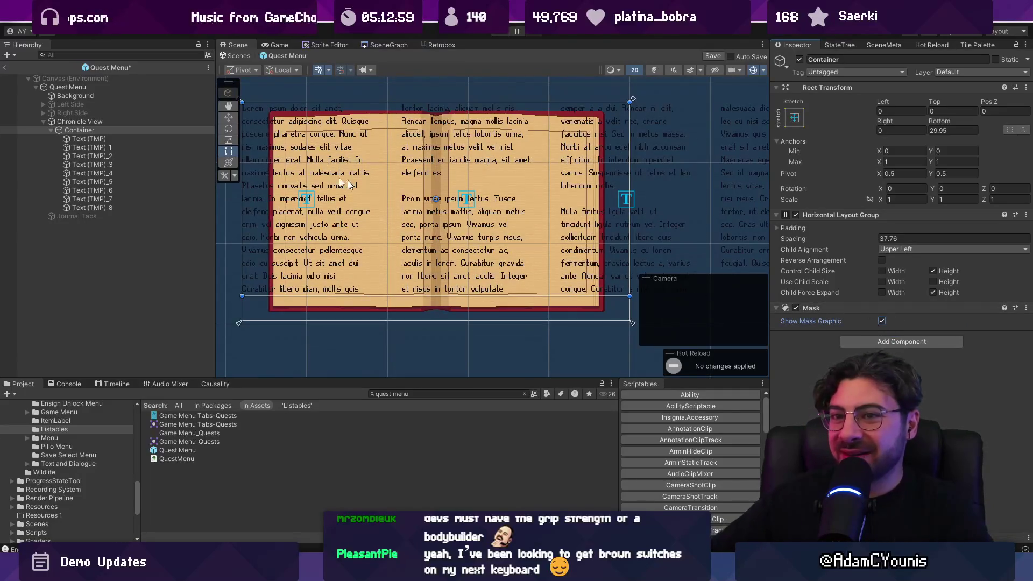
scroll(437, 168, "down", 2)
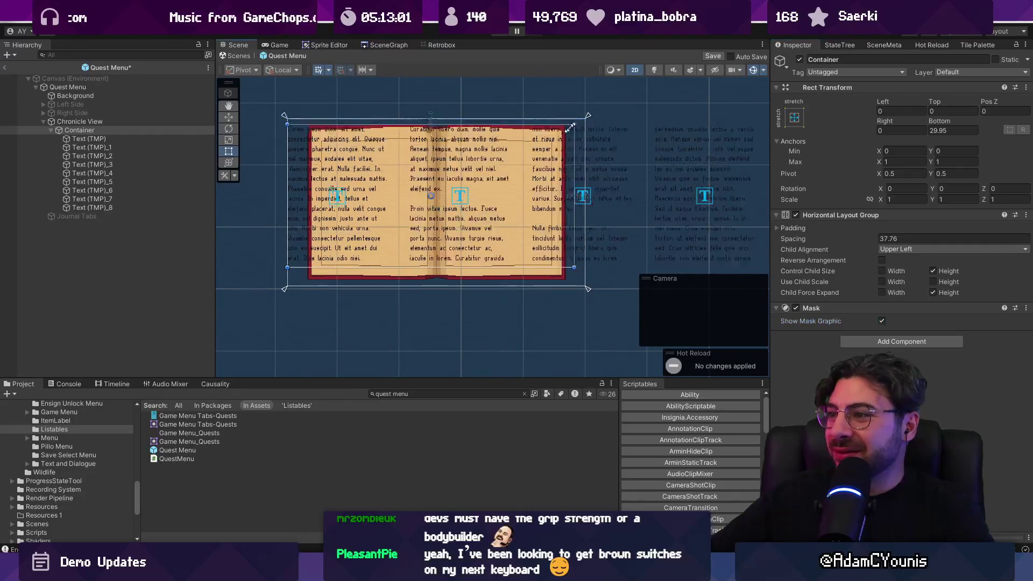
left_click(121, 140)
left_click(118, 207, "shift")
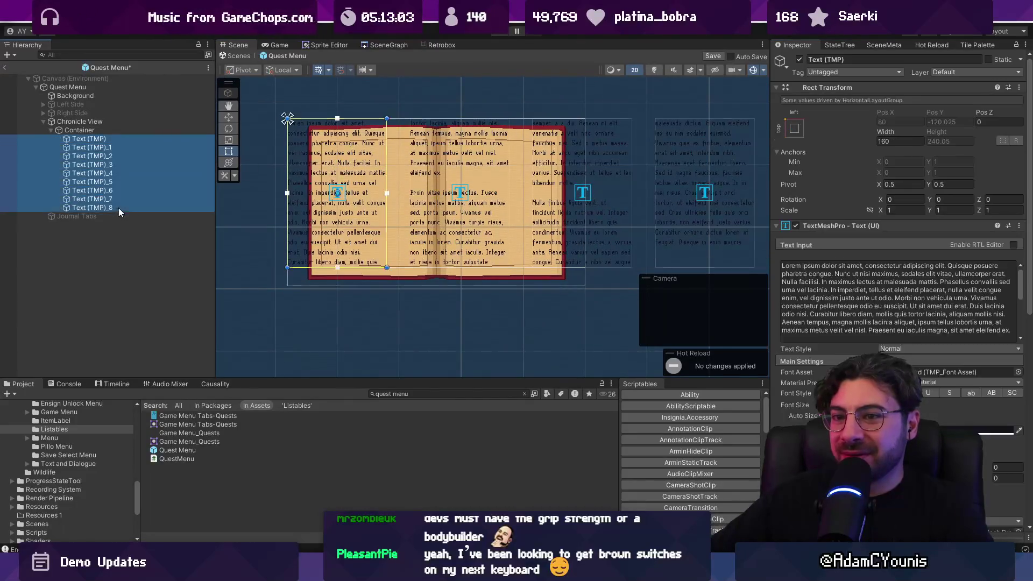
scroll(867, 328, "down", 5)
scroll(853, 325, "down", 2)
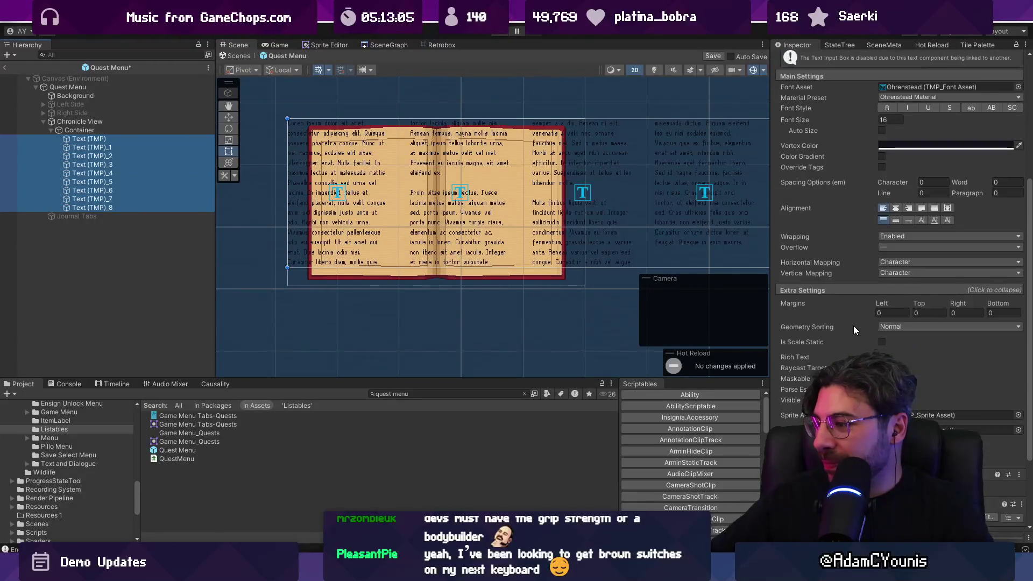
scroll(853, 325, "down", 1)
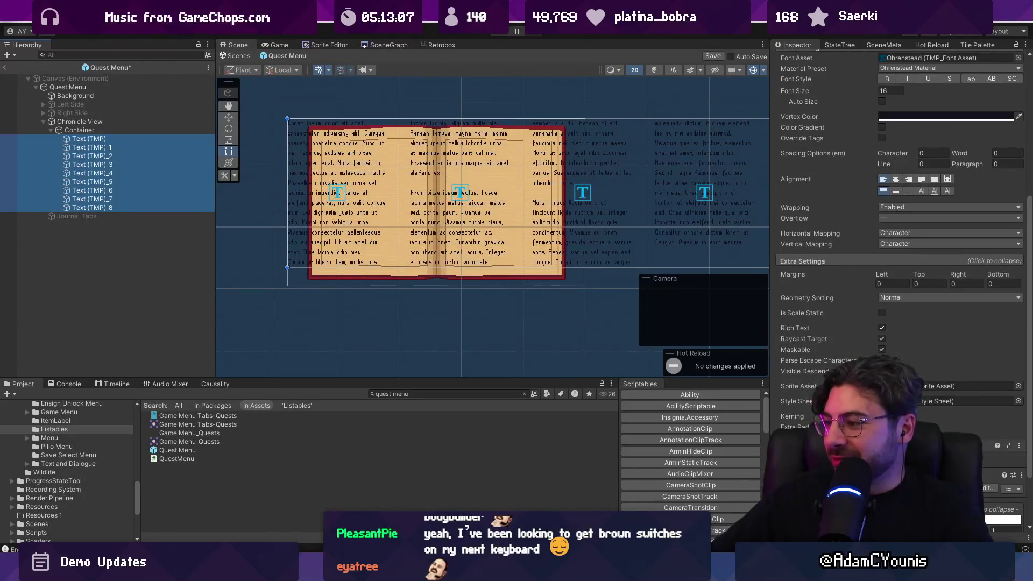
scroll(839, 350, "down", 3)
scroll(839, 350, "up", 3)
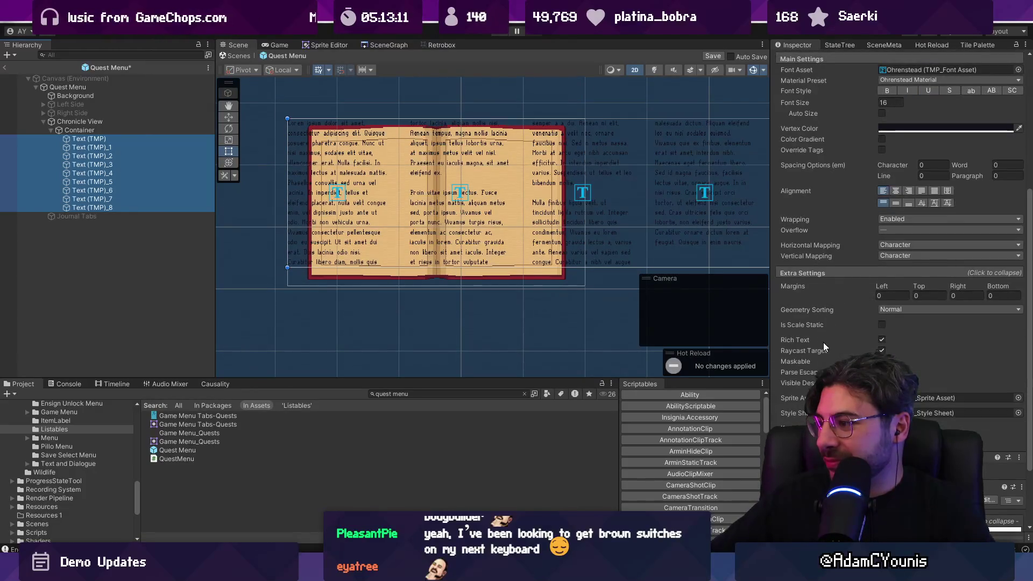
Swap the Container's Mask for a Rect Mask 2D component
left_click(86, 131)
left_click(796, 308)
right_click(834, 309)
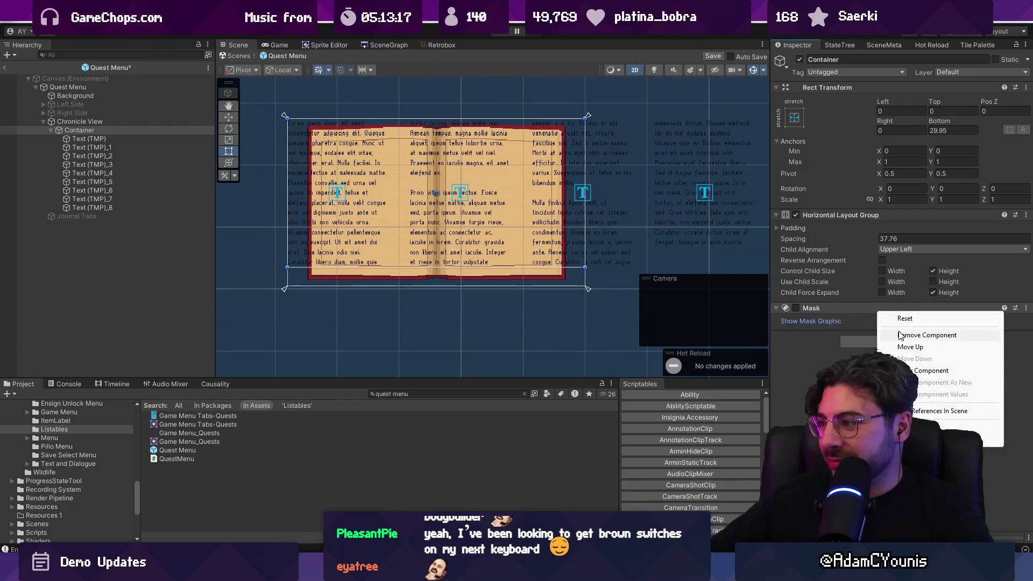
left_click(855, 334)
left_click(874, 313)
key("Down")
key("Return")
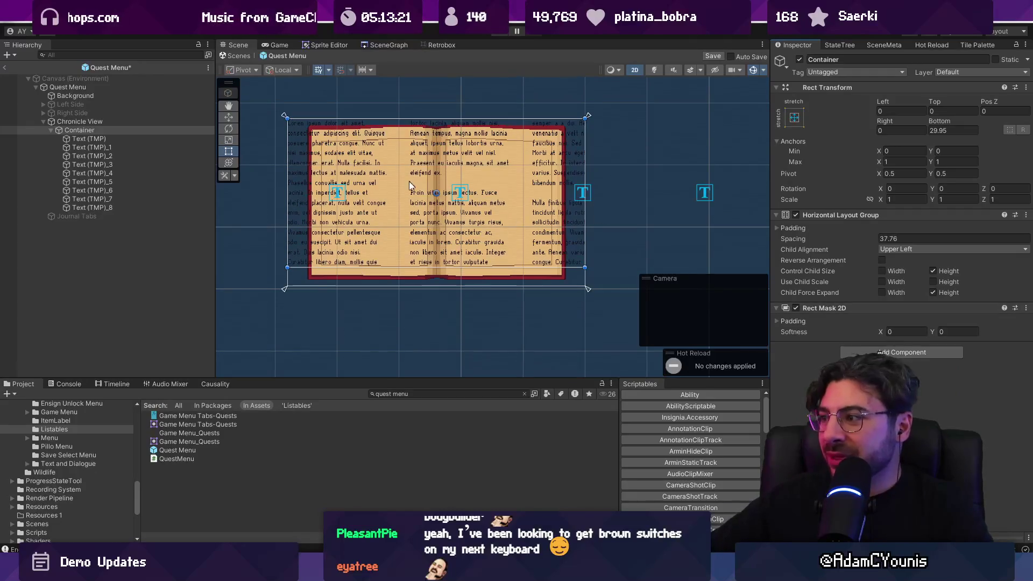
scroll(368, 161, "up", 2)
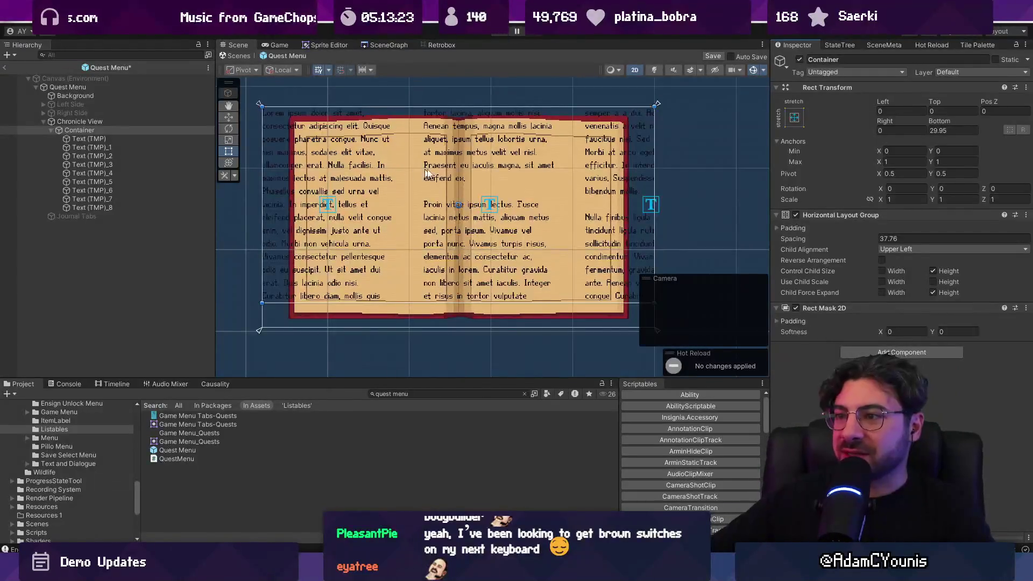
left_click(96, 122)
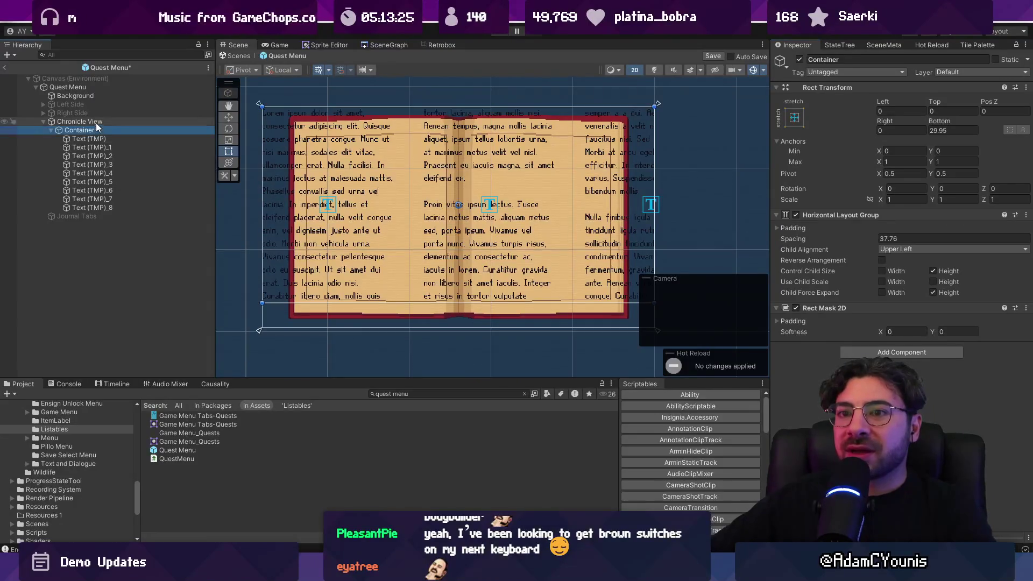
Give the Container a bottom offset of 9 and left and right offsets of 64
left_click(99, 129)
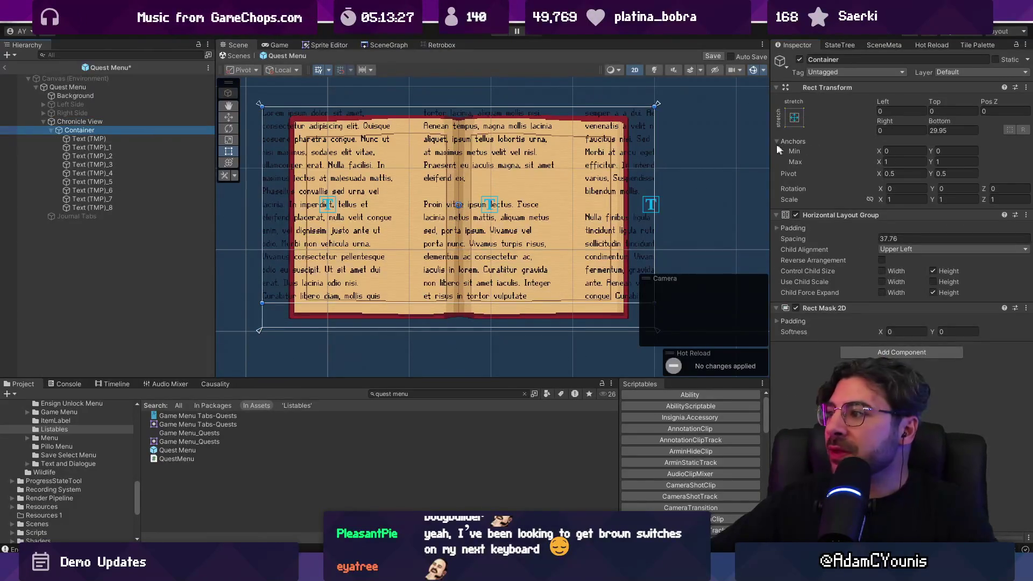
left_click(951, 131)
type("08")
key("BackSpace")
type("9")
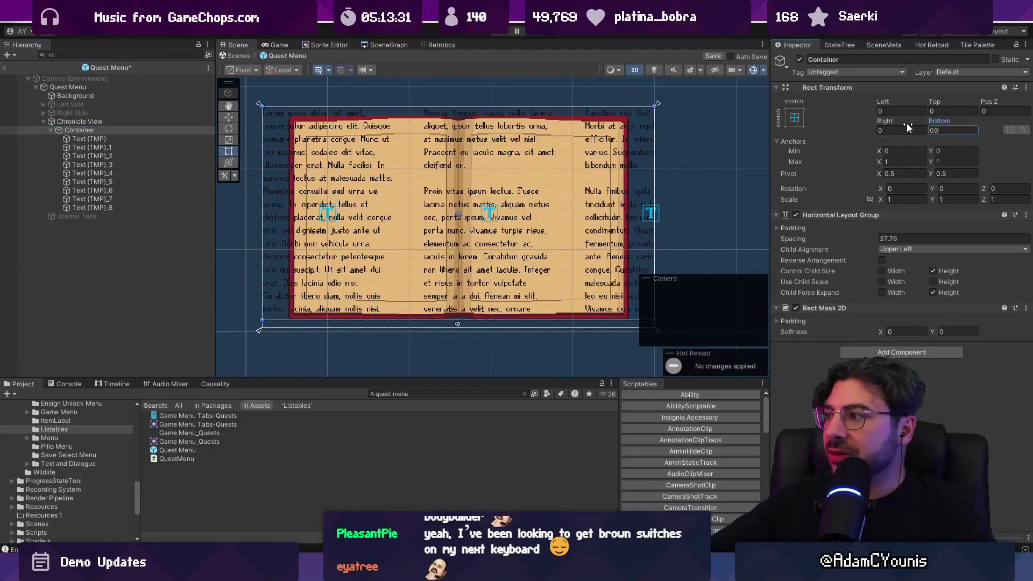
mouse_move(882, 101)
left_mouse_down()
mouse_move(935, 101)
mouse_move(1000, 121)
mouse_move(53, 118)
mouse_move(484, 118)
mouse_move(941, 63)
left_mouse_up()
left_click(885, 128)
type("60.37")
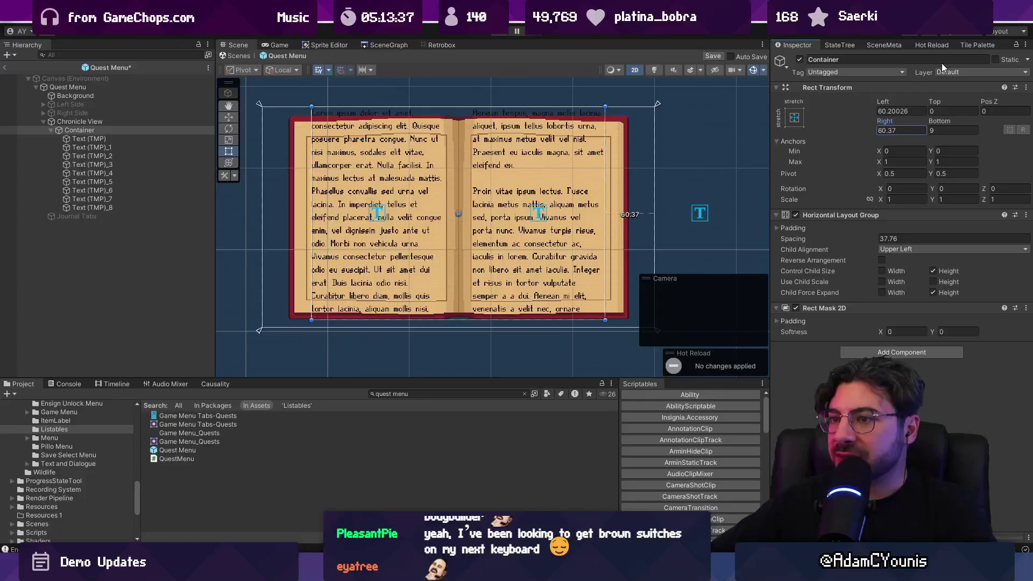
left_click(887, 111)
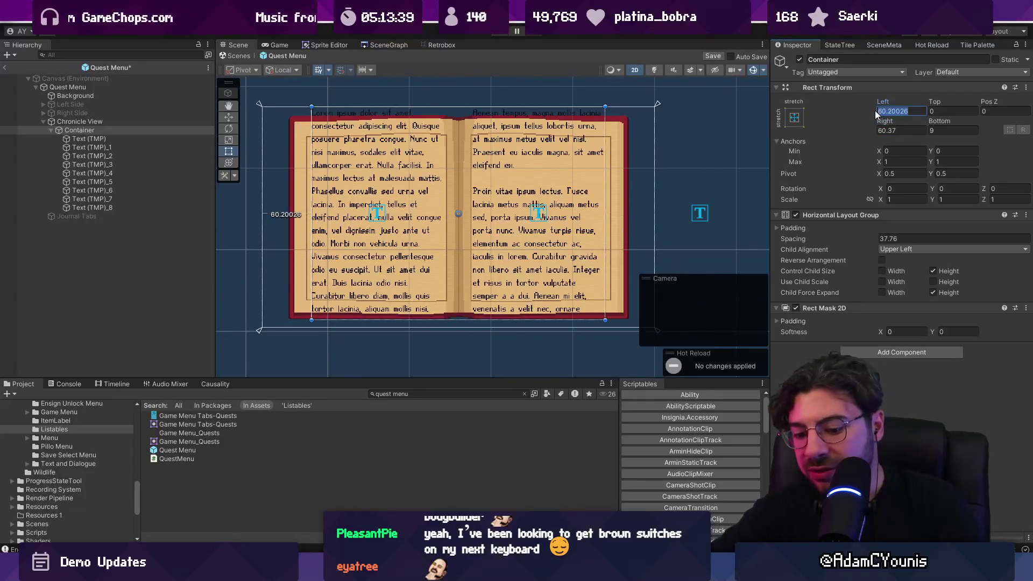
type("64")
key("Tab")
key("Tab")
key("Tab")
type("64")
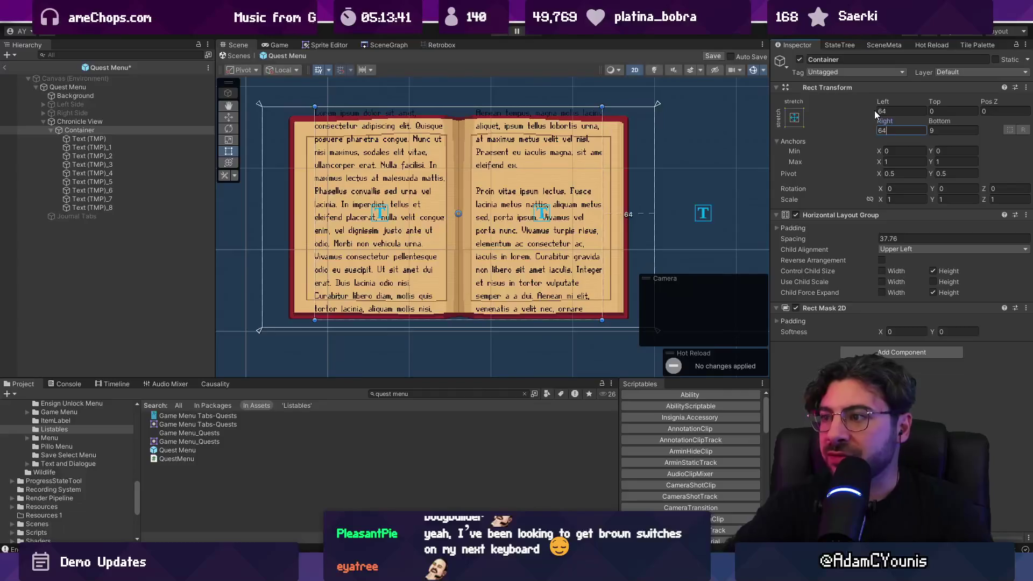
Set the width of all nine text pages to 155
scroll(314, 182, "up", 5)
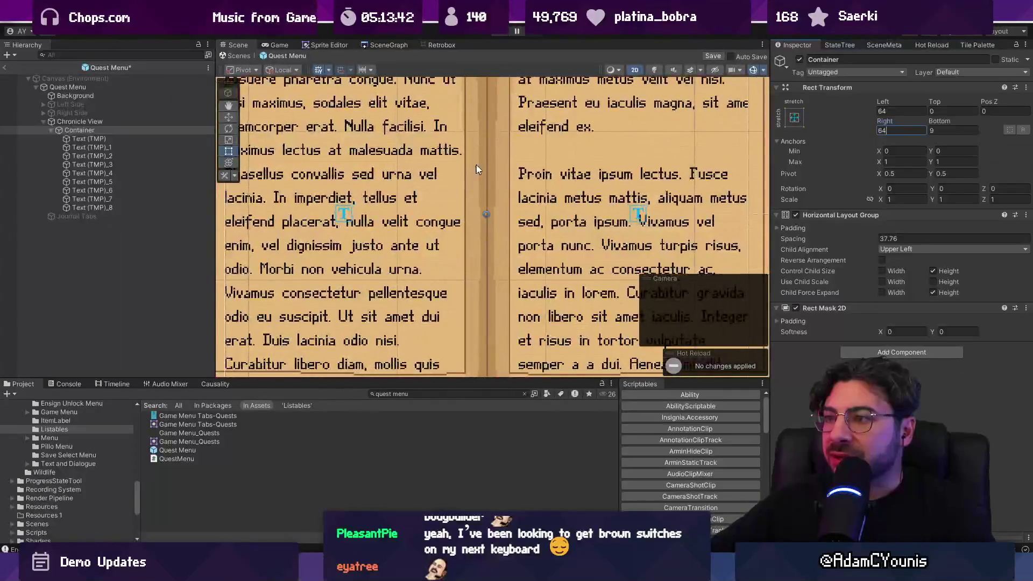
scroll(314, 181, "down", 4)
left_click(111, 140)
left_click(118, 207, "shift")
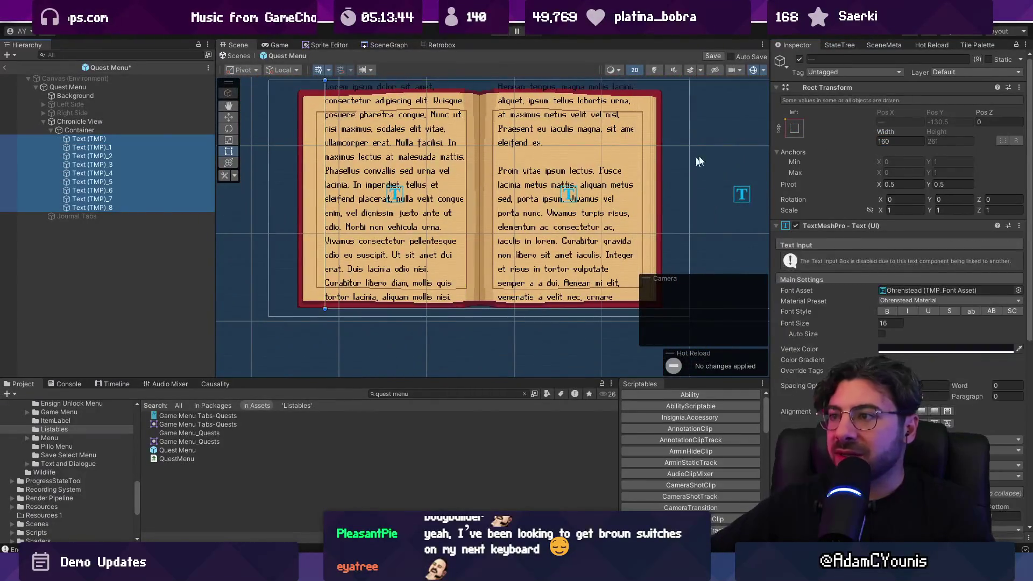
left_click(886, 139)
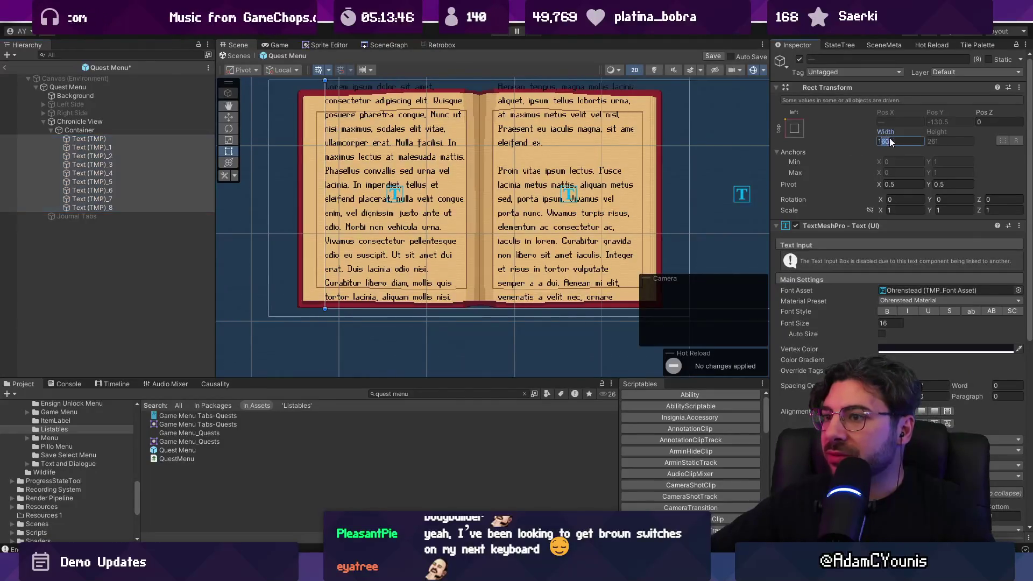
type("155")
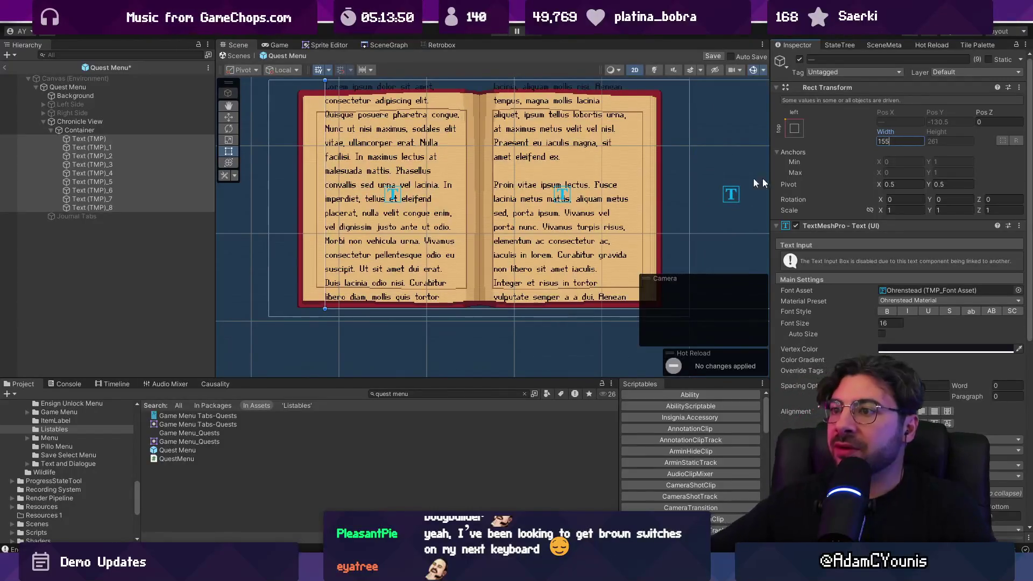
Set the Container's top offset to 42 and bottom offset to 38
left_click(86, 130)
left_click_drag(914, 110, 955, 109)
left_click_drag(544, 134, 699, 141)
mouse_move(945, 126)
left_mouse_down()
mouse_move(1022, 123)
mouse_move(215, 96)
mouse_move(440, 78)
mouse_move(391, 76)
mouse_move(408, 73)
left_mouse_up()
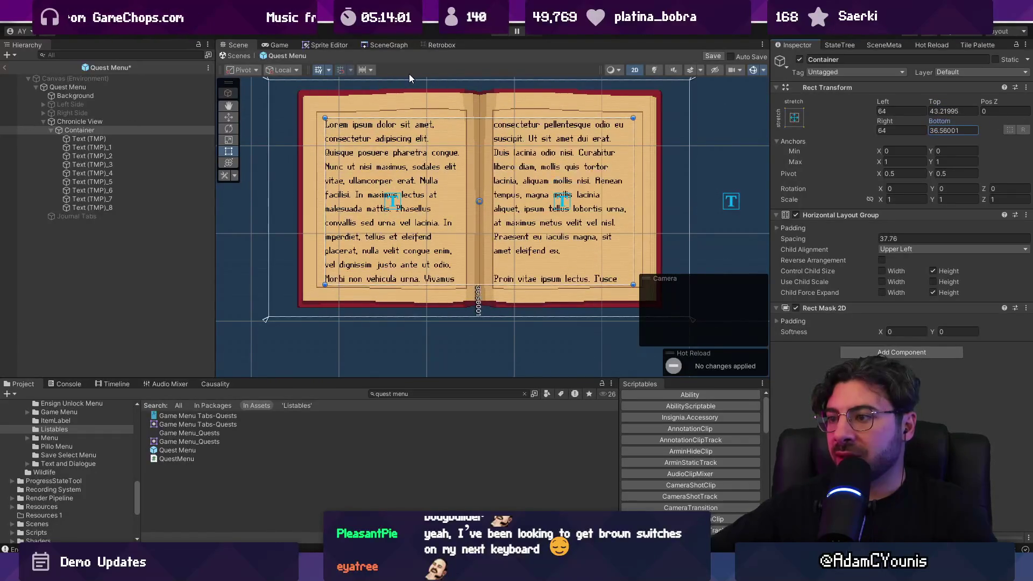
left_click(974, 112)
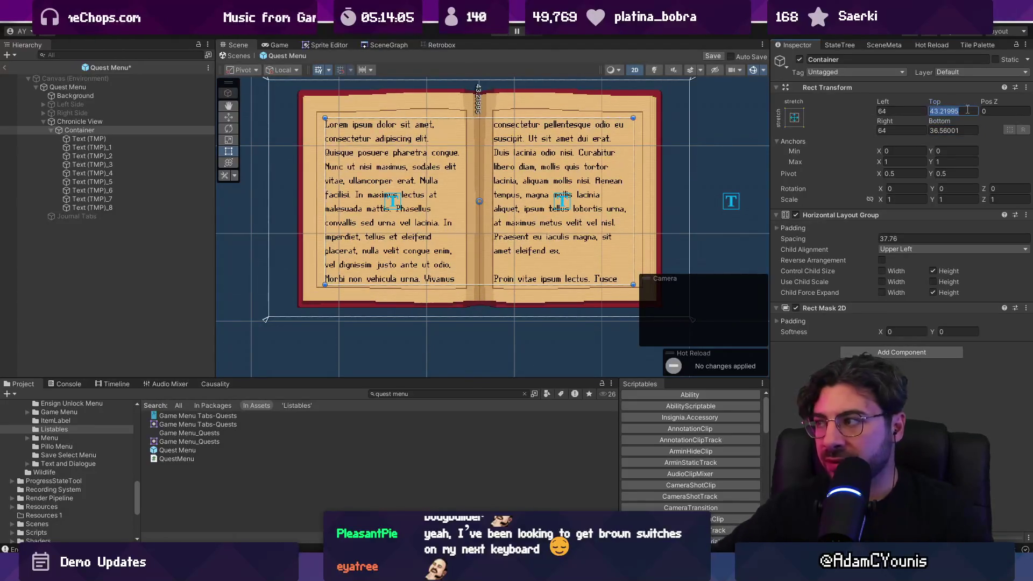
type("42")
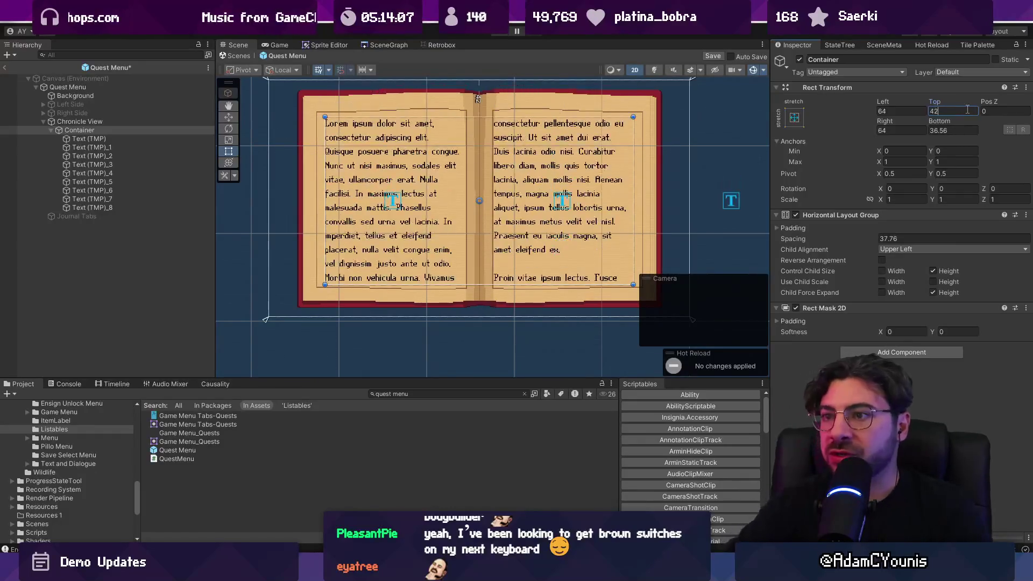
key("Tab")
type("3")
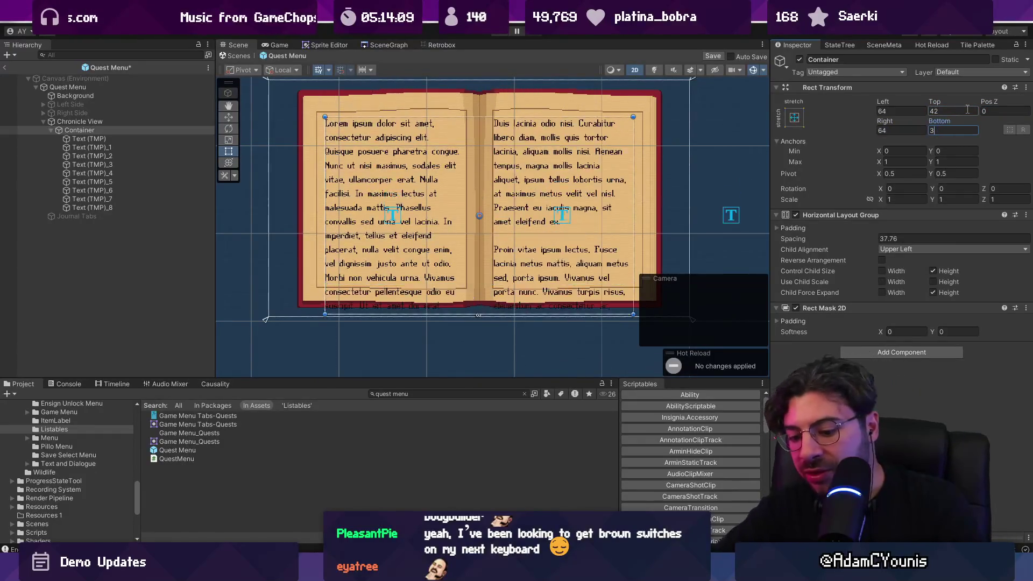
type("8")
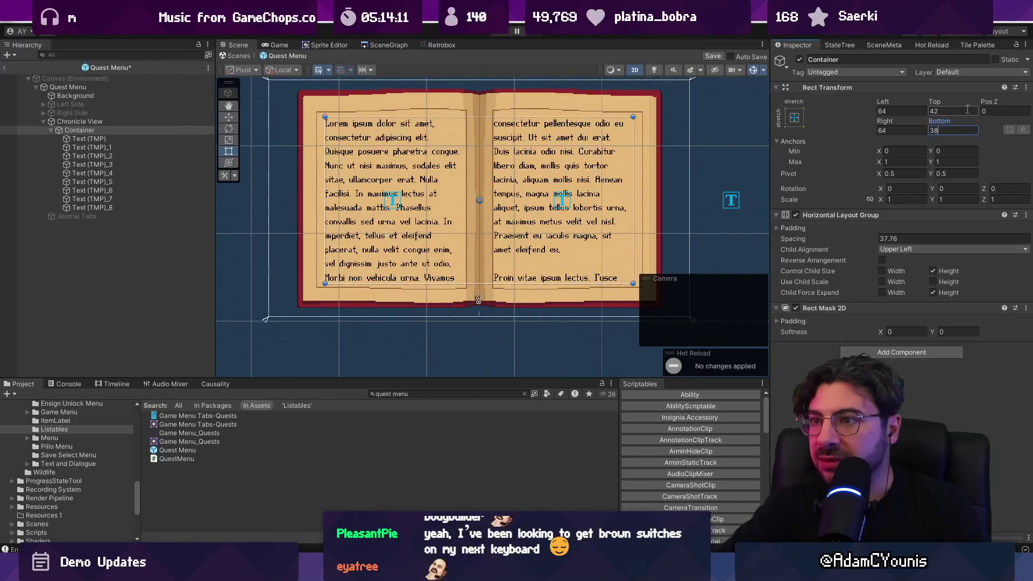
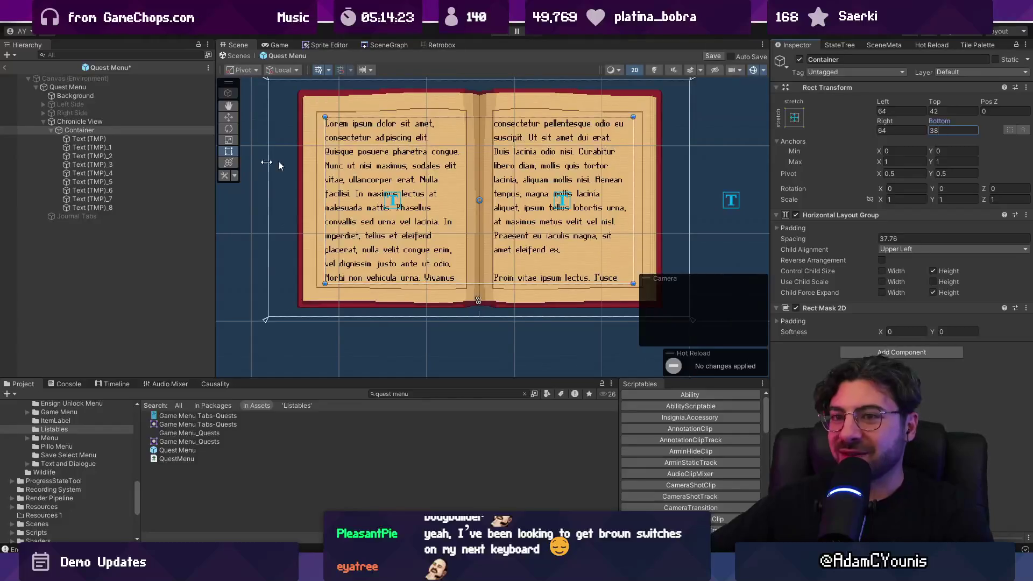
Set the Container's Horizontal Layout Group spacing to 48
left_click(80, 131)
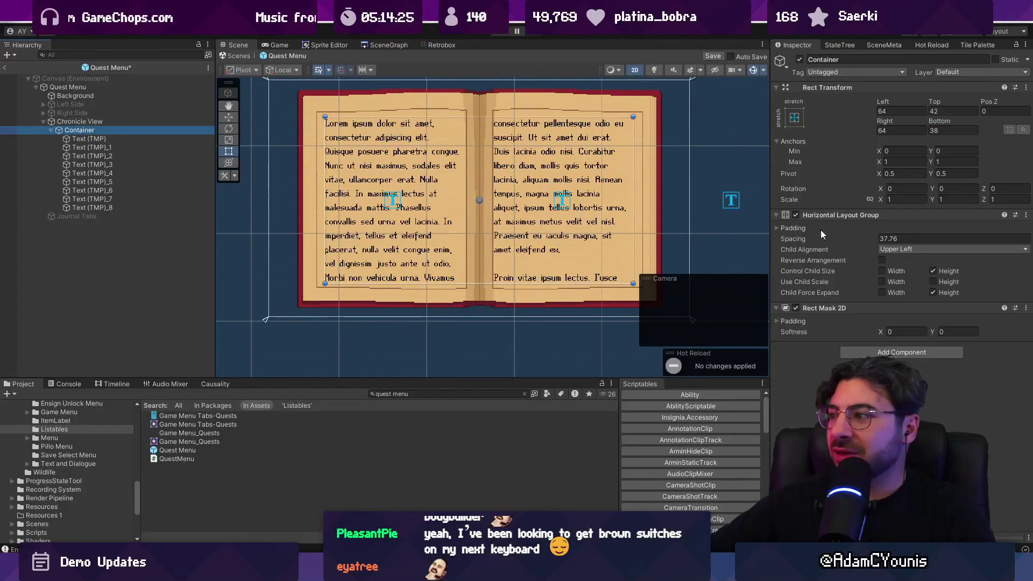
left_click_drag(866, 240, 916, 230)
left_click(904, 237)
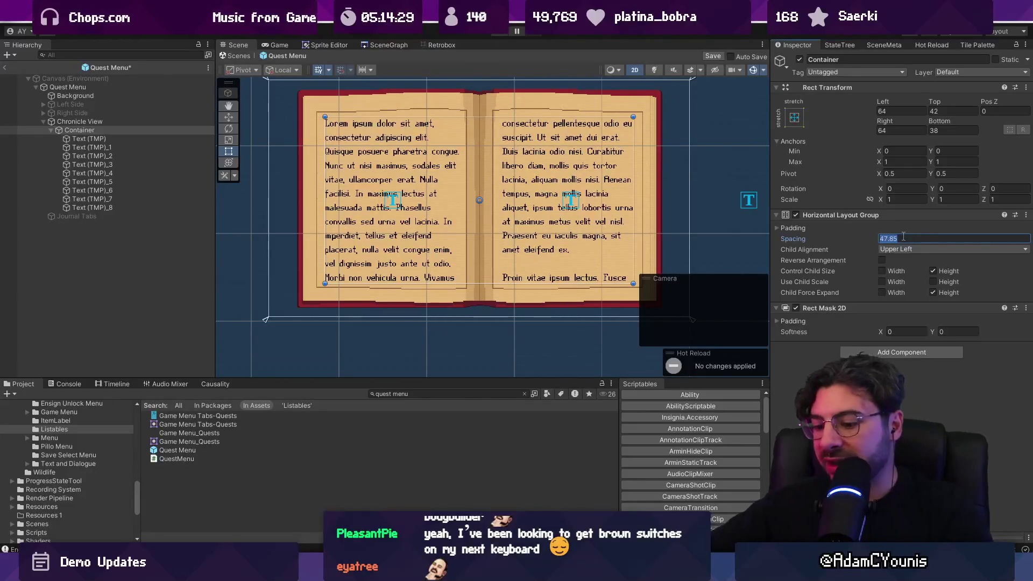
type("48")
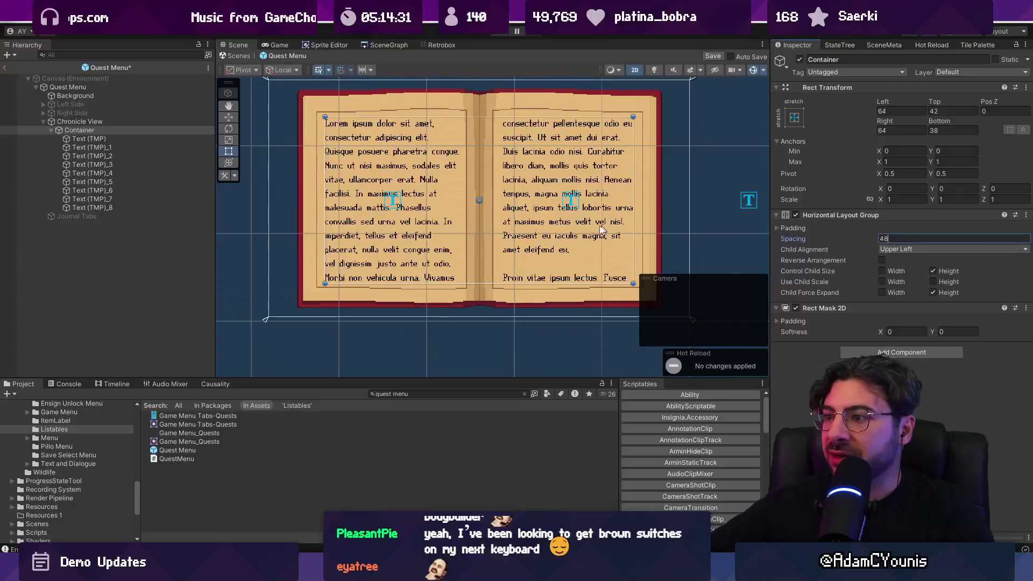
Compare the left and right page text objects, framing the left page text in the scene
left_click(102, 138)
left_click(105, 146)
left_click(104, 139)
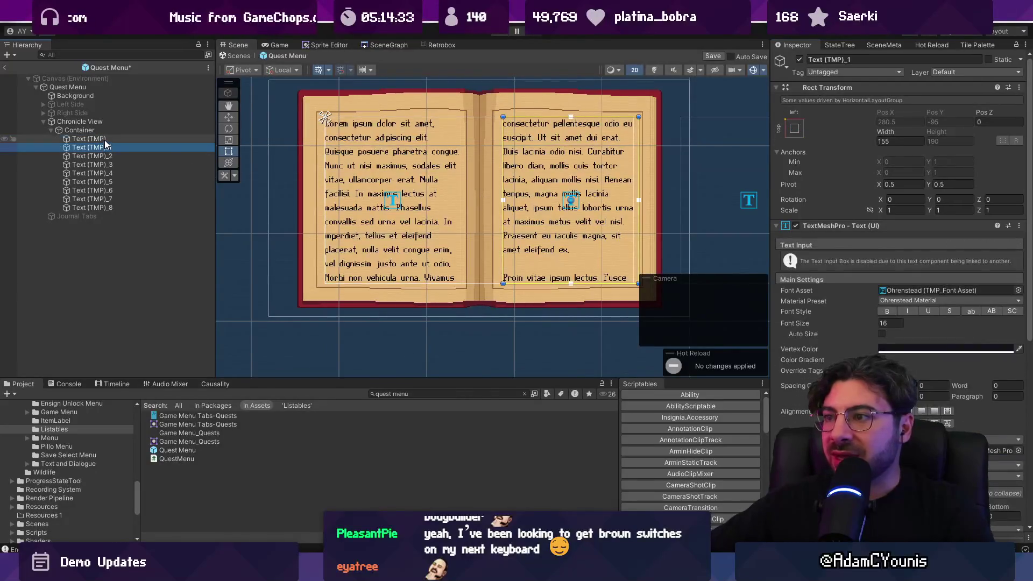
left_click(105, 147)
left_click(104, 142)
left_click(103, 150)
left_click(103, 143)
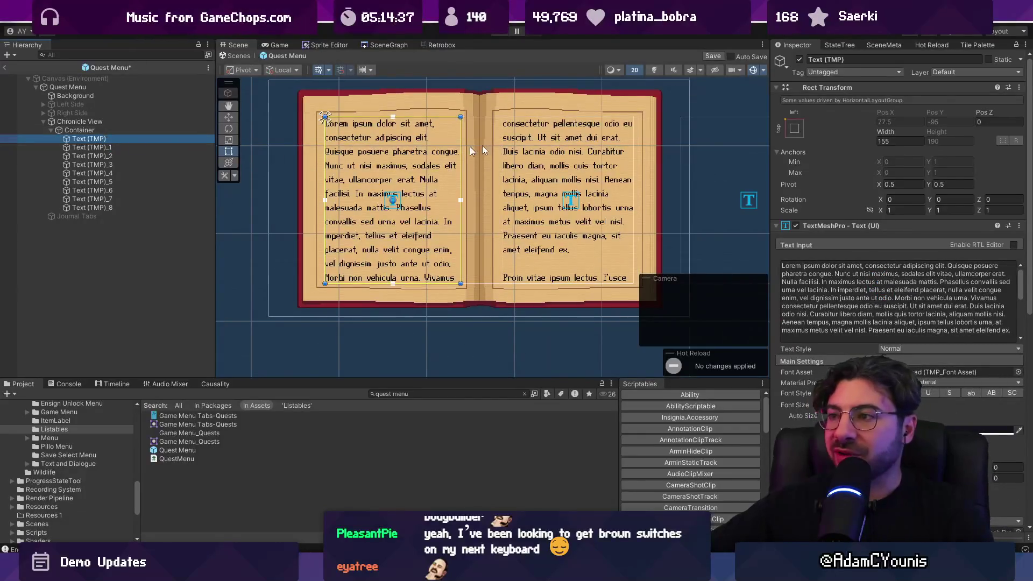
key("f")
left_click(138, 143)
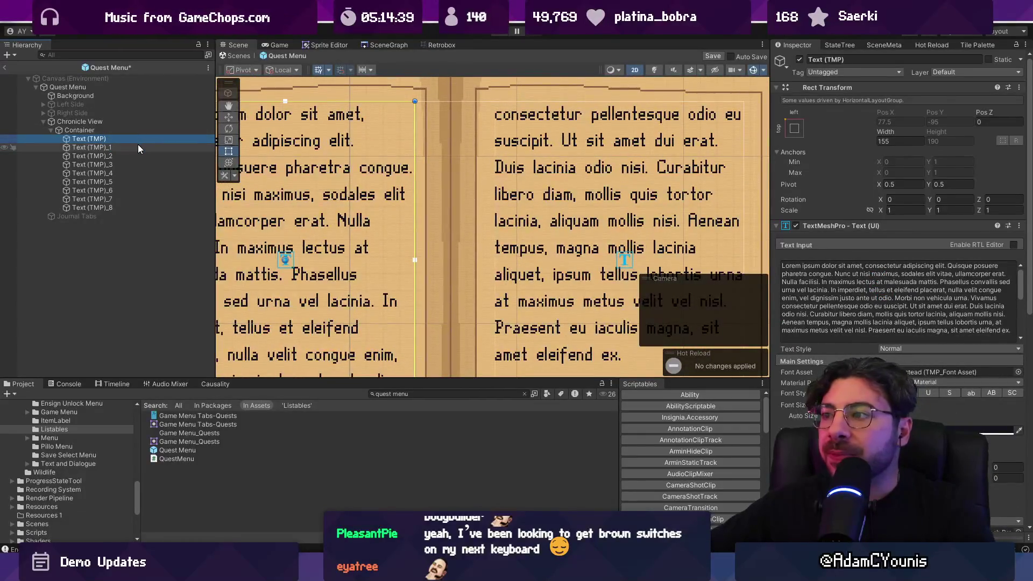
left_click(140, 139)
Try a Container spacing of 44, then undo it back to 48
left_click(140, 144)
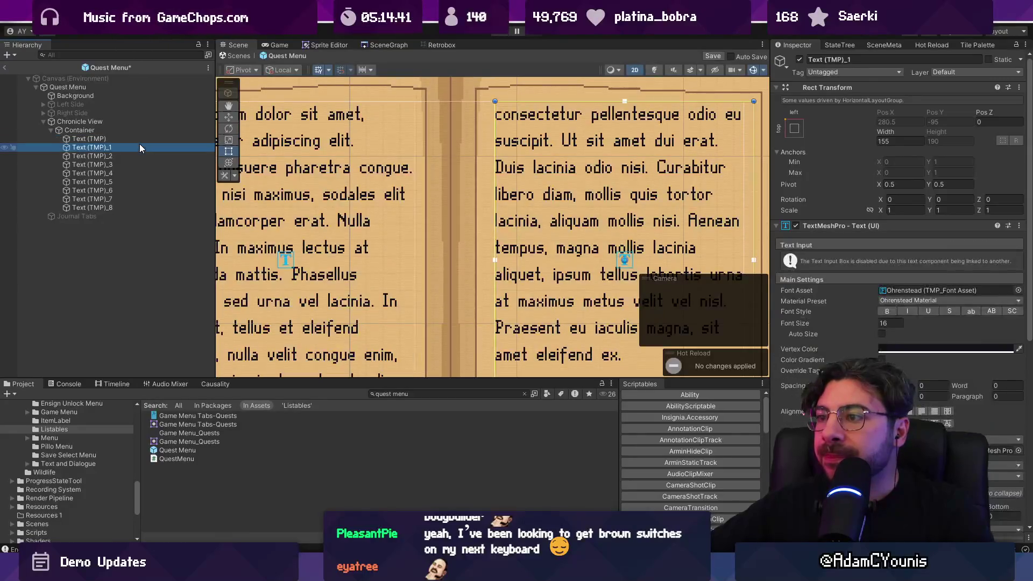
left_click(137, 130)
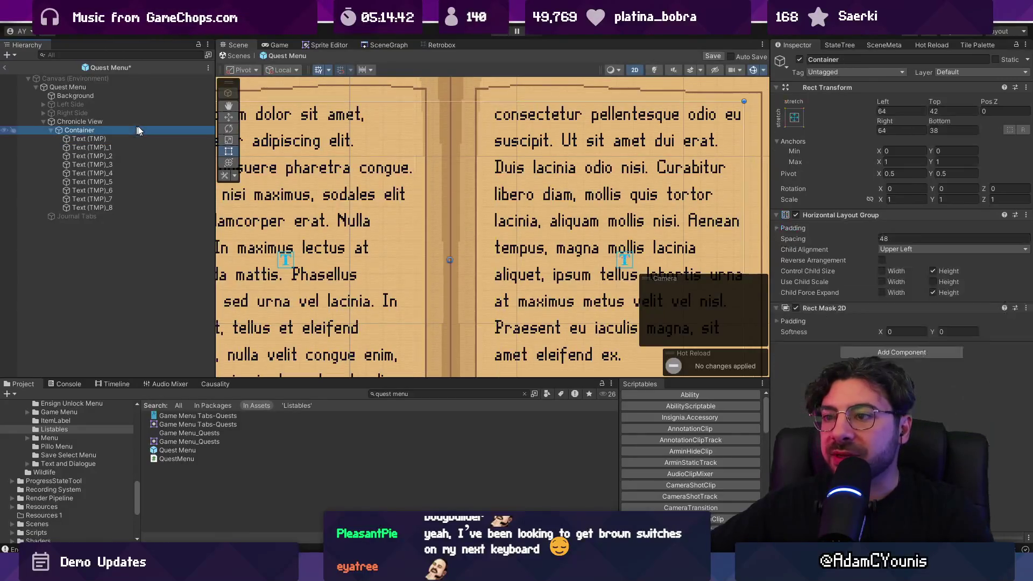
left_click(885, 238)
type("44")
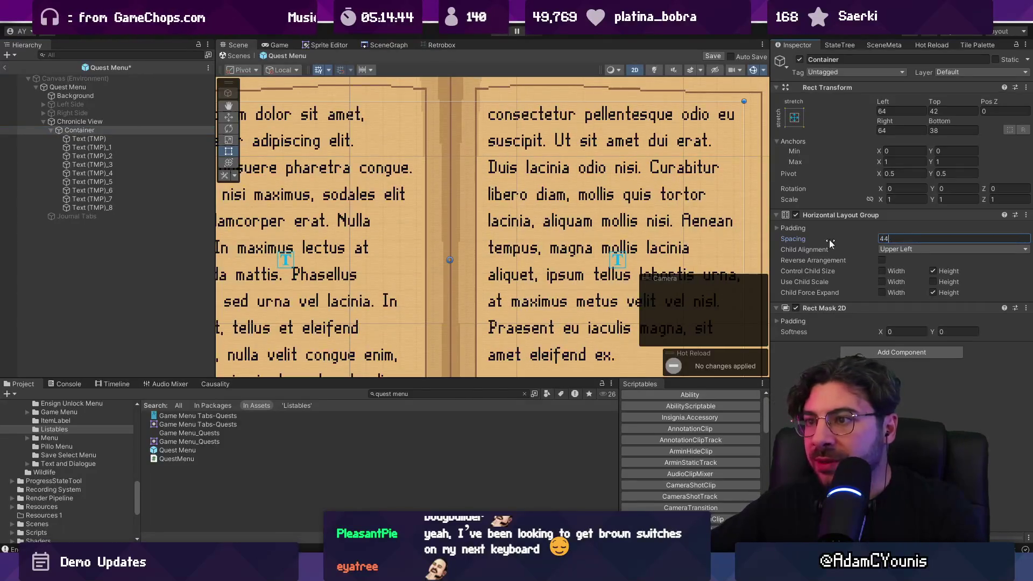
scroll(585, 214, "down", 3)
left_click_drag(561, 194, 541, 191)
key("ctrl+z")
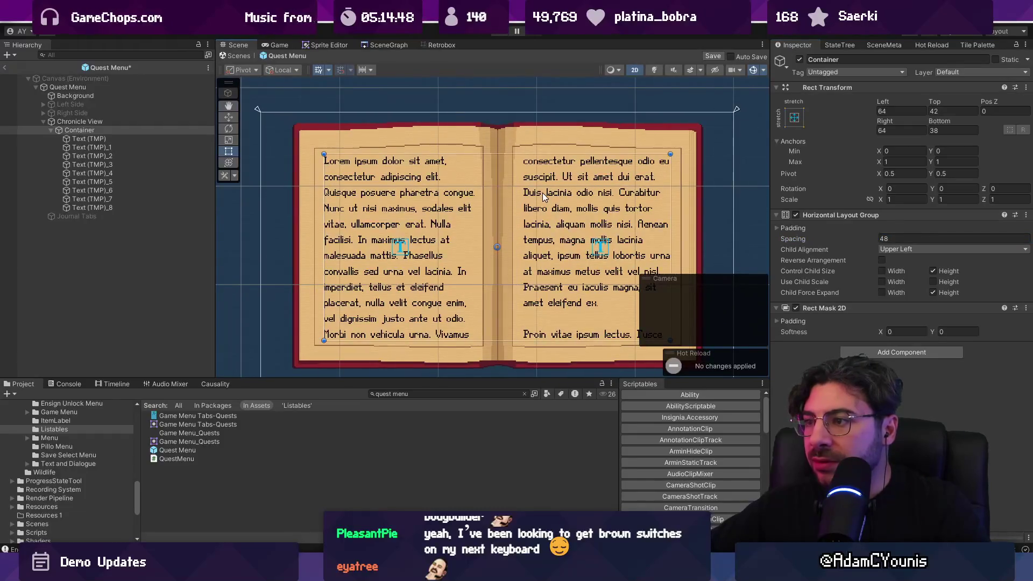
scroll(590, 180, "up", 5)
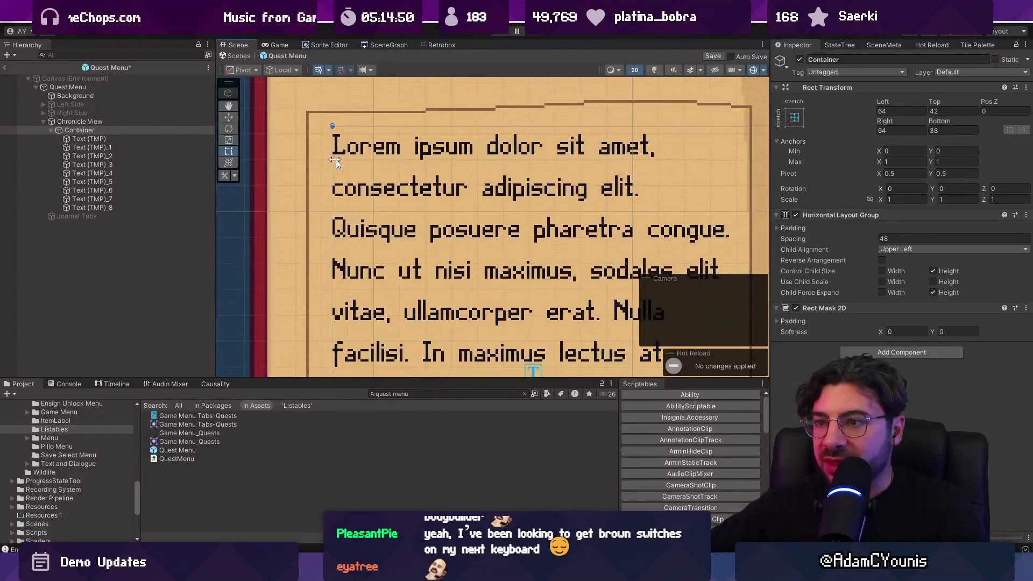
Select all nine page text boxes and narrow them to about 152.2 wide
left_click(112, 139)
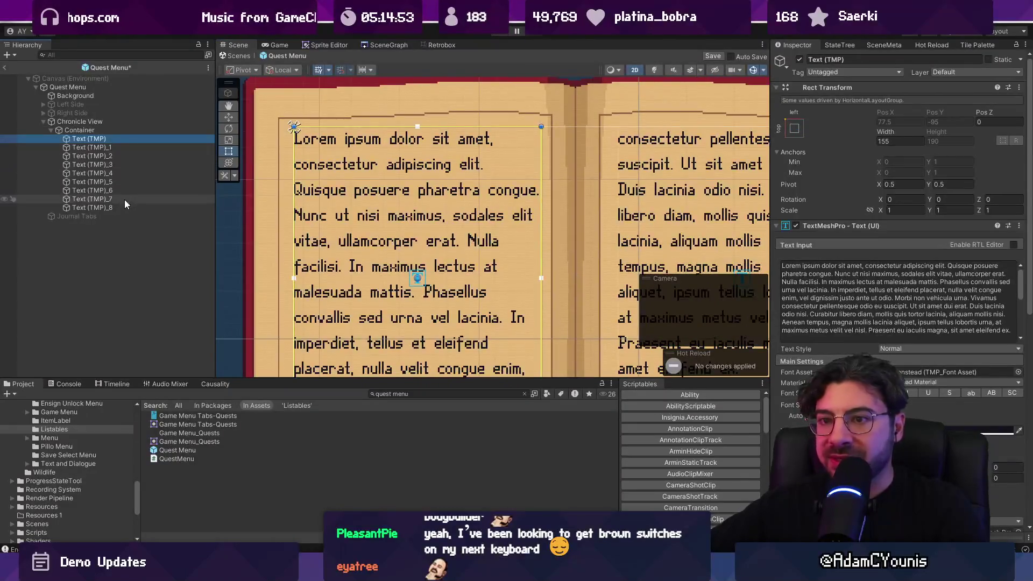
left_click(101, 130)
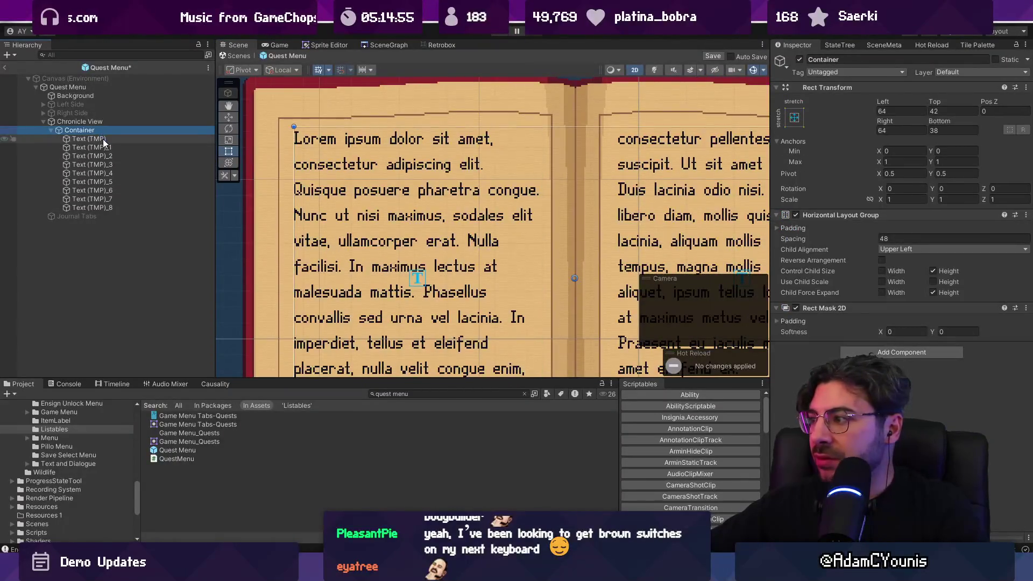
left_click(102, 139)
left_click(118, 206, "shift")
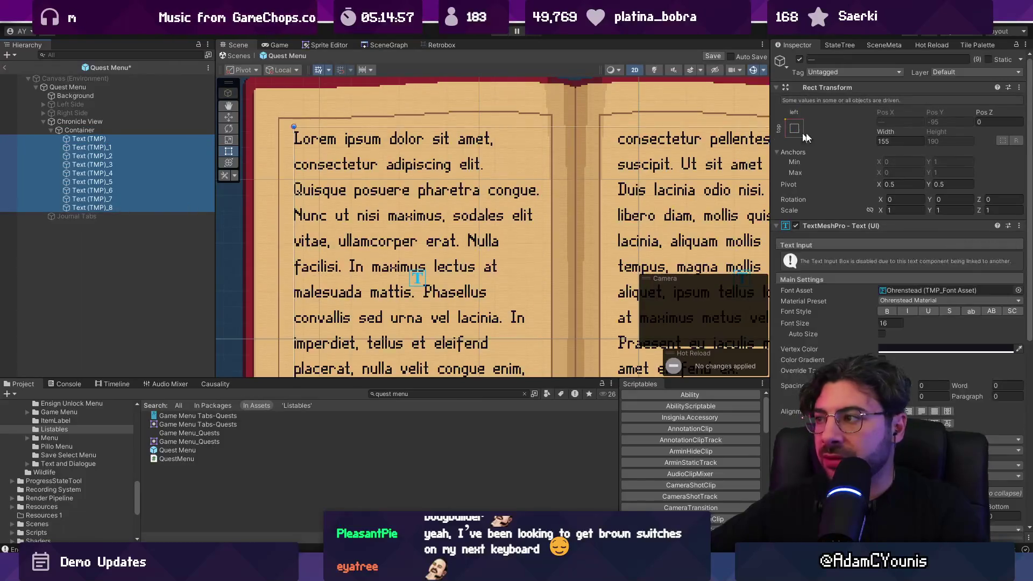
left_click_drag(885, 131, 875, 130)
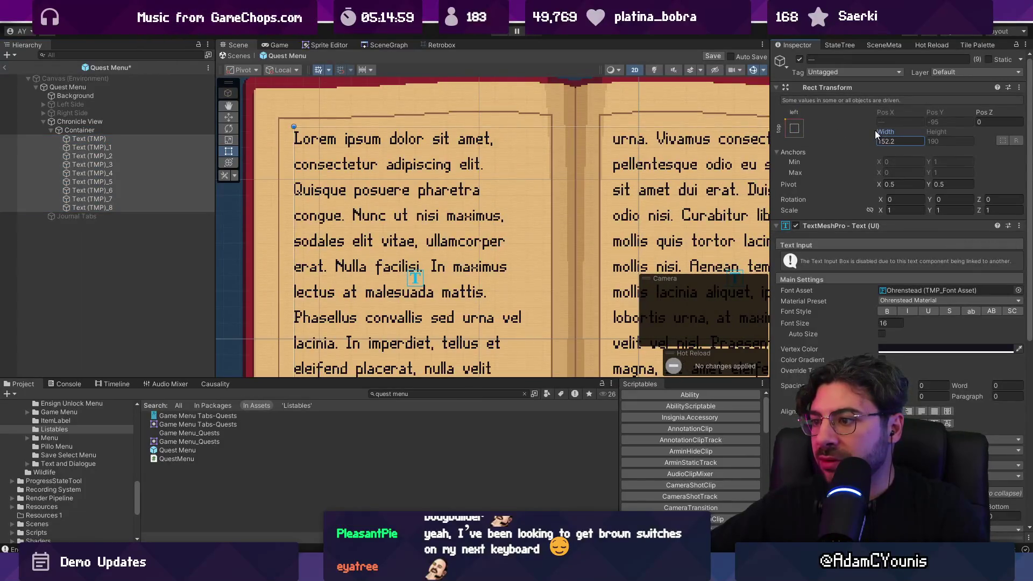
scroll(490, 153, "down", 3)
Inspect Chronicle View and frame the left page text box in the scene
left_click(102, 130)
left_click(104, 122)
left_click(108, 139)
key("f")
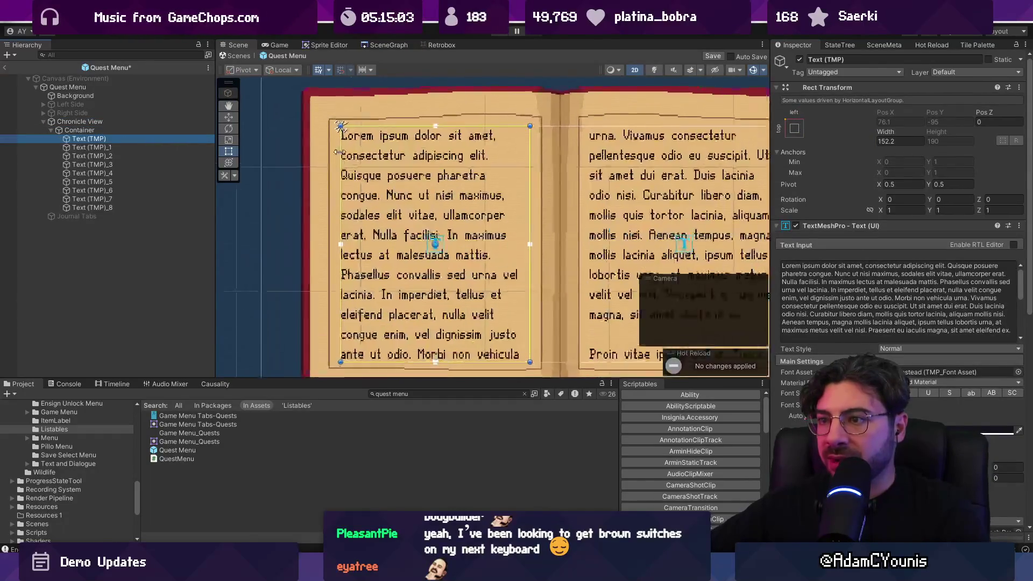
scroll(492, 156, "up", 2)
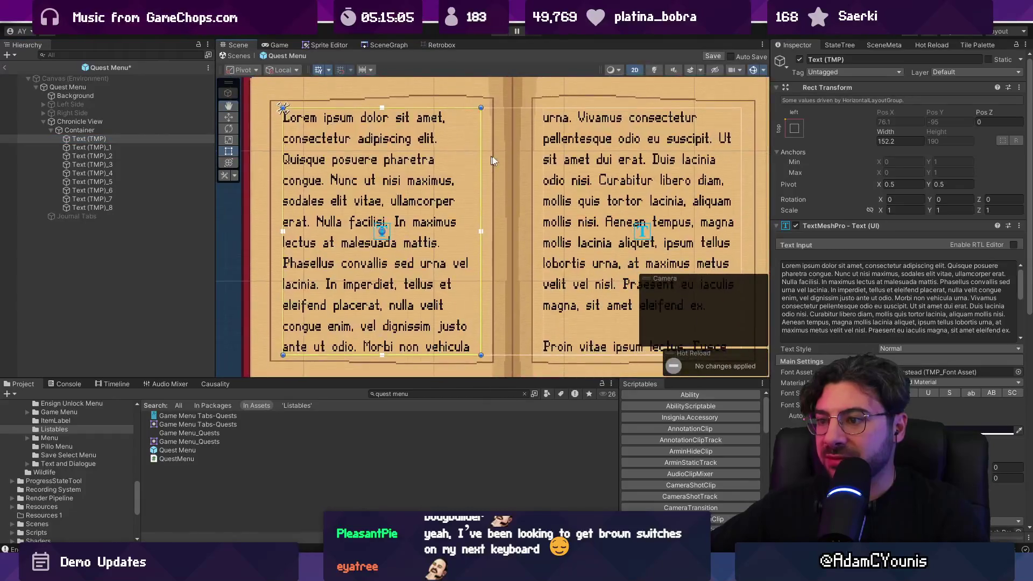
left_click_drag(492, 156, 386, 139)
scroll(440, 152, "down", 1)
scroll(440, 153, "down", 2)
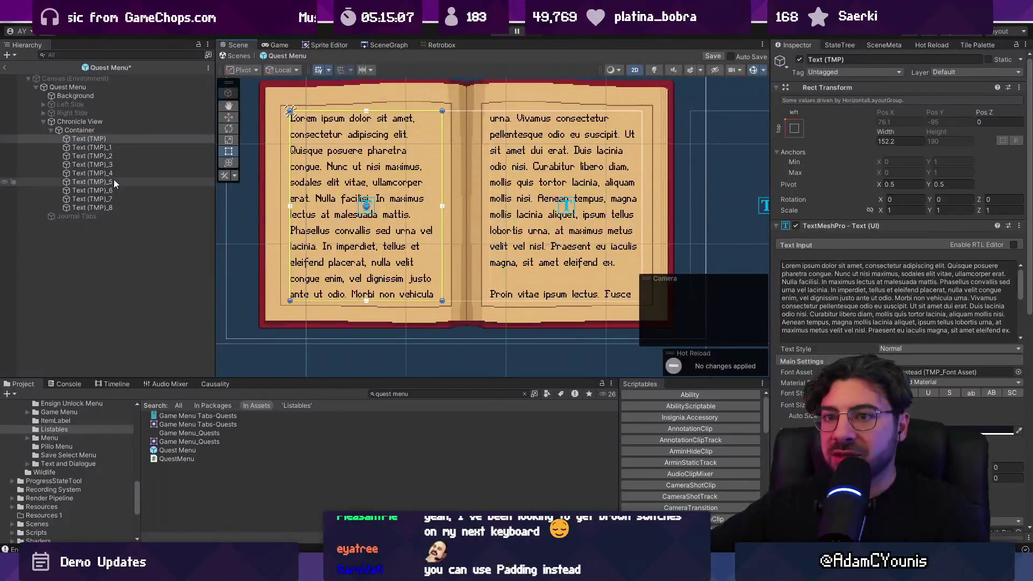
Set the width of all nine page text boxes to exactly 152
left_click(92, 208, "shift")
left_click(896, 141)
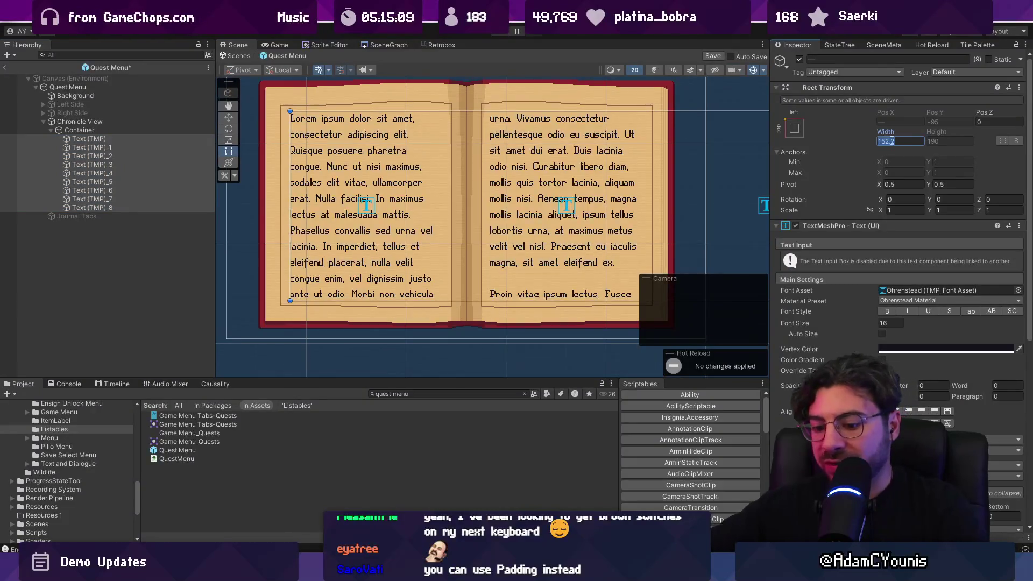
type("152")
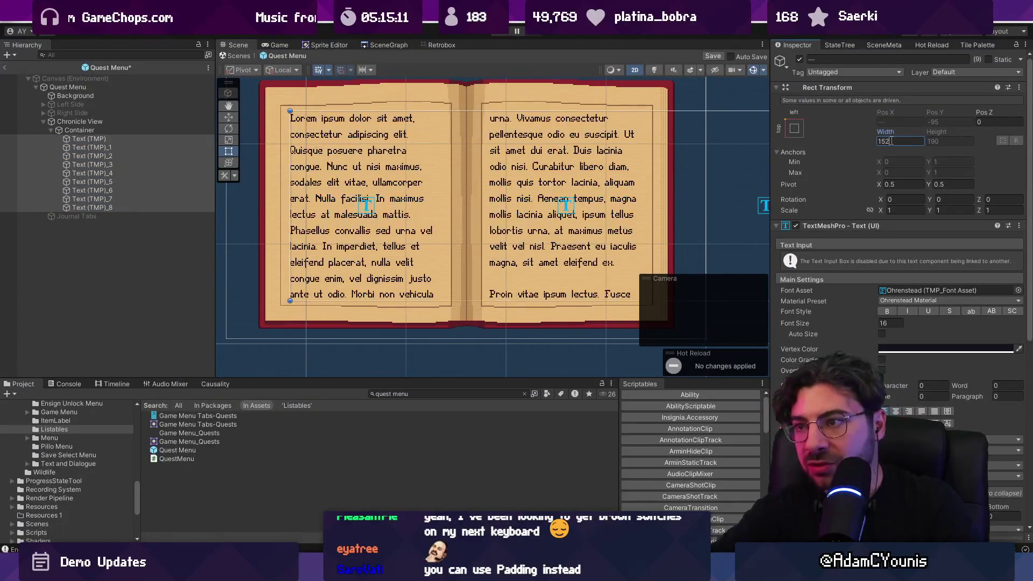
left_click(115, 130)
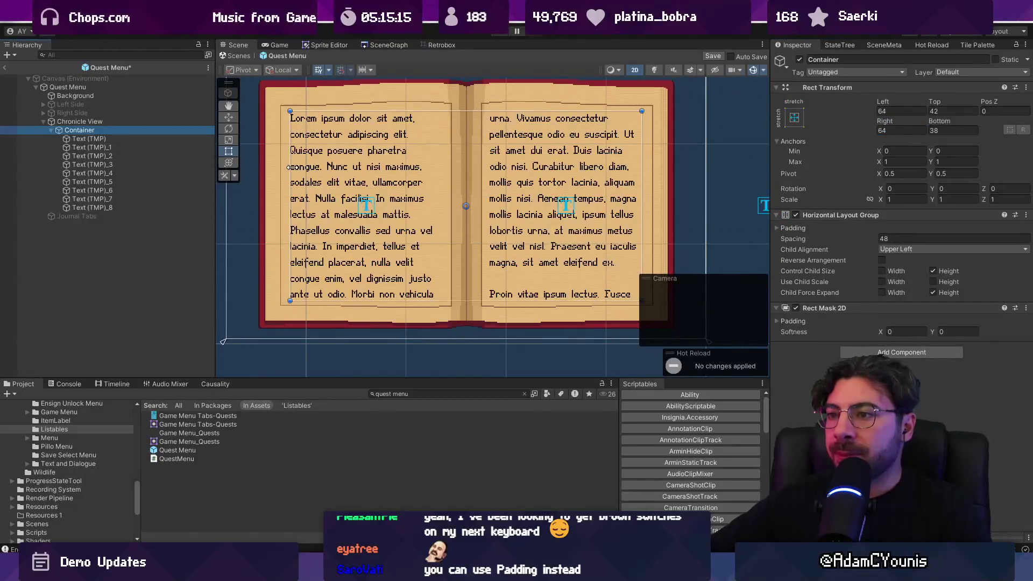
left_click(110, 140)
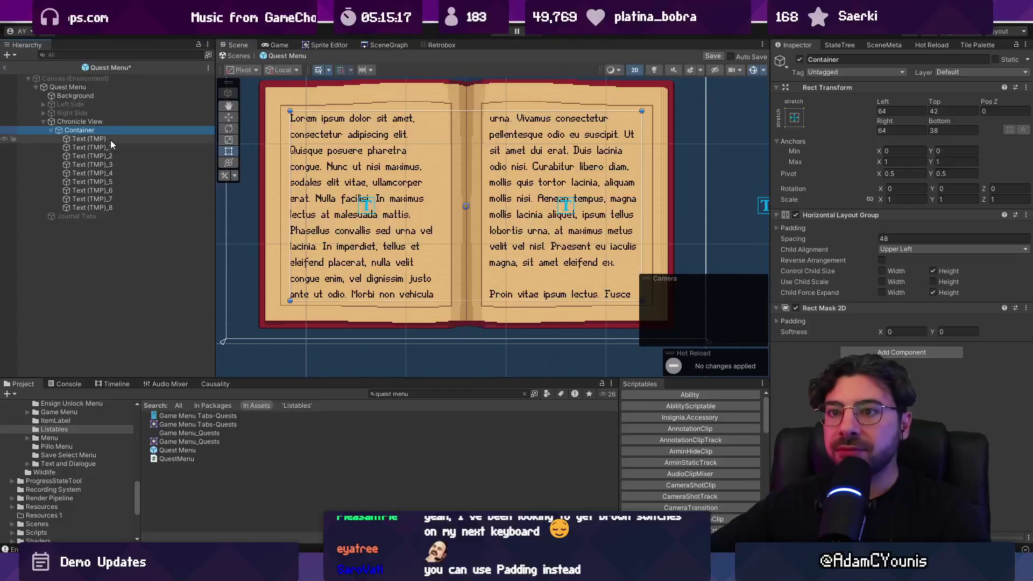
Save the Quest Menu scene
left_click(112, 147)
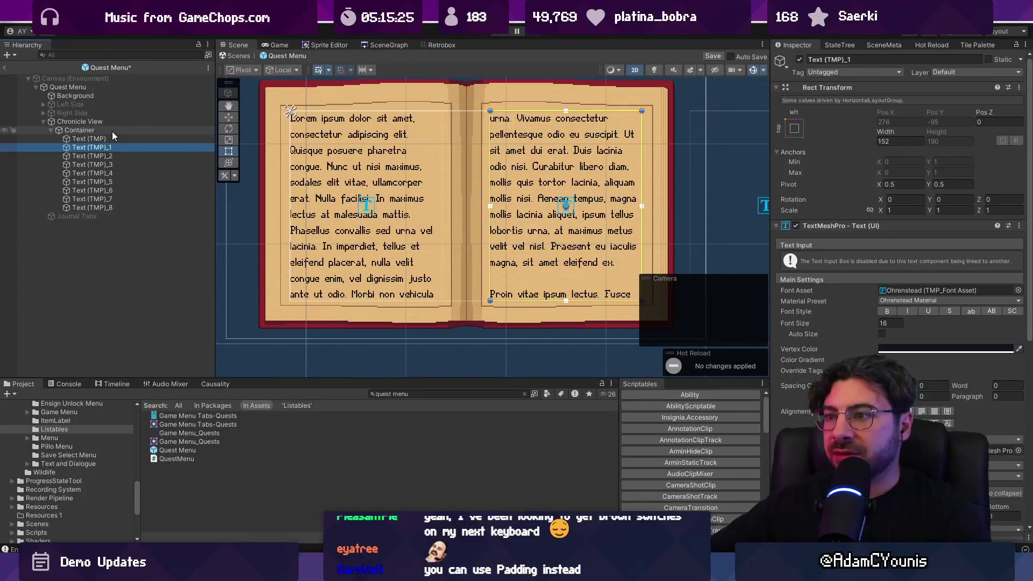
scroll(375, 204, "down", 5)
key("ctrl+s")
scroll(376, 183, "up", 5)
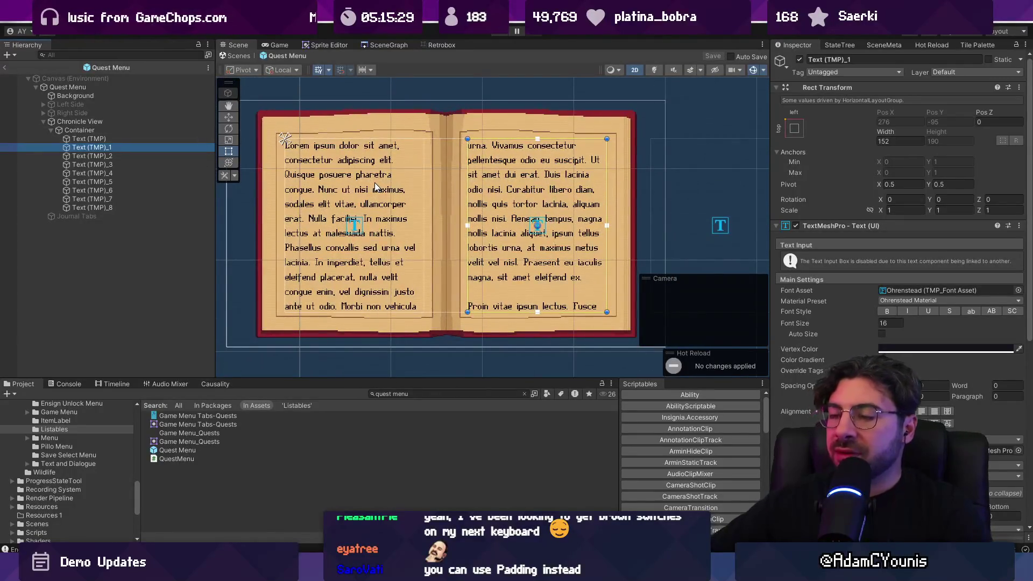
Set the Container's Rect Transform Top to 50 and save the scene again
left_click(80, 129)
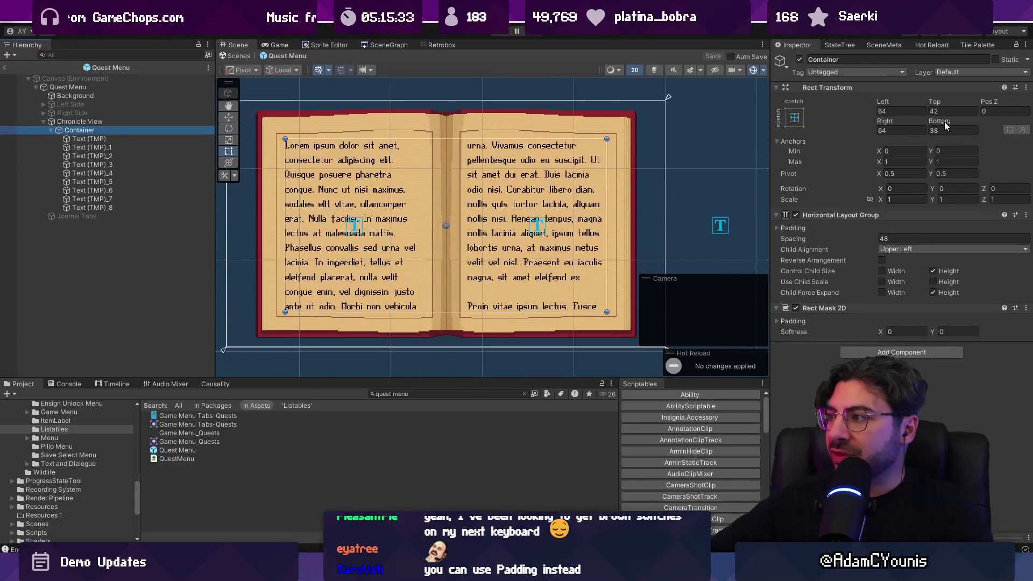
left_click_drag(935, 101, 952, 100)
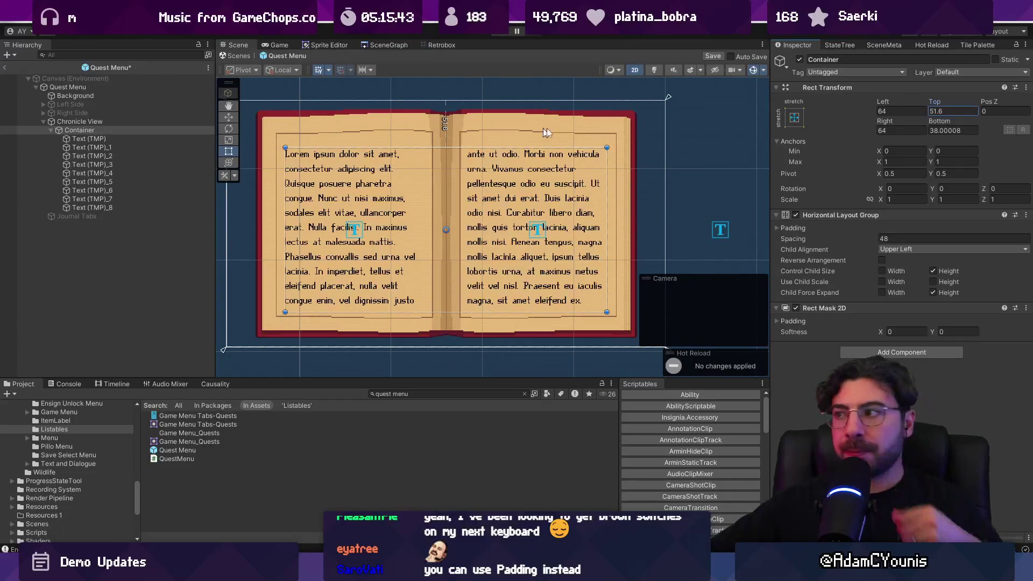
type("50")
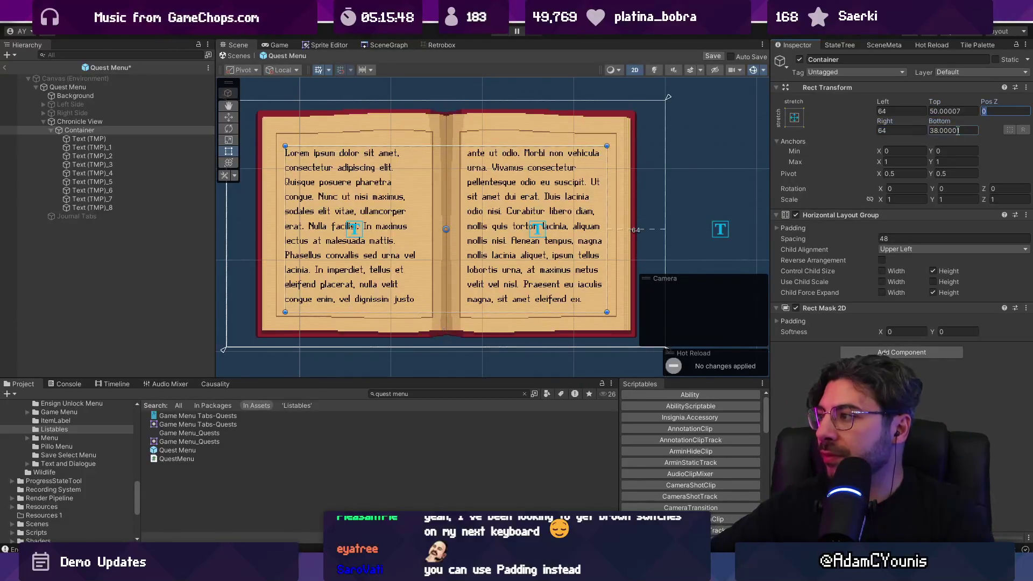
key("shift+Tab")
key("shift+Tab")
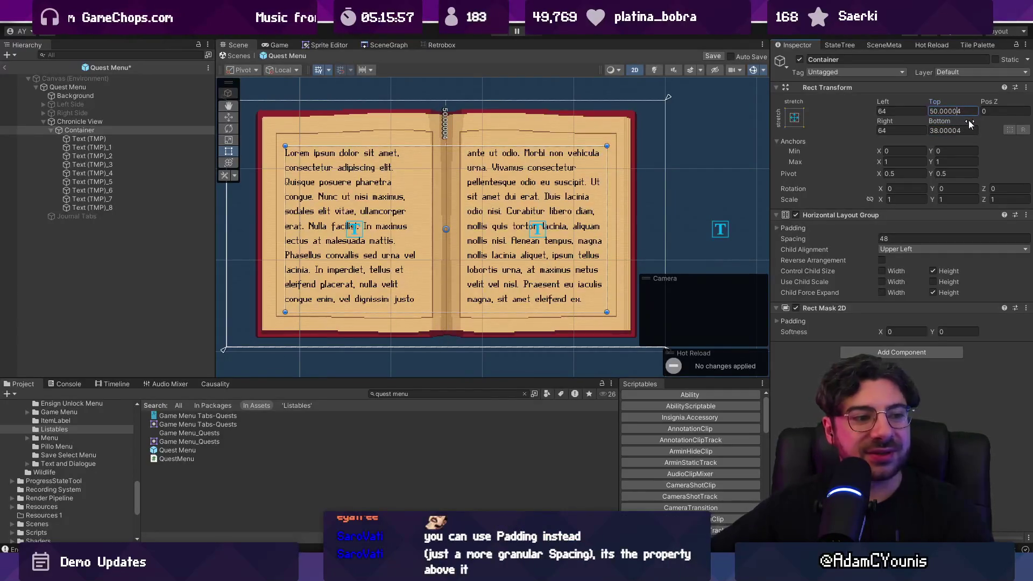
key("ctrl+s")
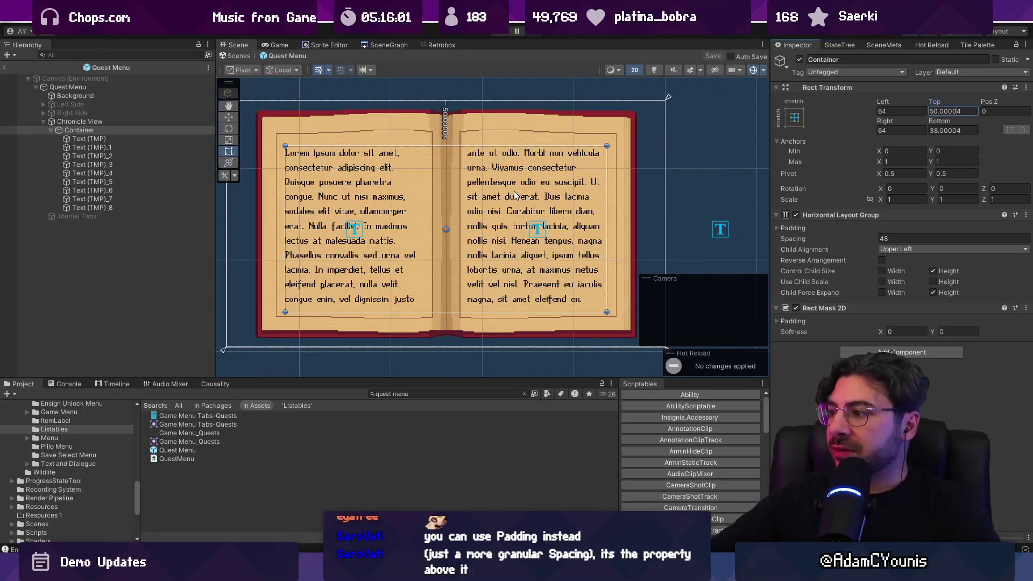
Duplicate the left-page text under Chronicle View as a one-line, non-wrapping heading at the page top
left_click(82, 122)
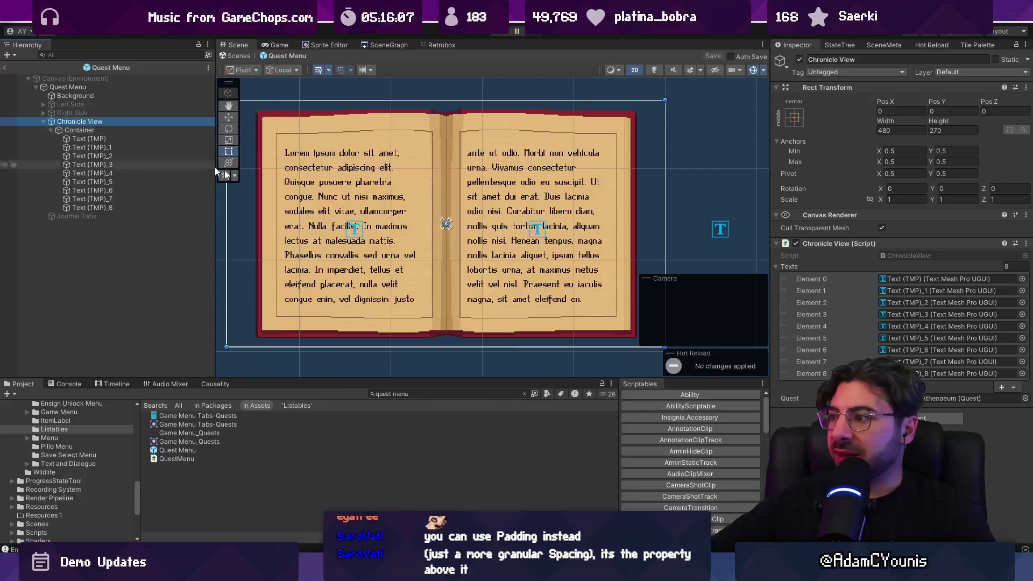
left_click(94, 138)
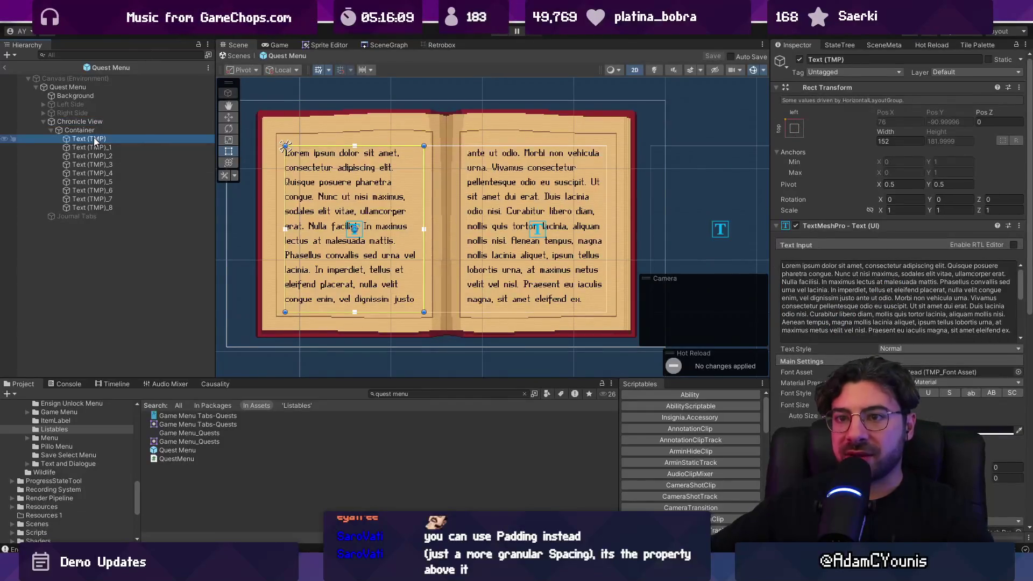
key("ctrl+d")
left_click_drag(90, 143, 92, 129)
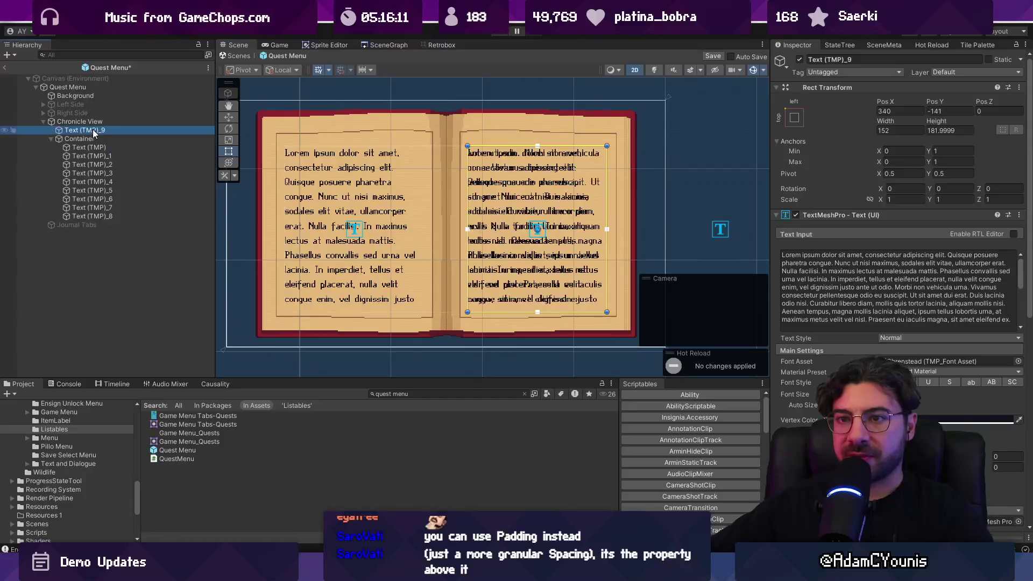
key("w")
left_click_drag(539, 229, 347, 168)
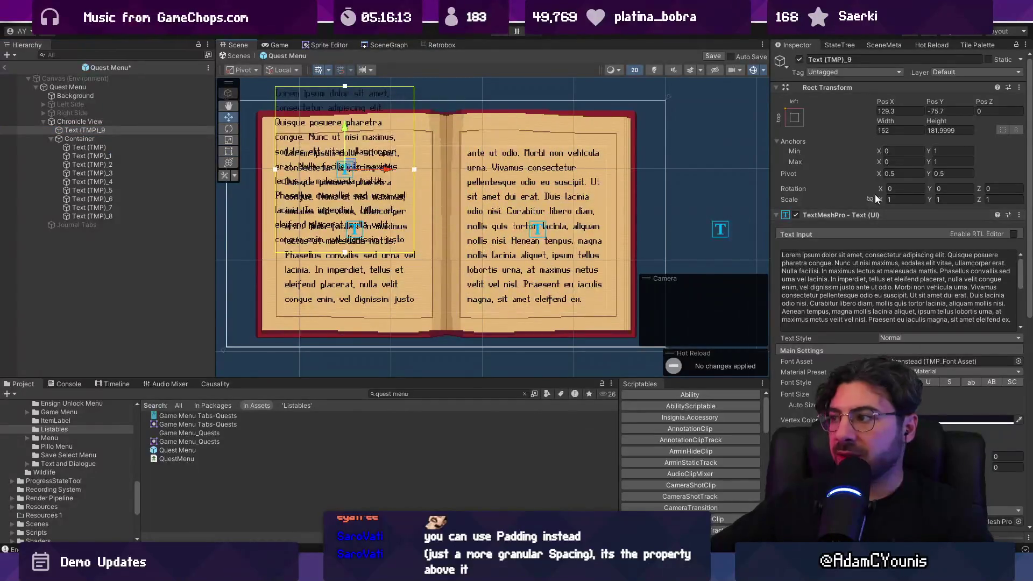
left_click_drag(940, 121, 481, 118)
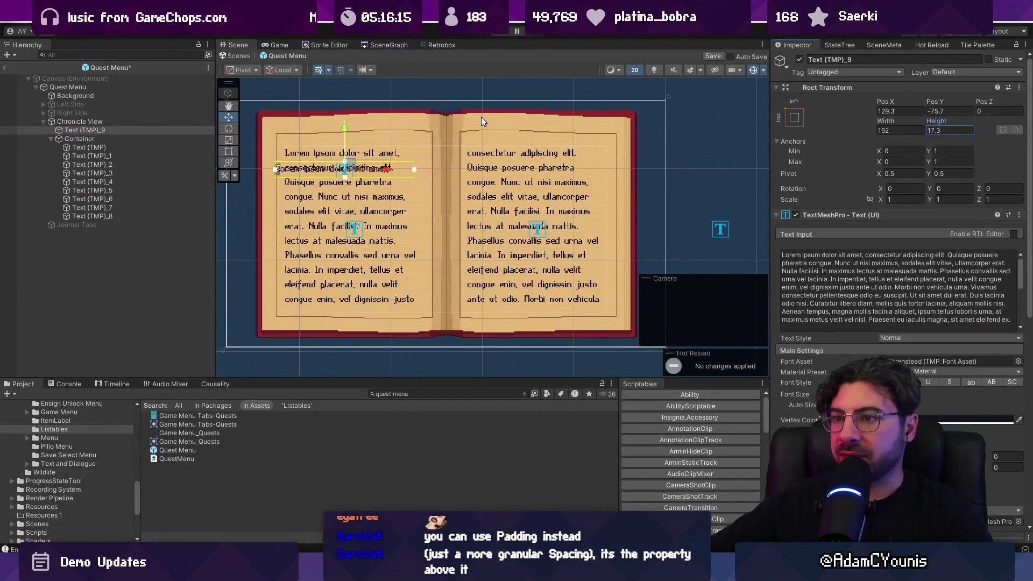
scroll(837, 362, "down", 3)
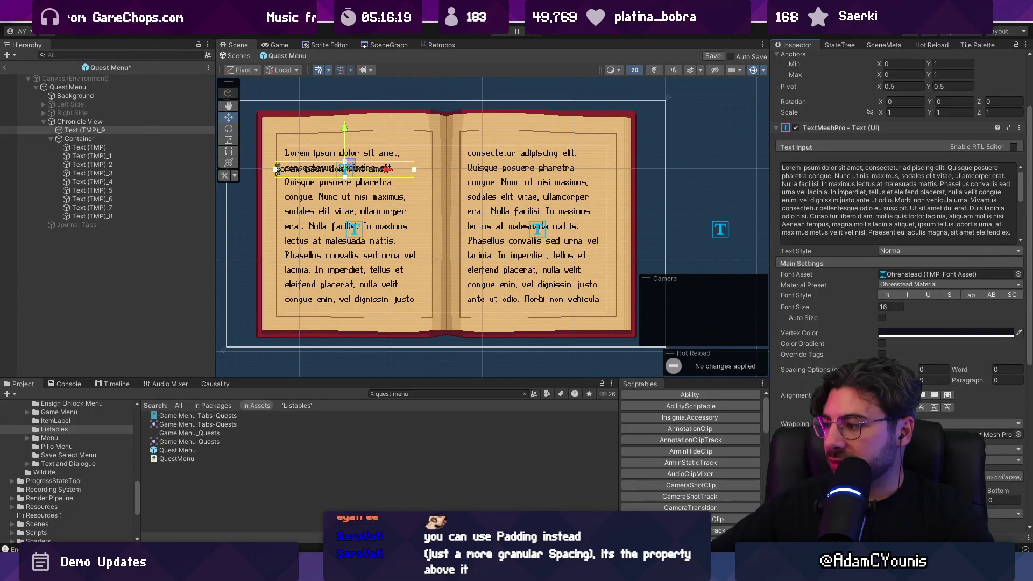
left_click(946, 423)
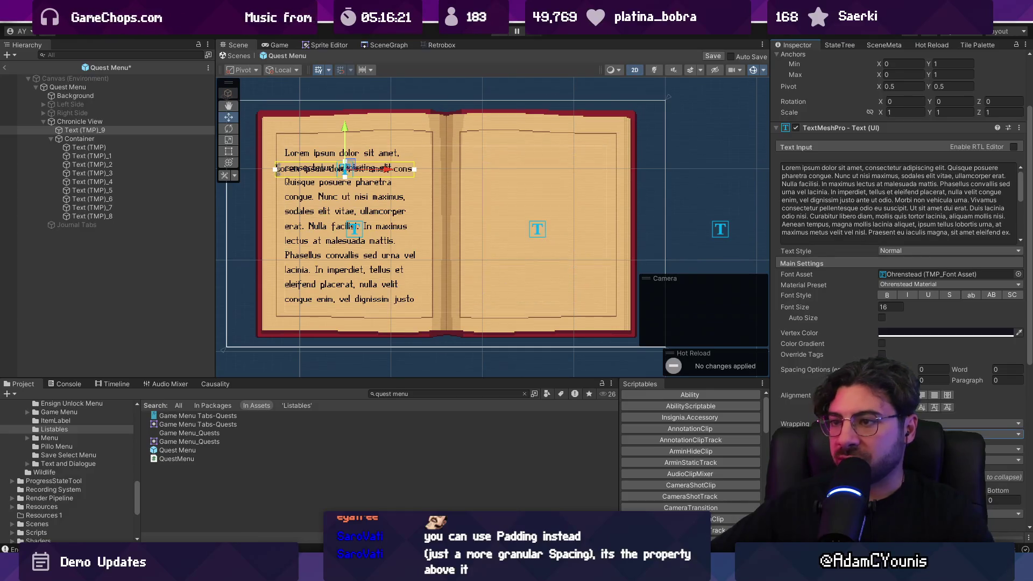
left_click_drag(341, 130, 347, 91)
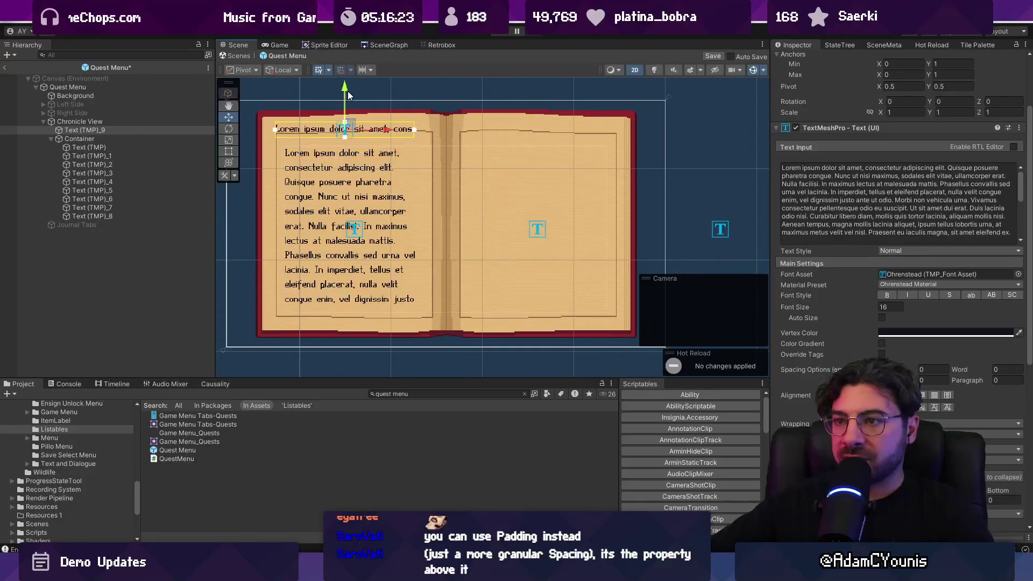
Link the left-page text's overflow into Text (TMP)_1, and Text (TMP)_1 into Text (TMP)_2
left_click(104, 146)
scroll(938, 314, "down", 3)
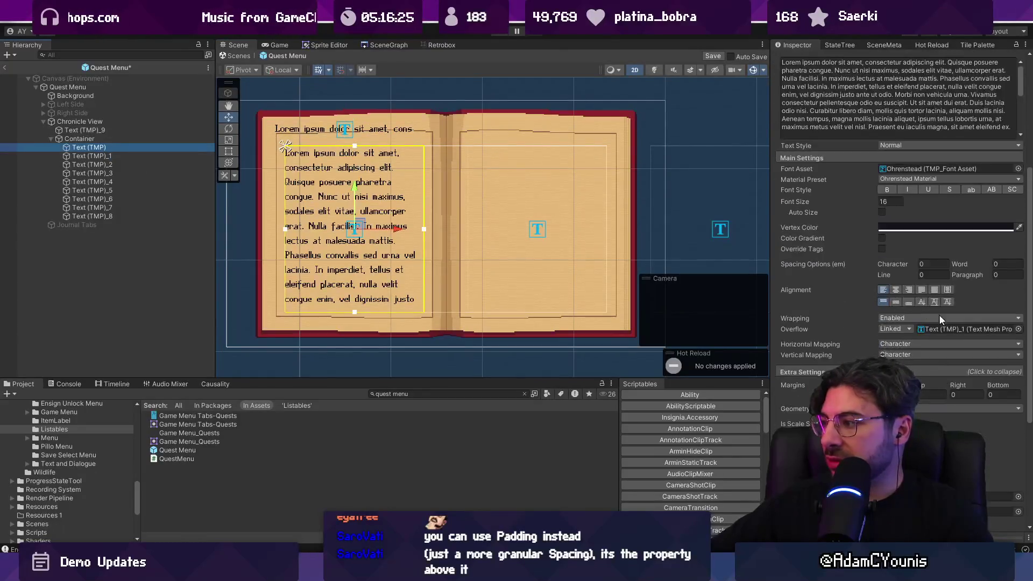
left_click(121, 156)
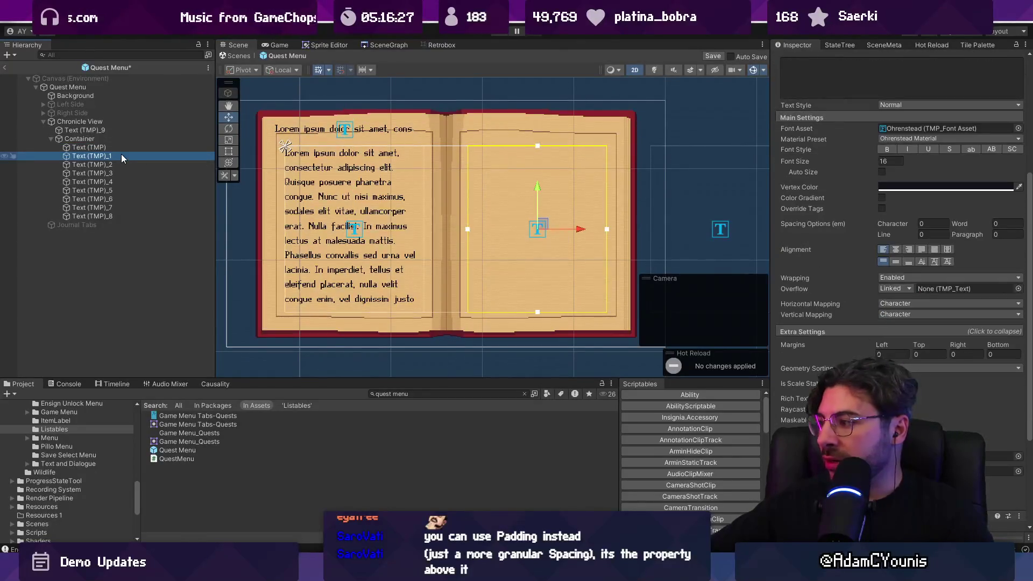
mouse_move(94, 164)
left_mouse_down()
mouse_move(914, 288)
mouse_move(905, 282)
left_mouse_up()
left_click(100, 148)
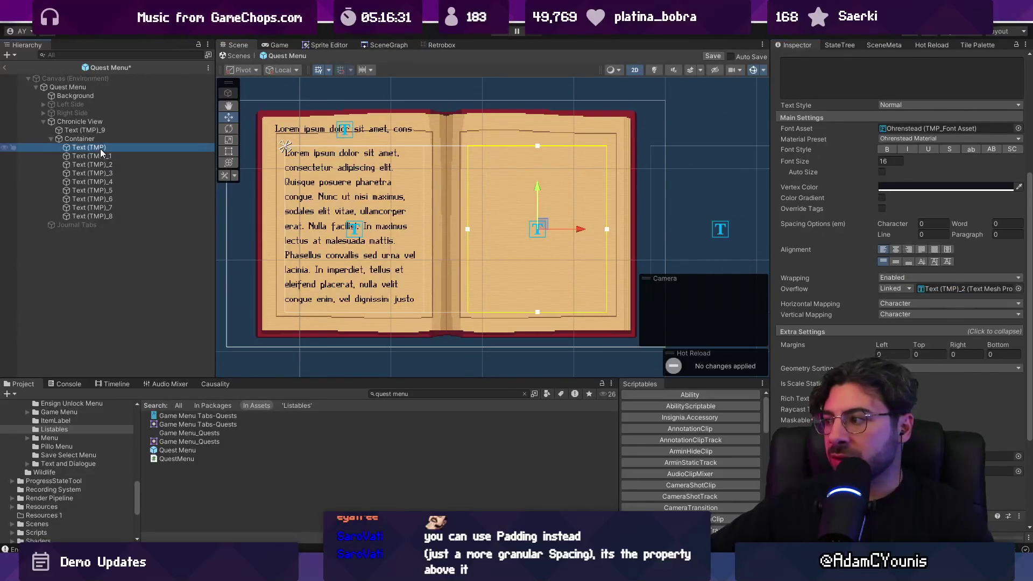
left_click_drag(101, 156, 870, 334)
left_click_drag(961, 331, 960, 331)
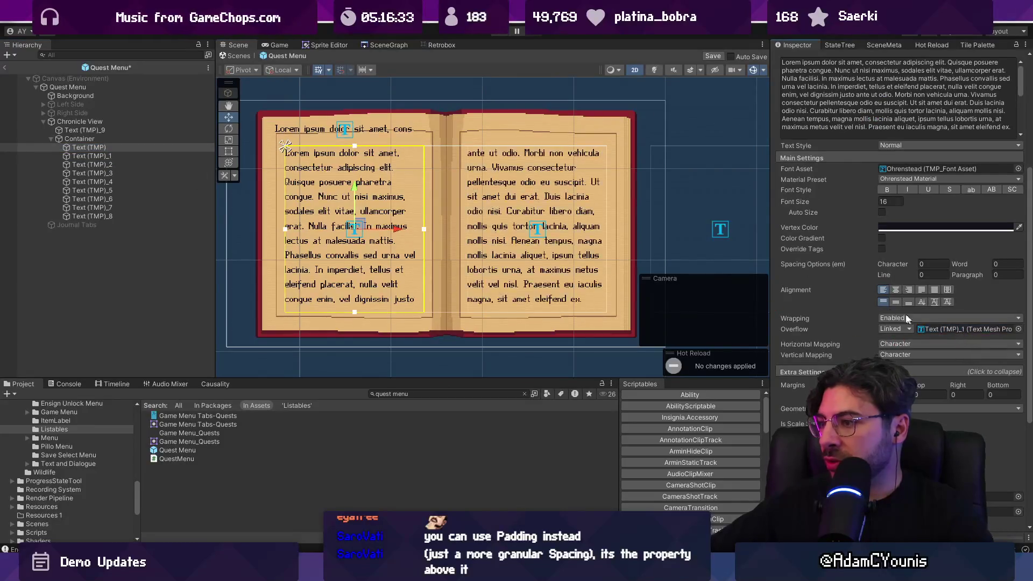
left_click(128, 156)
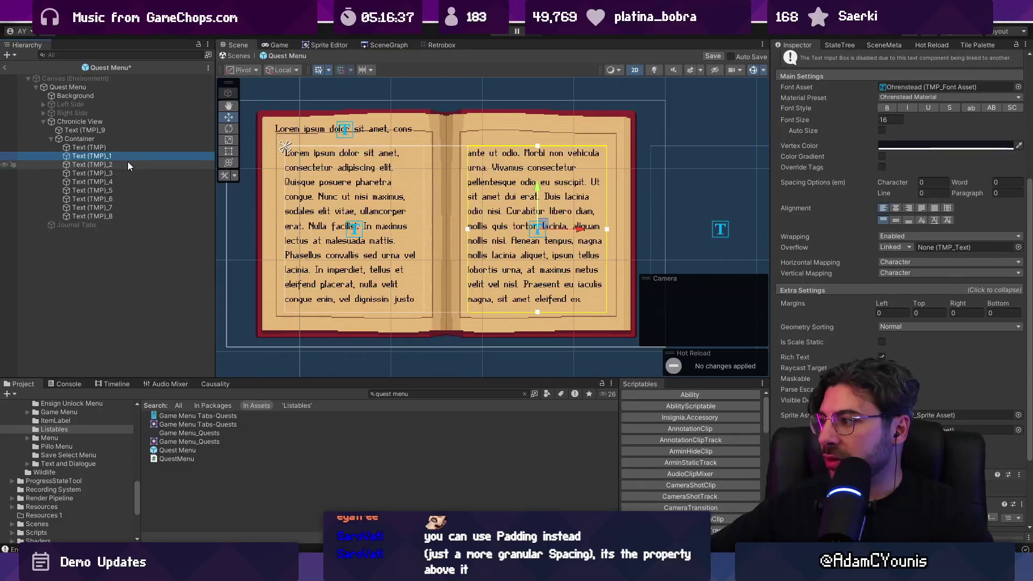
left_click_drag(127, 165, 946, 247)
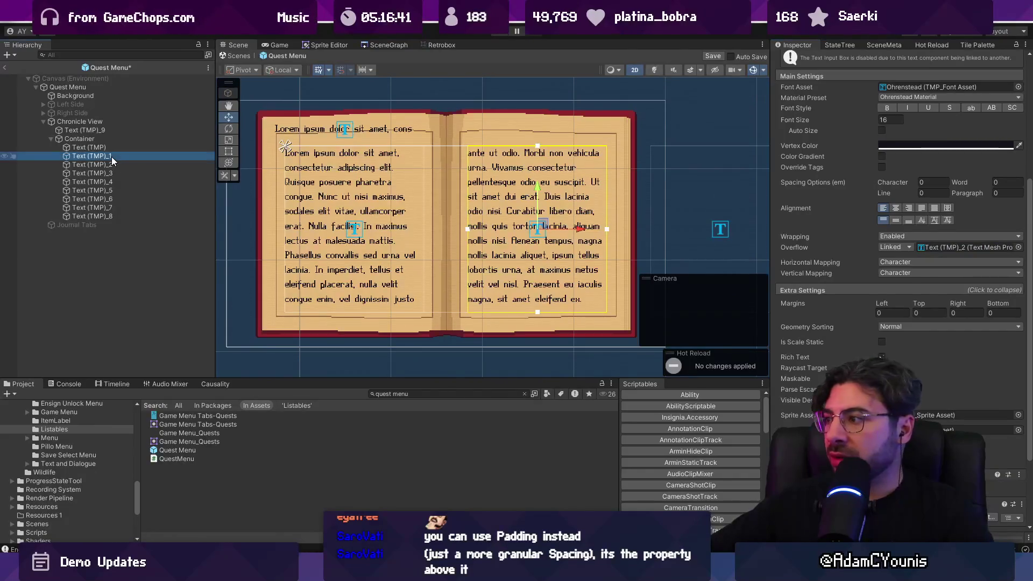
left_click_drag(111, 163, 968, 252)
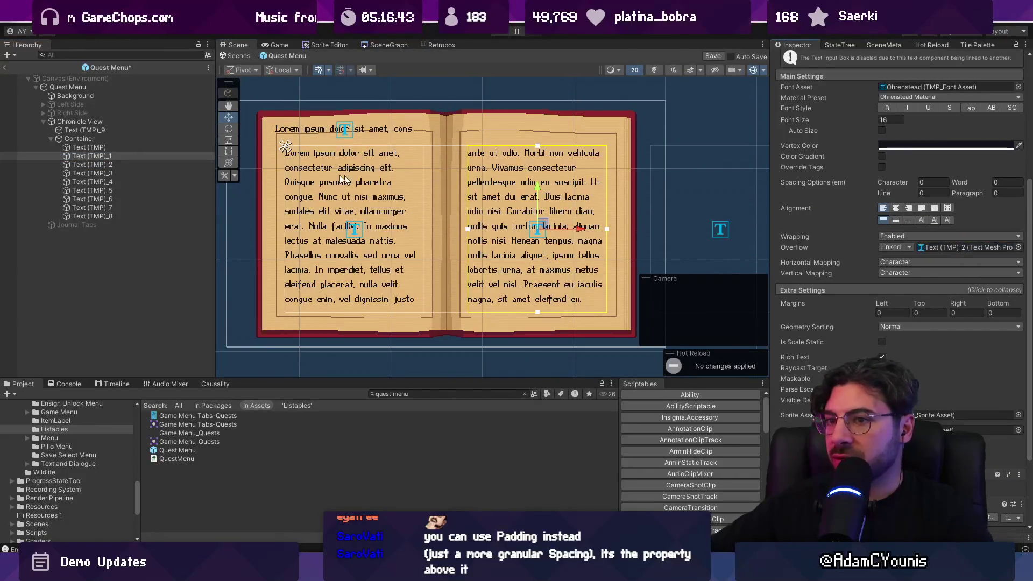
Chain overflow links from Text (TMP)_2 through Text (TMP)_7 into Text (TMP)_8
left_click(99, 165)
left_click_drag(113, 178, 968, 248)
left_click(115, 173)
left_click_drag(110, 182, 968, 247)
left_click(141, 182)
left_click_drag(110, 190, 945, 249)
left_click(103, 191)
left_click_drag(104, 200, 889, 249)
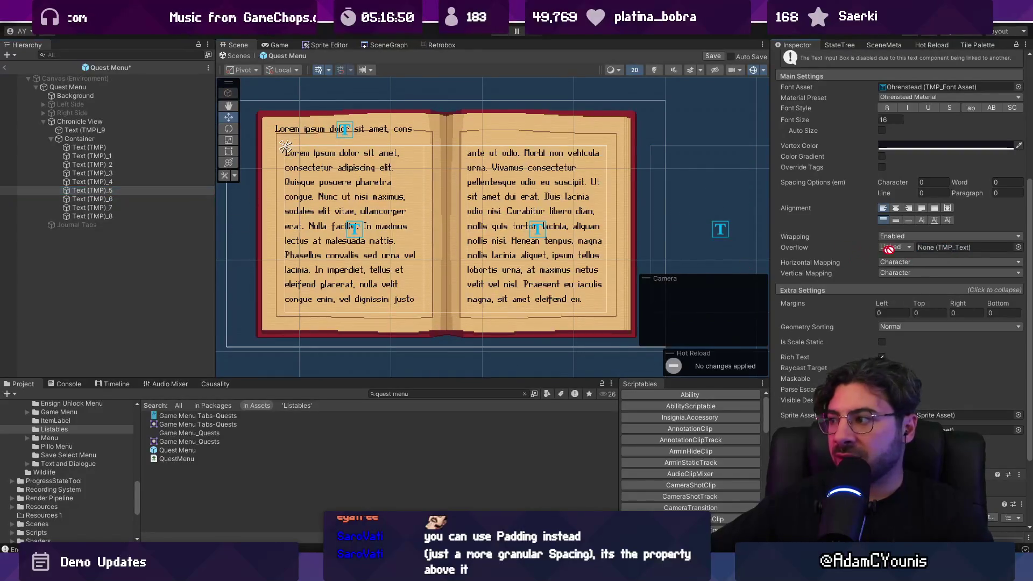
left_click(102, 199)
left_click_drag(108, 207, 941, 248)
left_click(103, 207)
left_click_drag(102, 215, 941, 248)
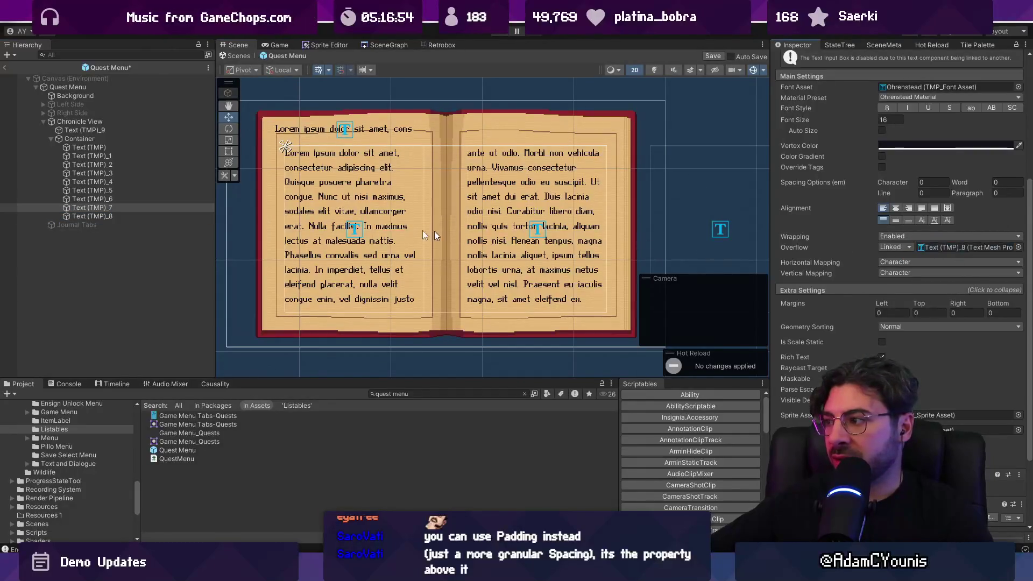
Leave Text (TMP)_8 truncating its overflow, save the scene, and select the heading Text (TMP)_9
left_click(108, 216)
key("ctrl+s")
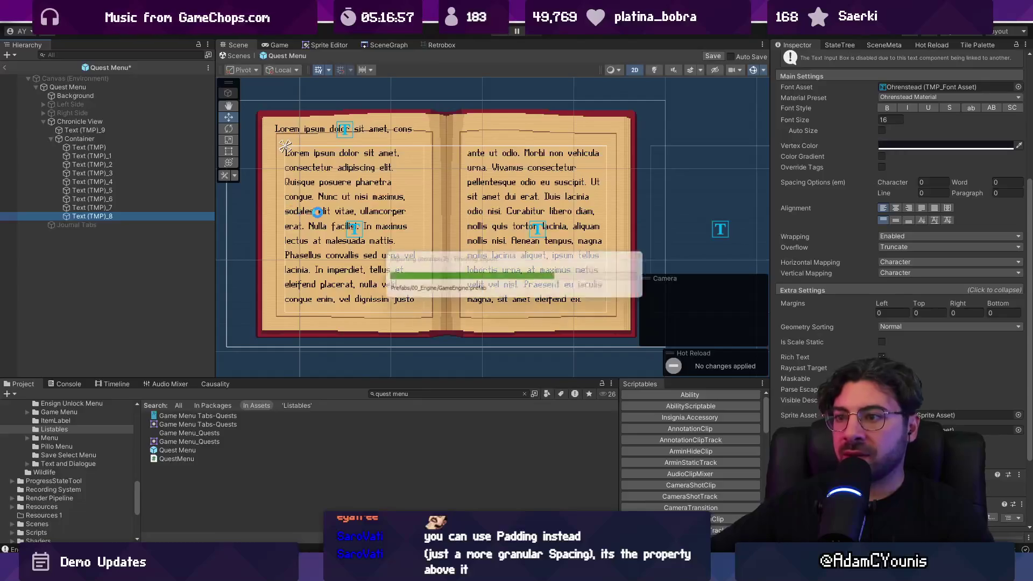
left_click(127, 121)
left_click(118, 130)
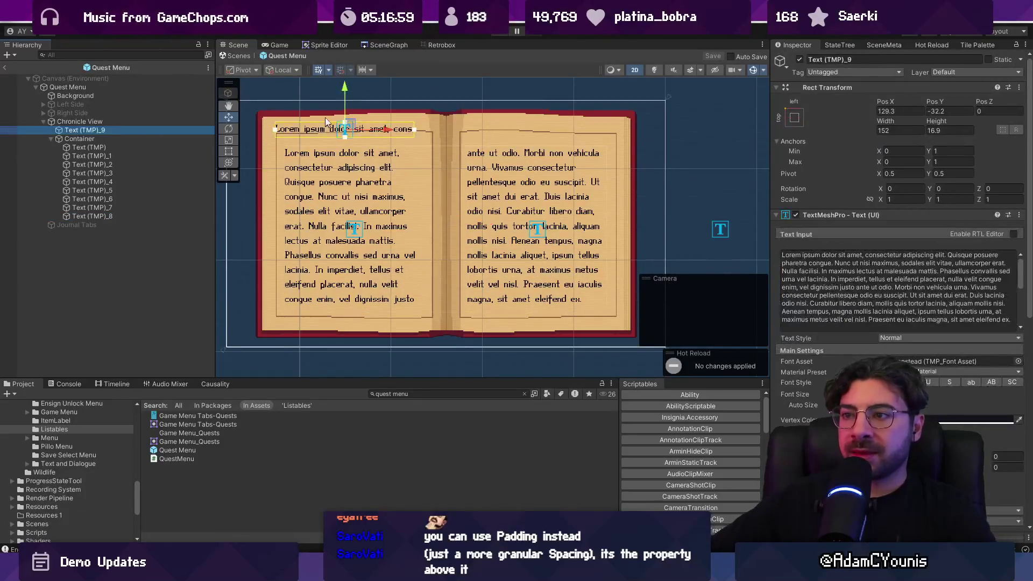
Change the heading's Font Asset to Insignia TMP, after briefly trying Ohrenstead
key("f")
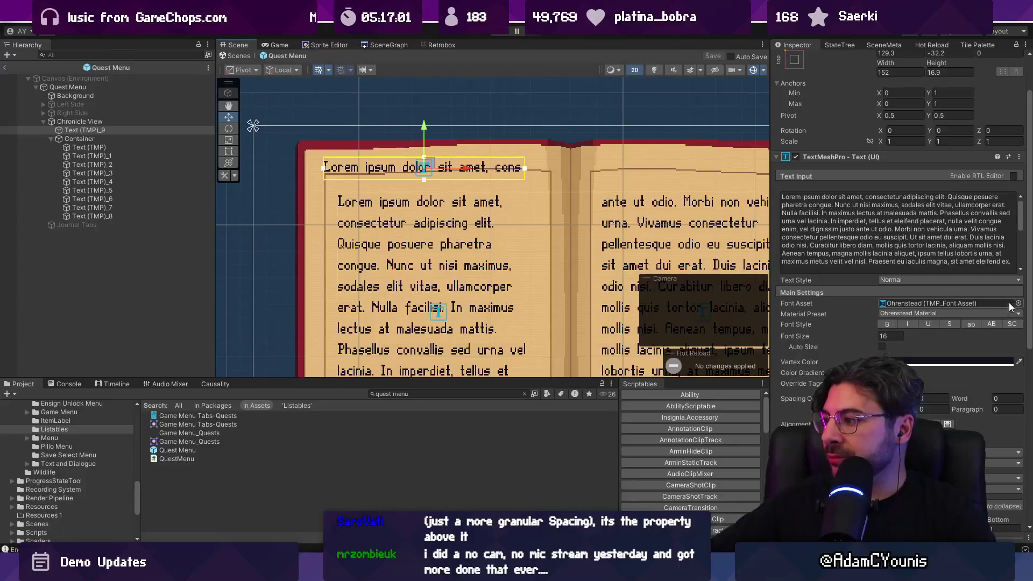
left_click(1015, 303)
type("ohrenstead")
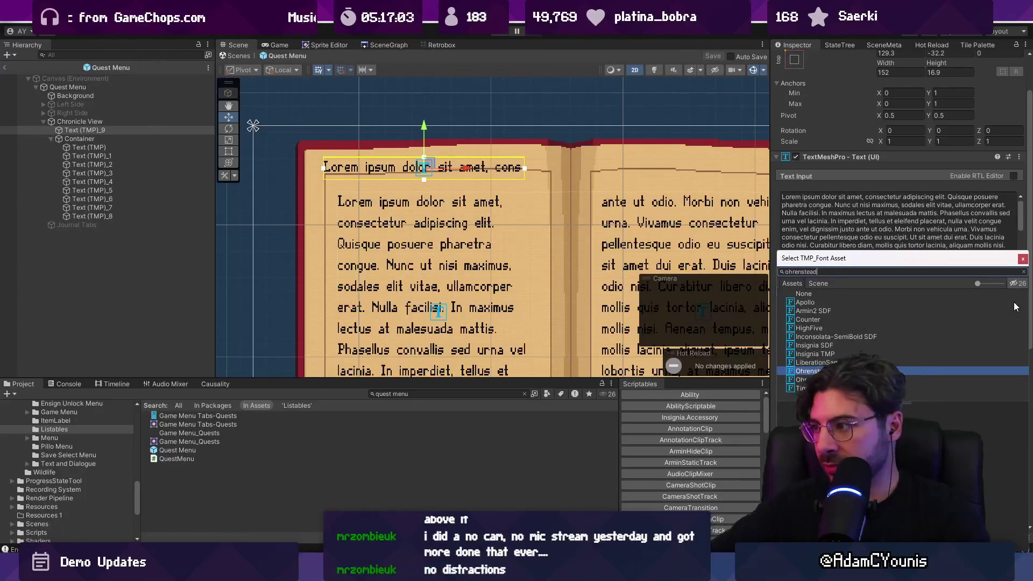
key("Down")
key("Up")
key("Return")
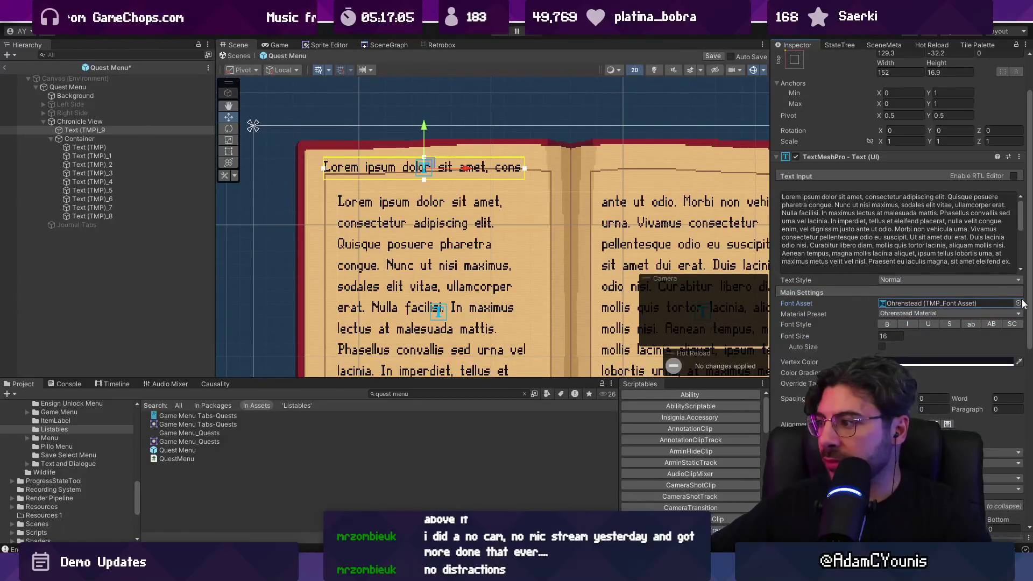
left_click(1017, 303)
type("signia")
key("Down")
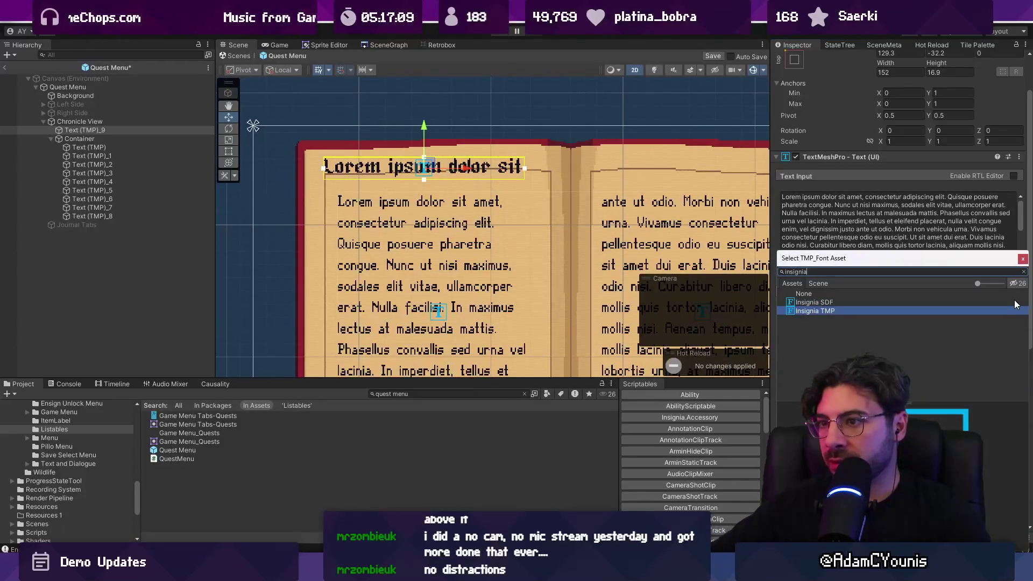
key("Return")
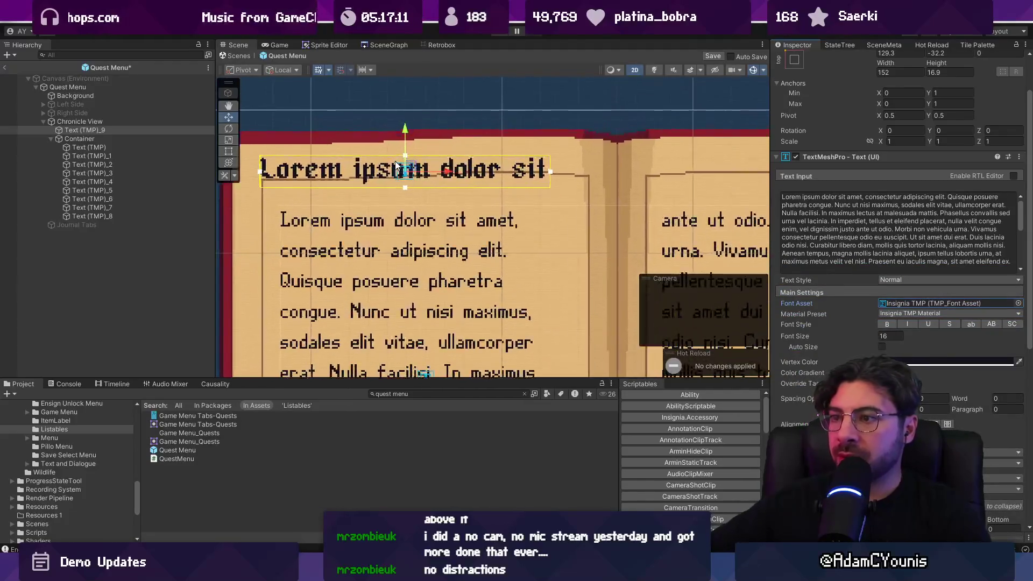
Nudge the heading slightly right and down on the page
scroll(466, 168, "up", 2)
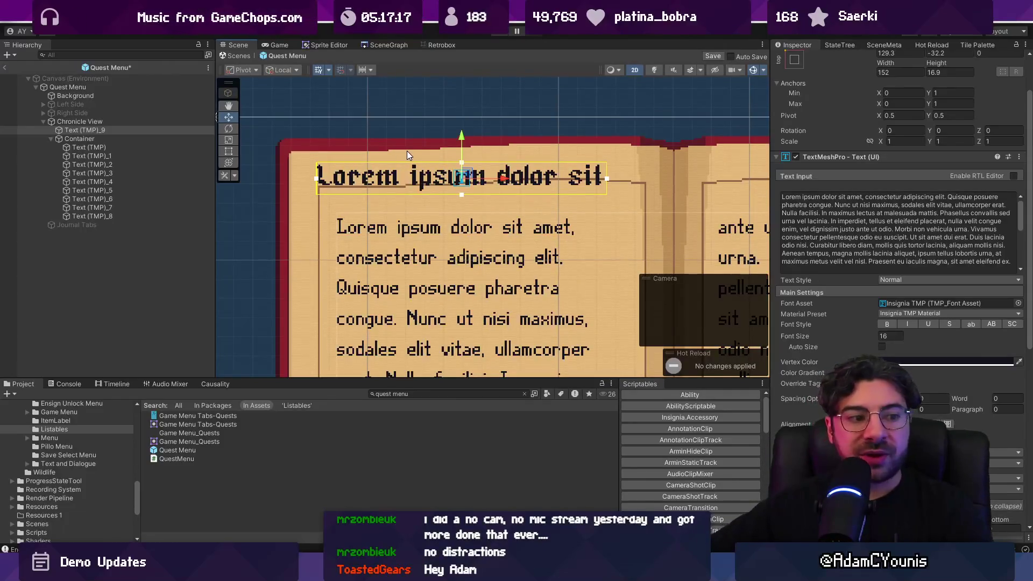
left_click_drag(469, 176, 490, 186)
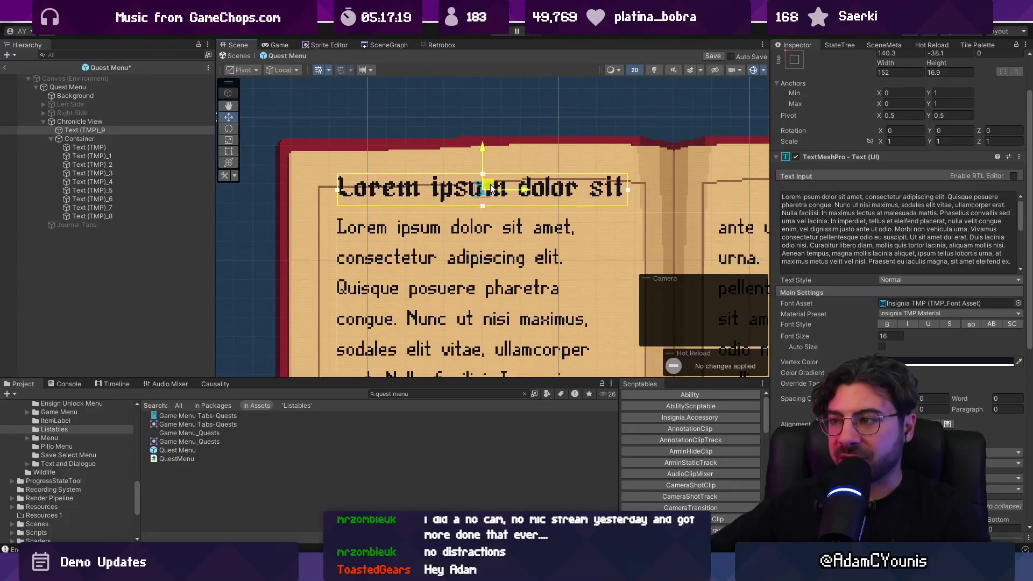
scroll(530, 185, "down", 2)
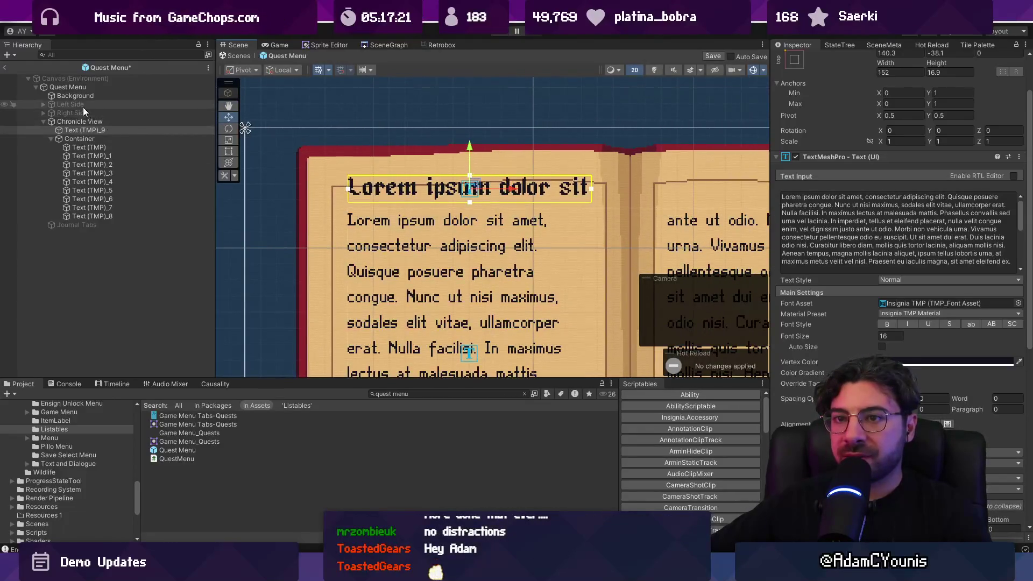
left_click(43, 103)
Replace the heading with the Quests Title under Chronicle View and select its text
left_click(61, 111)
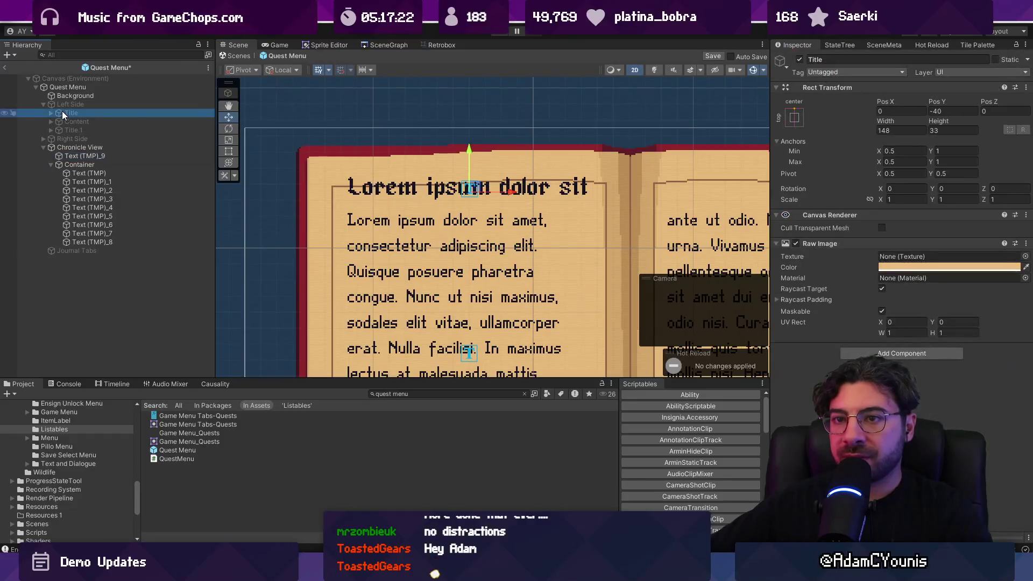
left_click(91, 155)
key("ctrl+z")
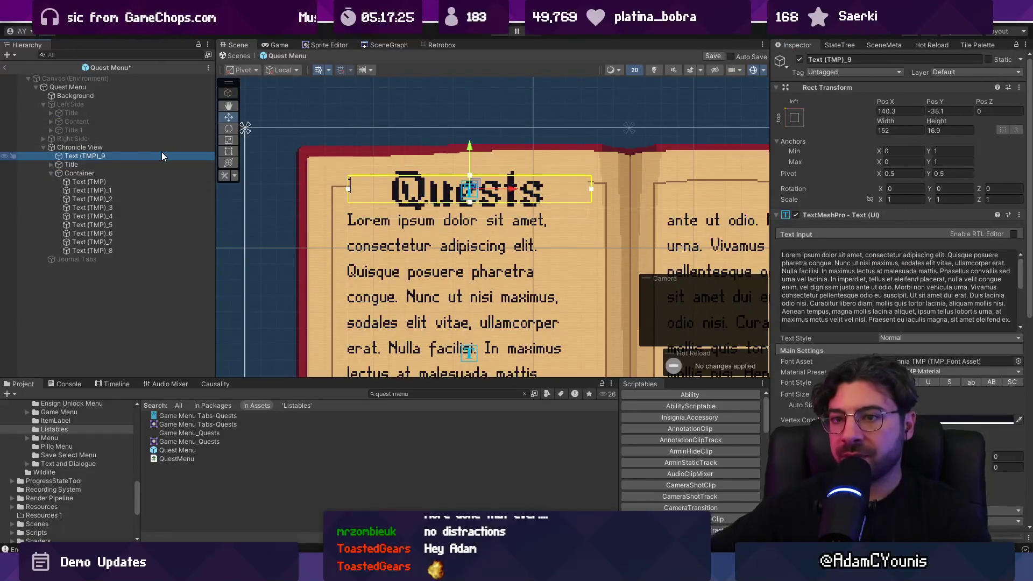
left_click(162, 153)
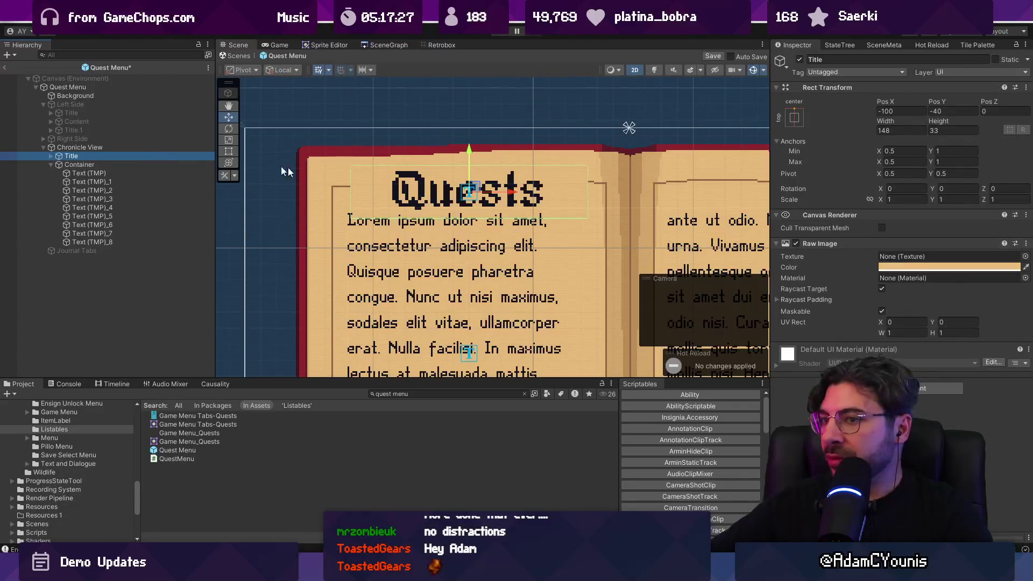
left_click(50, 156)
left_click(61, 165)
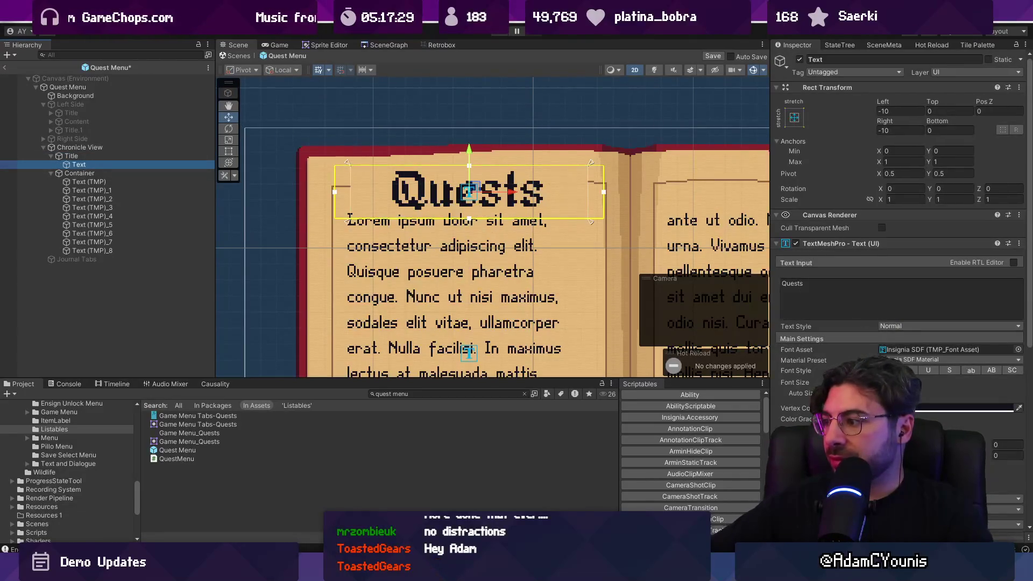
key("Return")
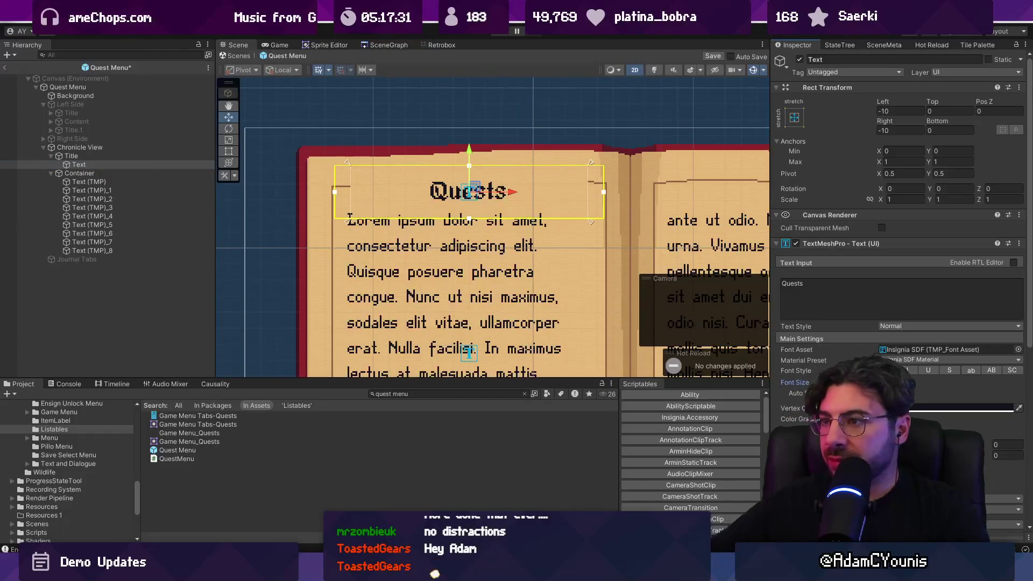
Set the Title height to 16 and left-align the Quests text
left_click(133, 155)
left_click(940, 132)
type("16")
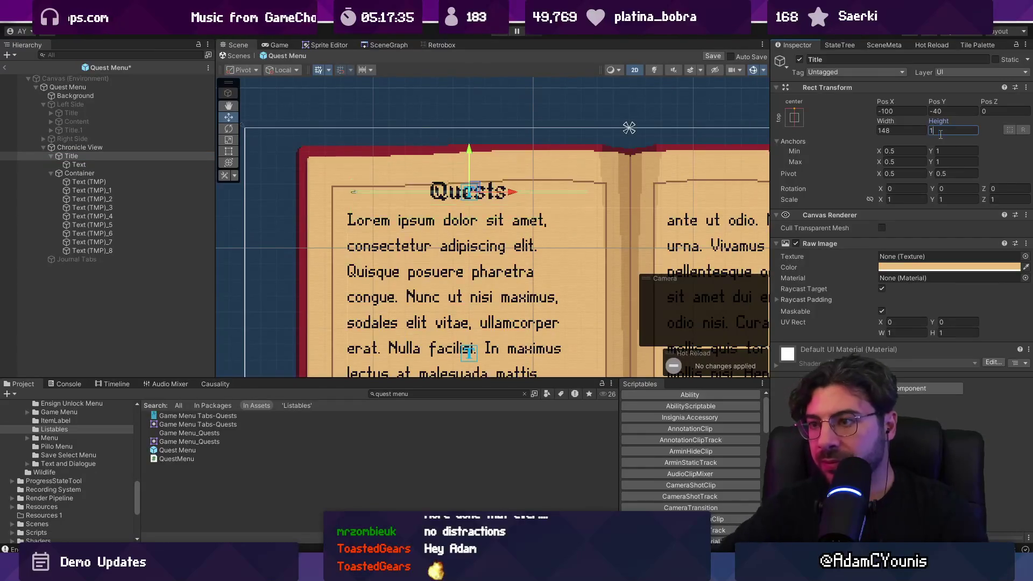
left_click(125, 164)
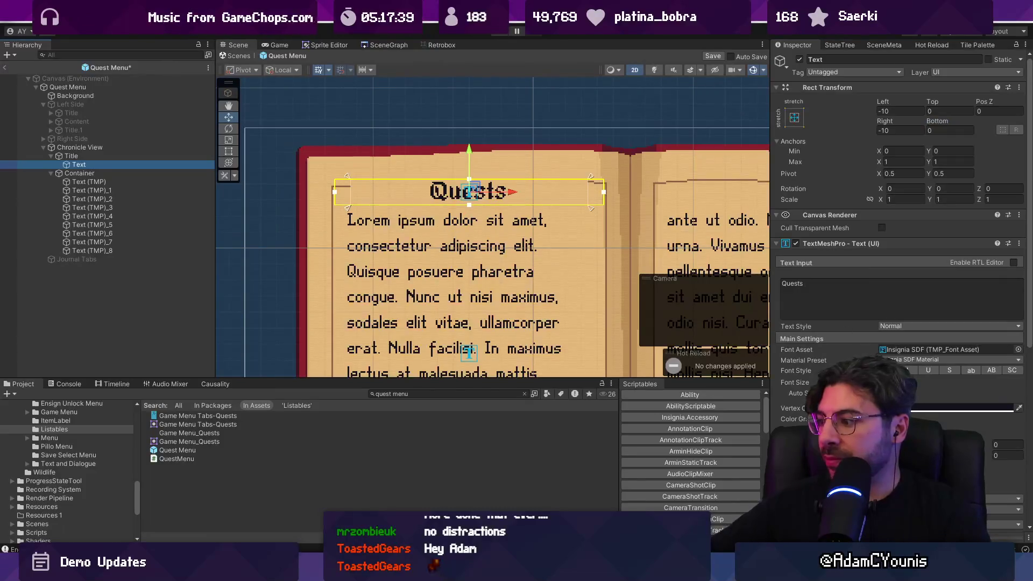
left_click(886, 469)
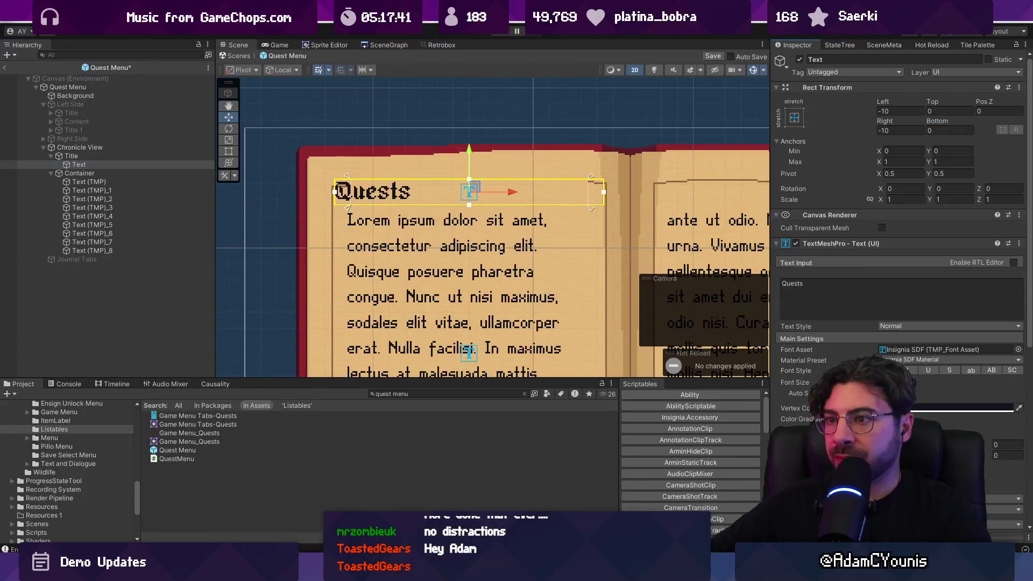
Raise the Title slightly on the page, to Y -36.6
left_click(82, 155)
left_click(91, 147)
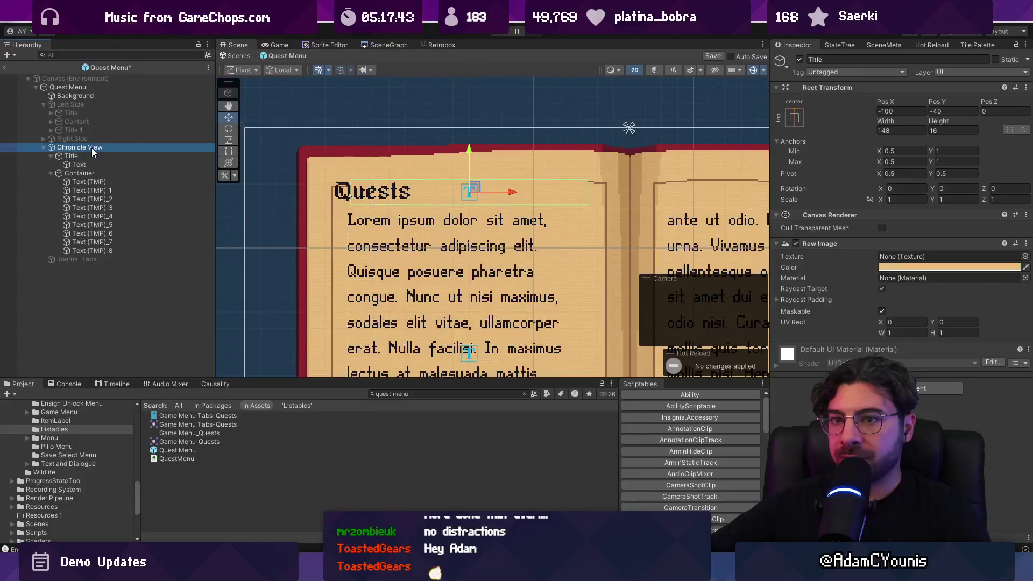
left_click(99, 156)
left_click_drag(471, 152, 469, 144)
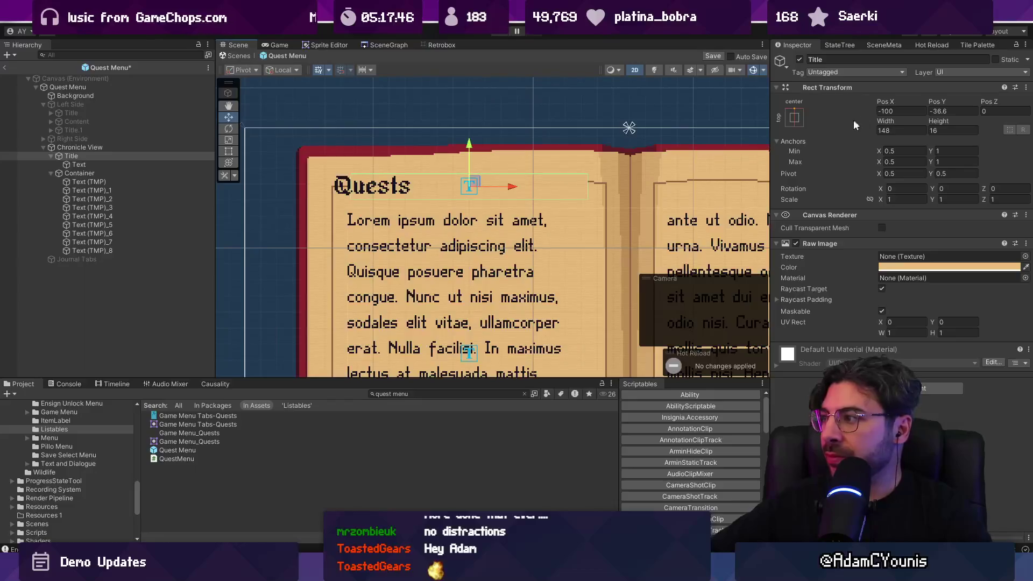
Try Left inset values of 0 and 10 on the Quests heading text
left_click(96, 166)
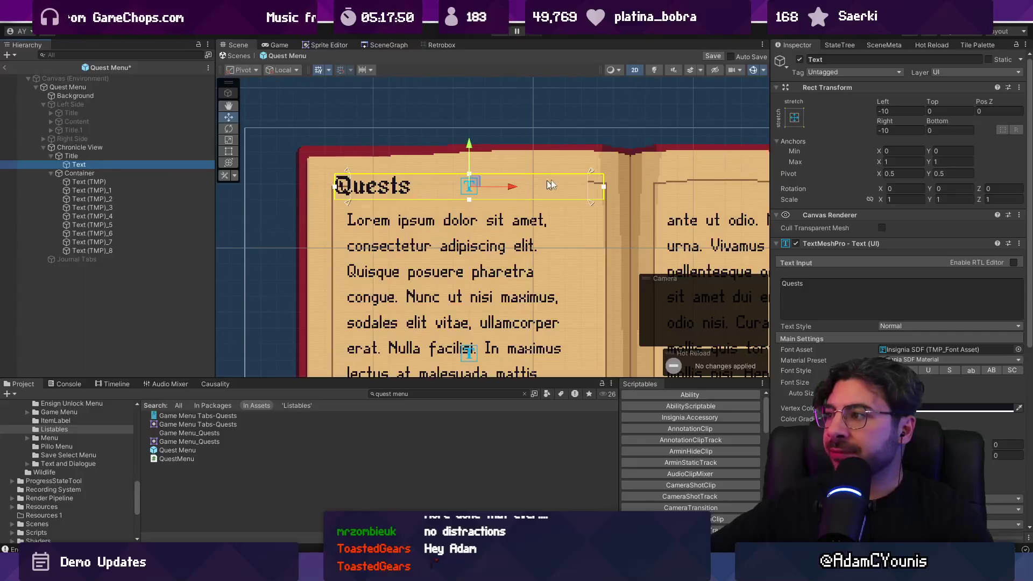
left_click(887, 111)
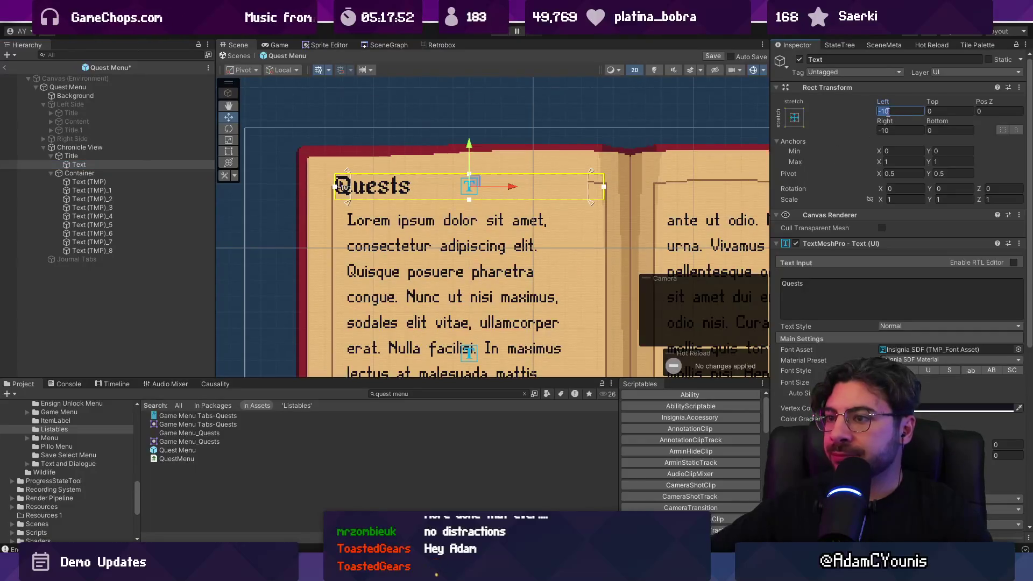
type("0")
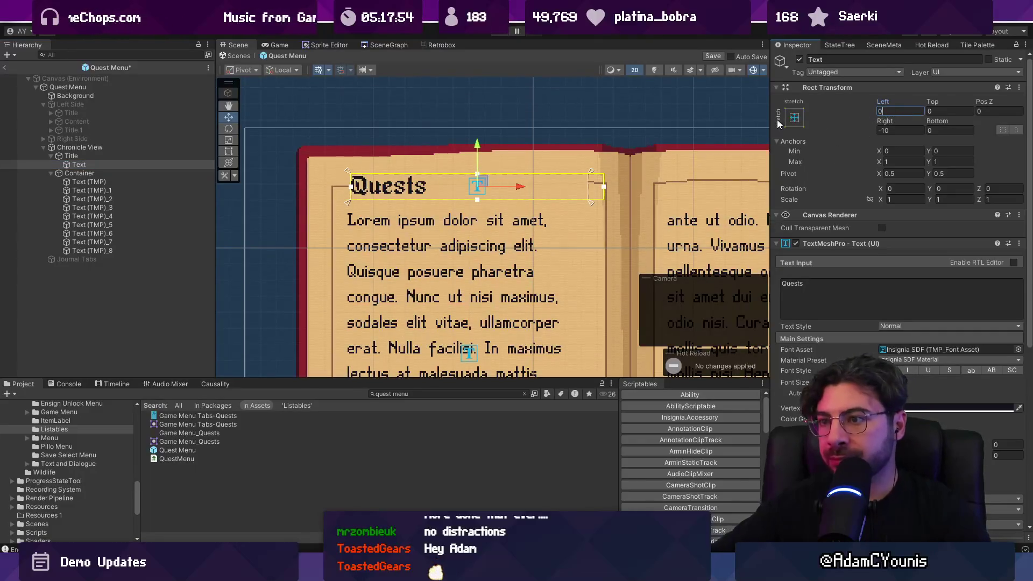
key("ctrl+z")
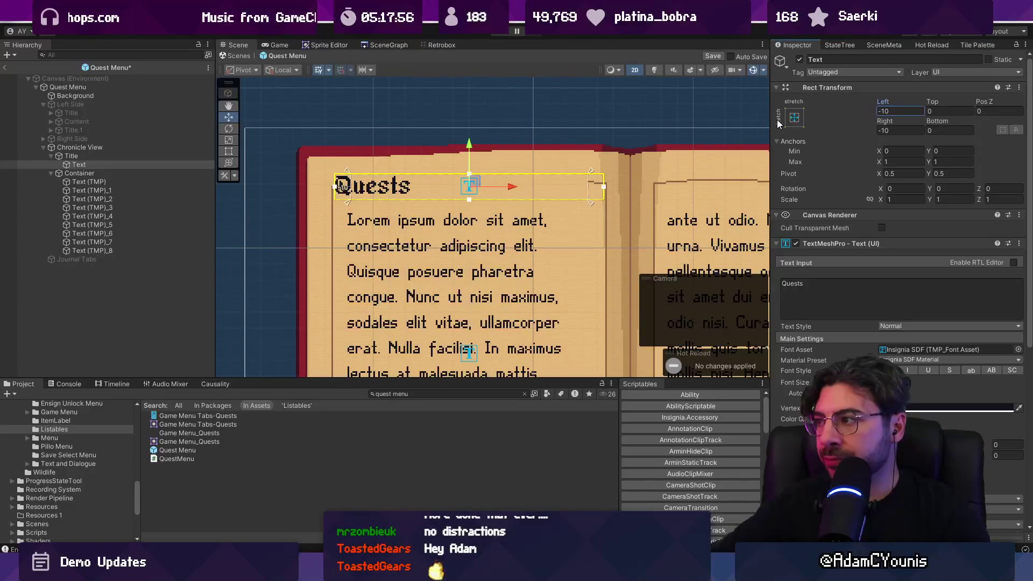
left_click(899, 111)
type("10")
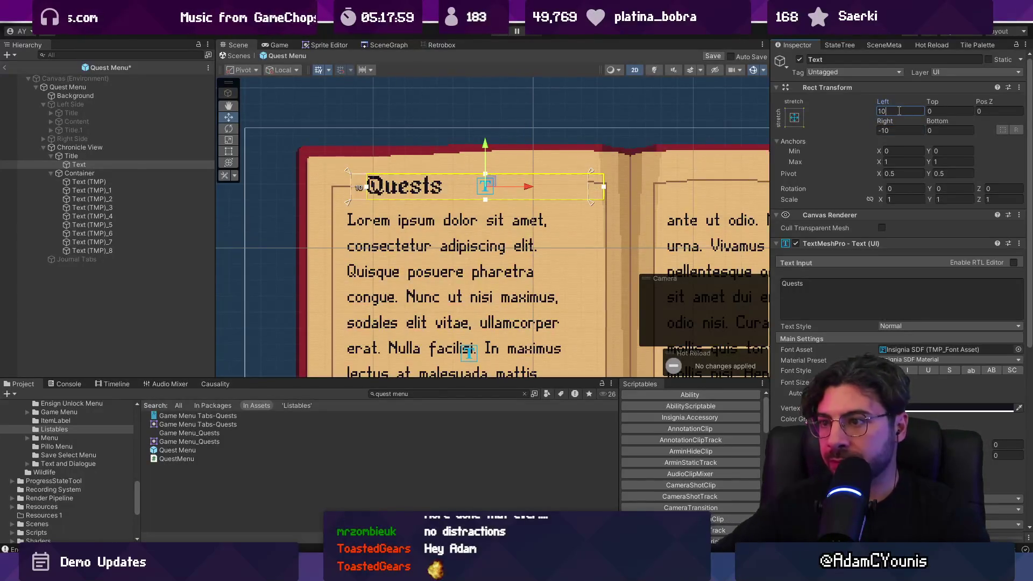
Set the heading text's Rect Transform Left and Right both to 4
key("Tab")
key("Tab")
key("Tab")
type("10")
key("BackSpace")
key("shift+Tab")
key("shift+Tab")
key("shift+Tab")
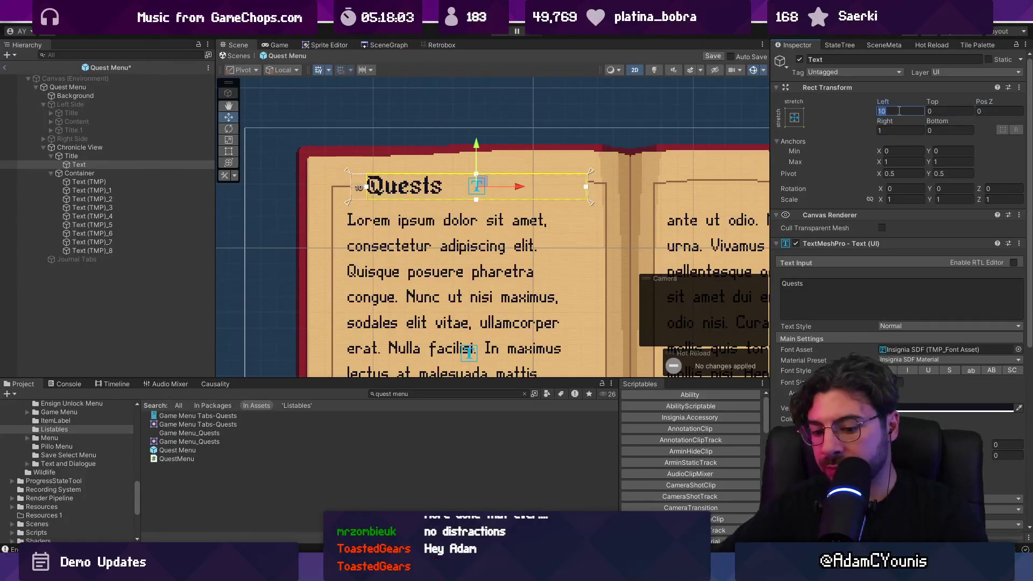
type("4")
key("Tab")
key("Tab")
key("Tab")
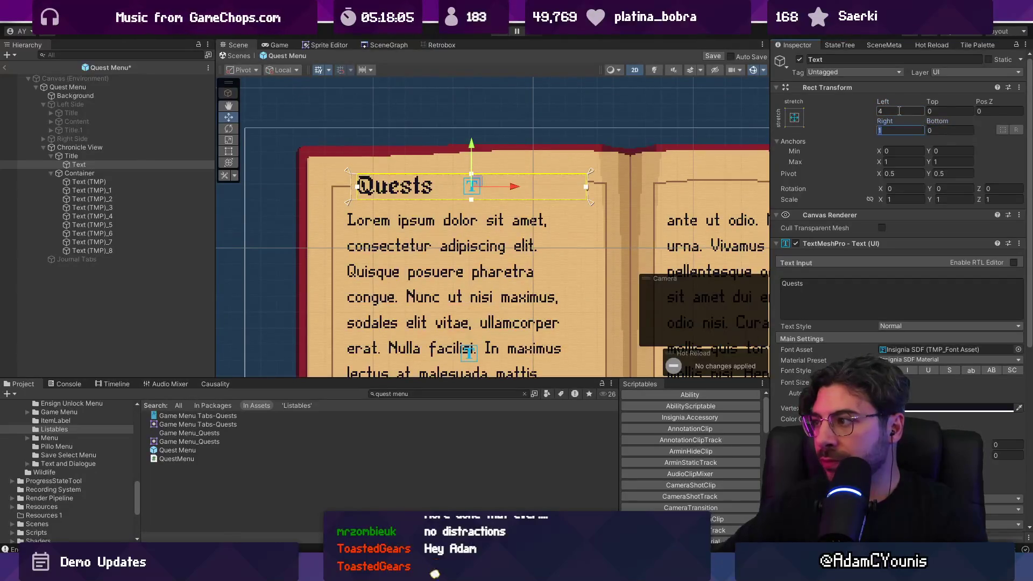
type("4")
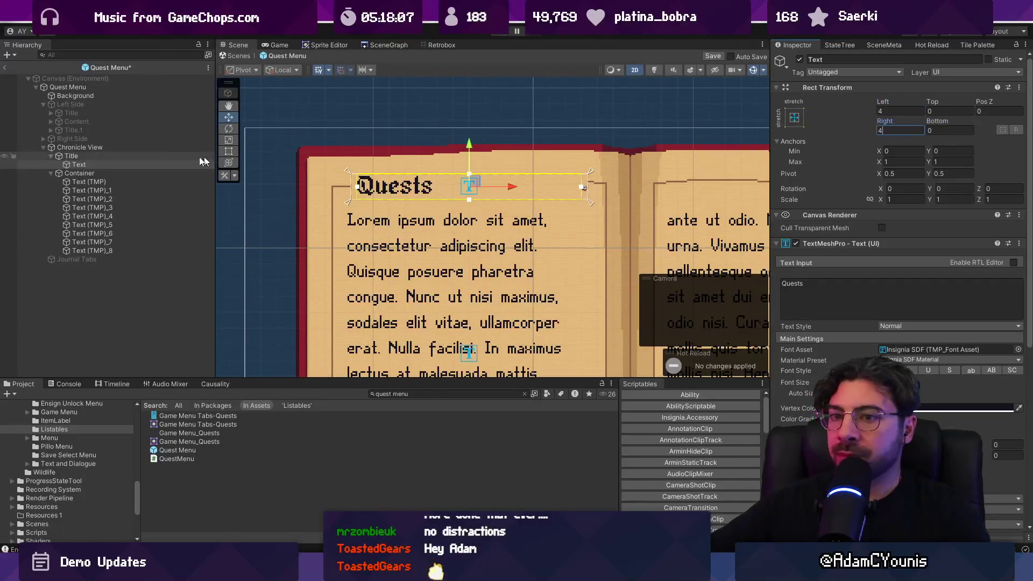
left_click(91, 164)
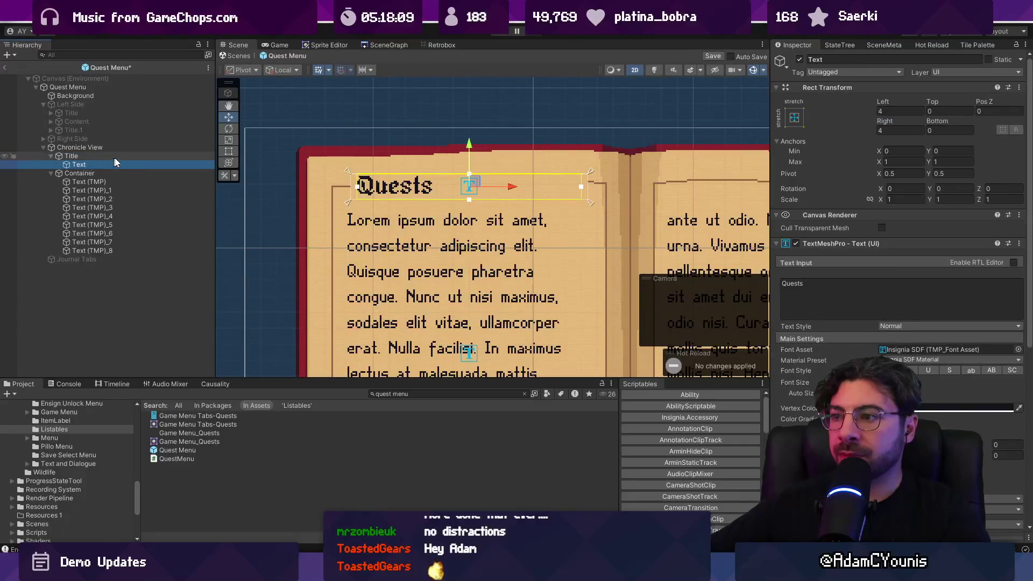
scroll(317, 106, "down", 2)
Add a Content Size Fitter to the Title, undo its preferred-size horizontal fit, and save
left_click(117, 156)
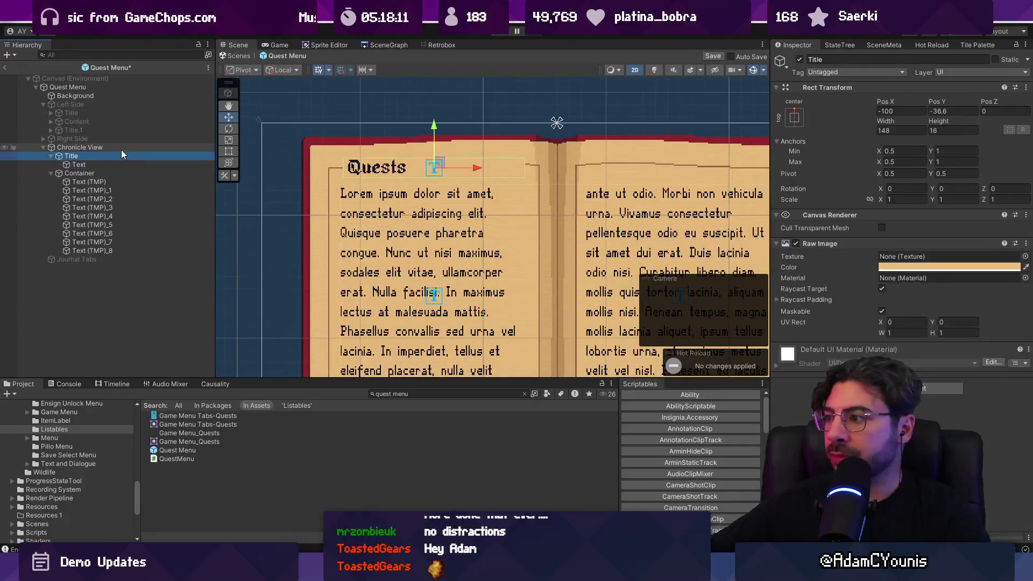
left_click(122, 149)
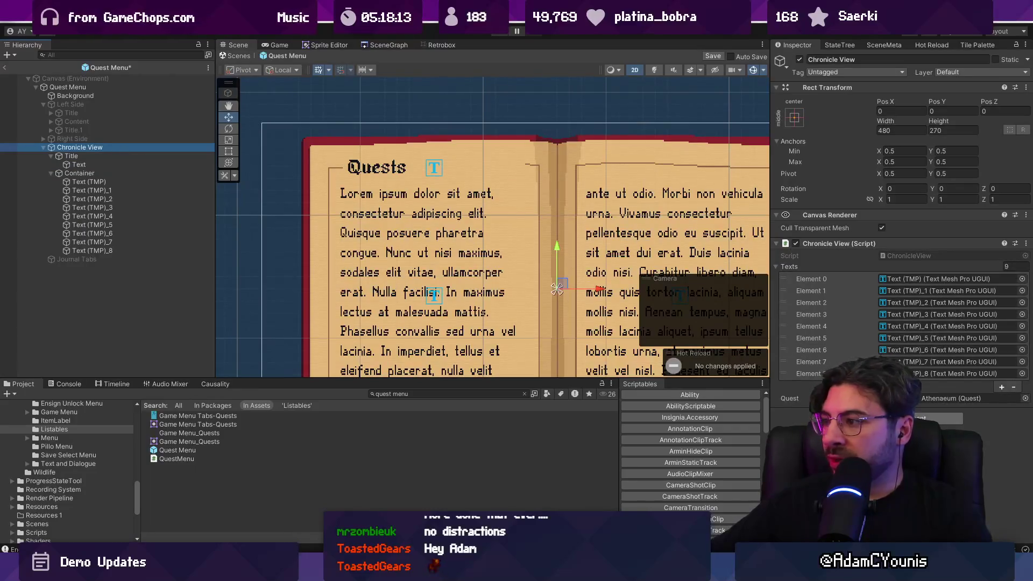
left_click(118, 156)
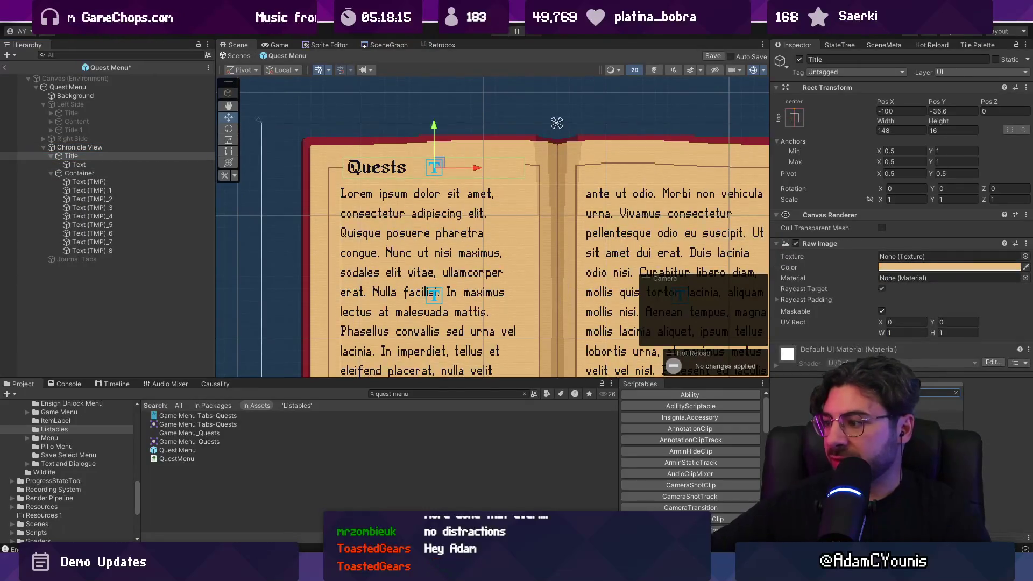
key("Return")
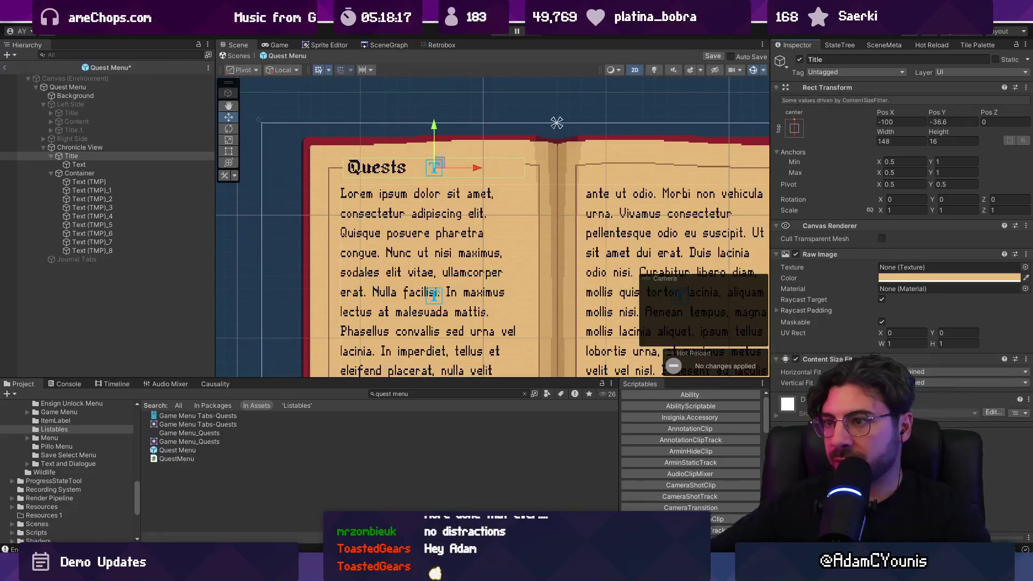
left_click(949, 371)
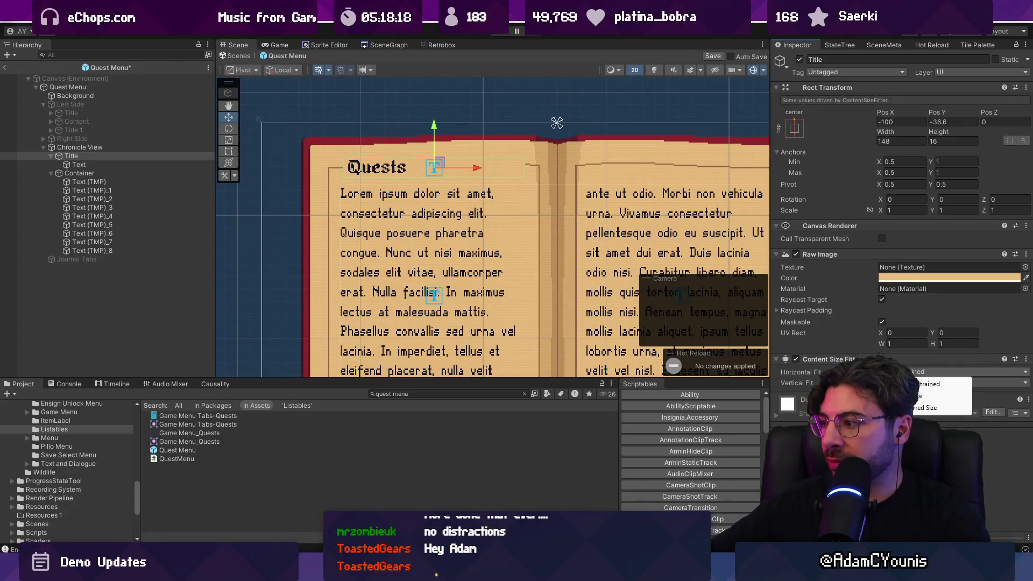
left_click(913, 409)
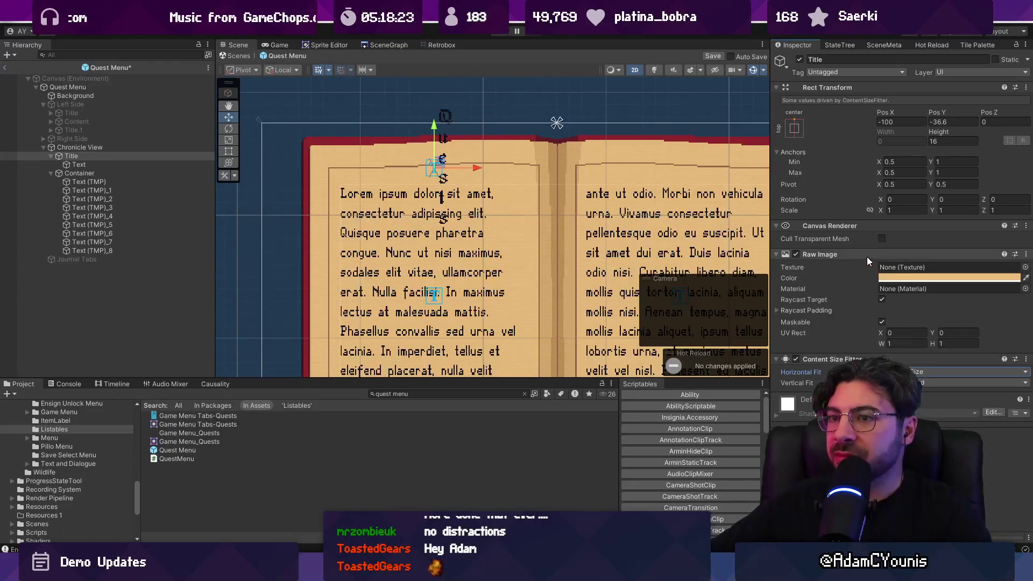
key("ctrl+z")
left_click(139, 165)
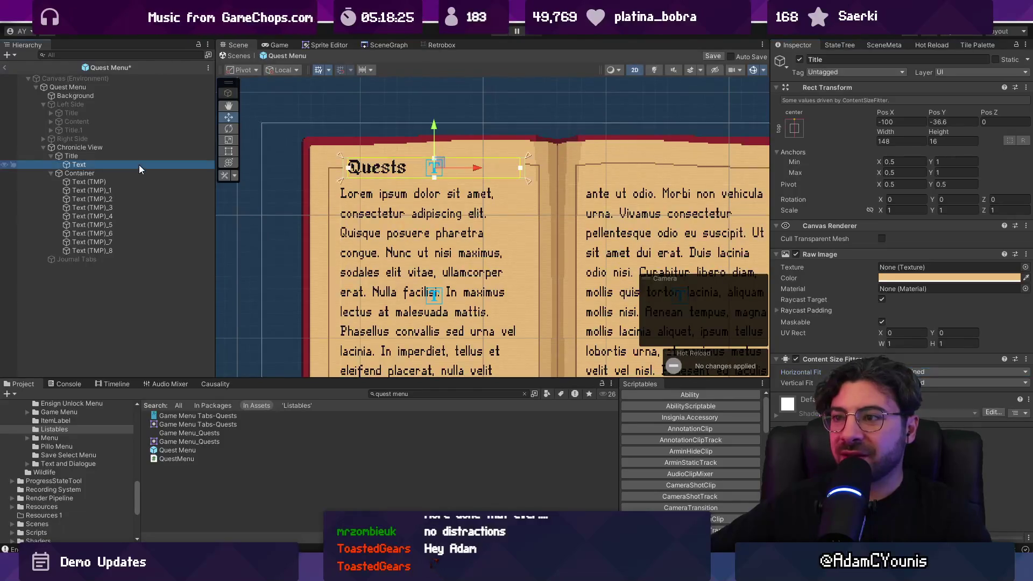
scroll(901, 291, "down", 5)
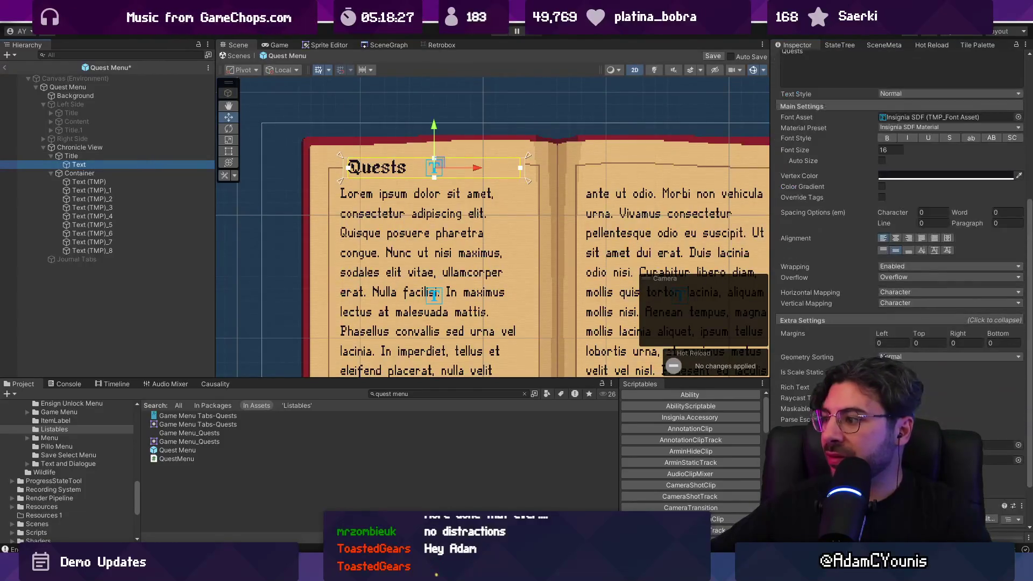
left_click(120, 156)
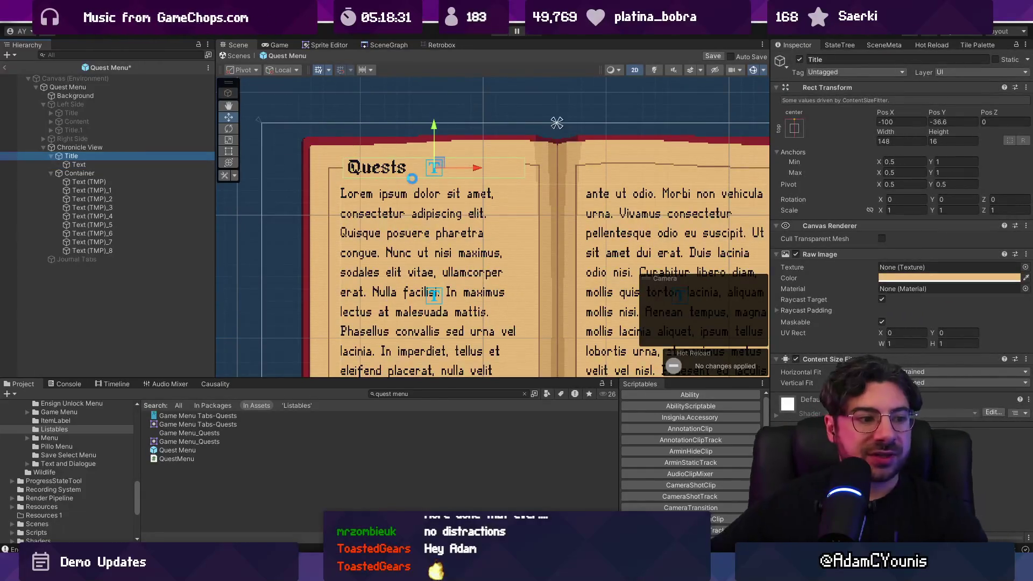
key("ctrl+s")
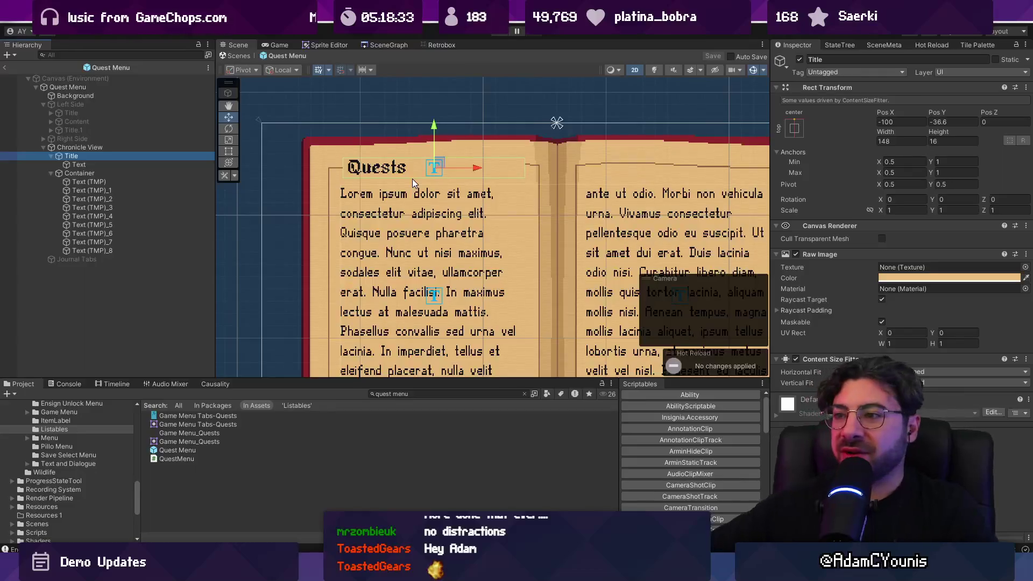
Nudge the Title slightly left and anchor it to the top-left of the page
scroll(412, 179, "down", 3)
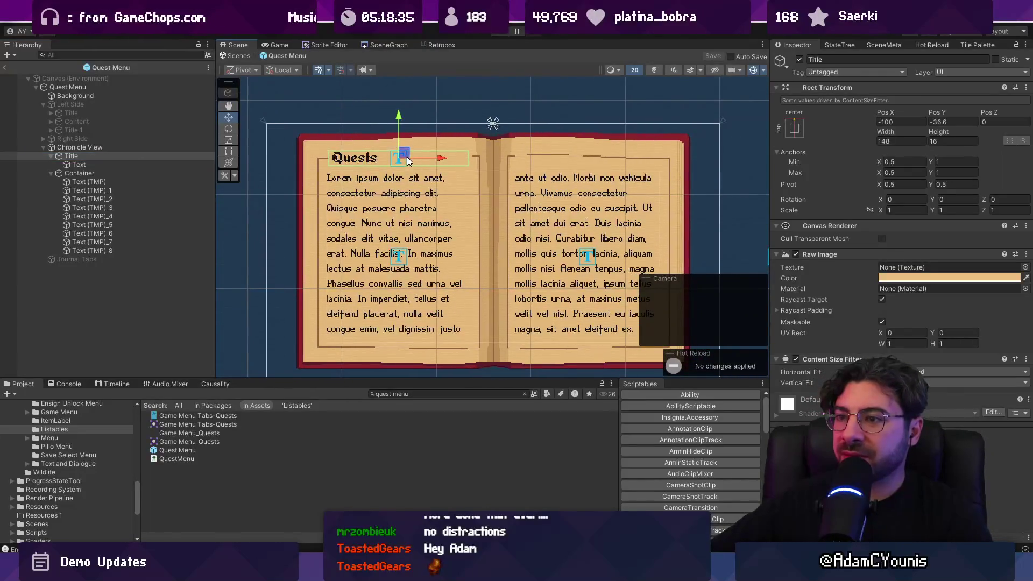
left_click_drag(440, 160, 434, 161)
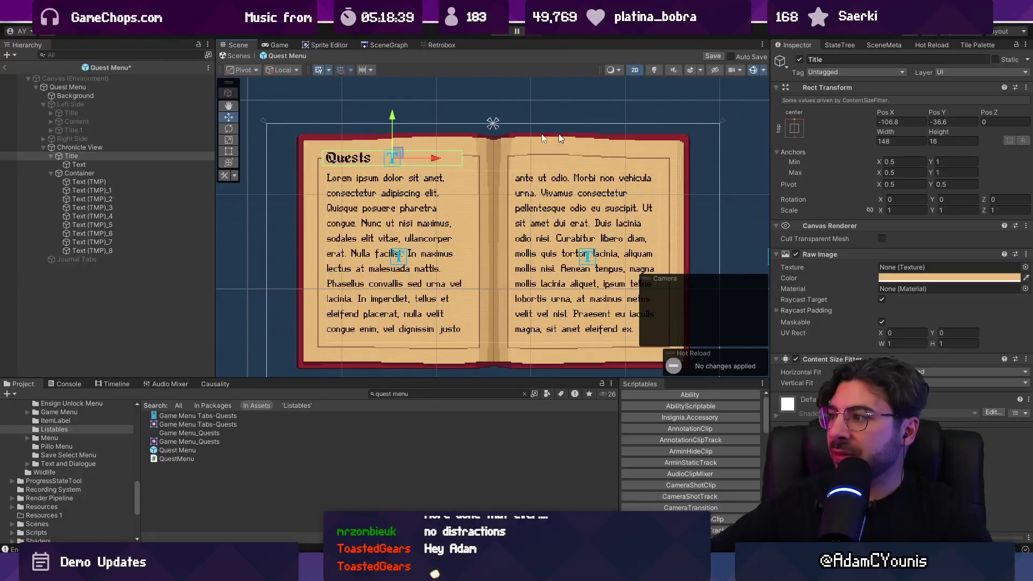
scroll(335, 170, "up", 3)
left_click(795, 129)
left_click(829, 214)
left_click(669, 156)
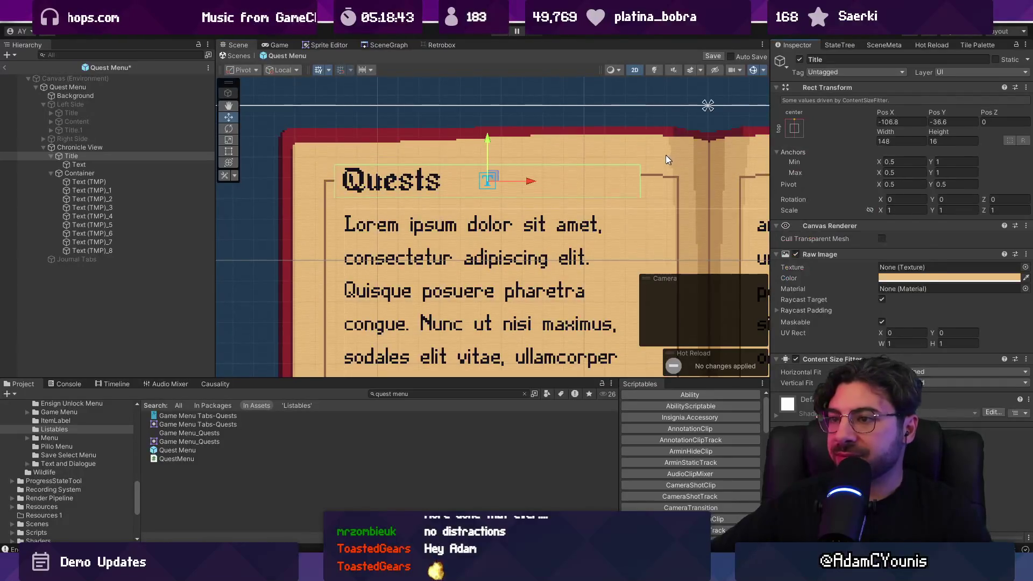
scroll(549, 155, "down", 2)
left_click_drag(550, 155, 484, 139)
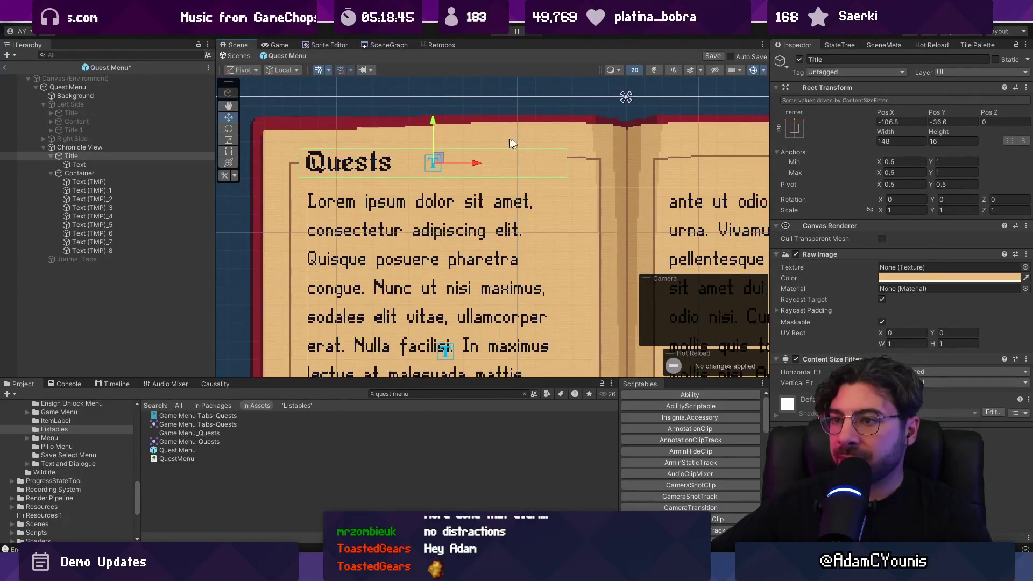
Set the Title's Pos Y to -36 and save the Quest Menu prefab
type("-106")
left_click(935, 121)
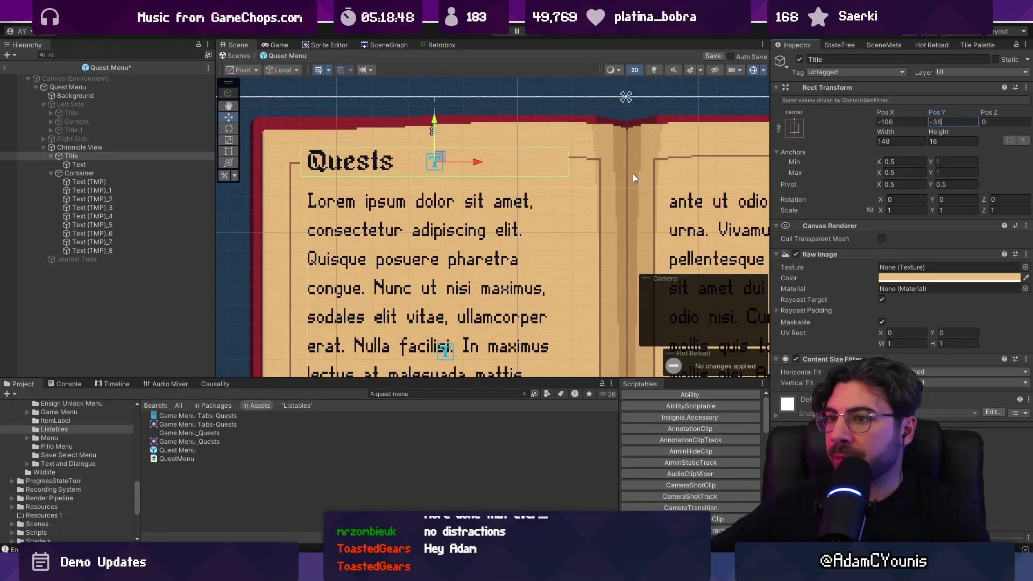
key("BackSpace")
type("7")
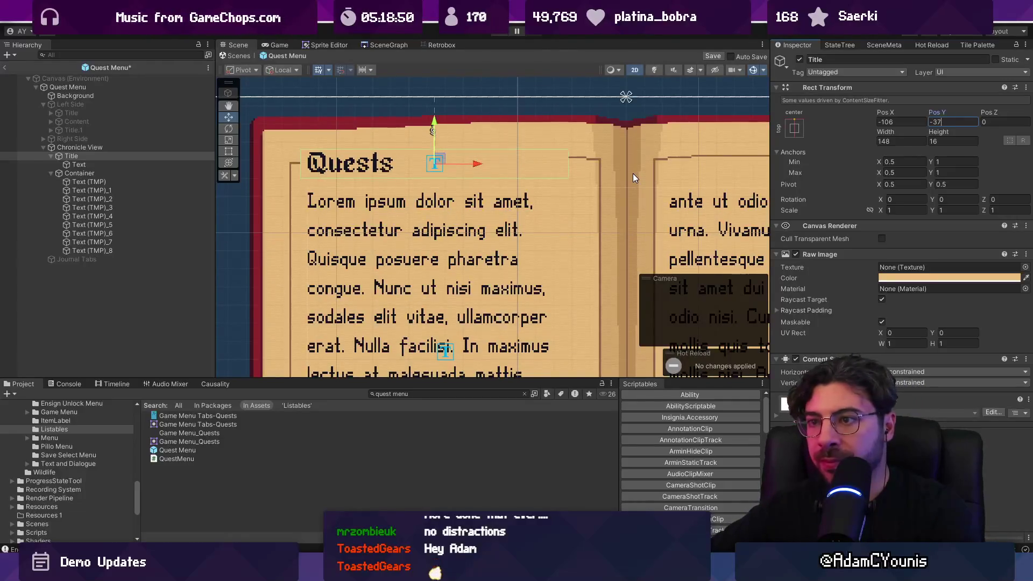
key("BackSpace")
type("5")
key("BackSpace")
type("6")
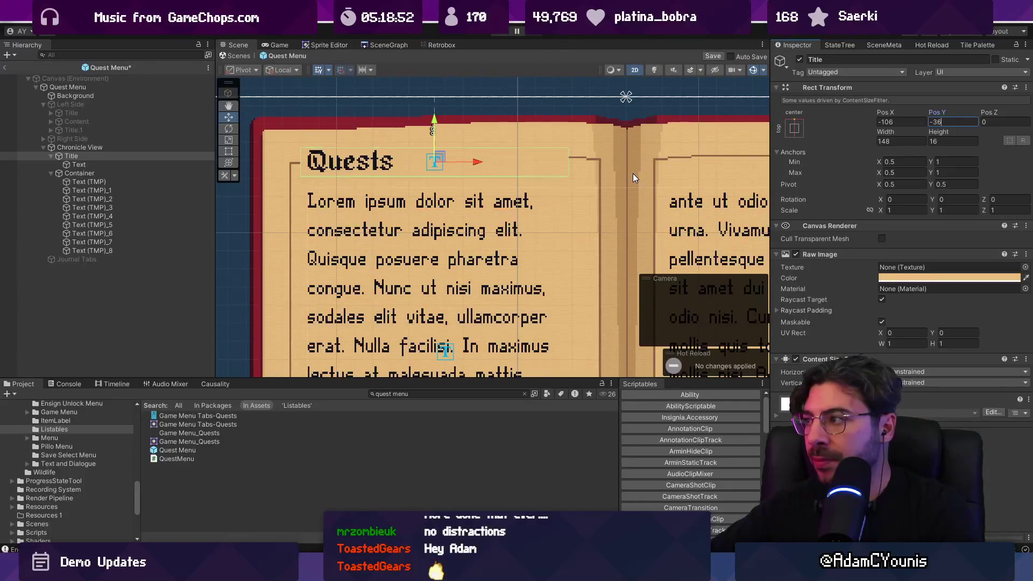
key("ctrl+s")
Select Chronicle View and locate its ChronicleView script in the Project assets
scroll(585, 190, "down", 5)
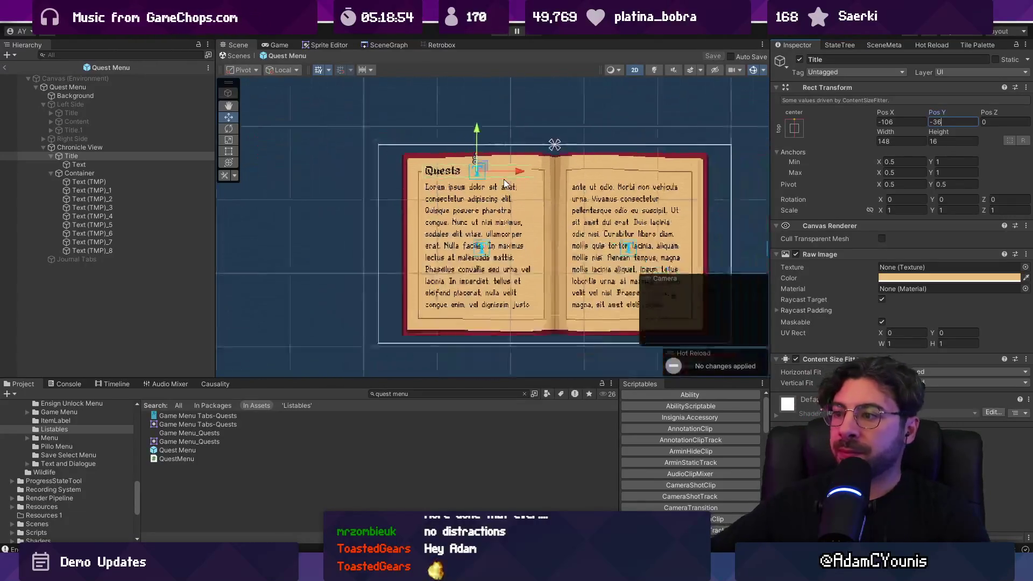
scroll(585, 191, "up", 3)
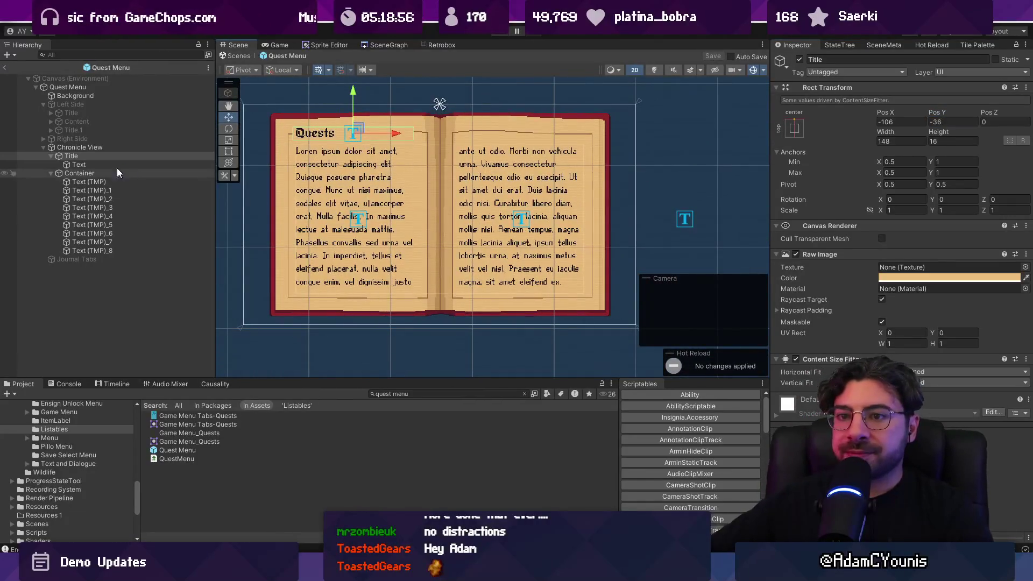
left_click(105, 148)
left_click(896, 256)
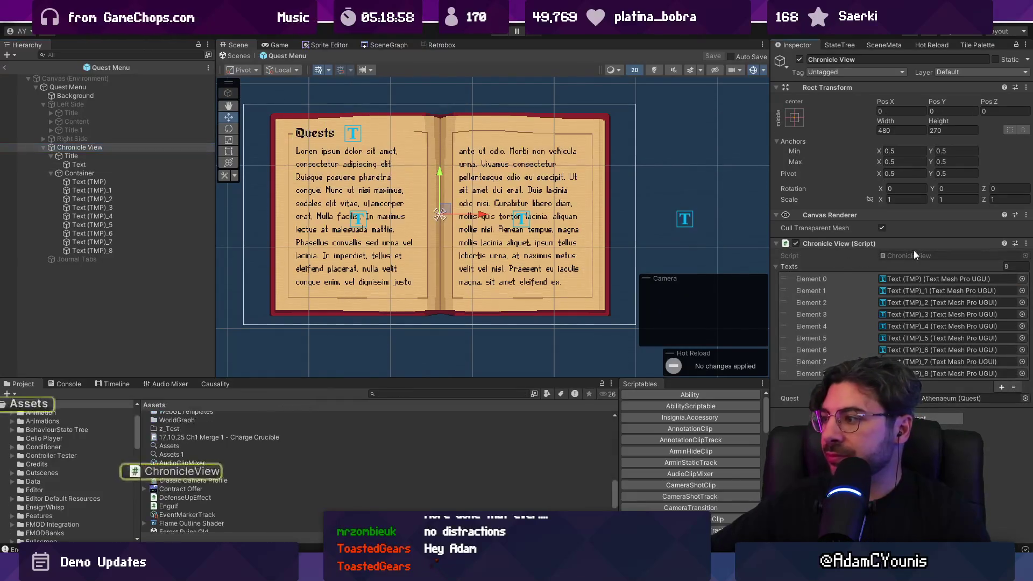
left_click(906, 257)
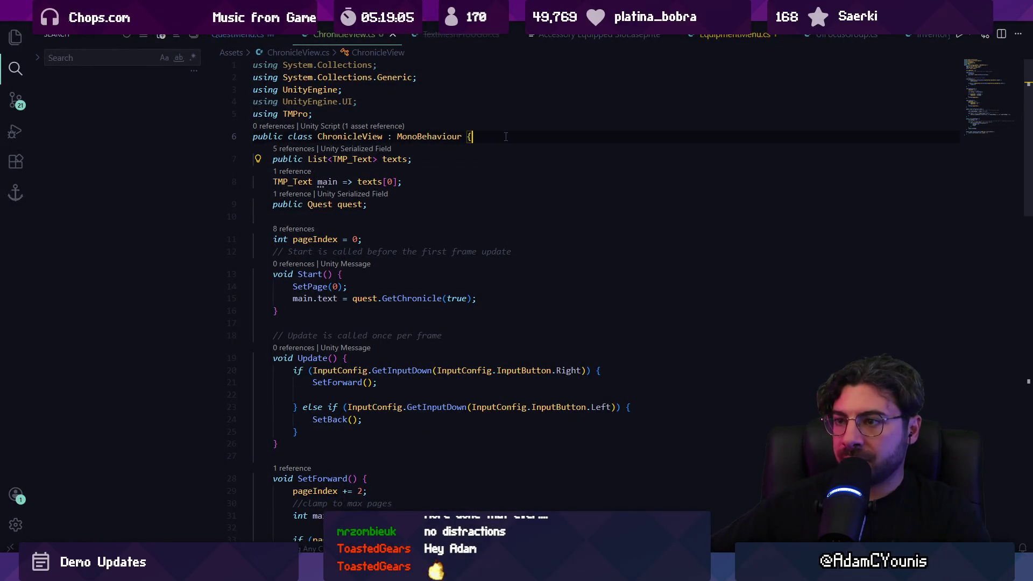
Add a 'public TMP_Text title;' field to ChronicleView
key("Return")
type("public TextMeshProUGUI titleText;")
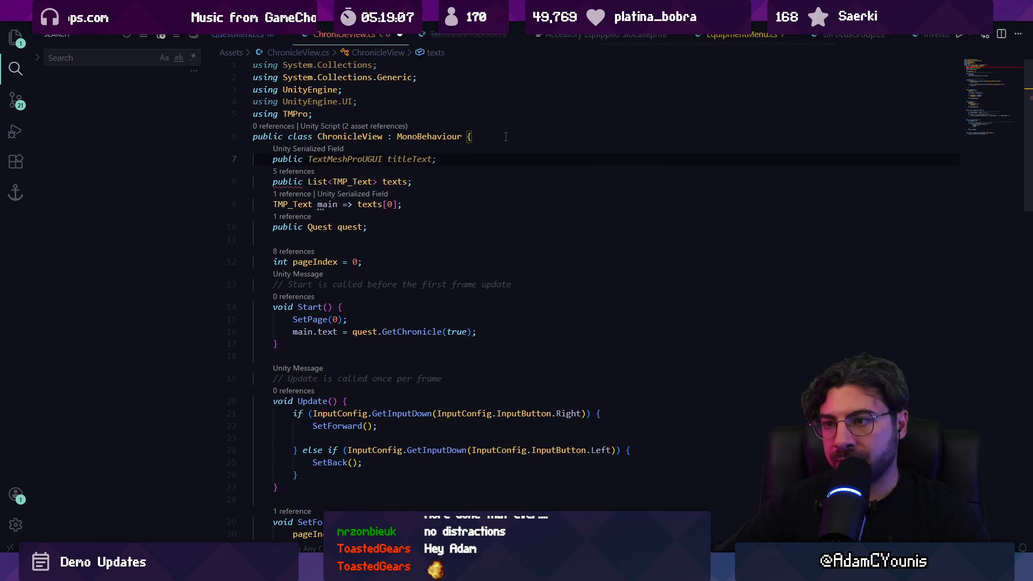
key("ctrl+BackSpace")
key("ctrl+BackSpace")
key("ctrl+BackSpace")
type("TMP_Text title;")
Write a public SetQuest(Quest newQuest) method that fills in the quest's title and chronicle
left_click(444, 250)
scroll(400, 253, "down", 1)
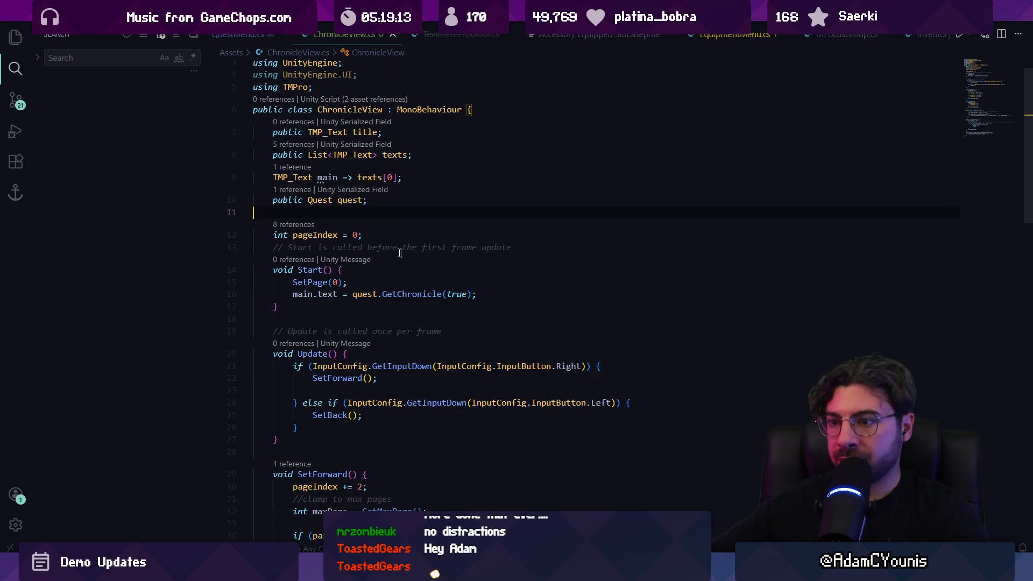
left_click(345, 312)
key("Return")
key("Return")
type("publiv")
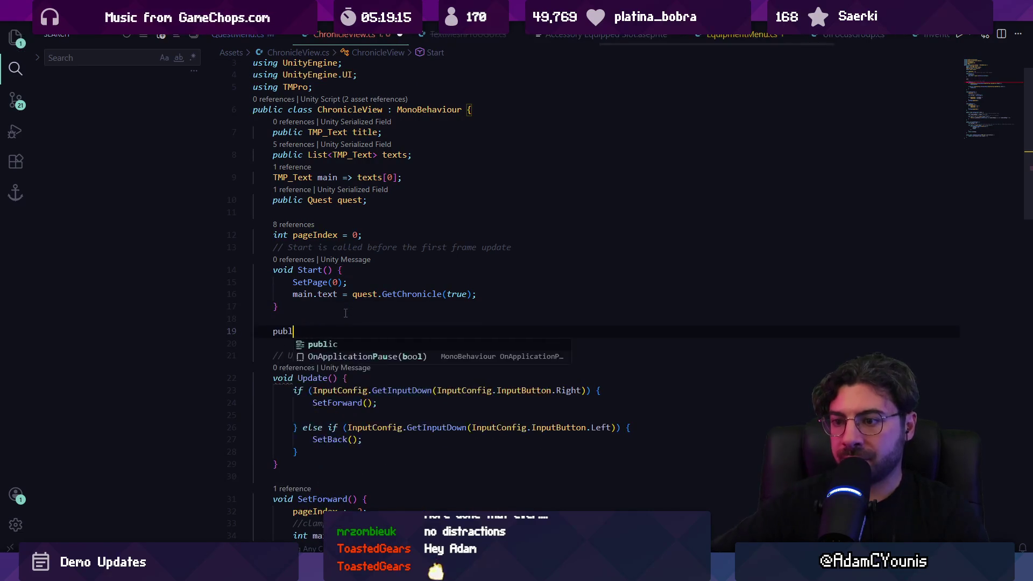
key("BackSpace")
type("c ")
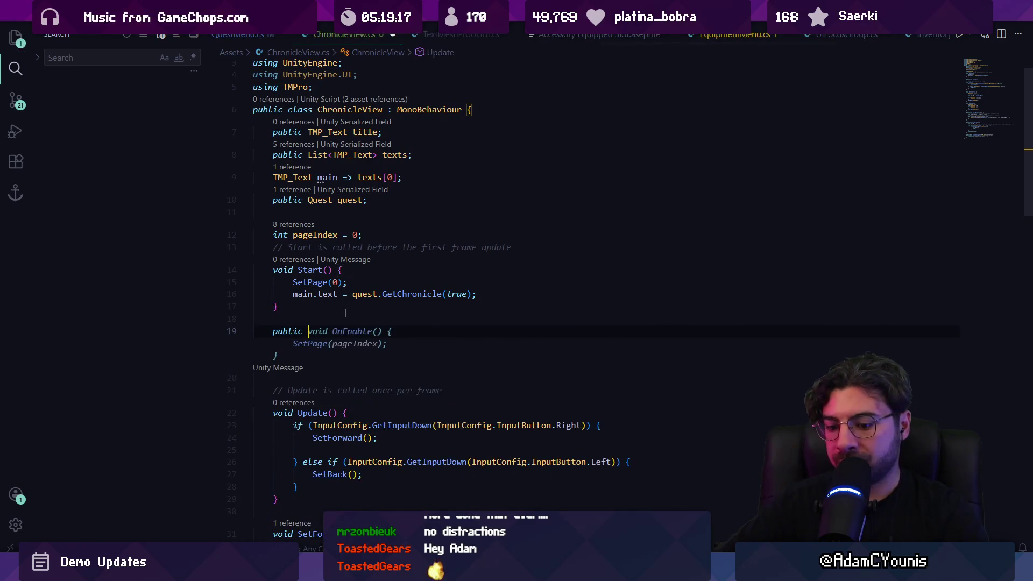
type("void SetE")
key("BackSpace")
type("Text")
key("BackSpace")
type("Que")
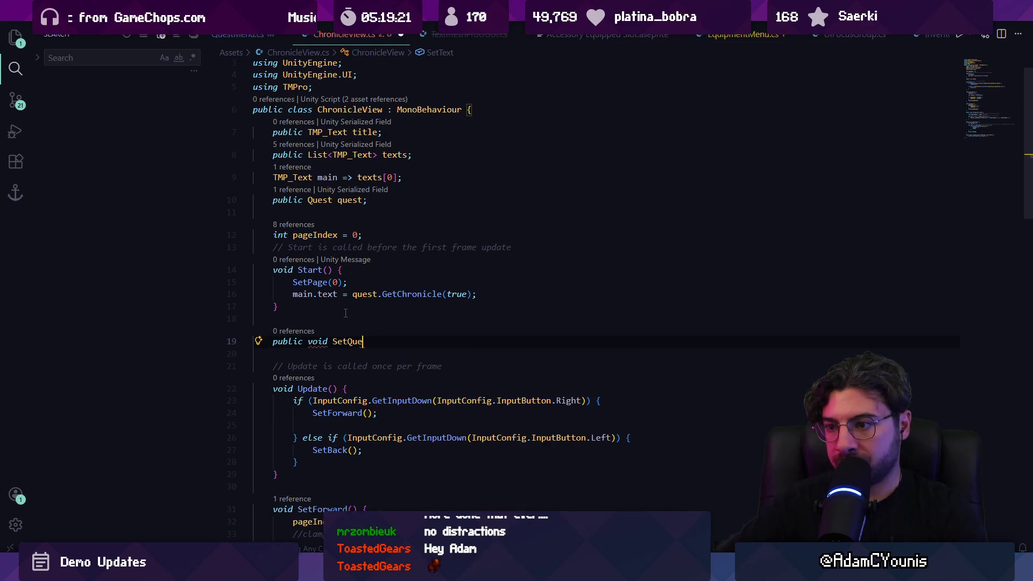
type("st() {")
key("Return")
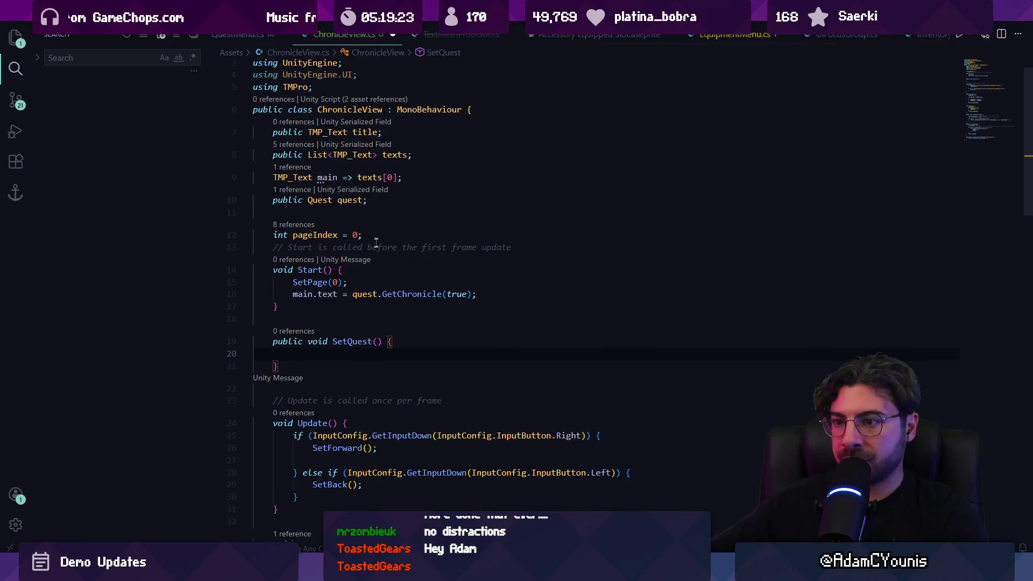
type("Quest newQuest")
key("Down")
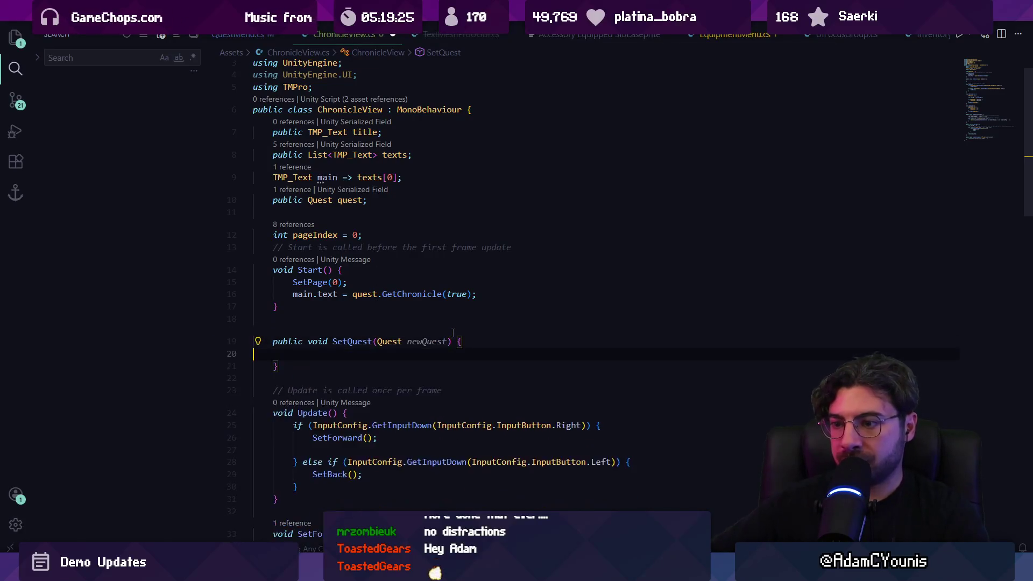
key("Tab")
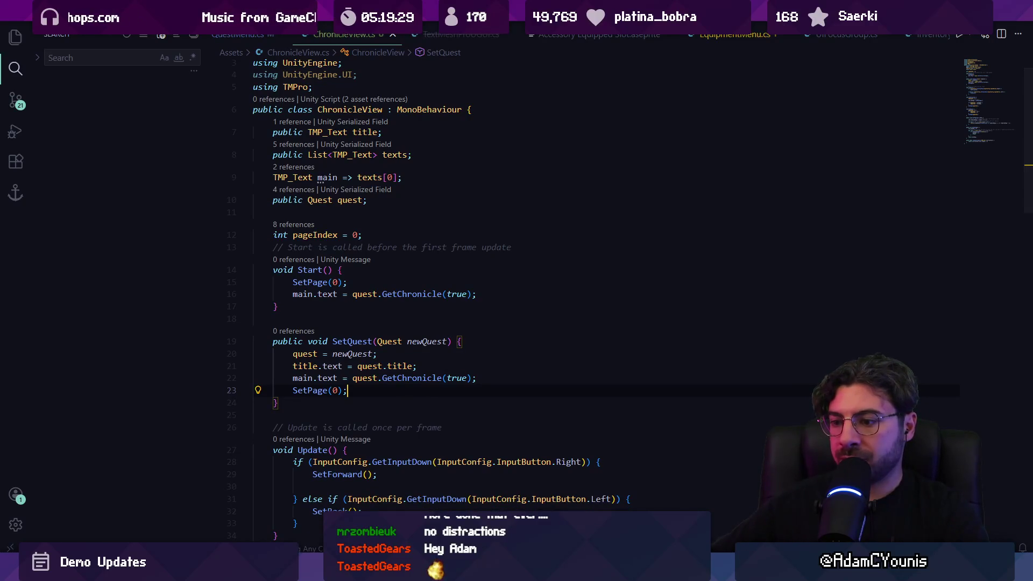
Call SetQuest(quest) from Start, delete the old page setup lines, and save the script
mouse_move(363, 571)
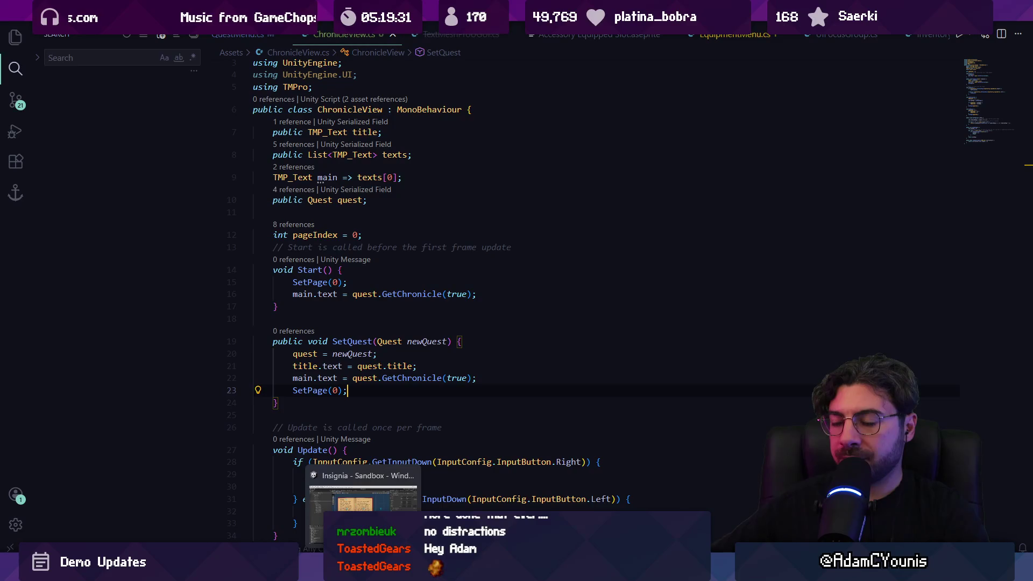
left_click(384, 284)
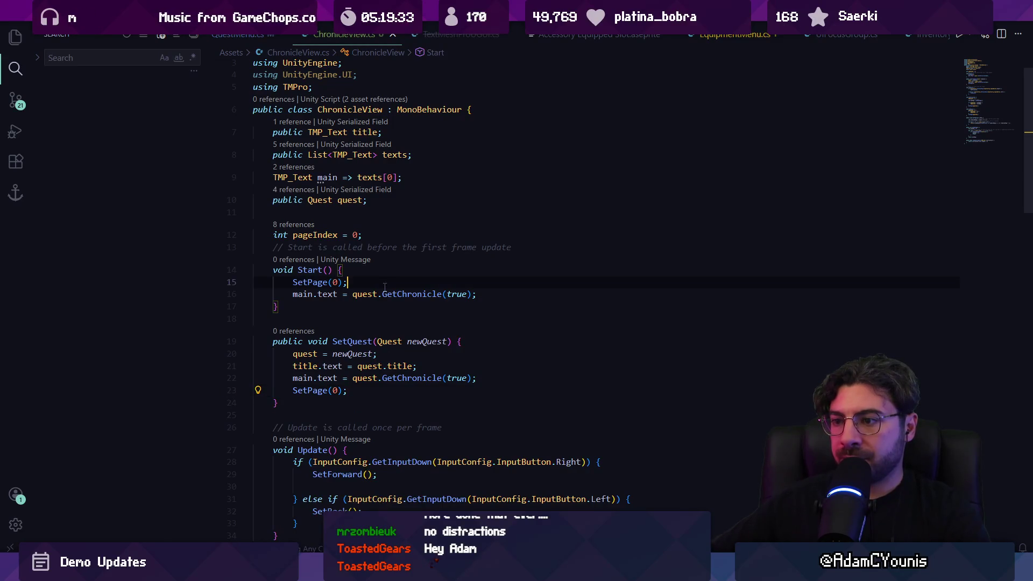
key("Down")
key("Down")
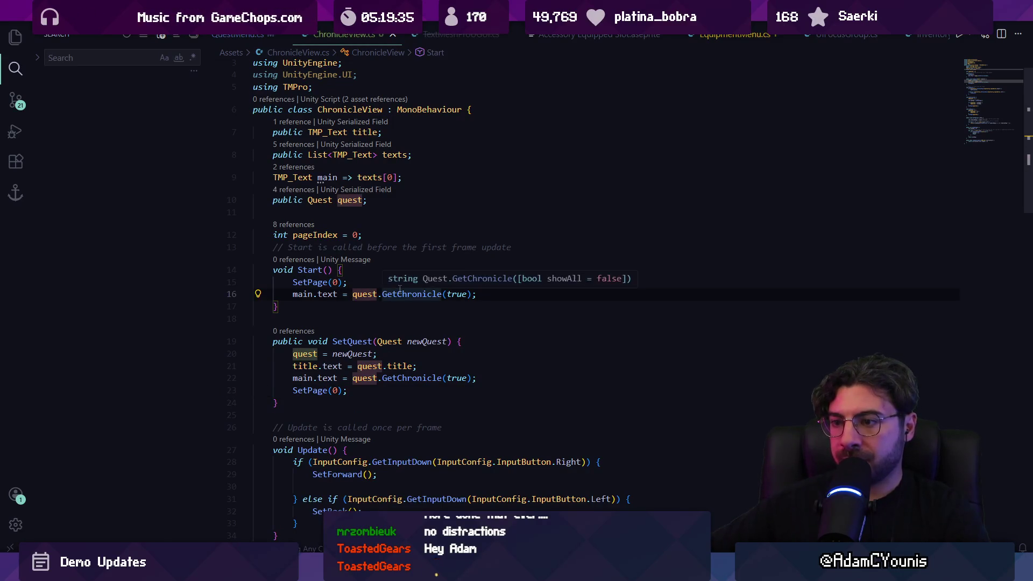
key("Return")
type("SetQuest(quest);")
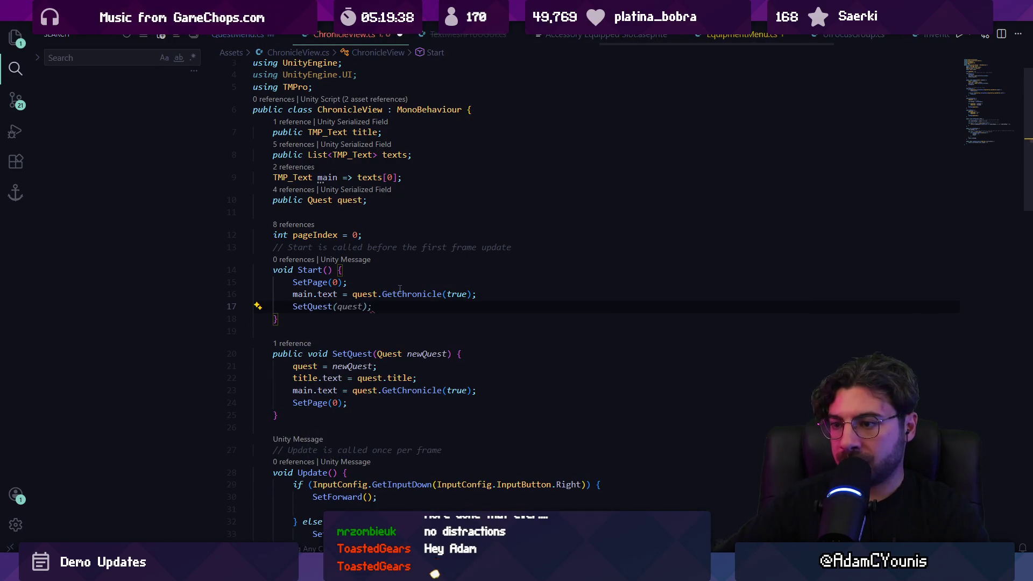
key("Tab")
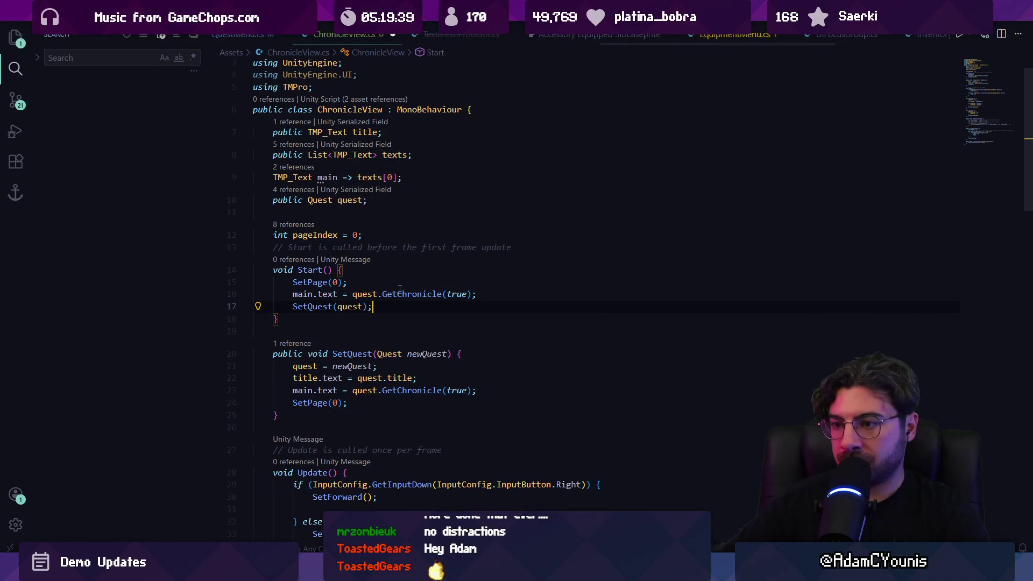
key("Home")
key("shift+Down")
key("shift+Down")
key("Delete")
key("ctrl+s")
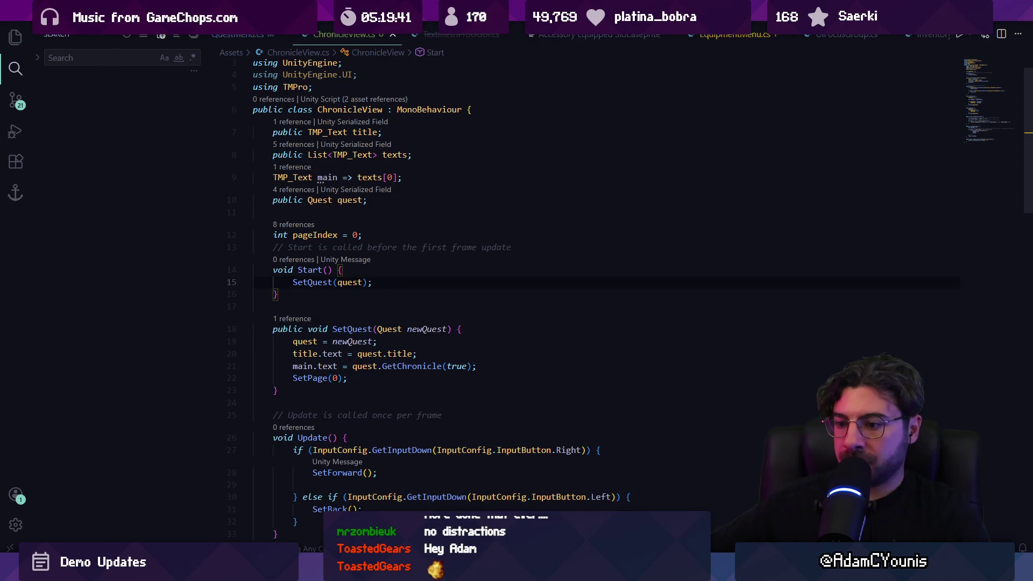
key("alt+Tab")
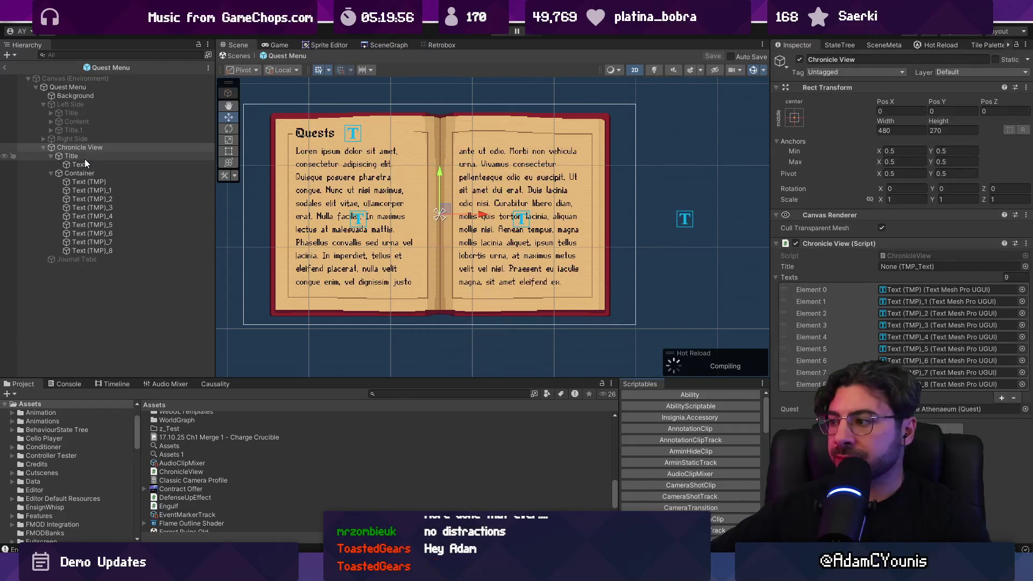
Assign the title Text object to Chronicle View's Title field, then return to the level scene
left_click_drag(87, 163, 911, 271)
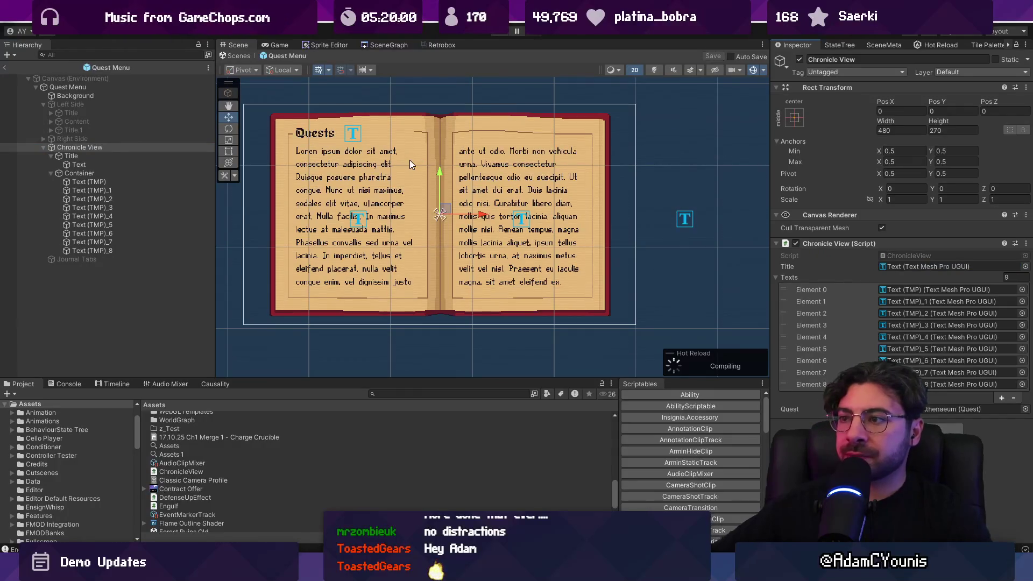
left_click(235, 53)
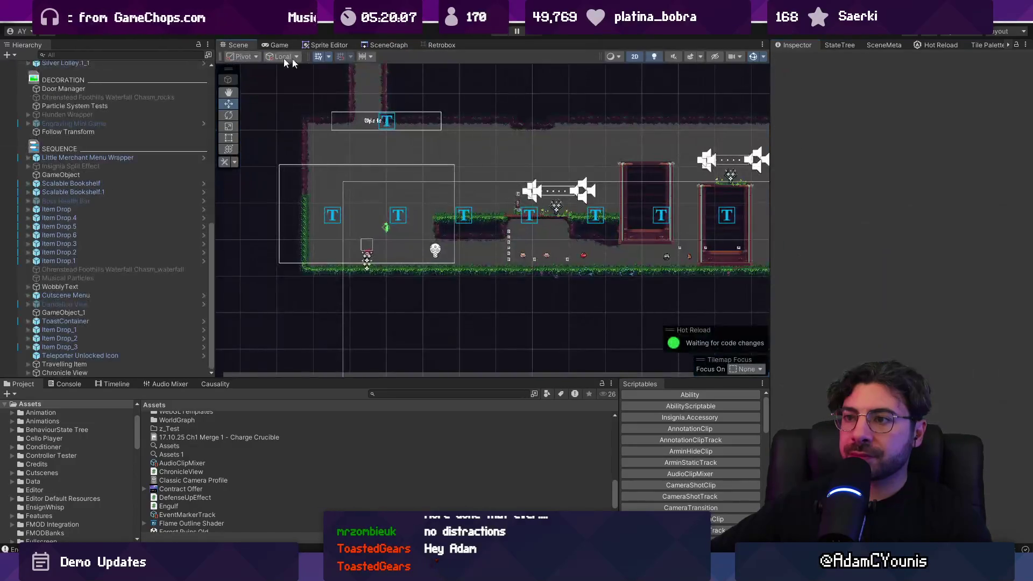
left_click(499, 35)
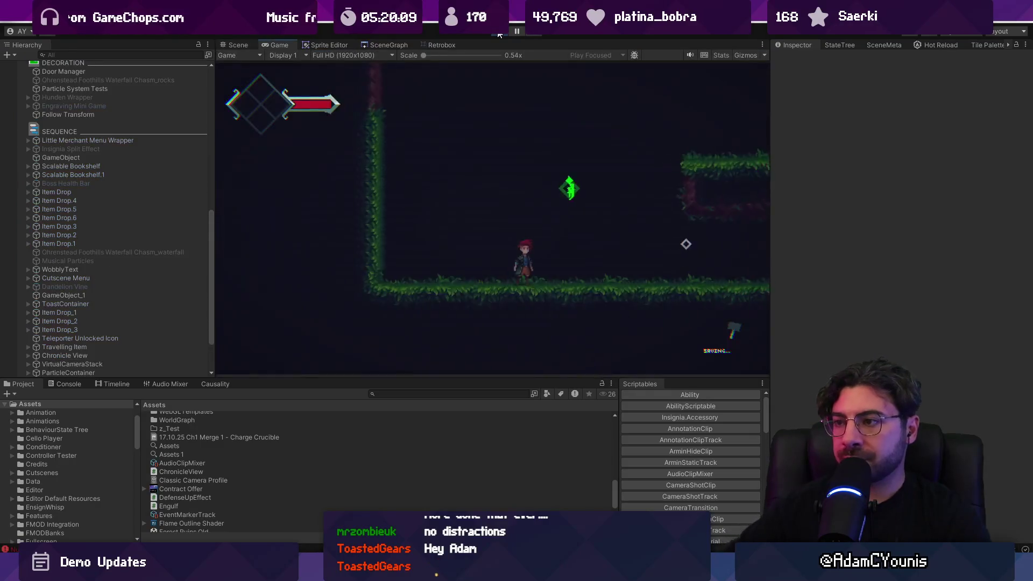
left_click(499, 35)
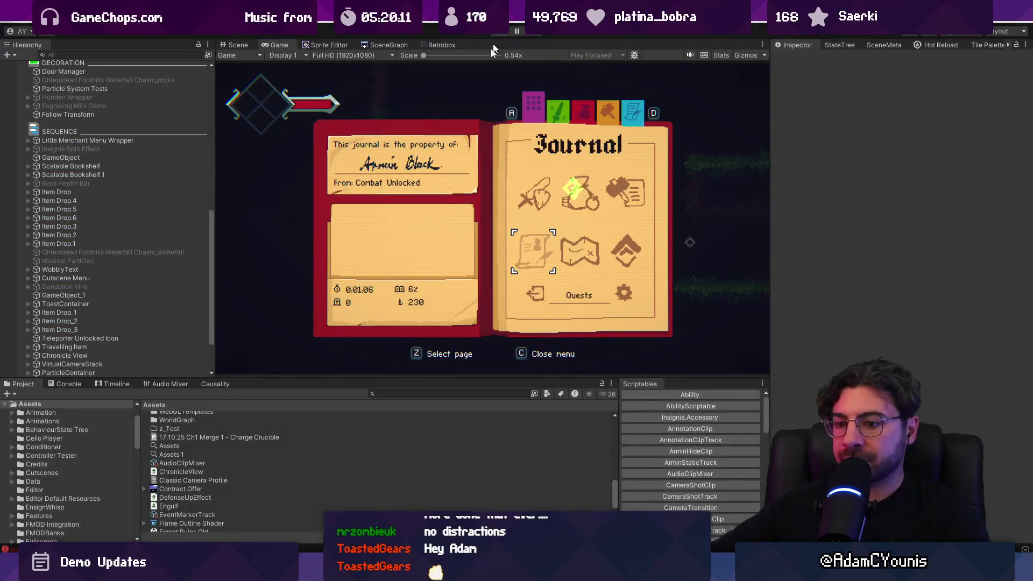
key("alt+Tab")
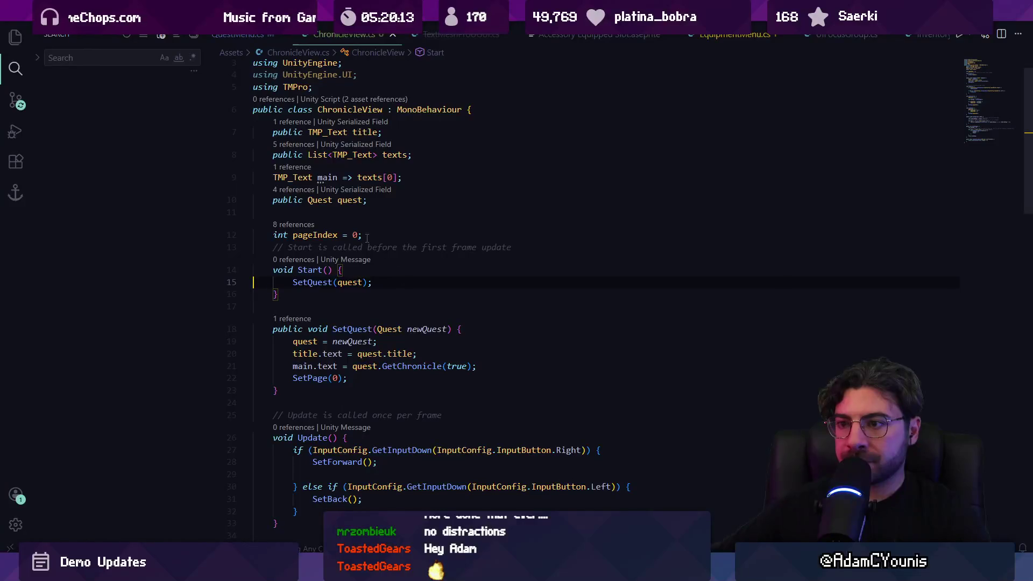
key("alt+Tab")
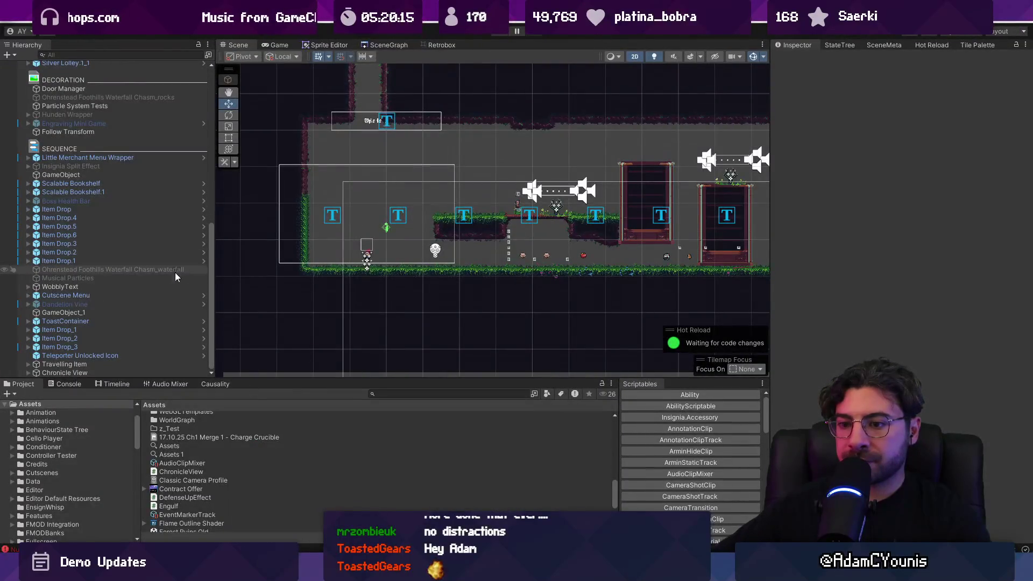
left_click(420, 393)
type("quest menu")
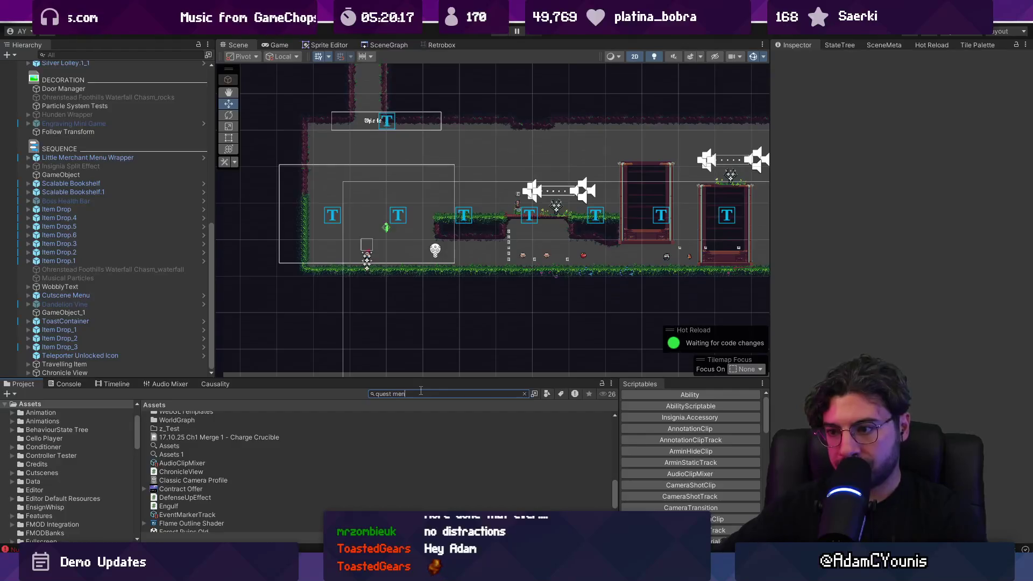
Reopen the Quest Menu prefab and activate both the Left Side and Right Side pages
double_click(177, 450)
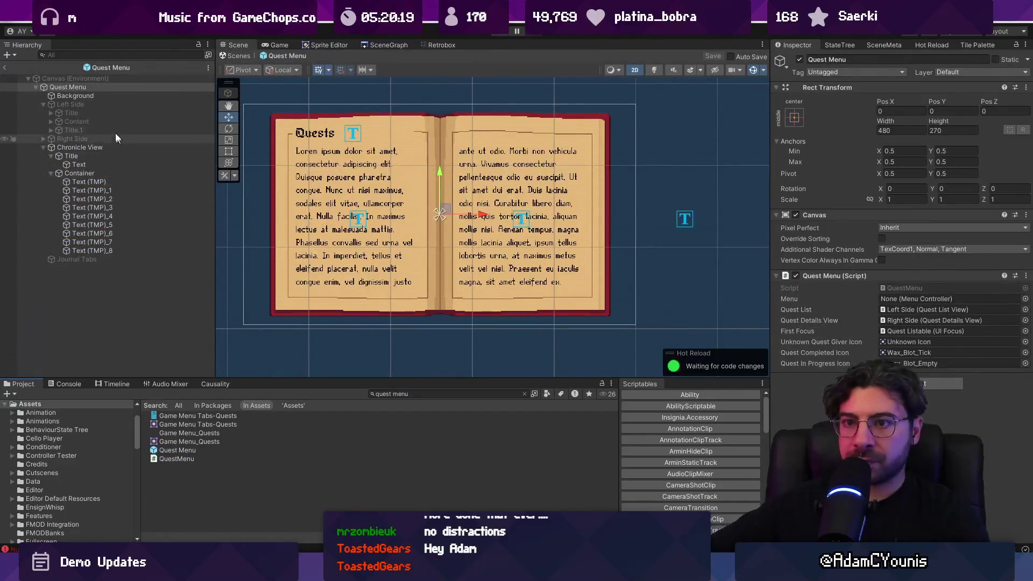
left_click(92, 104)
left_click(72, 138, "ctrl")
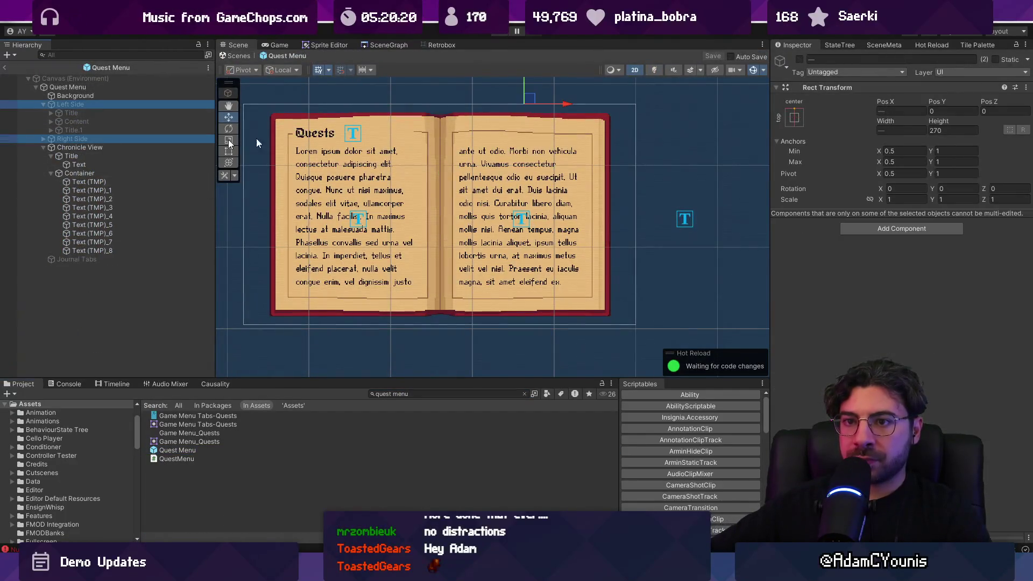
left_click(799, 59)
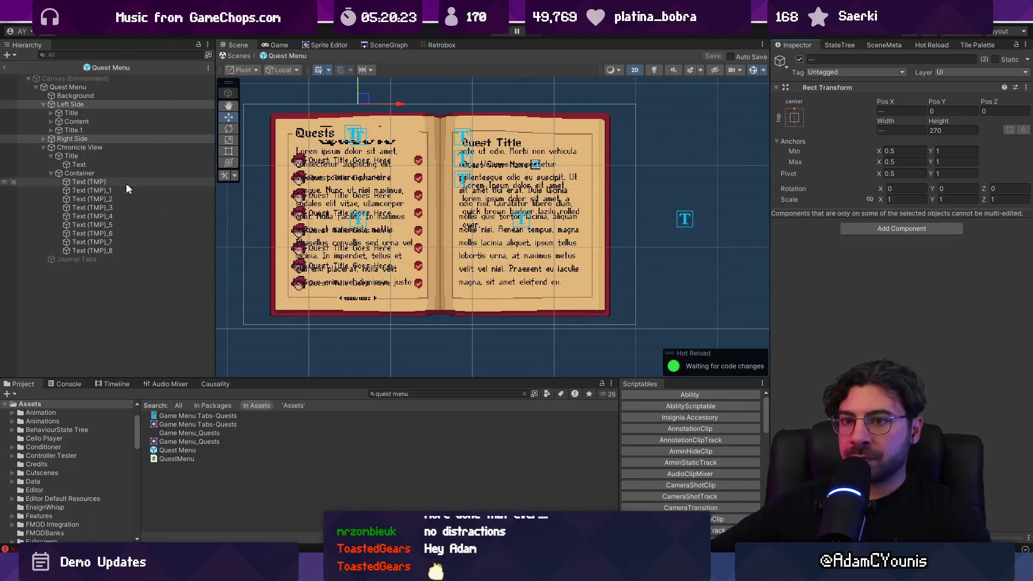
Hide the Chronicle View page, collapse Left Side, and return to the level scene
left_click(107, 172)
left_click(105, 148)
left_click(799, 59)
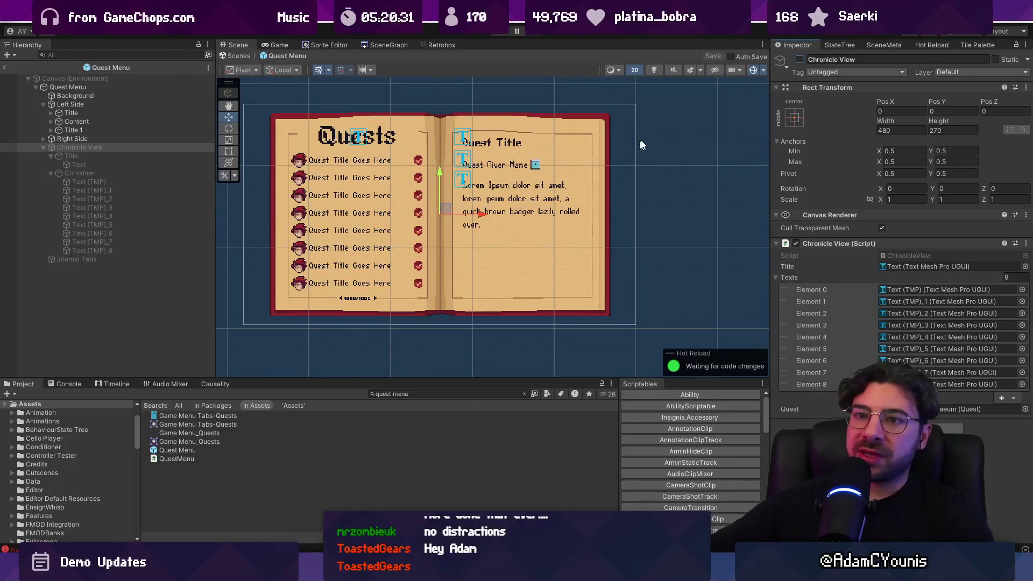
left_click(66, 105)
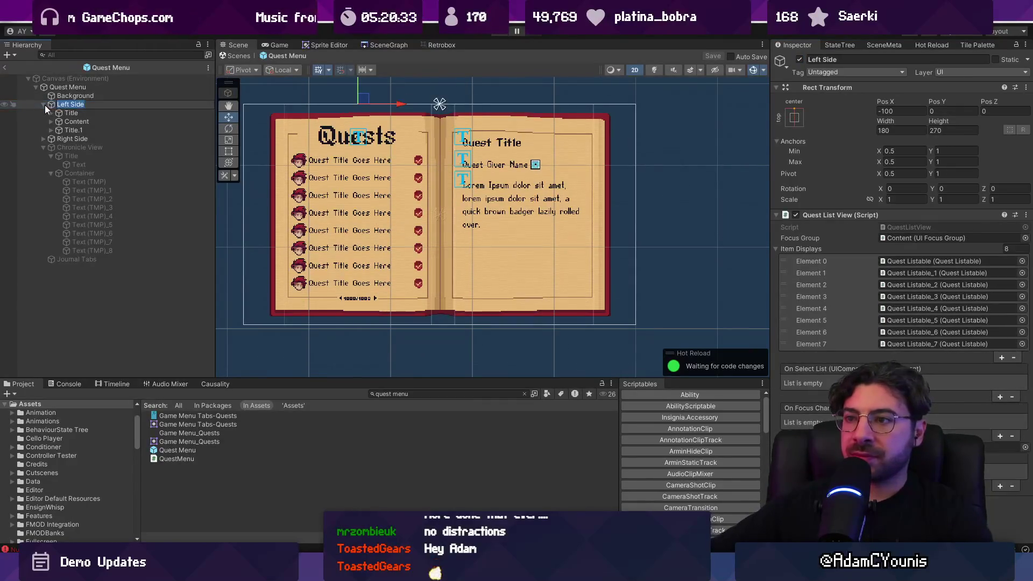
left_click(44, 104)
key("Up")
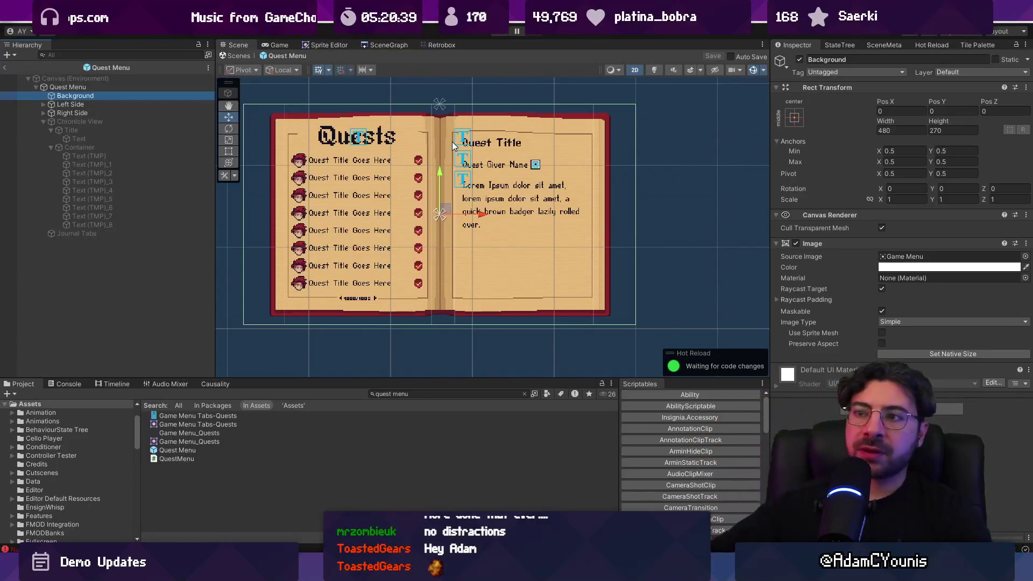
left_click(238, 55)
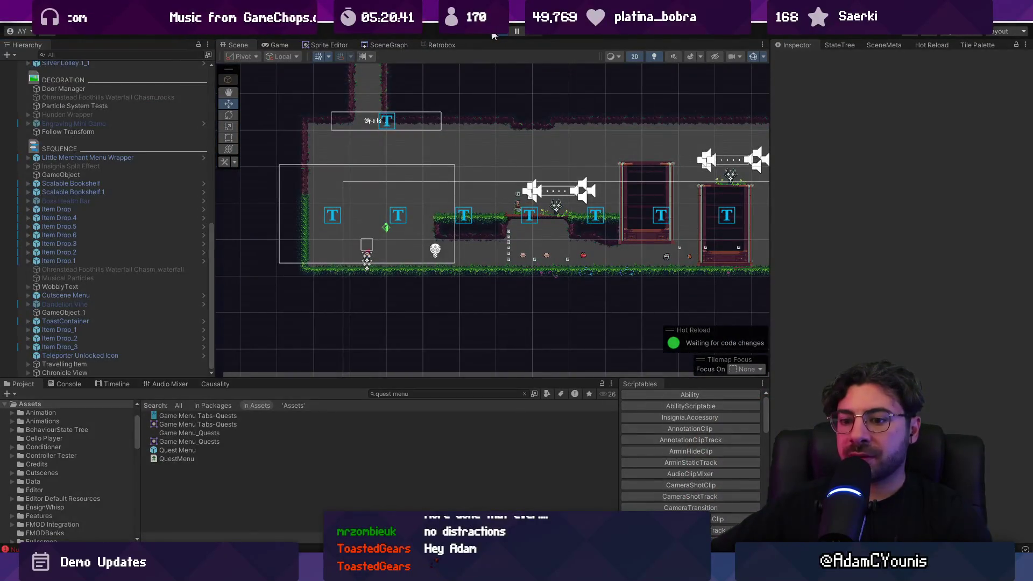
Test-run the game, clear the logged errors in the Console, and stop playback
left_click(492, 33)
left_click(70, 384)
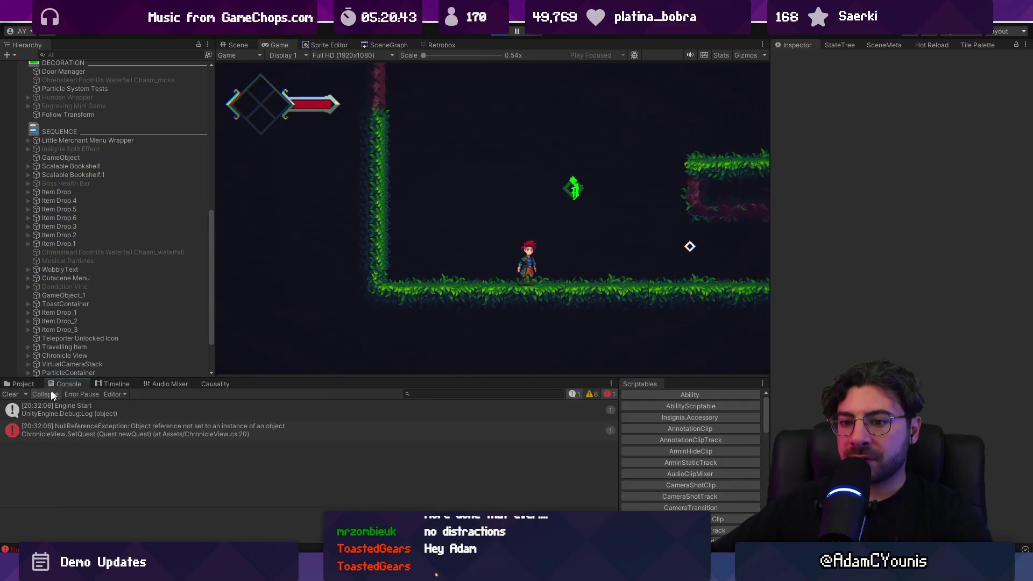
left_click(10, 394)
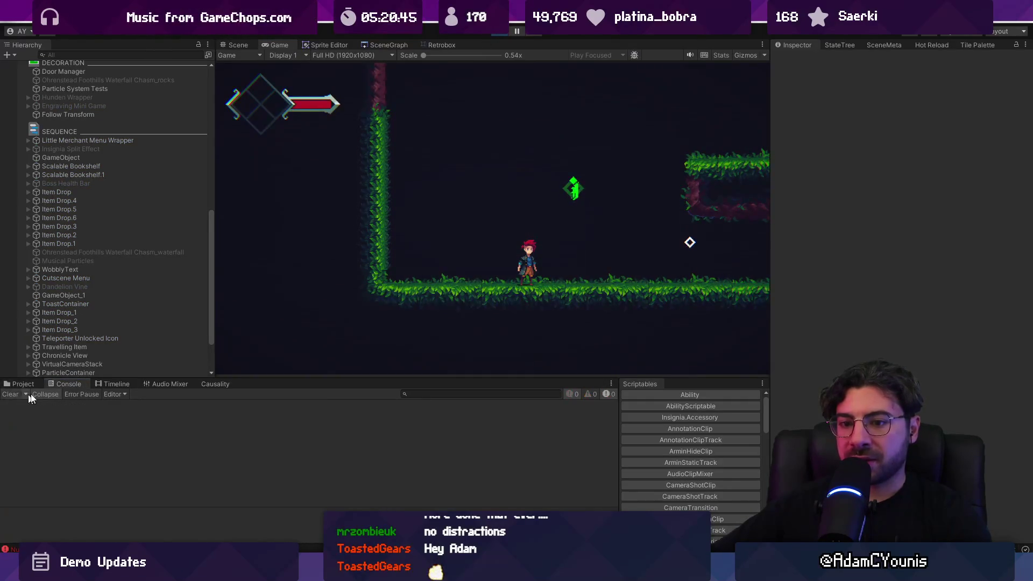
left_click(492, 31)
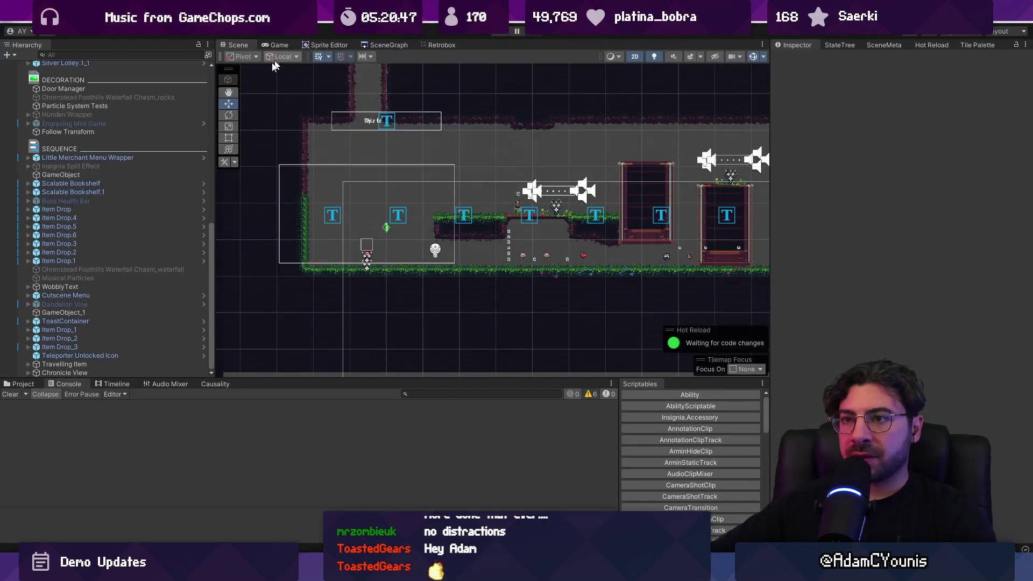
Reopen and save the Quest Menu prefab, then return to ChronicleView.cs in VS Code
left_click(11, 383)
double_click(192, 450)
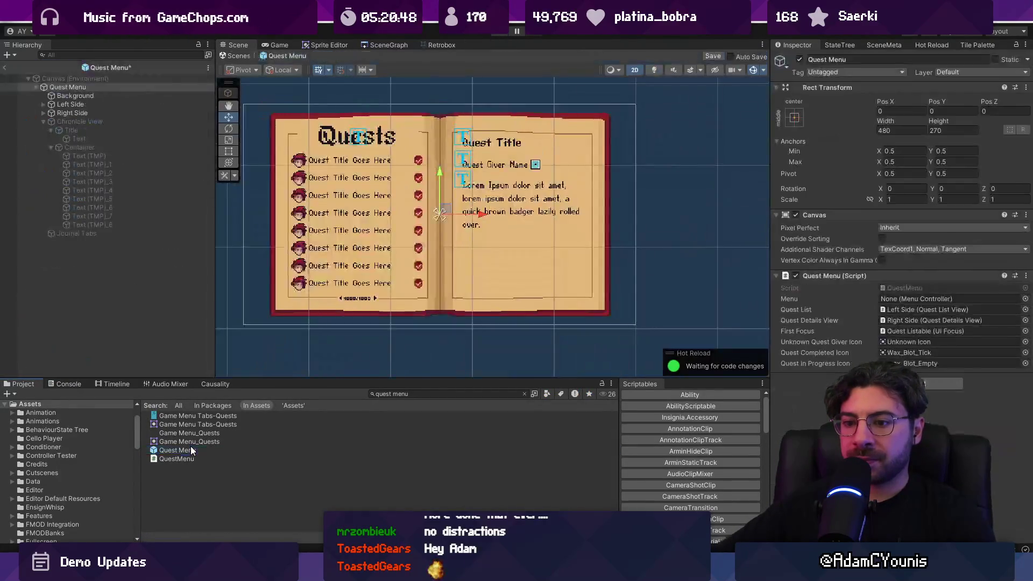
key("ctrl+s")
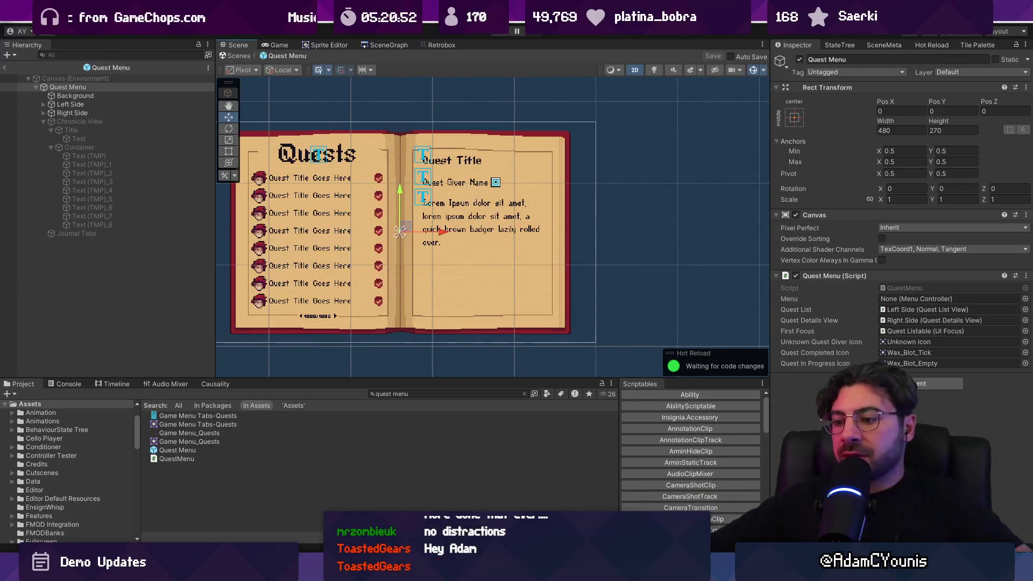
key("alt+Tab")
scroll(521, 39, "down", 1)
scroll(538, 41, "down", 1)
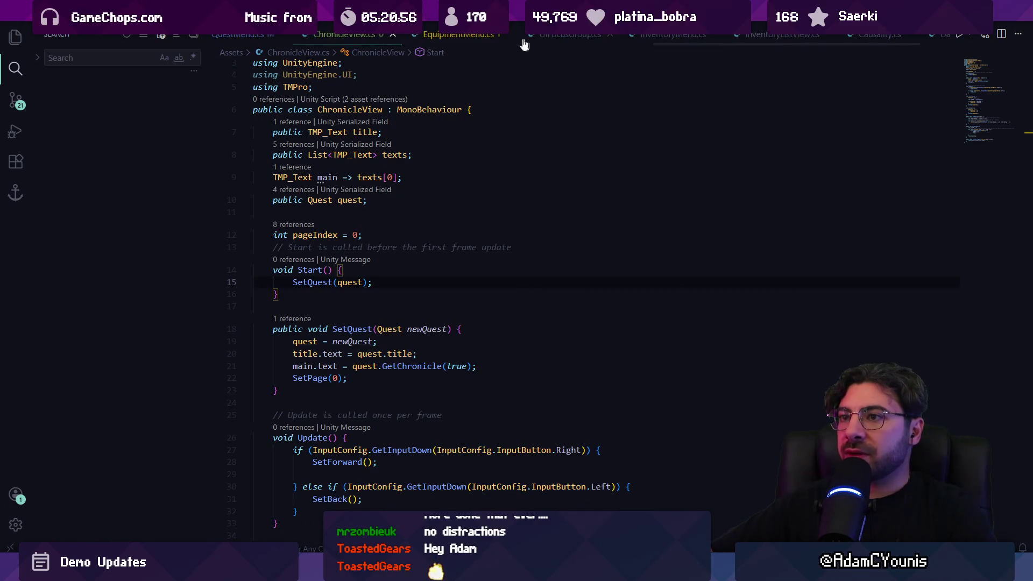
Add a 'public ChronicleView chronicleView;' field to QuestMenu.cs
left_click(245, 41)
scroll(460, 284, "up", 10)
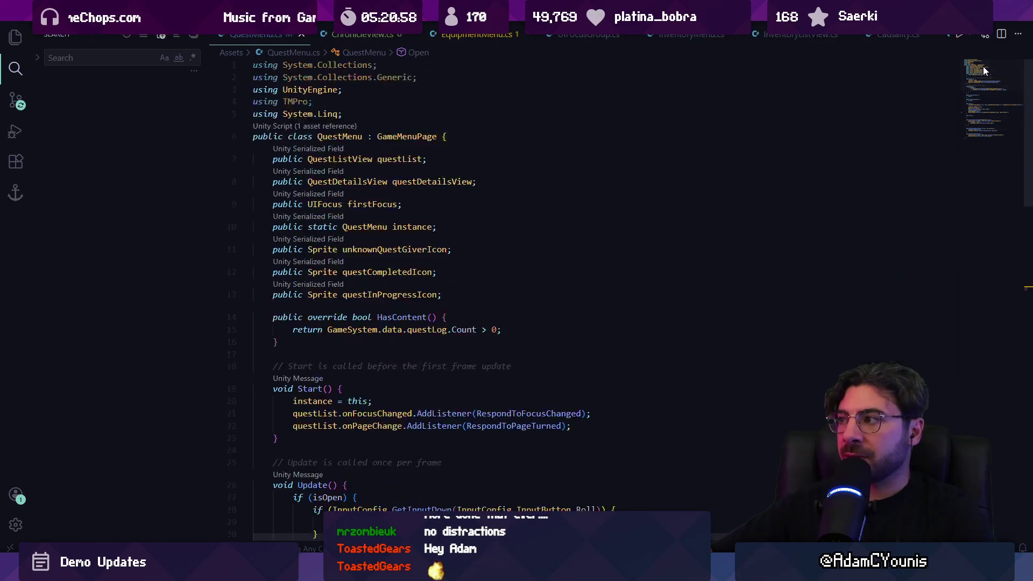
left_click(441, 290)
key("Return")
type("public Chr")
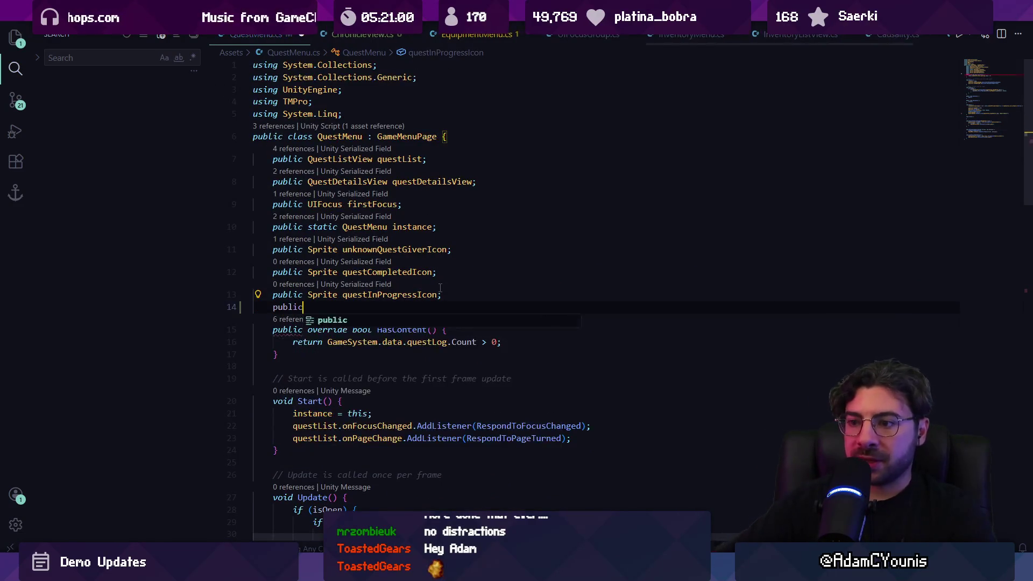
key("Tab")
type("c")
key("Tab")
type(";")
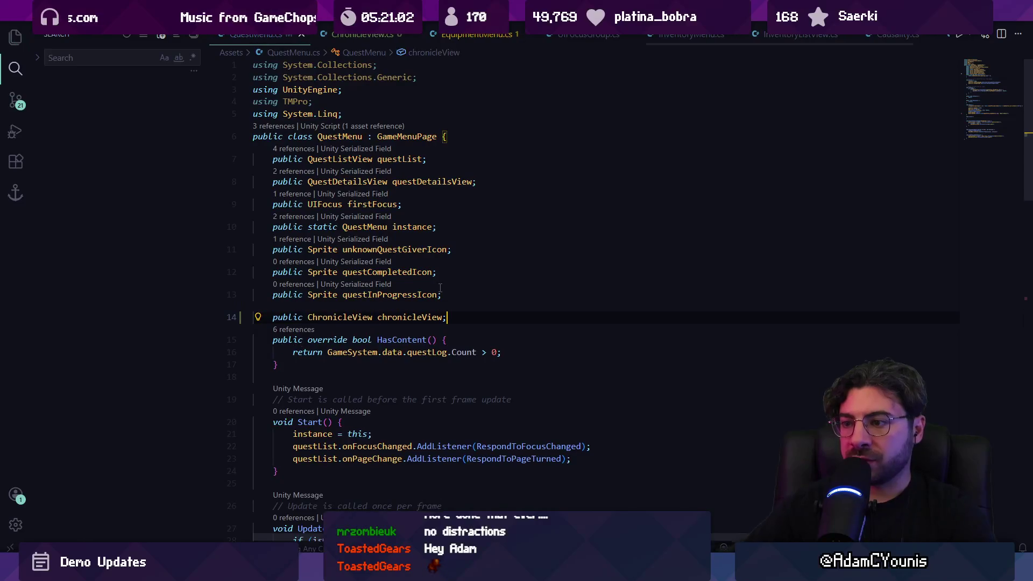
Add a Jump check that calls chronicleView.SetQuest(listable.quest) and activates Chronicle View, then save
scroll(418, 303, "down", 5)
left_click(387, 251)
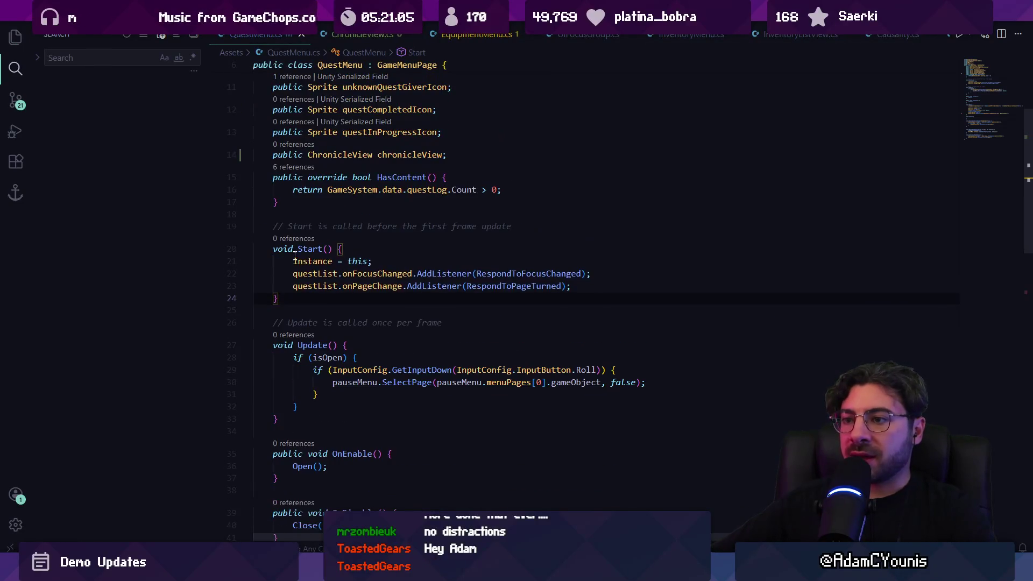
scroll(391, 369, "down", 3)
scroll(391, 370, "down", 6)
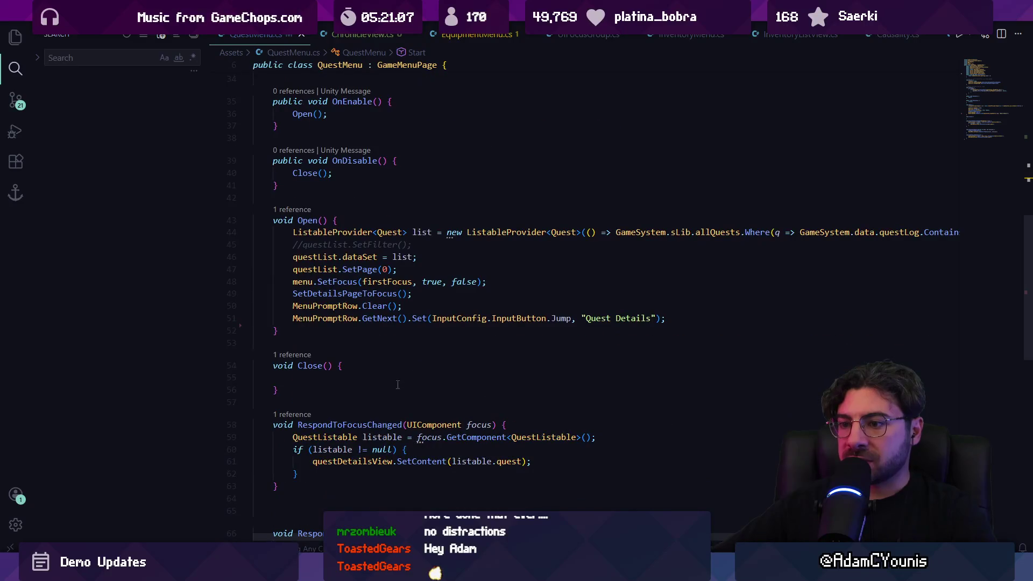
scroll(418, 325, "down", 6)
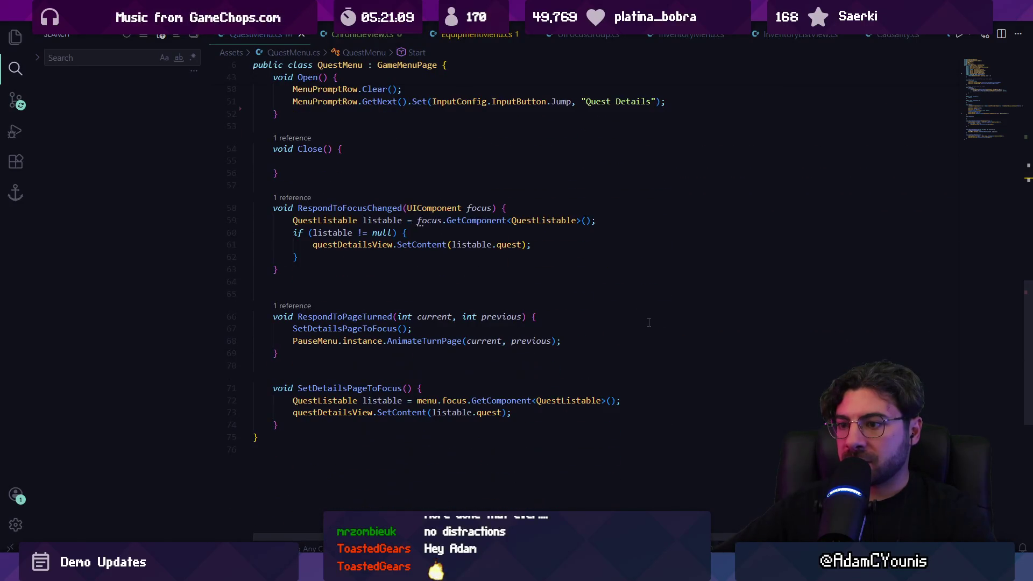
scroll(433, 312, "up", 6)
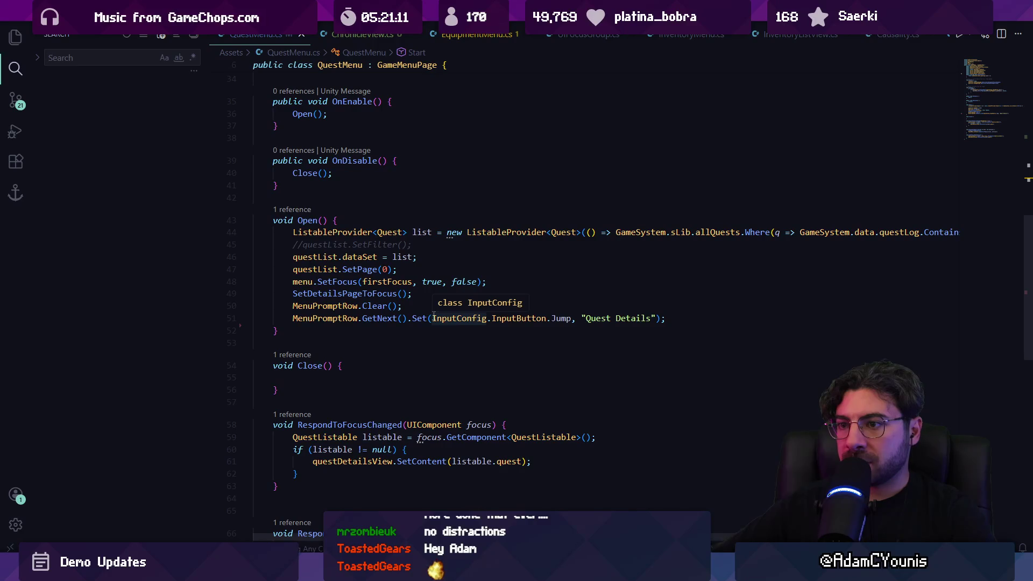
scroll(435, 276, "up", 6)
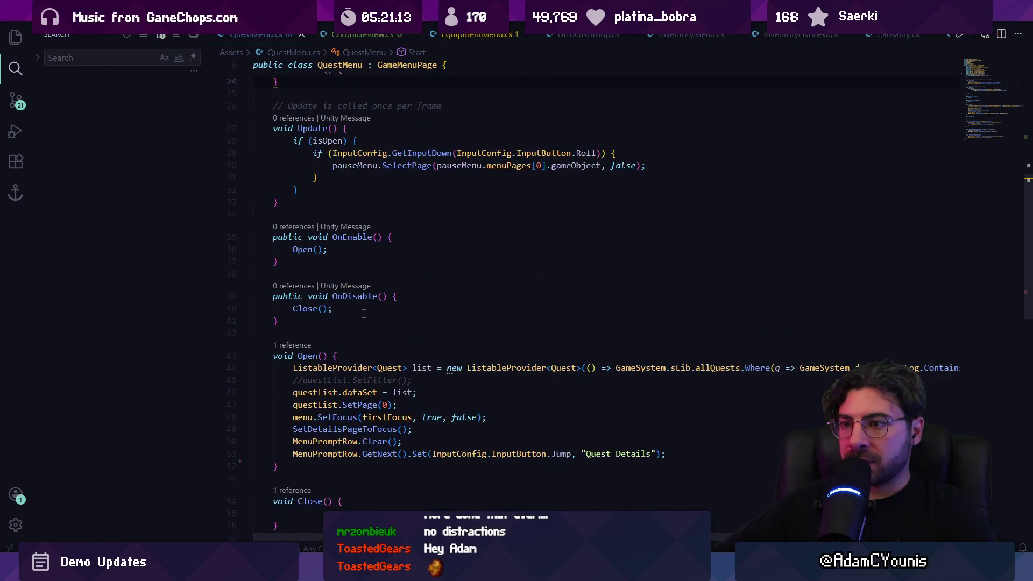
key("Return")
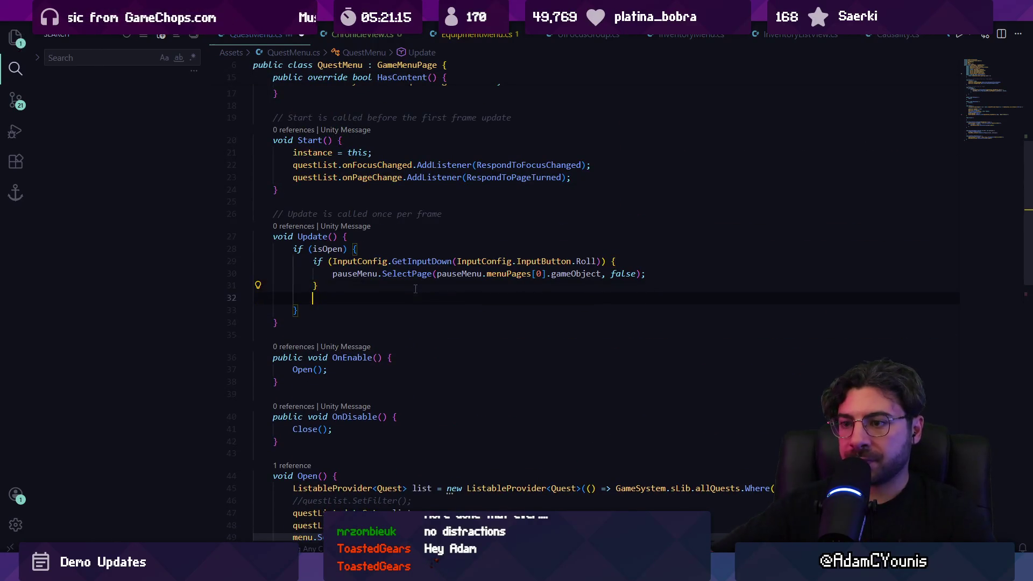
key("ctrl+v")
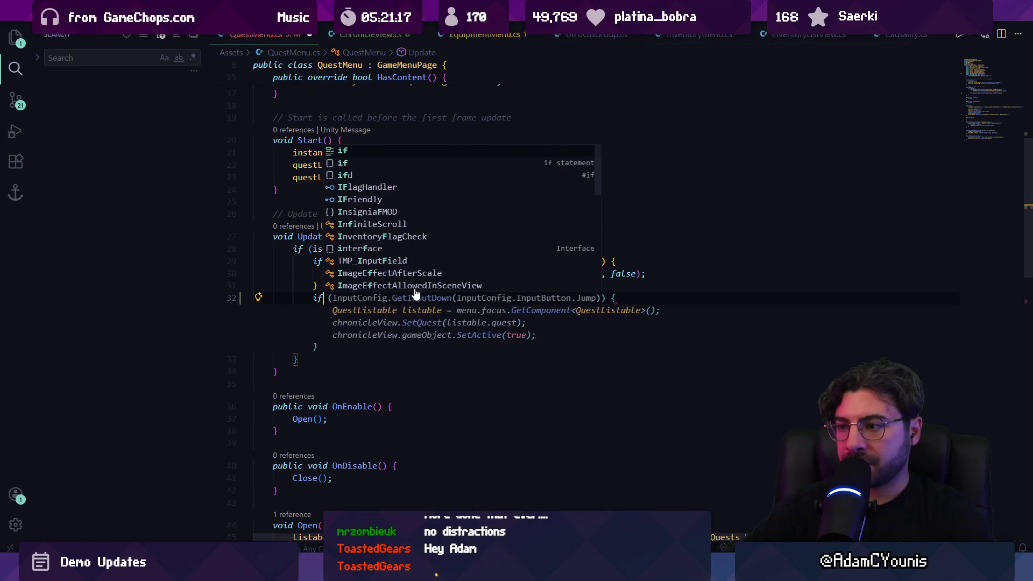
key("Escape")
key("Tab")
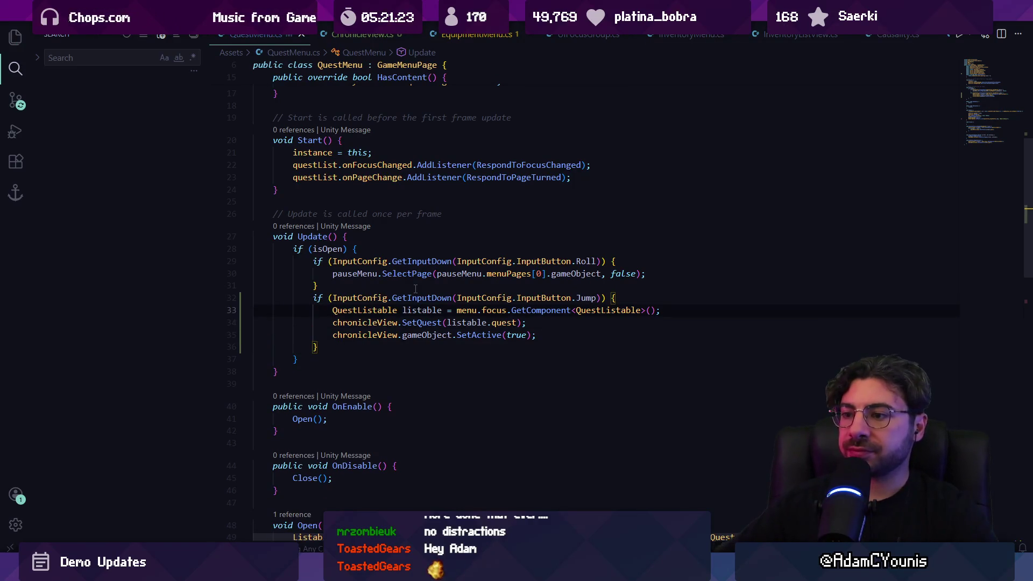
key("Return")
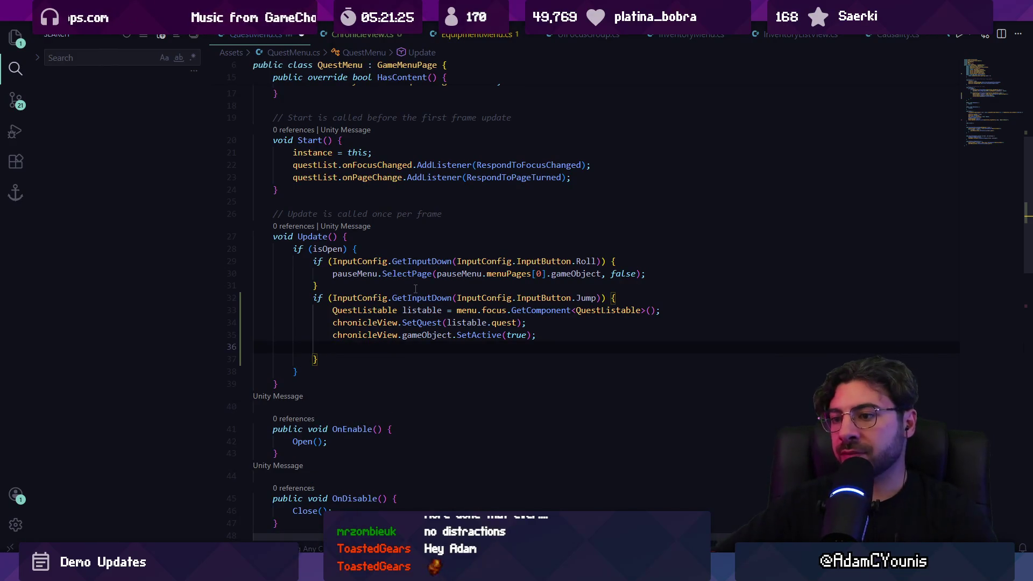
key("ctrl+z")
key("ctrl+s")
Return to Unity and expand the Chronicle View children in the Hierarchy
mouse_move(364, 570)
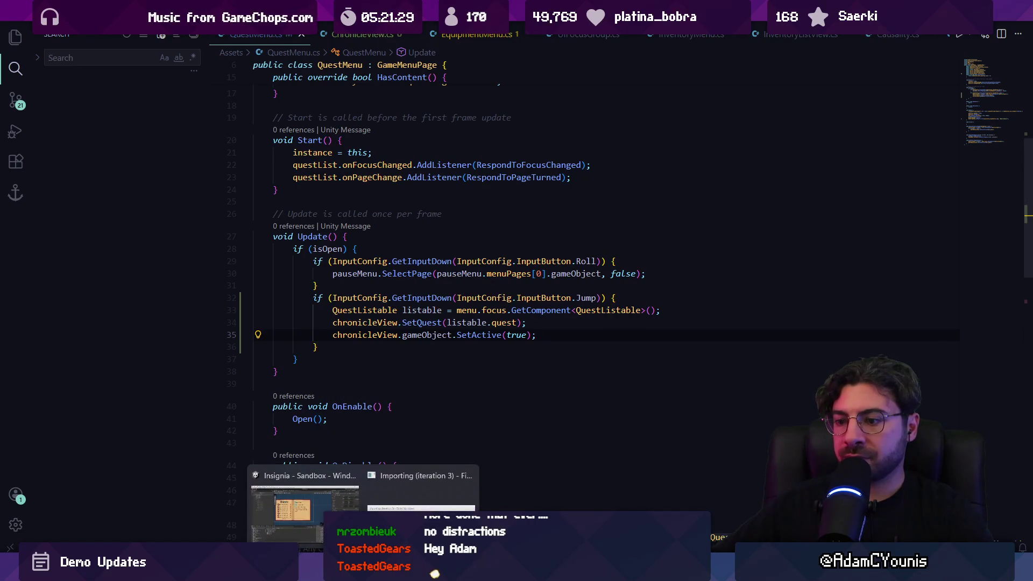
mouse_move(421, 492)
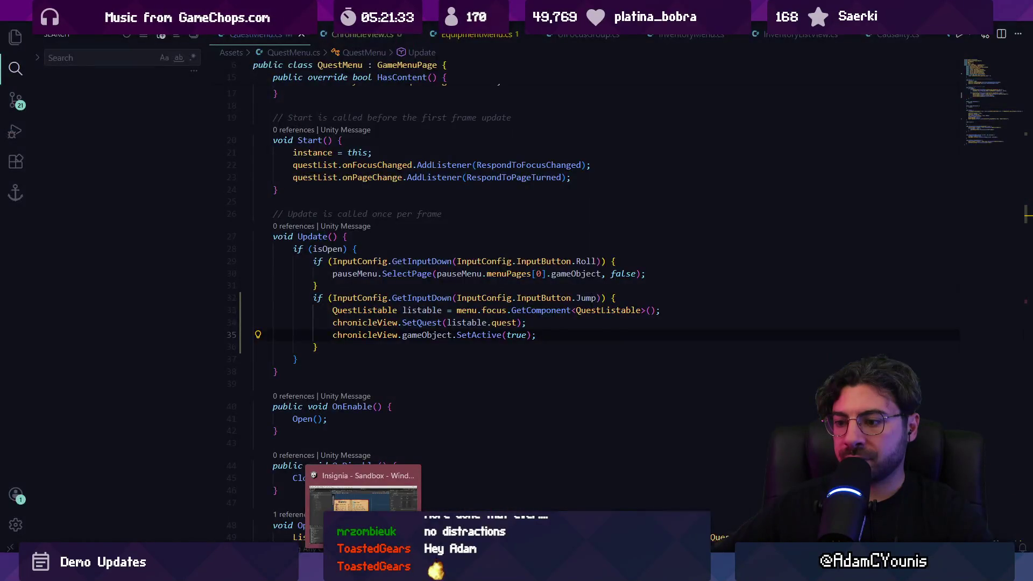
left_click(363, 503)
left_click(44, 121)
Collapse Chronicle View and deactivate the Left Side page
left_click(44, 121)
left_click(59, 113)
left_click(64, 106, "shift")
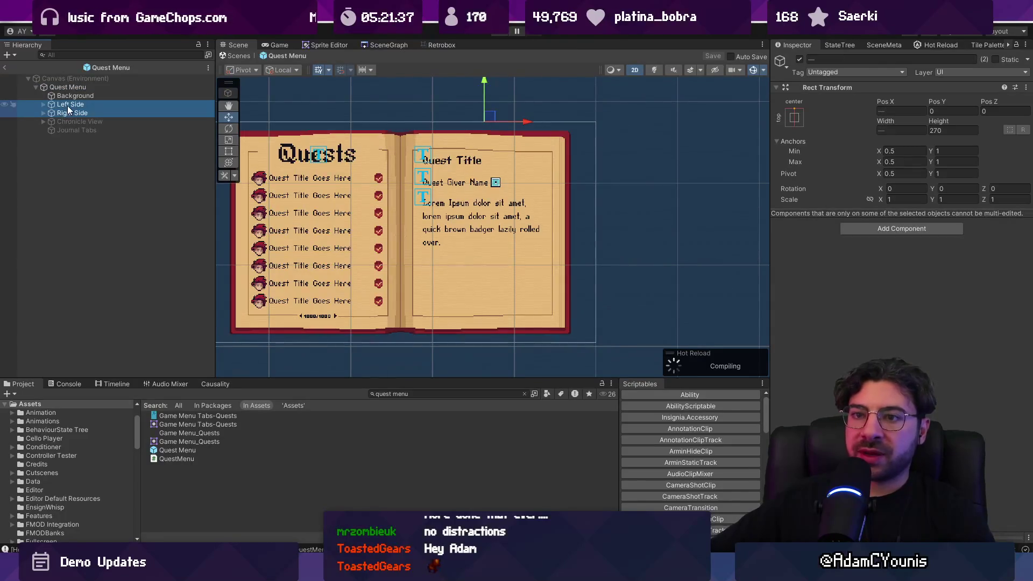
left_click(68, 105)
left_click(799, 60)
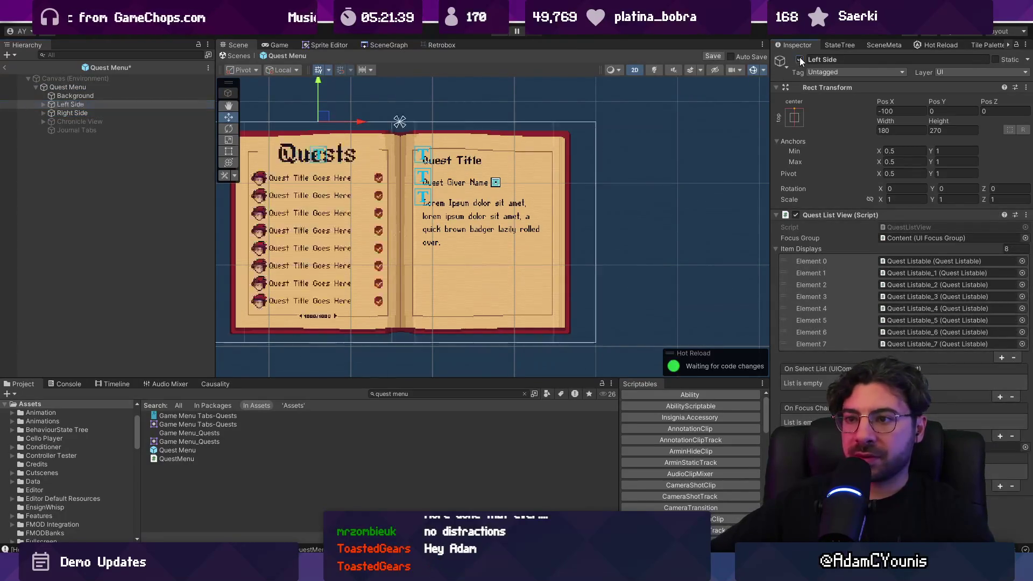
Group Left Side and Right Side under a new empty parent named ListView
left_click(100, 112, "shift")
right_click(97, 105)
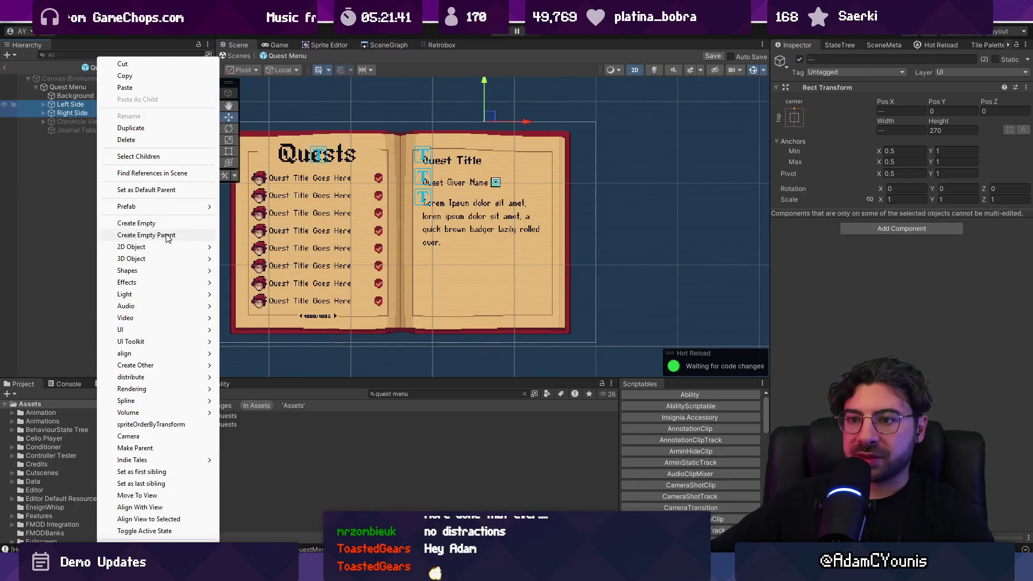
left_click(166, 233)
left_click(166, 233)
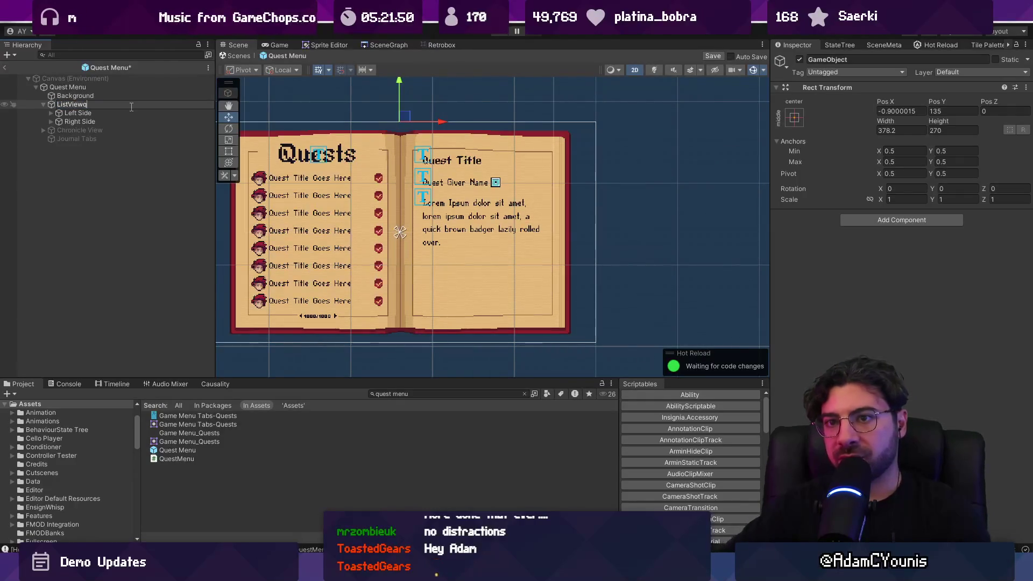
key("Return")
Try Pos X 0 on the ListView parent, then cancel it and undo the rename
left_click(896, 111)
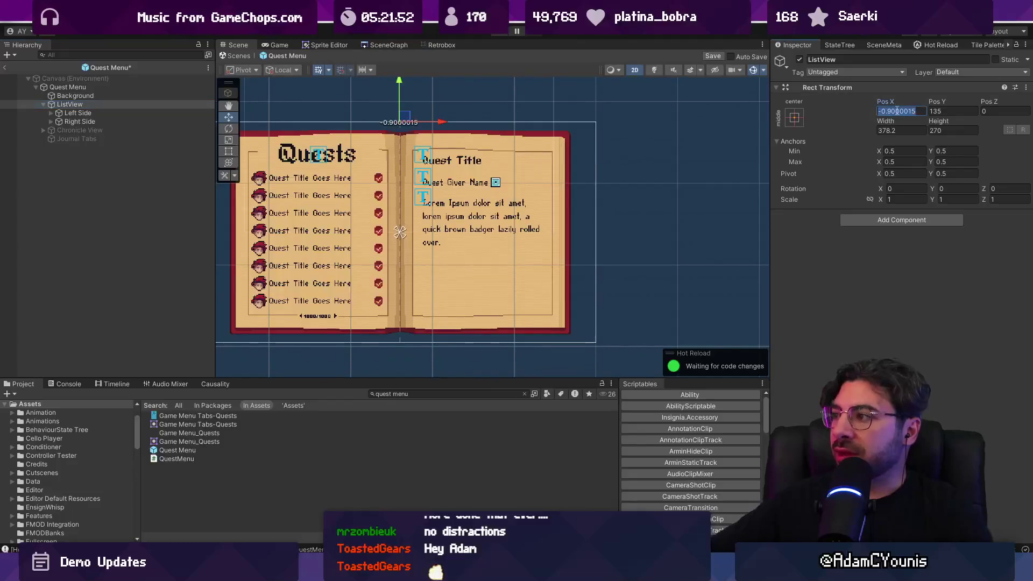
type("0")
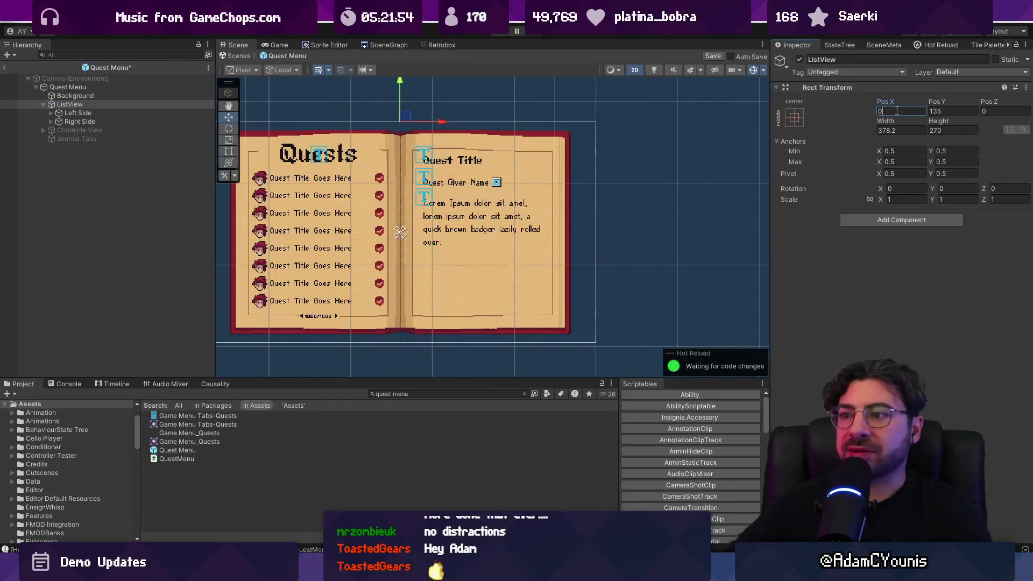
key("Escape")
scroll(580, 181, "up", 3)
scroll(474, 186, "down", 3)
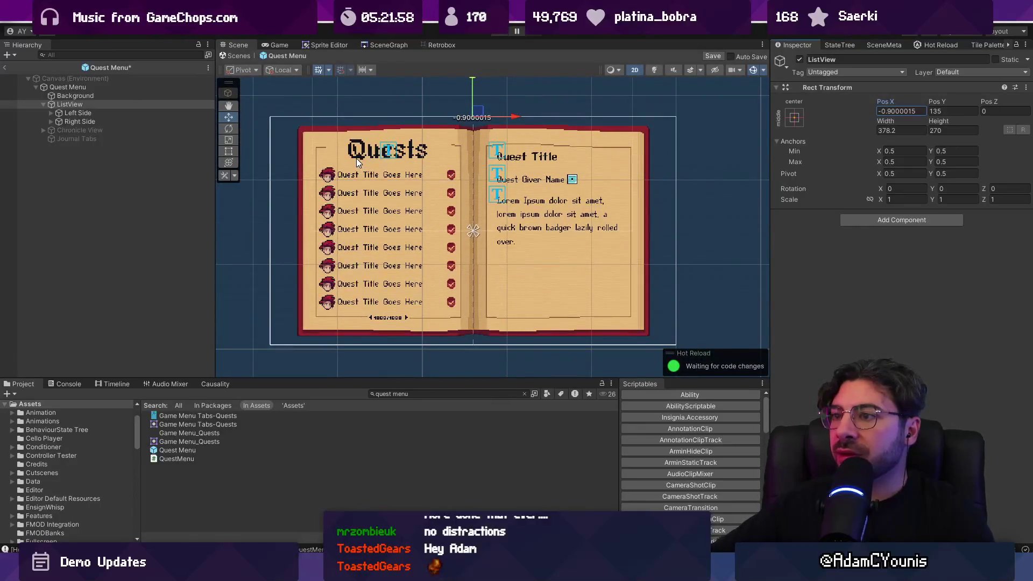
key("ctrl+z")
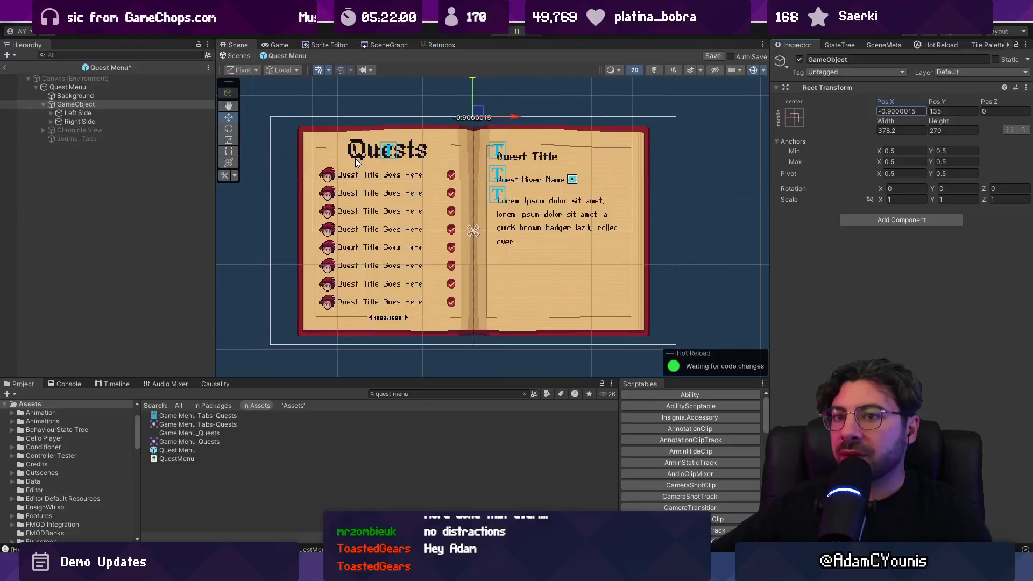
Create an empty child object under Quest Menu and name it List View
right_click(98, 172)
left_click(157, 321)
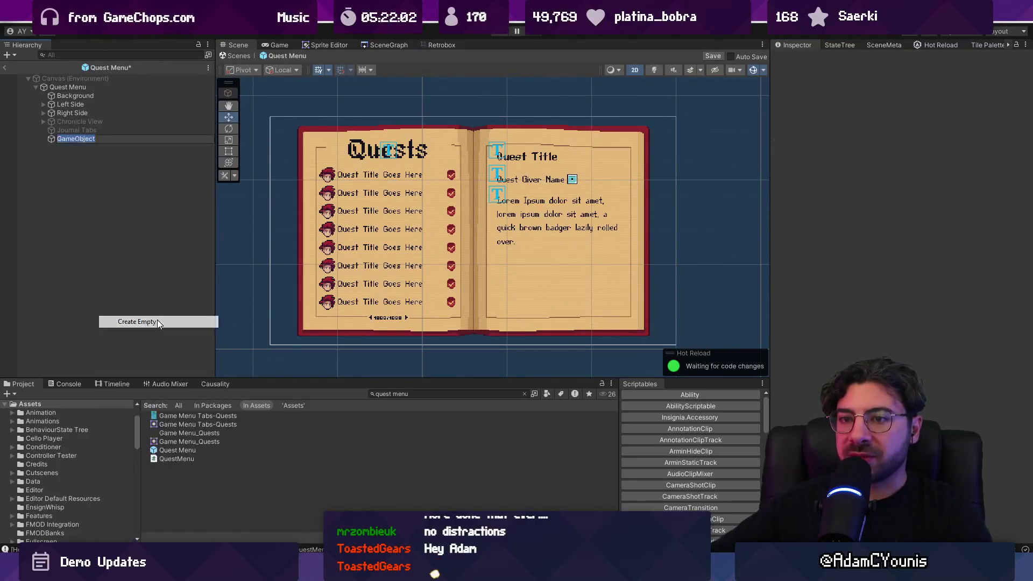
left_click(905, 102)
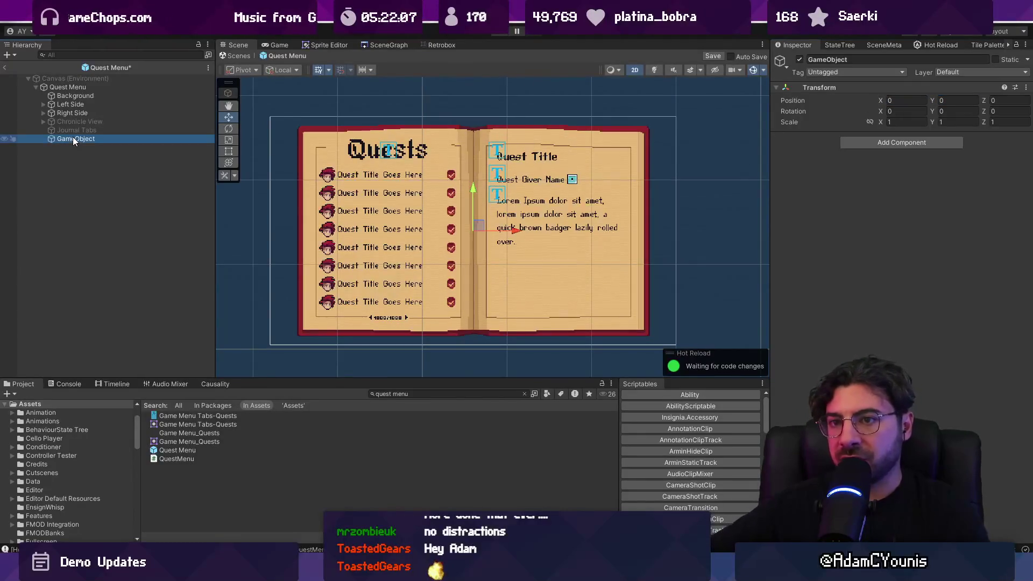
key("F2")
type("List View")
key("Return")
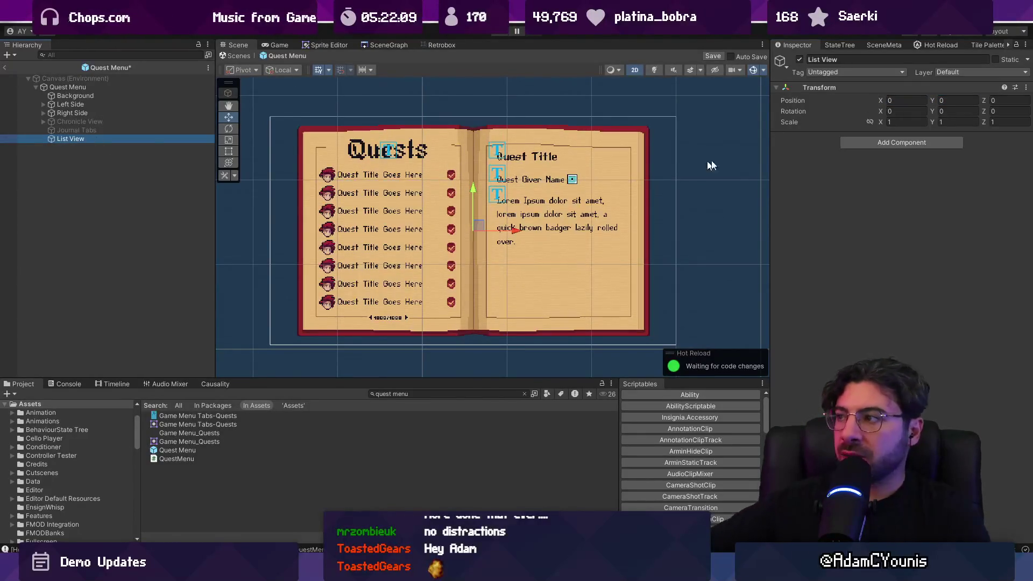
Give List View a Rect Transform anchored to the top, sized 480×270
left_click(892, 143)
type("rect")
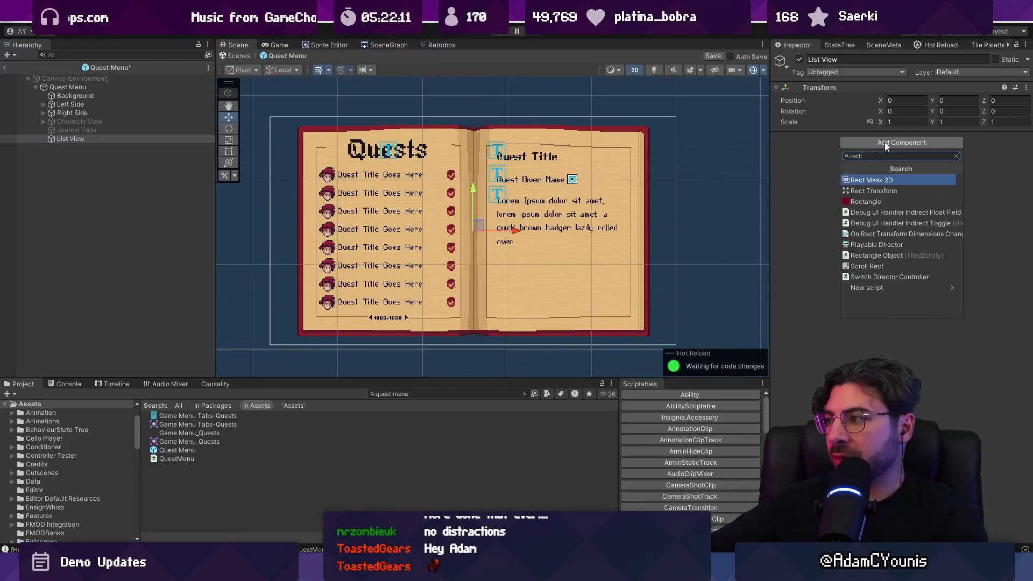
type("trans")
key("Return")
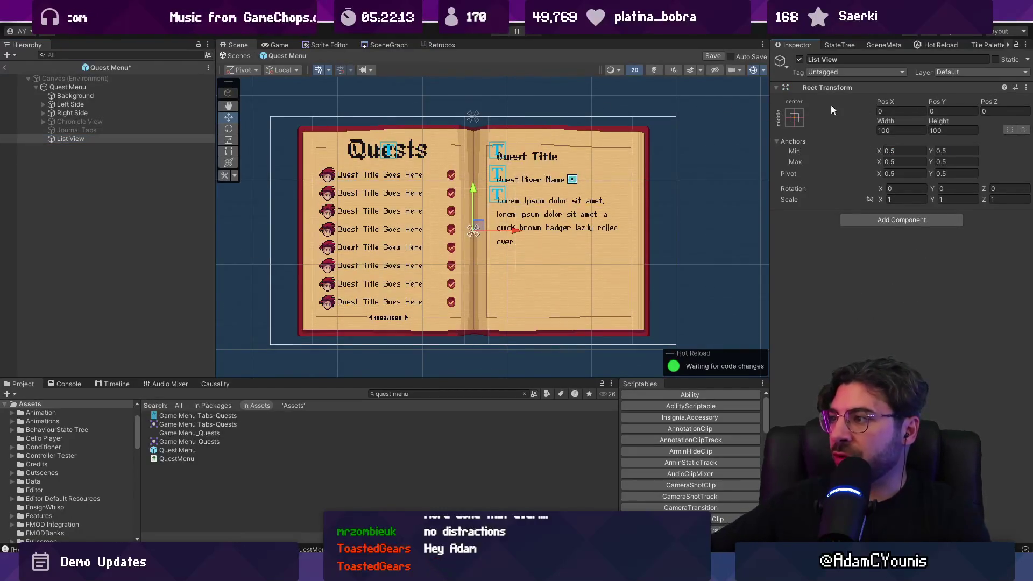
left_click(794, 117)
left_click(945, 112)
type("270")
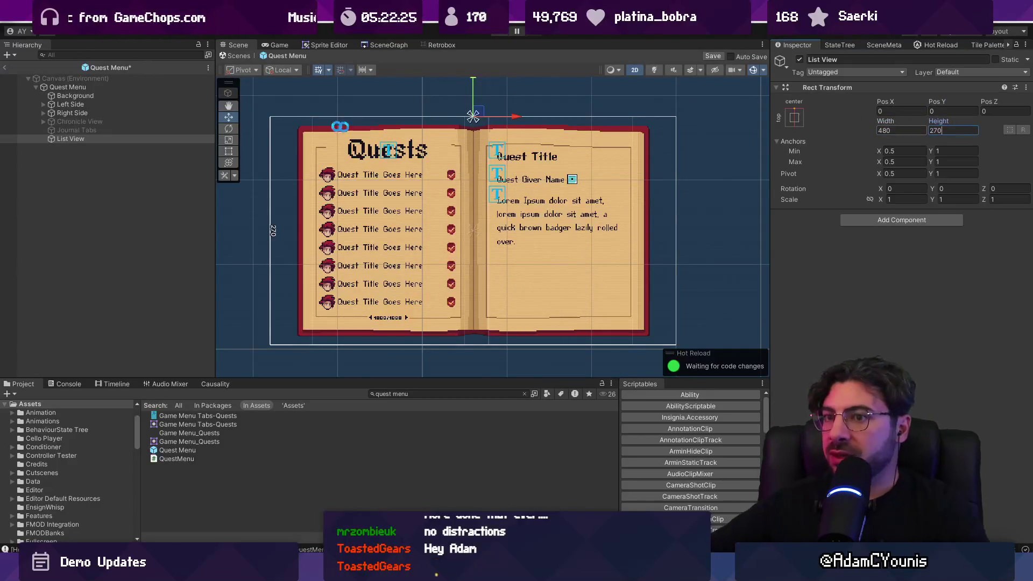
Nest Left Side and Right Side under List View and check each object's settings
mouse_move(76, 138)
left_mouse_down()
mouse_move(79, 111)
mouse_move(80, 121)
left_mouse_up()
left_click(75, 105)
left_click(73, 112, "shift")
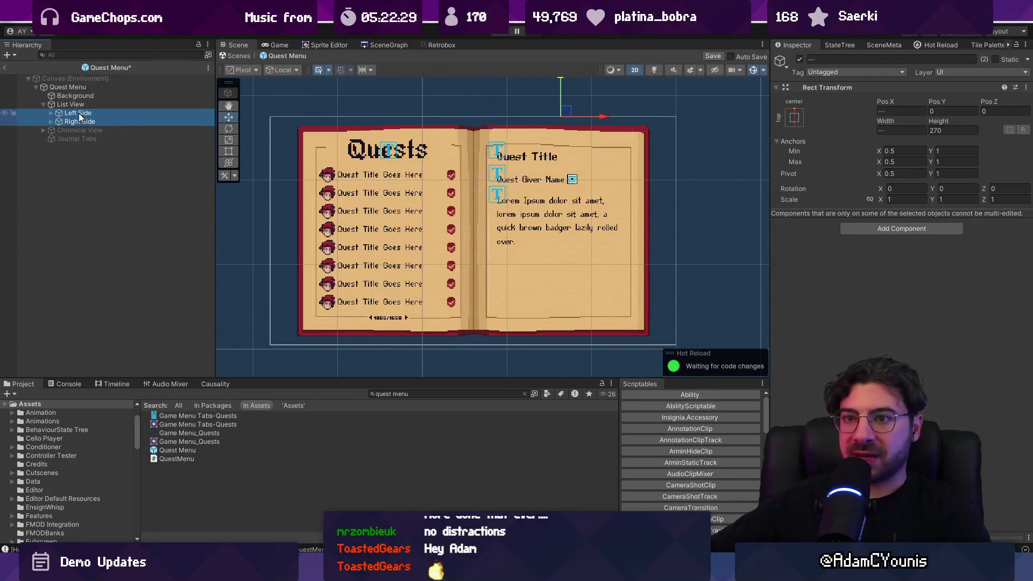
left_click(77, 104)
left_click(82, 120)
left_click(83, 113)
left_click(82, 104)
left_click(85, 113)
left_click(86, 120)
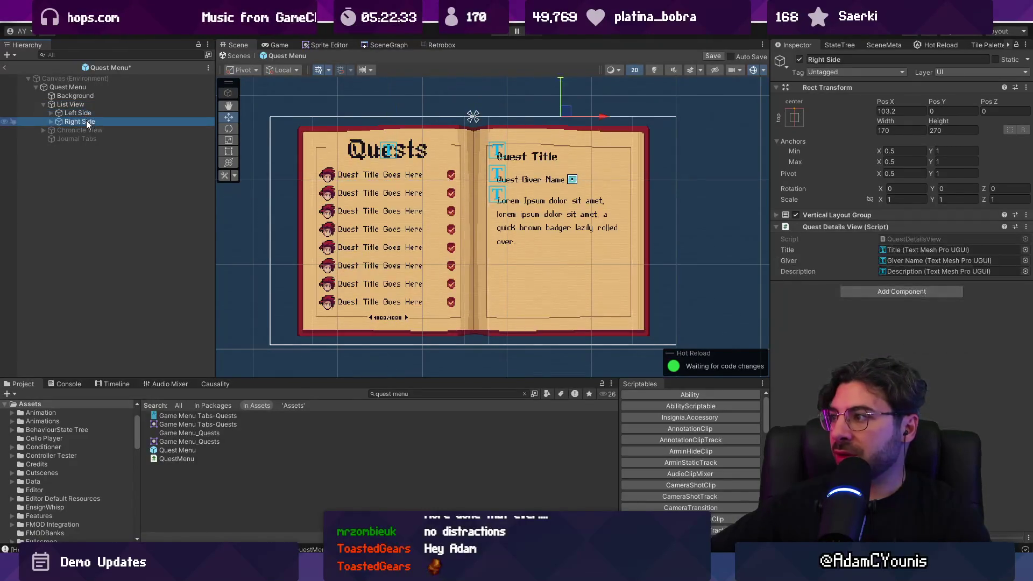
Save the Quest Menu prefab and select its root to view the QuestMenu script
key("ctrl+s")
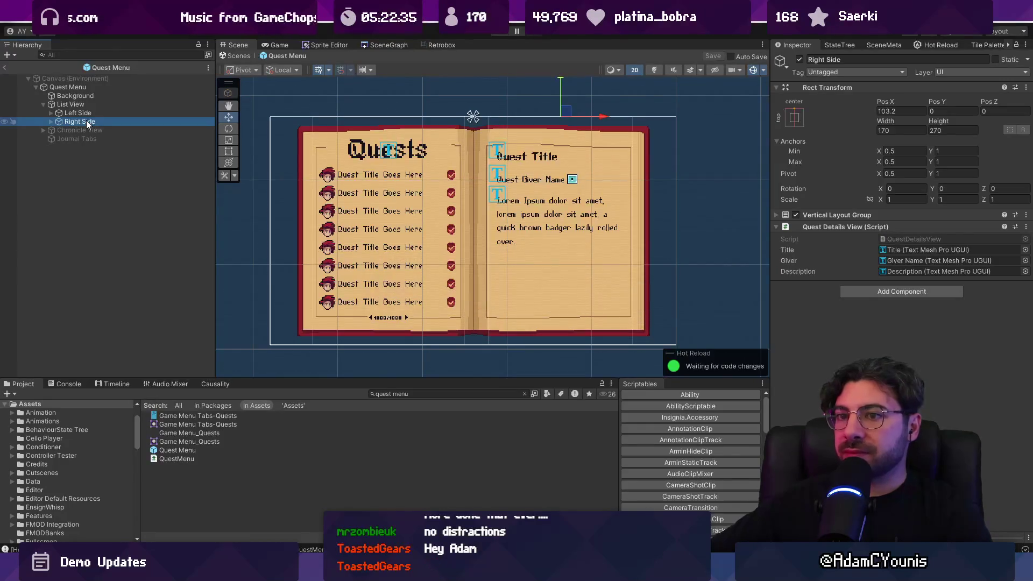
left_click(78, 113)
left_click(68, 87)
Add a 'public GameObject listView;' field after chronicleView in QuestMenu
double_click(910, 288)
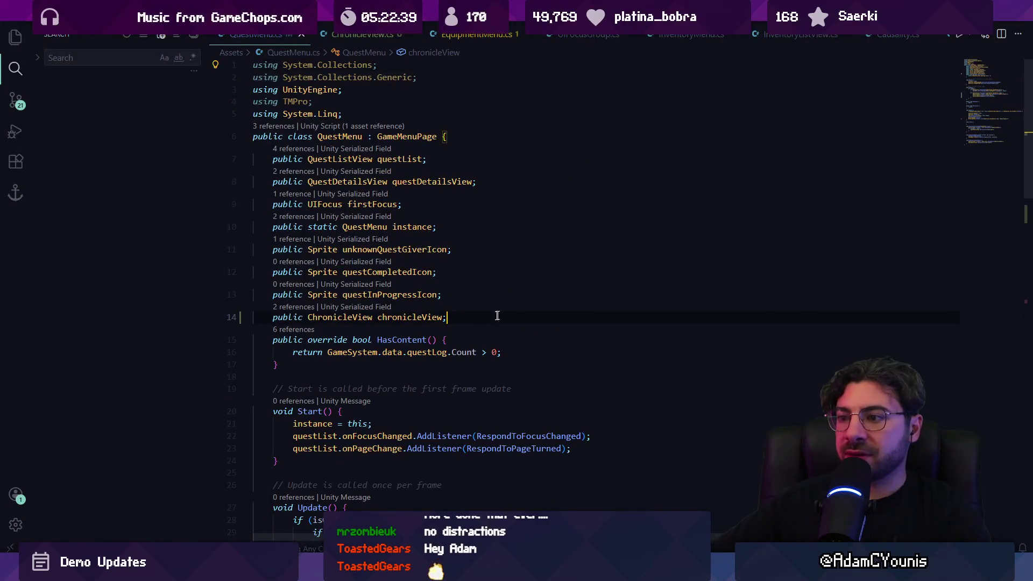
key("Return")
type("public GameObn")
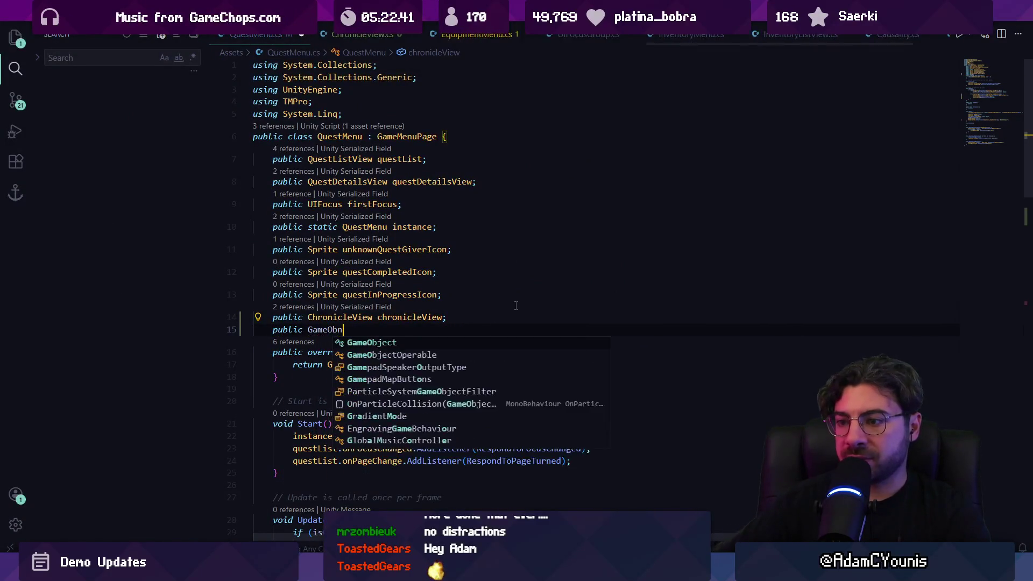
key("BackSpace")
key("Tab")
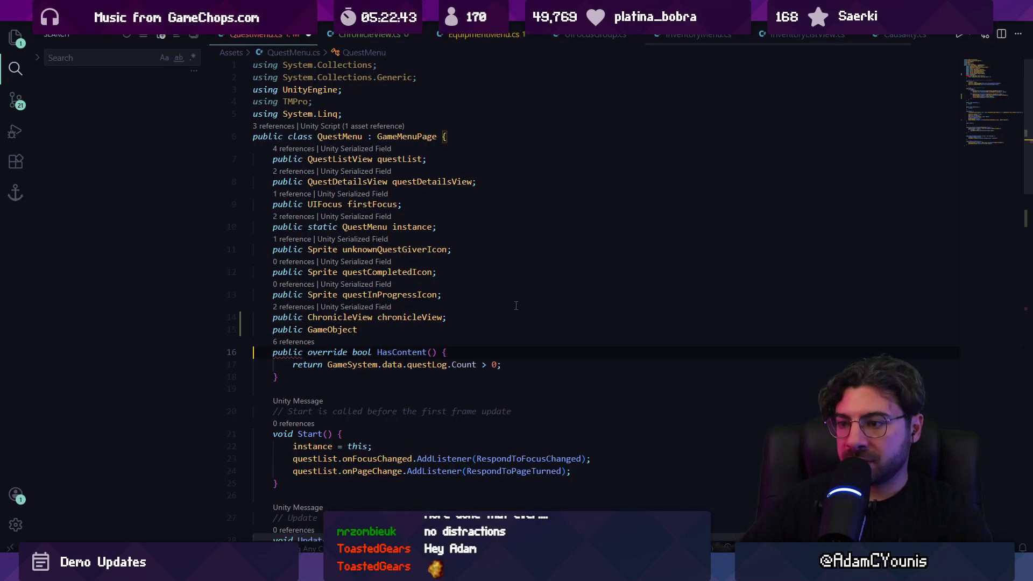
type("listView;")
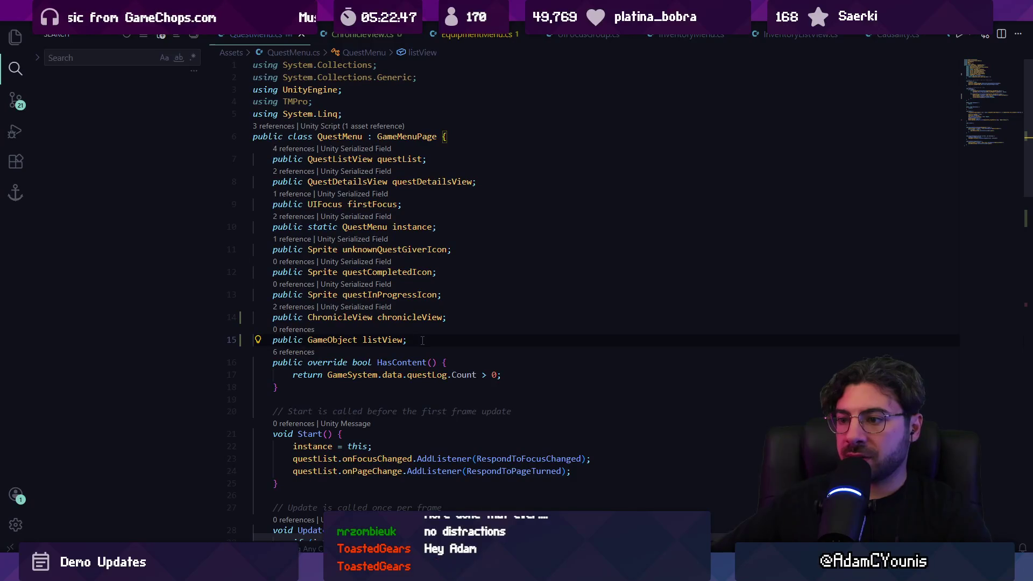
key("Return")
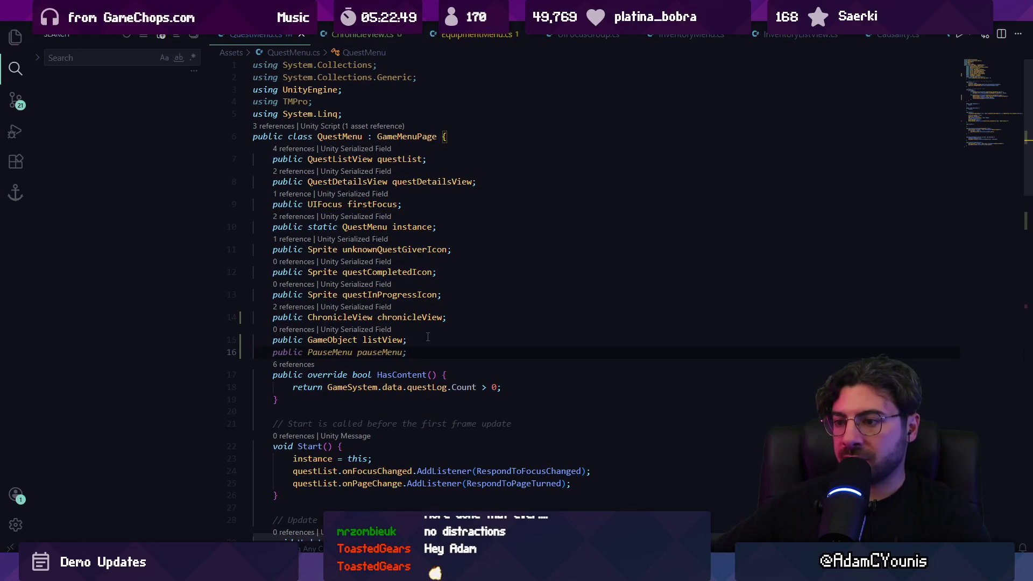
Add listView.SetActive(false) in the Jump branch, then return to Unity
scroll(429, 337, "down", 5)
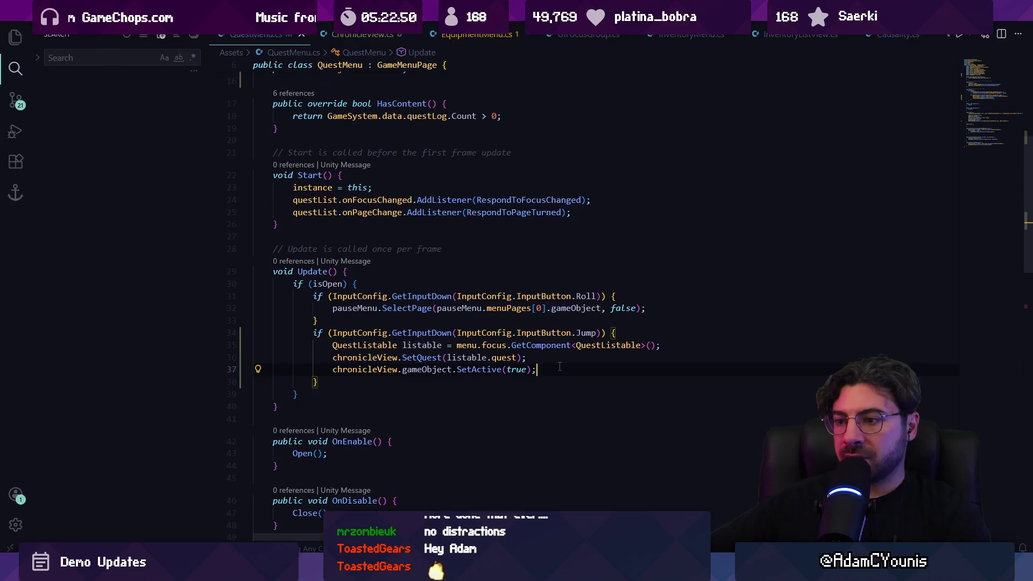
key("Return")
key("Tab")
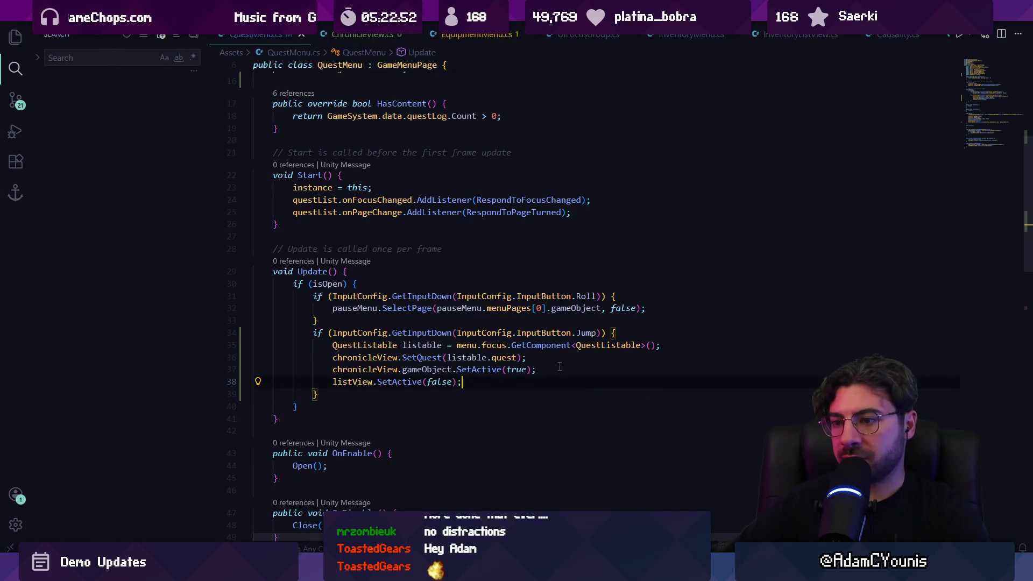
key("alt+Tab")
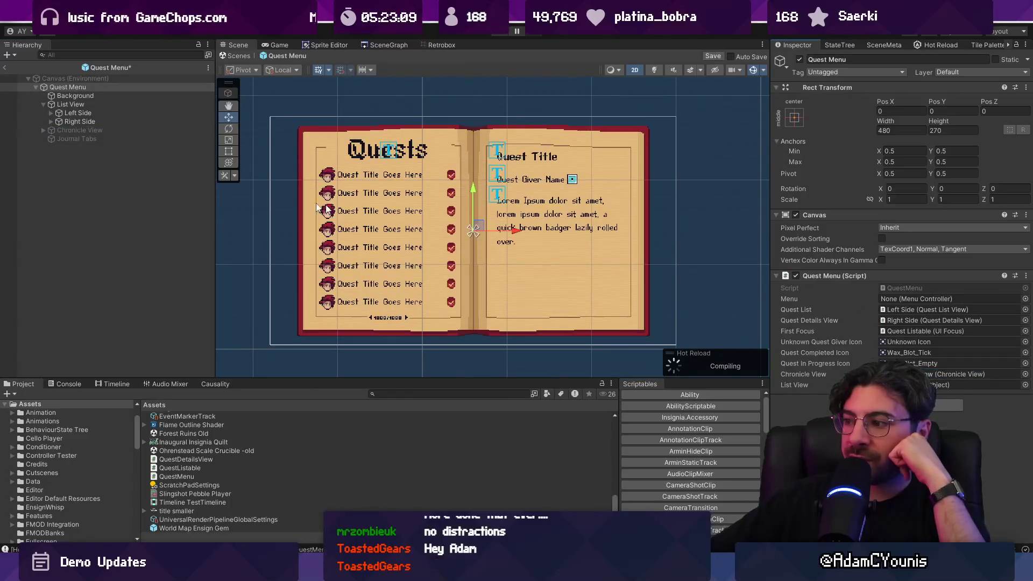
Assign List View to Quest Menu's List View slot, leave the prefab, and playtest the menu
mouse_move(92, 105)
left_mouse_down()
mouse_move(538, 269)
mouse_move(968, 385)
left_mouse_up()
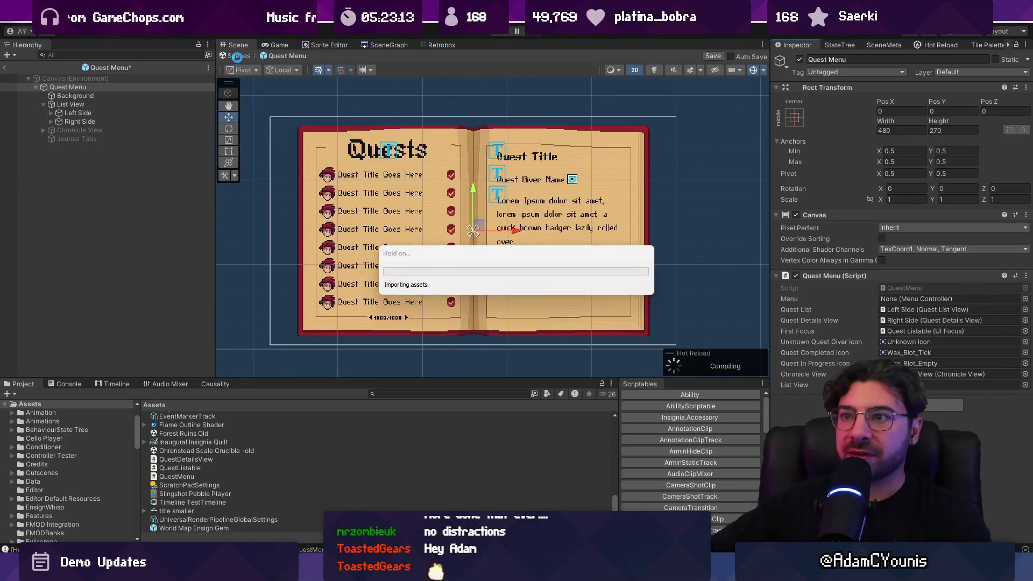
left_click(237, 56)
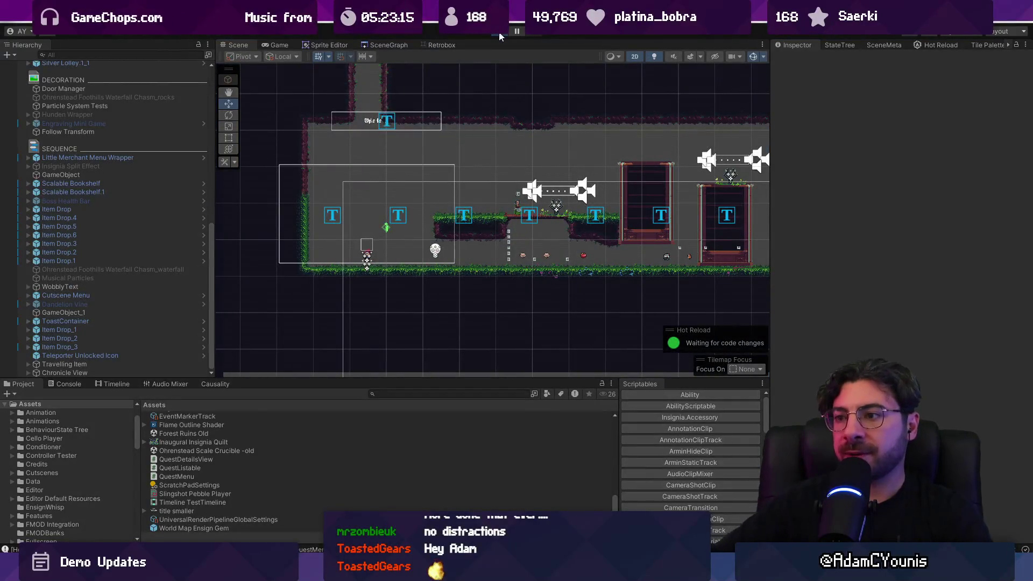
key("Escape")
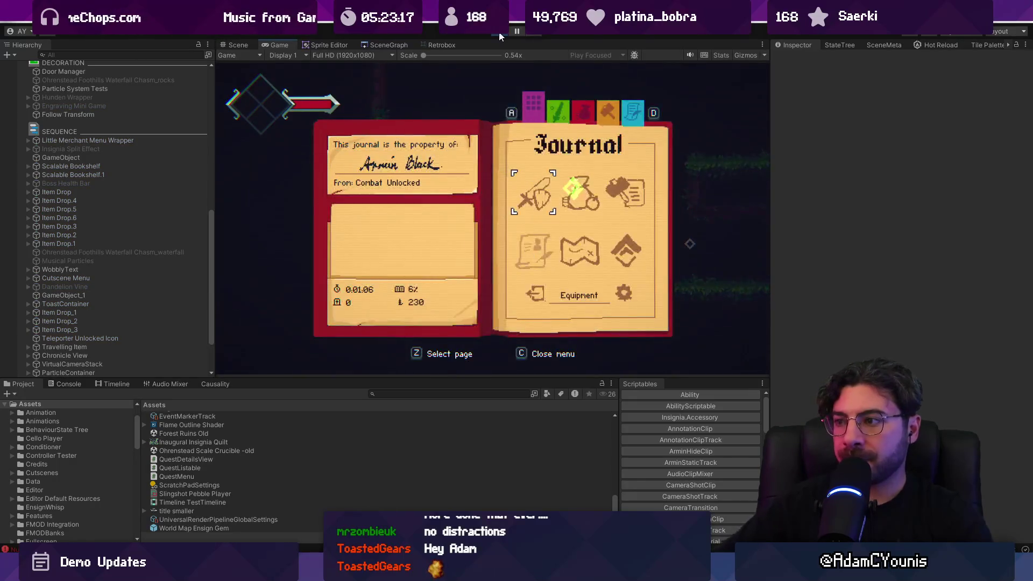
key("c")
Follow the Console's NullReferenceException to ChronicleView.cs line 20, then stop Play
left_click(81, 384)
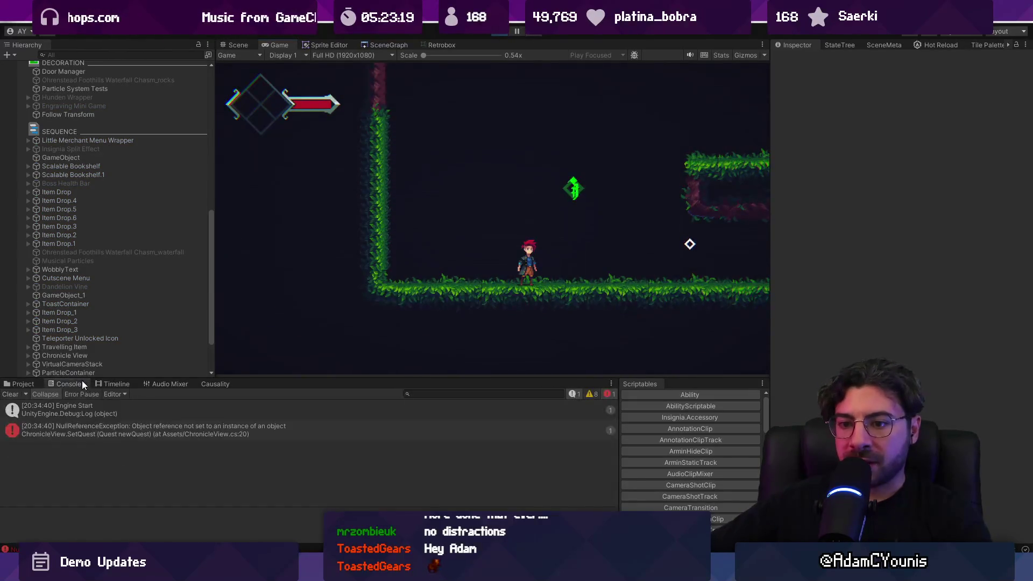
left_click(82, 433)
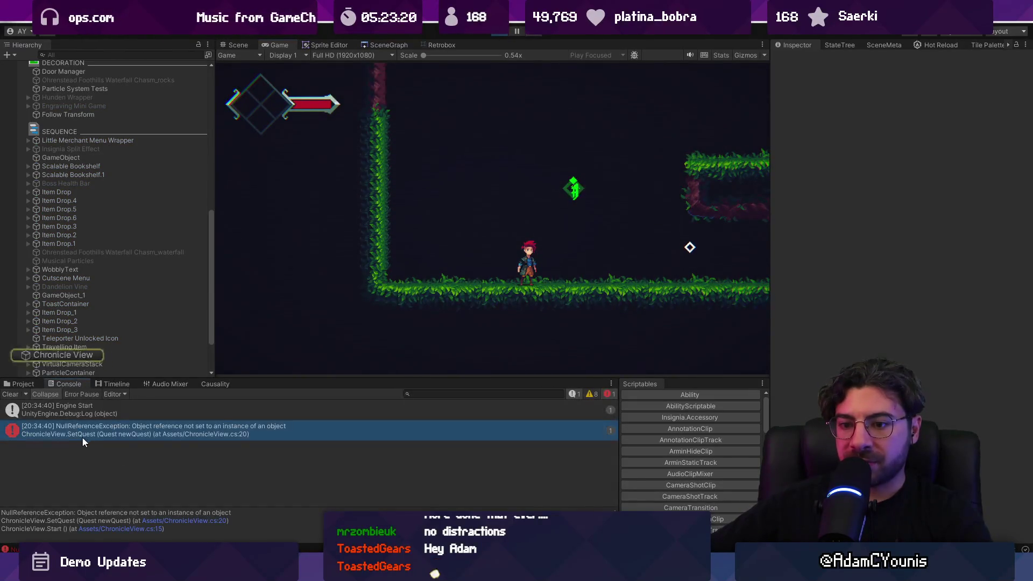
left_click(163, 520)
key("Right")
key("Right")
key("Right")
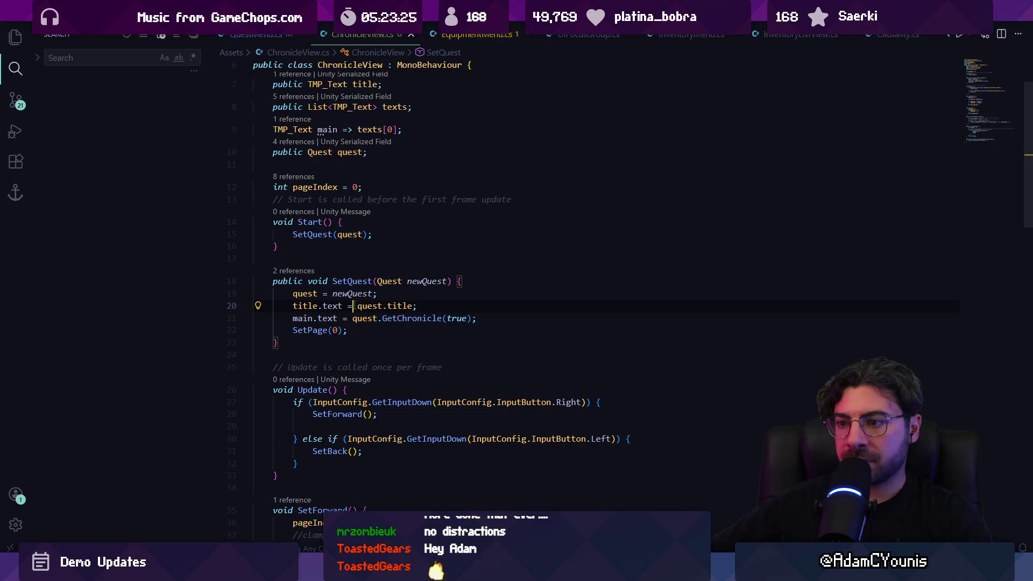
key("alt+Tab")
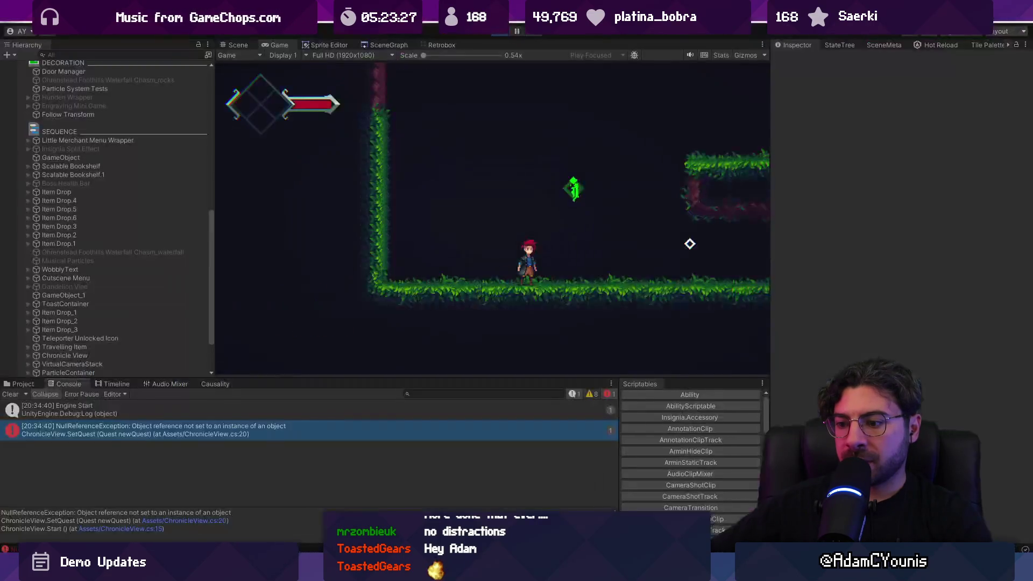
left_click(490, 34)
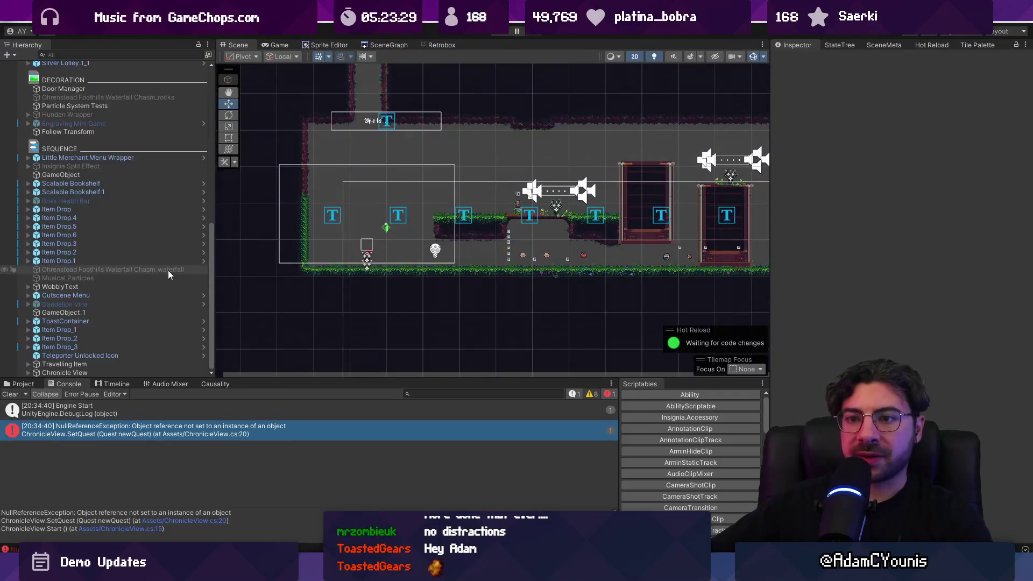
Search assets for 'quest menu', open the prefab, and inspect Chronicle View's Title reference
left_click(22, 384)
type("chgronm")
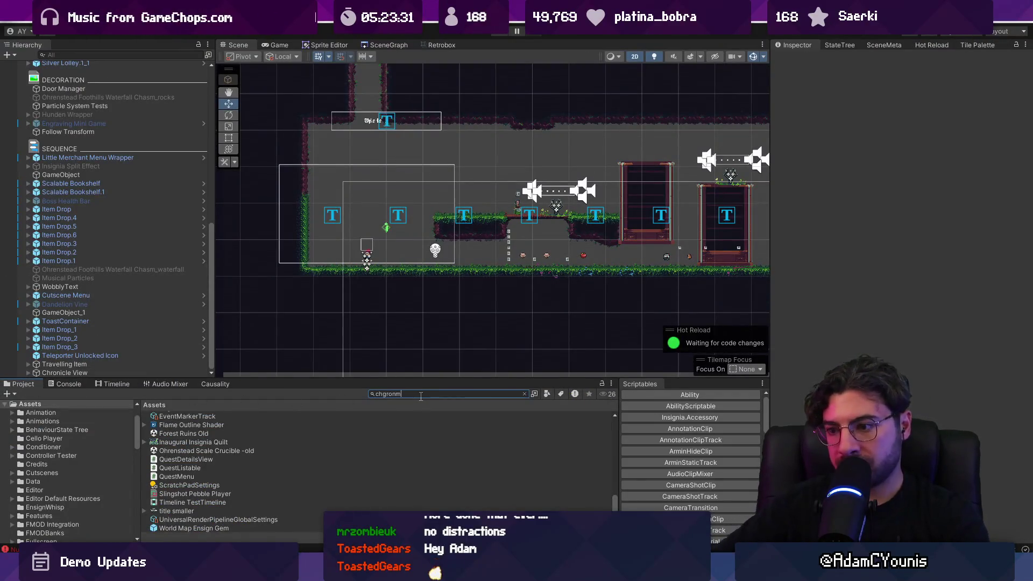
key("BackSpace")
key("BackSpace")
key("BackSpace")
key("BackSpace")
type("qu")
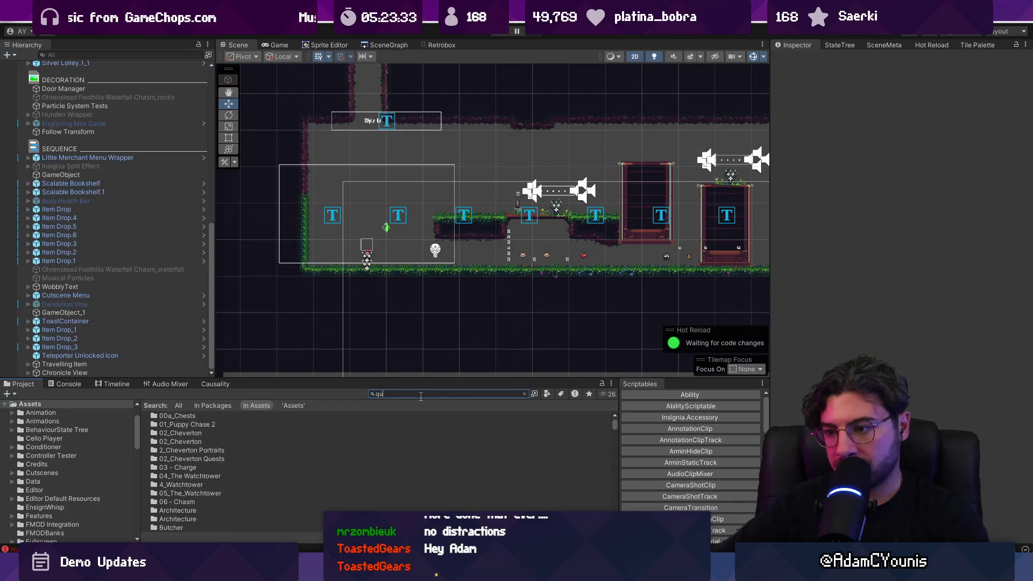
type("est menu")
double_click(177, 450)
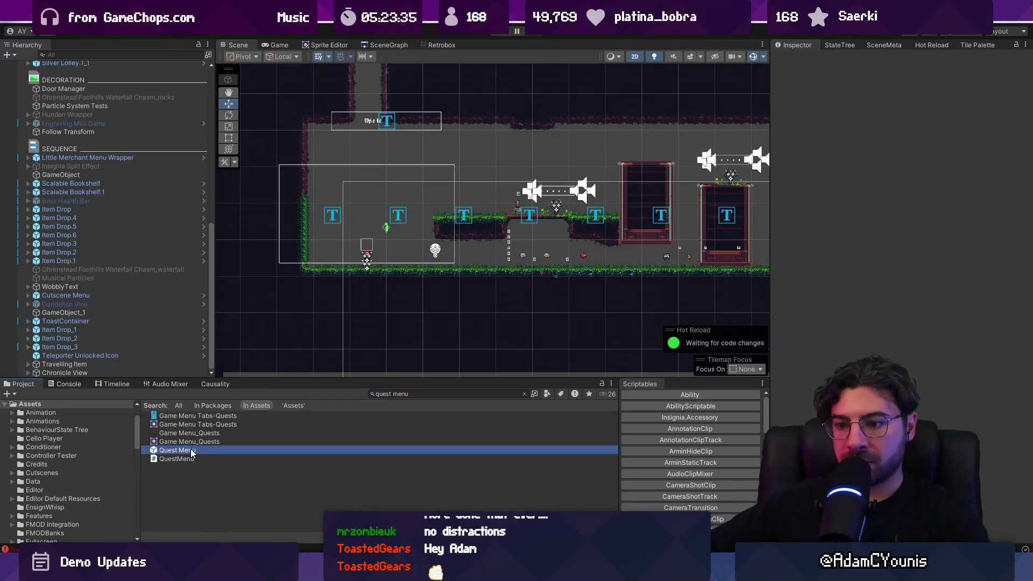
left_click(69, 131)
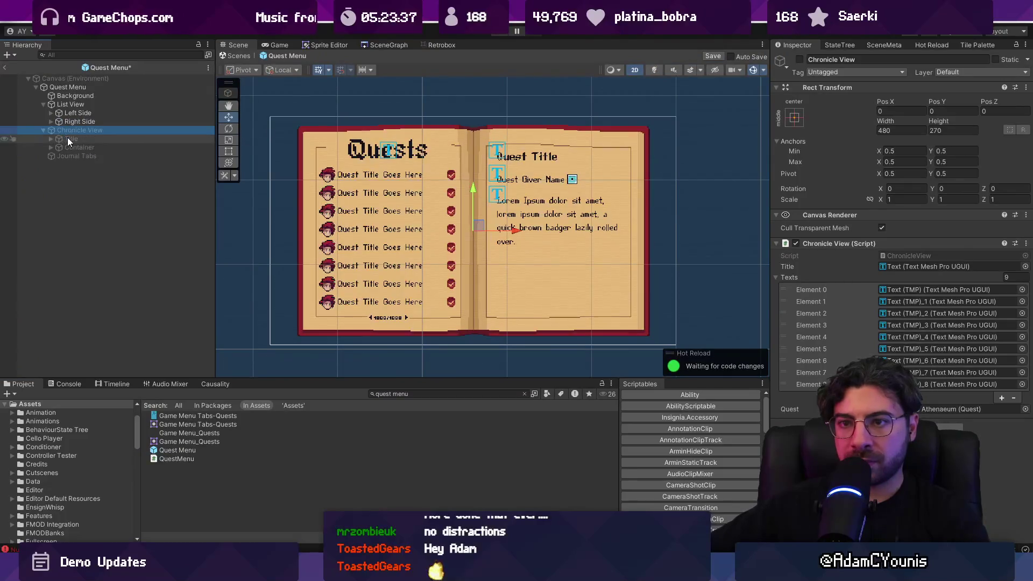
left_click_drag(896, 344, 892, 267)
left_click(909, 267)
left_click(69, 147)
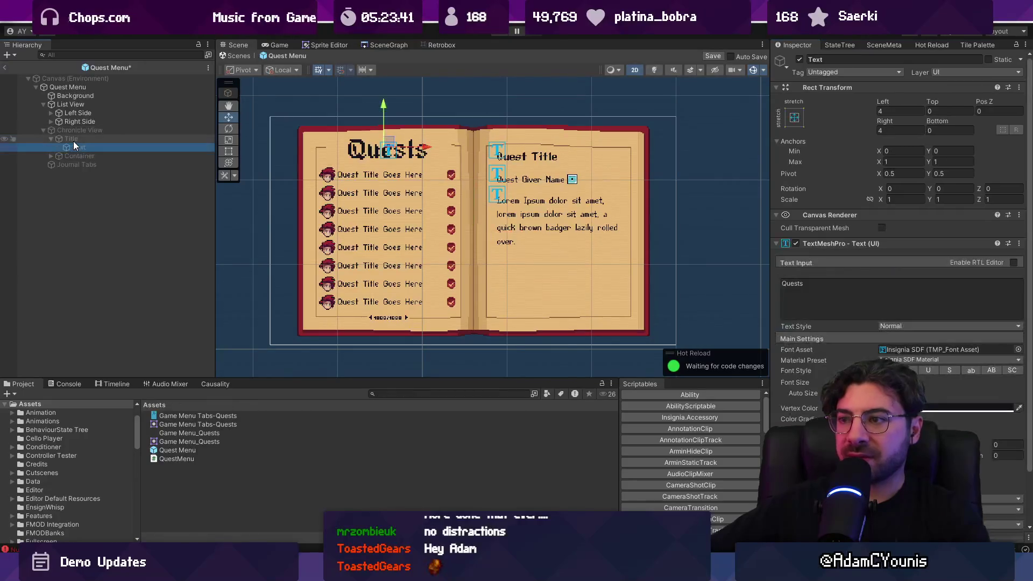
left_click(73, 140)
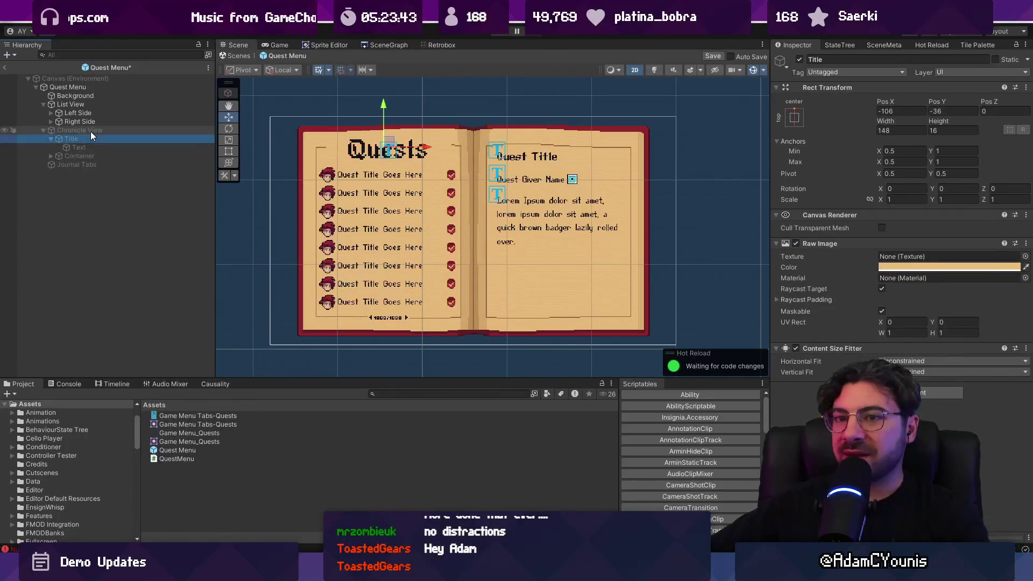
left_click(91, 131)
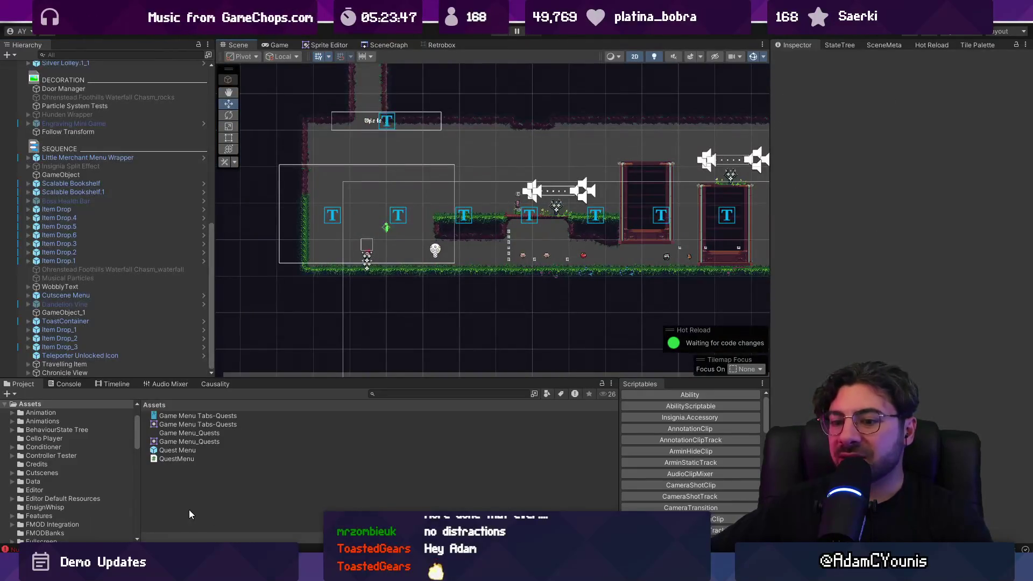
Open the null reference error's script line from the Console
left_click(161, 430)
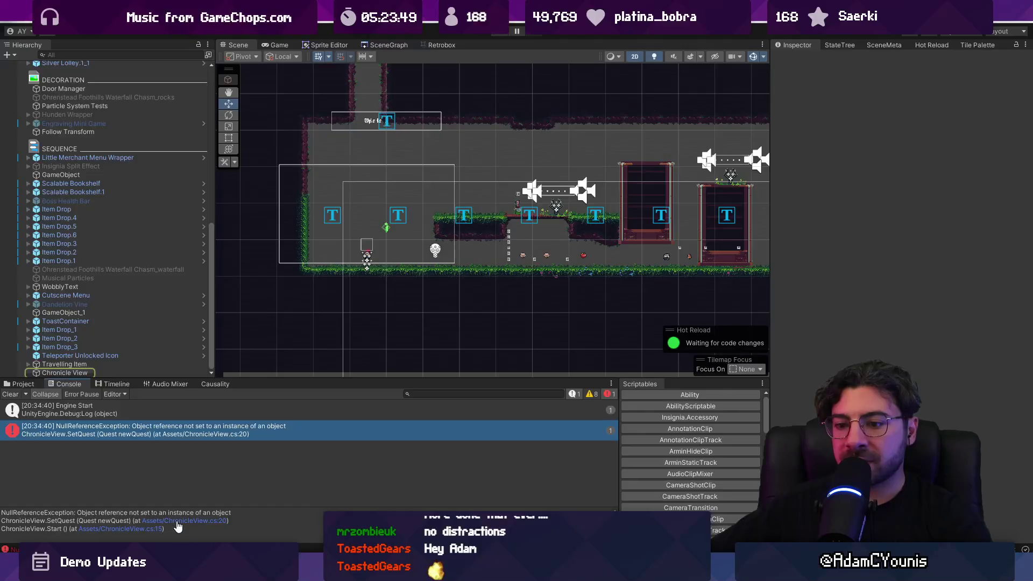
left_click(176, 522)
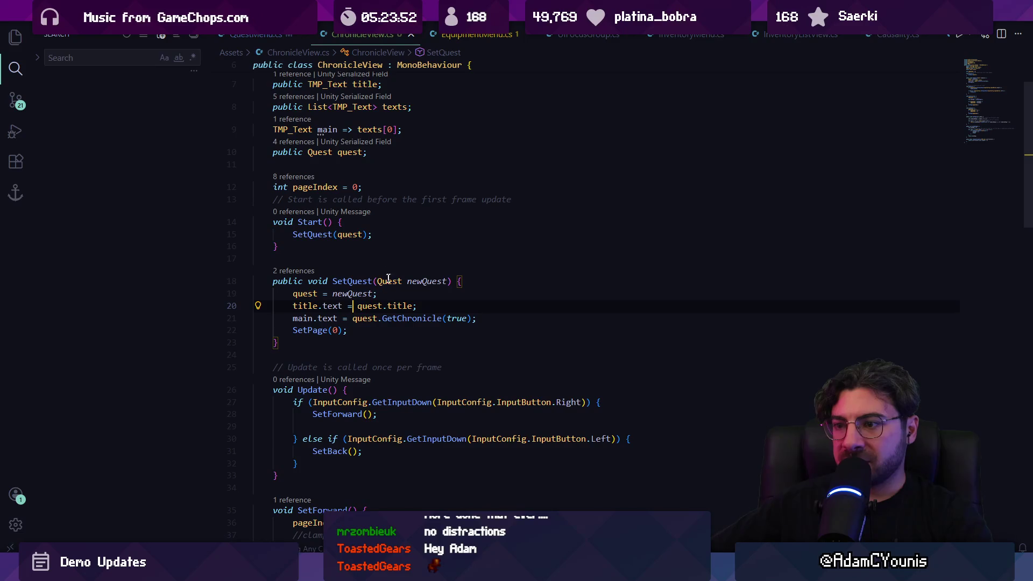
key("alt+Tab")
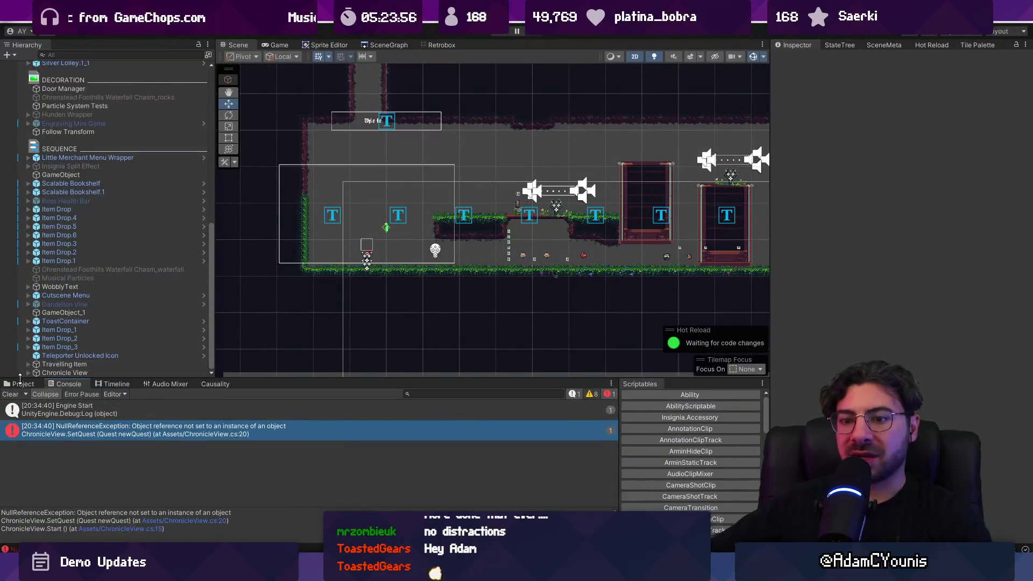
Reopen the Quest Menu prefab, select Chronicle View, save, and locate its title text object
left_click(24, 383)
double_click(178, 450)
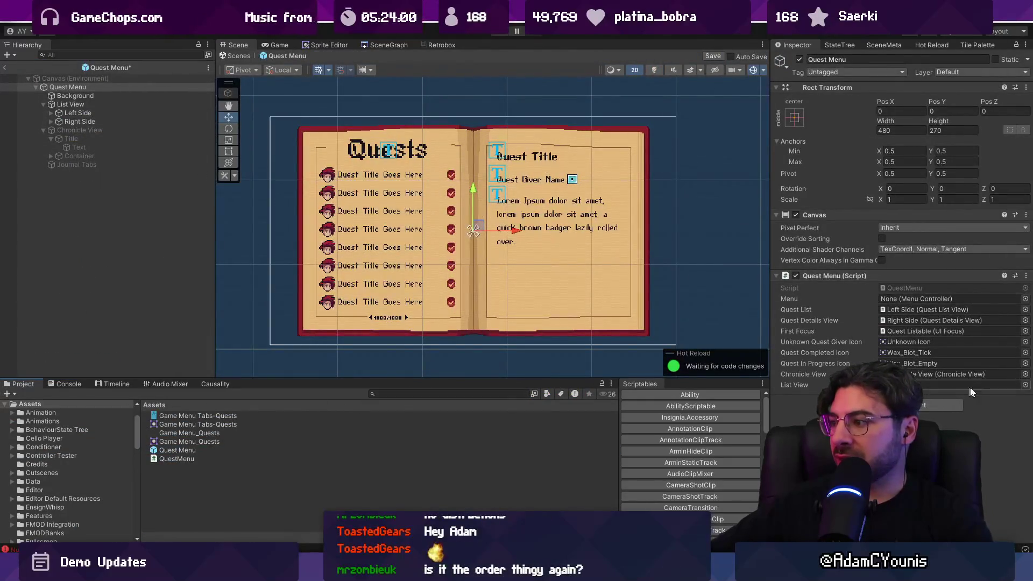
double_click(962, 374)
left_click(951, 409)
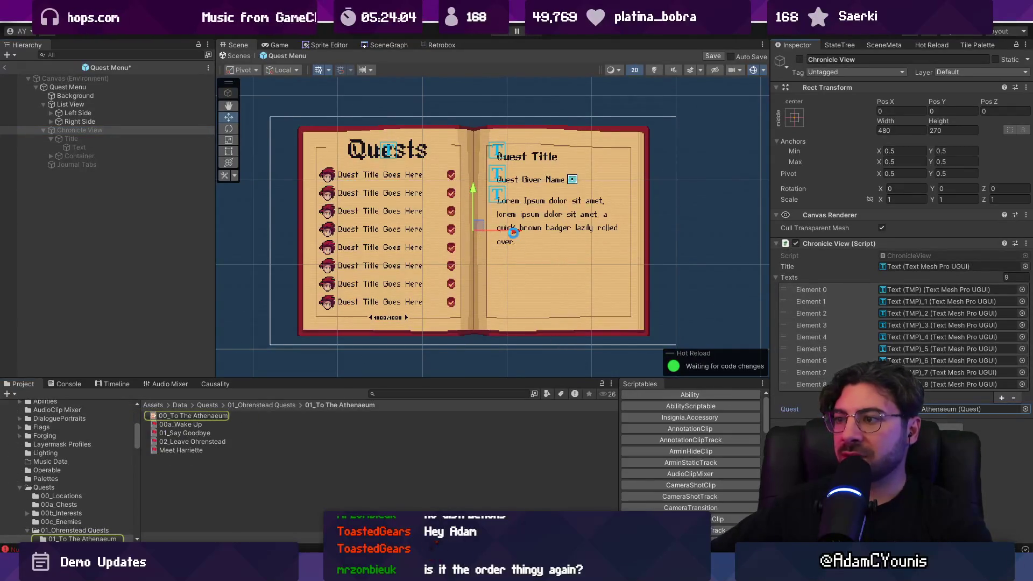
key("ctrl+s")
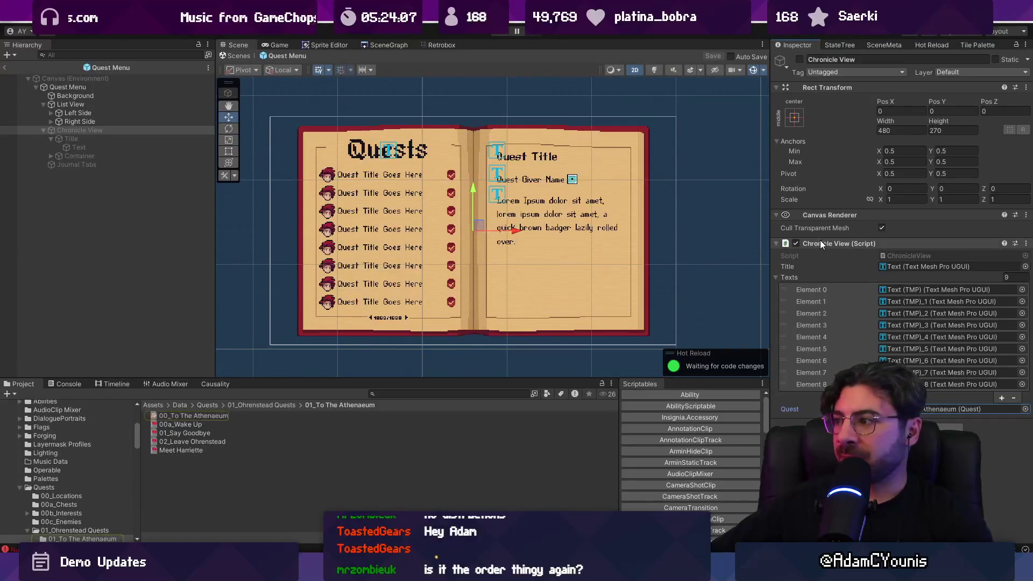
left_click(899, 267)
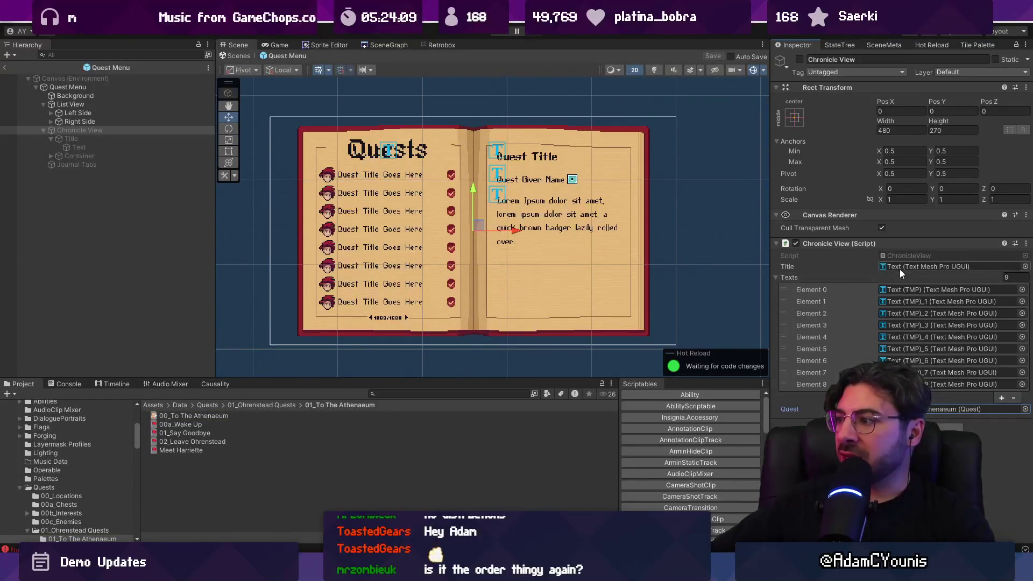
Start a new line at the top of SetQuest in ChronicleView.cs
key("alt+Tab")
left_click(476, 279)
key("Return")
Add a comment about checking which value is null, below the quest assignment
type("//")
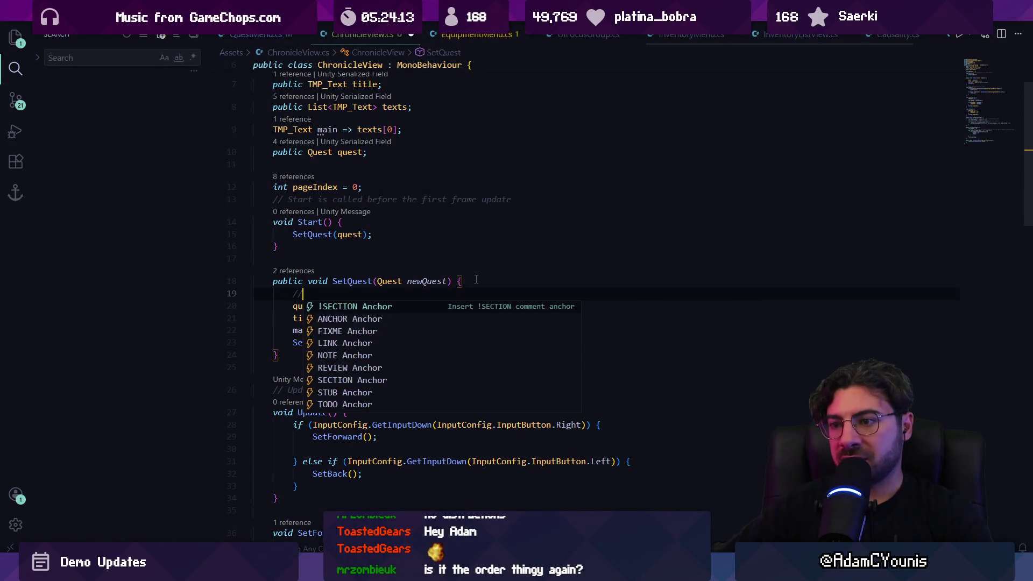
type("check for null")
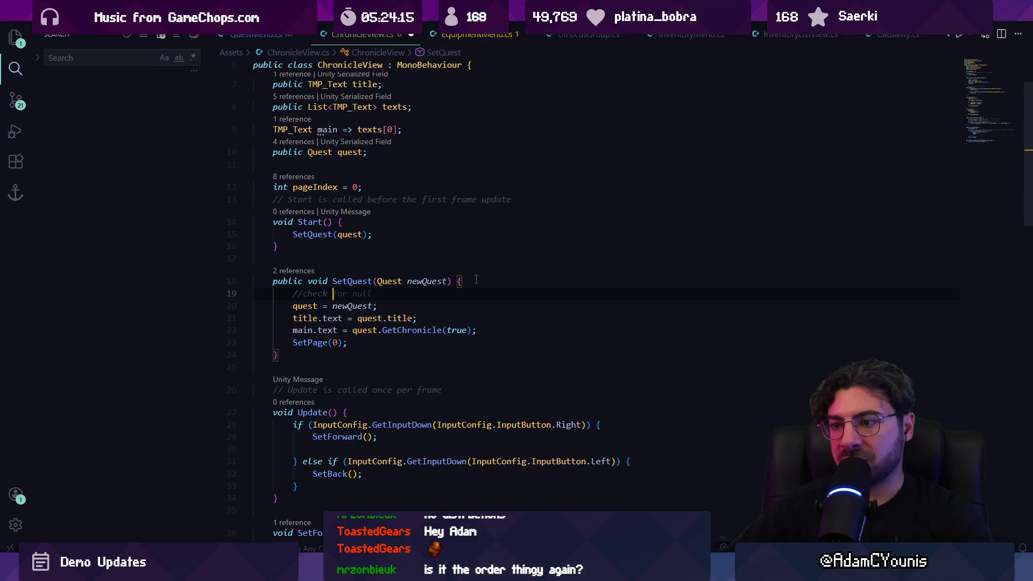
key("alt+Down")
key("BackSpace")
key("BackSpace")
key("BackSpace")
type("which is null")
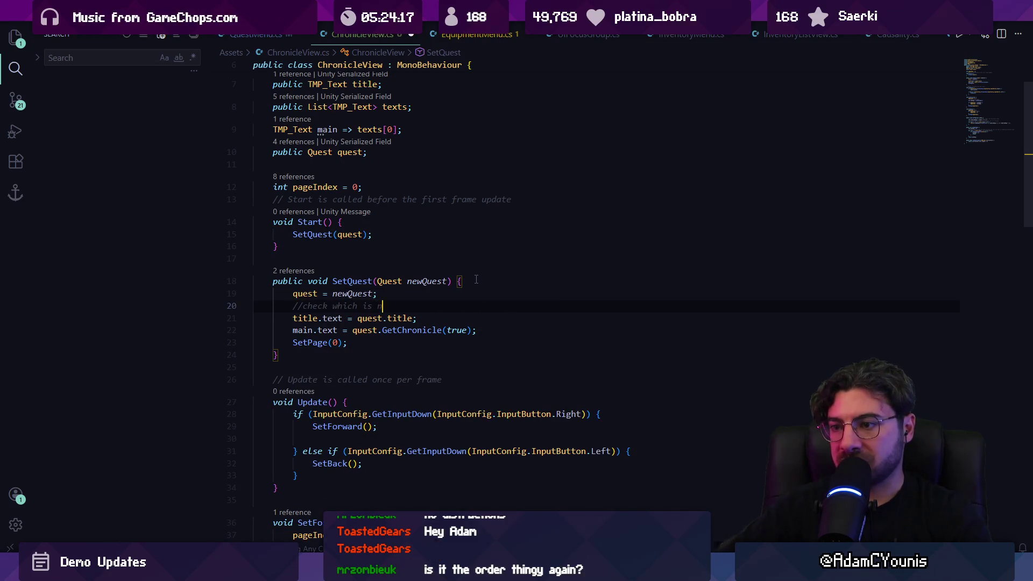
key("Return")
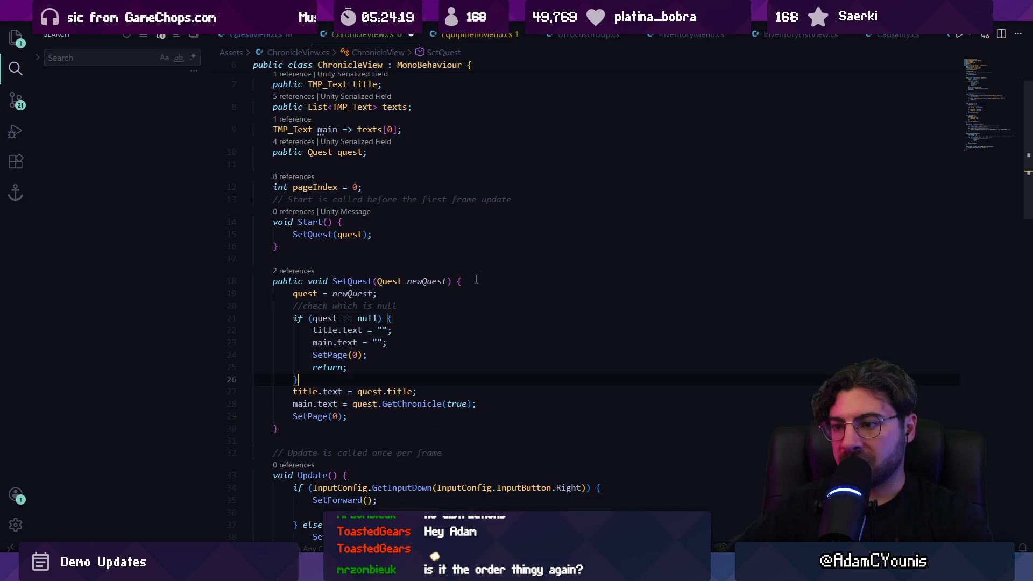
Insert two Debug.Log lines into SetQuest
type("Debug.log")
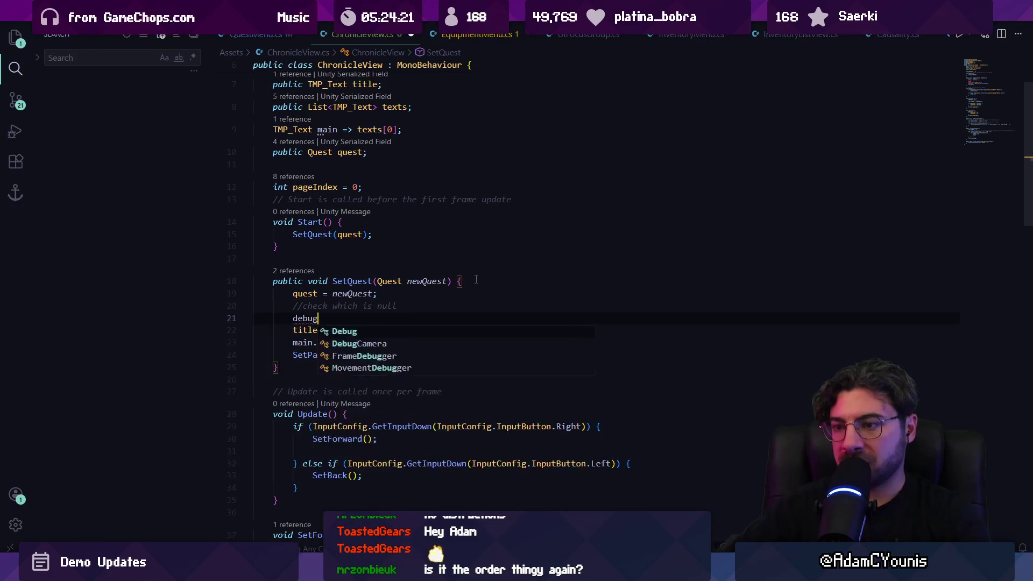
key("Tab")
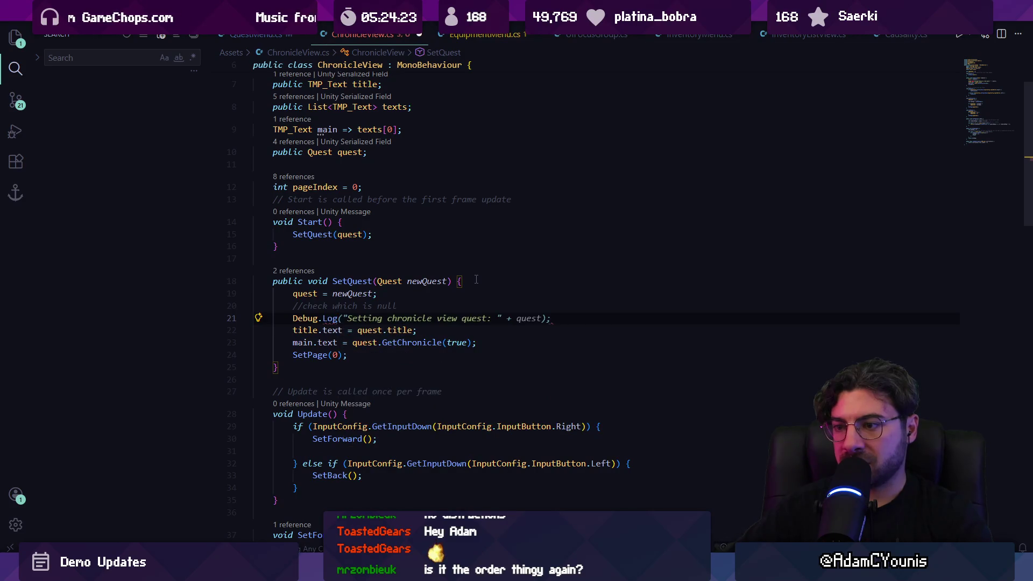
key("Return")
type("Debug")
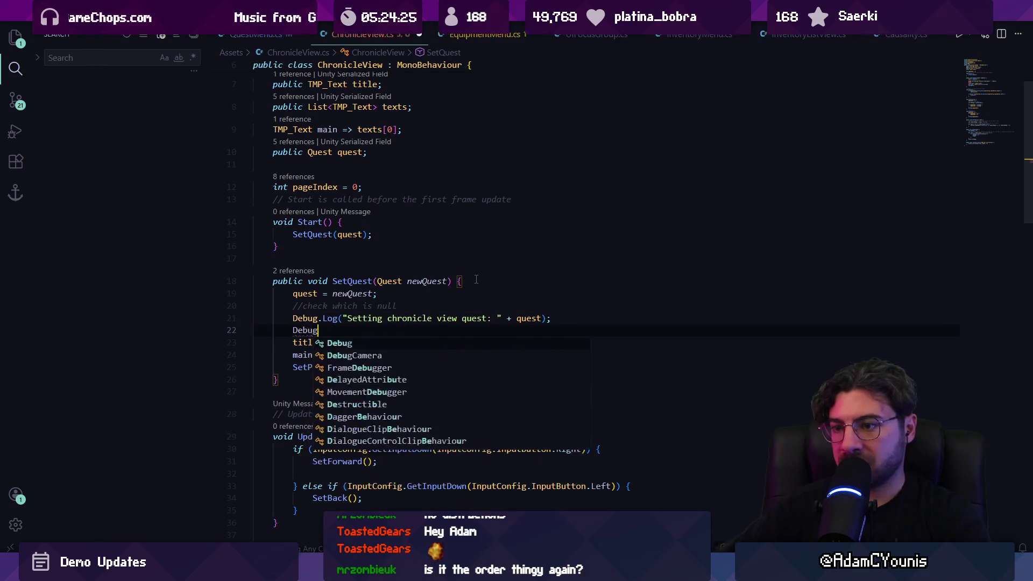
key("Tab")
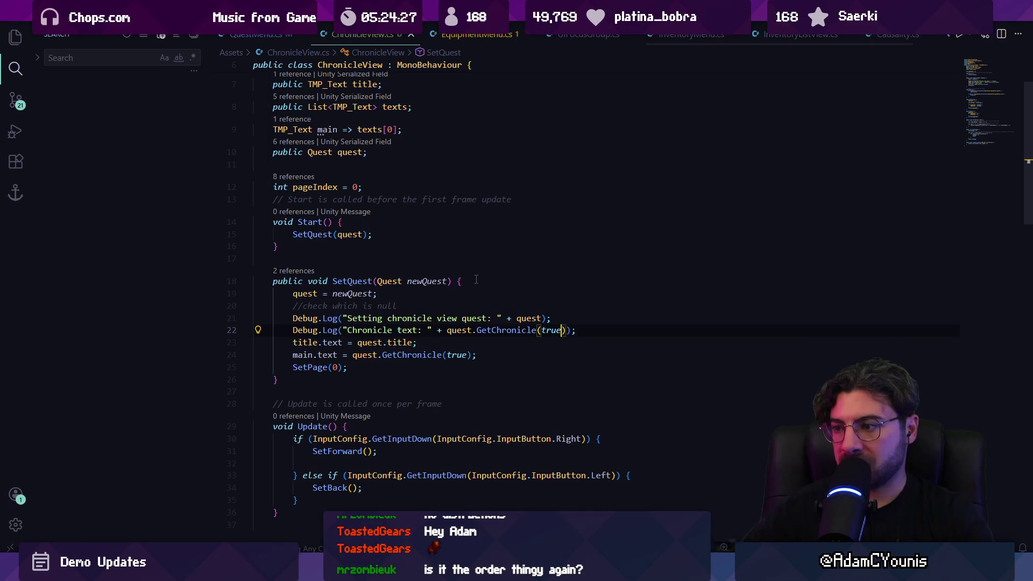
Make the first Debug.Log print a 'title' label with the title value
key("ctrl+shift+Left")
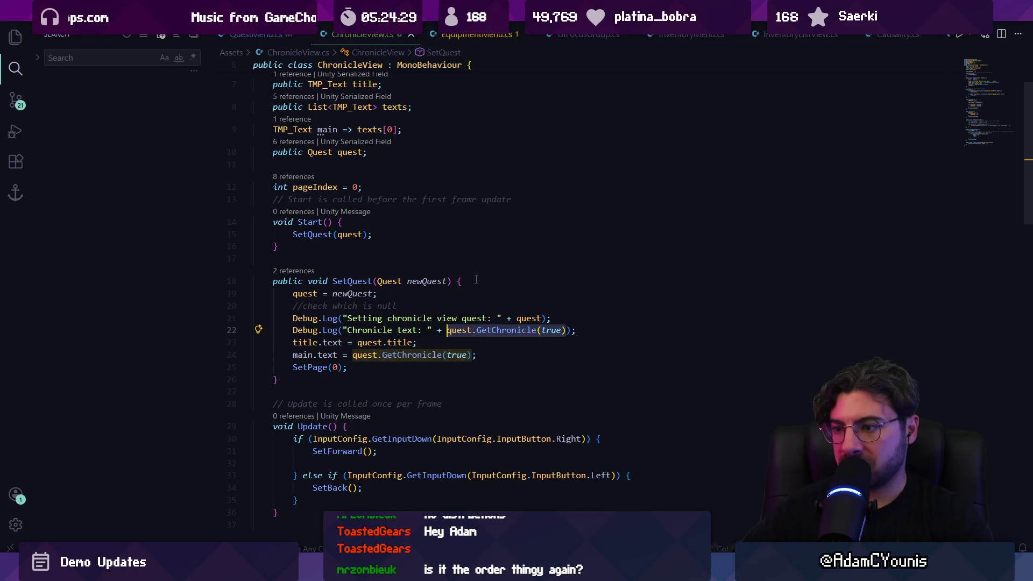
key("Up")
key("ctrl+shift+Left")
key("ctrl+shift+Left")
key("ctrl+shift+Left")
type("title")
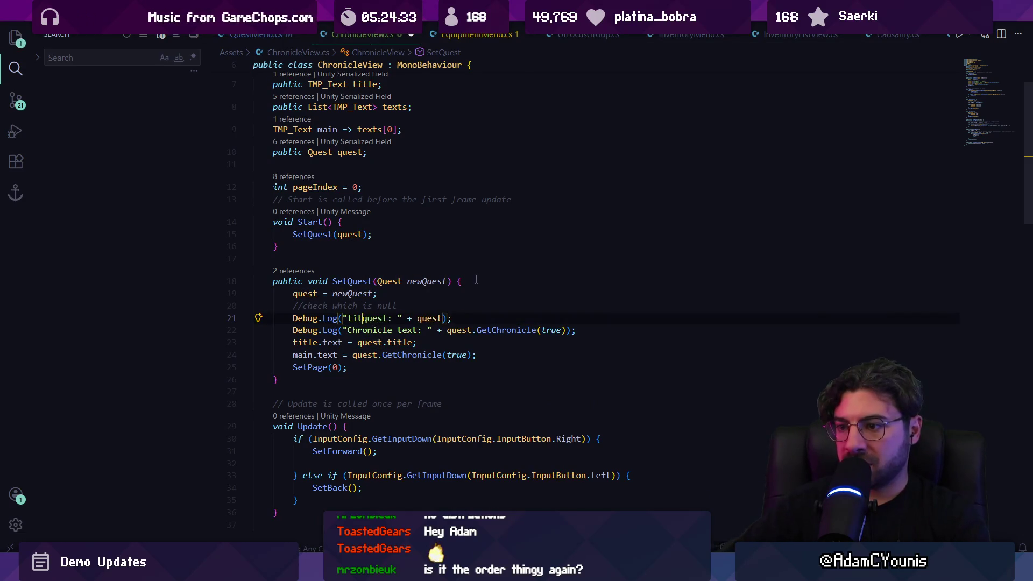
key("ctrl+shift+Right")
key("BackSpace")
key("End")
key("Left")
key("Left")
key("ctrl+shift+Left")
key("BackSpace")
type("title")
Make the second log print 'quest :' with the quest, save, and return to Unity
key("Escape")
key("Down")
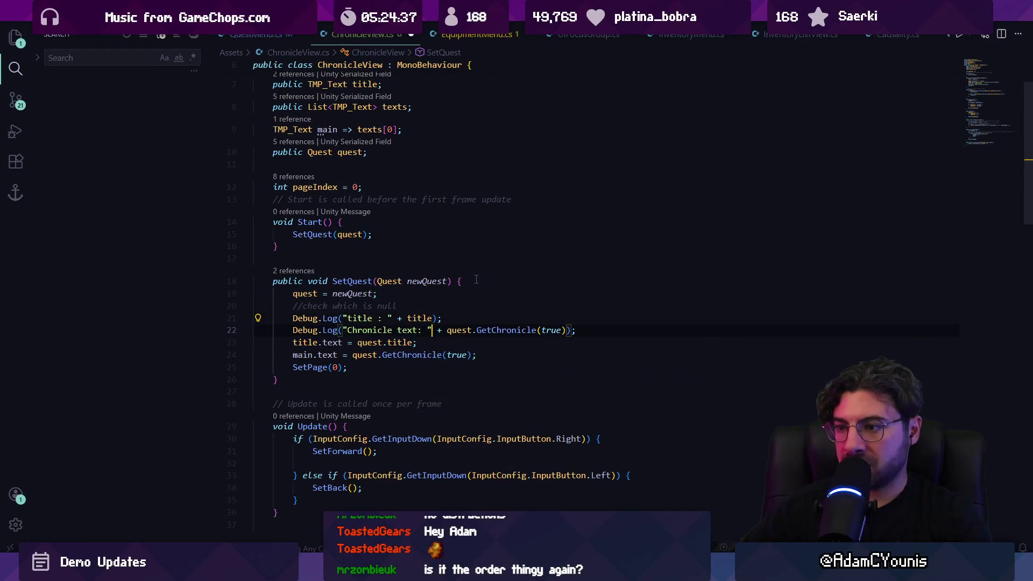
key("ctrl+shift+Left")
key("ctrl+shift+Left")
key("ctrl+shift+Left")
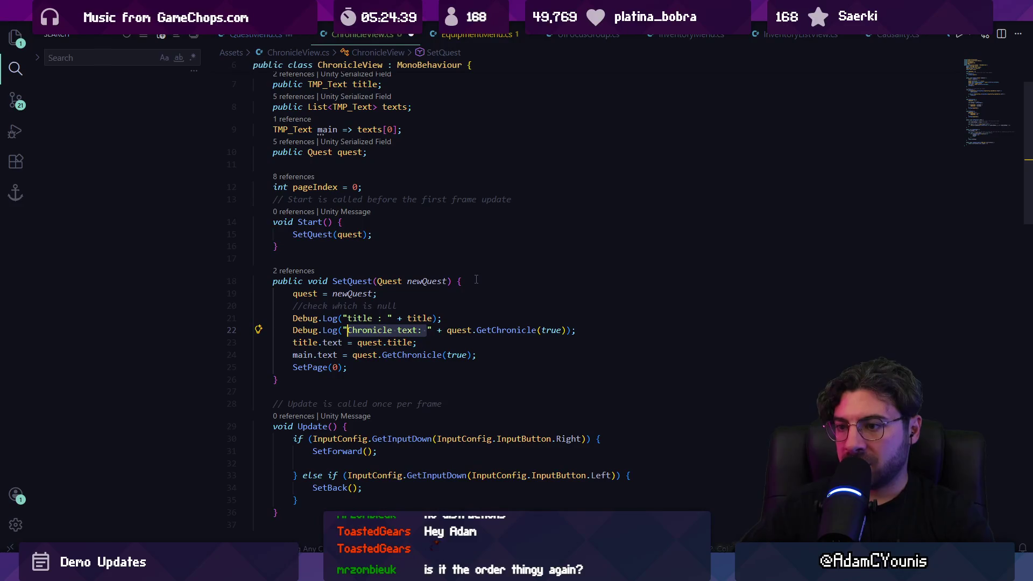
type("quest :")
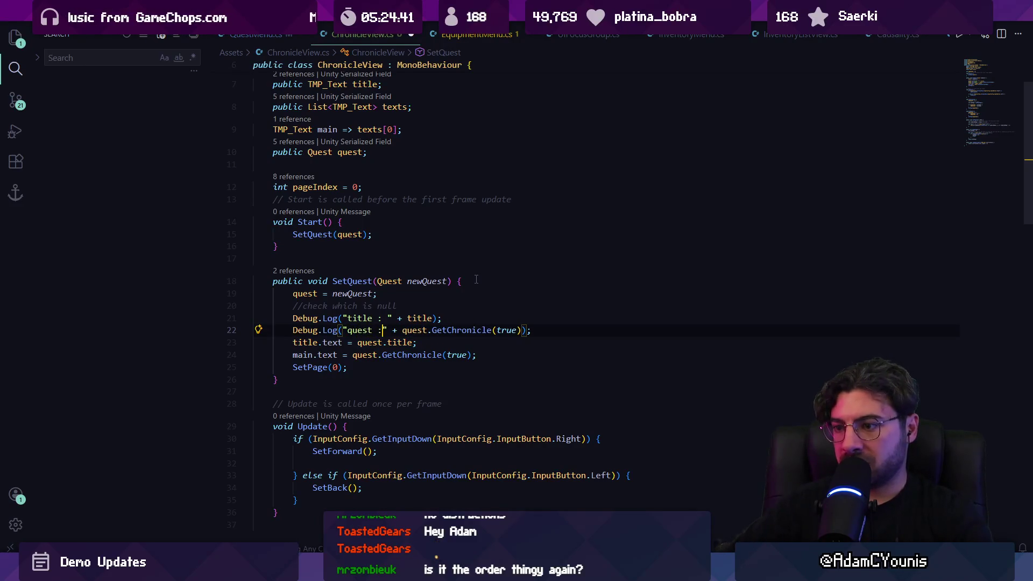
key("Right")
key("ctrl+shift+Right")
key("ctrl+shift+Right")
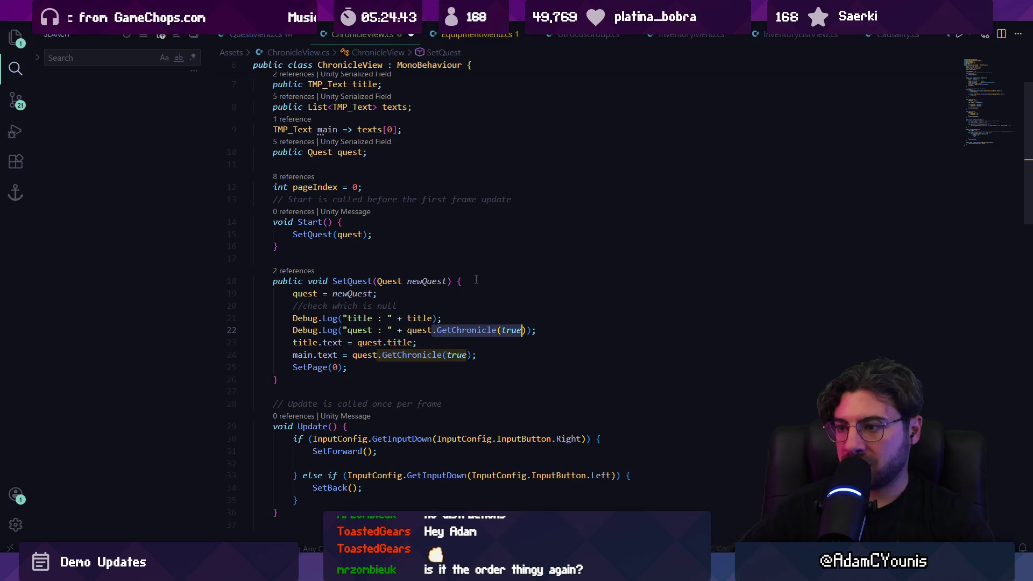
key("BackSpace")
key("ctrl+s")
key("alt+Tab")
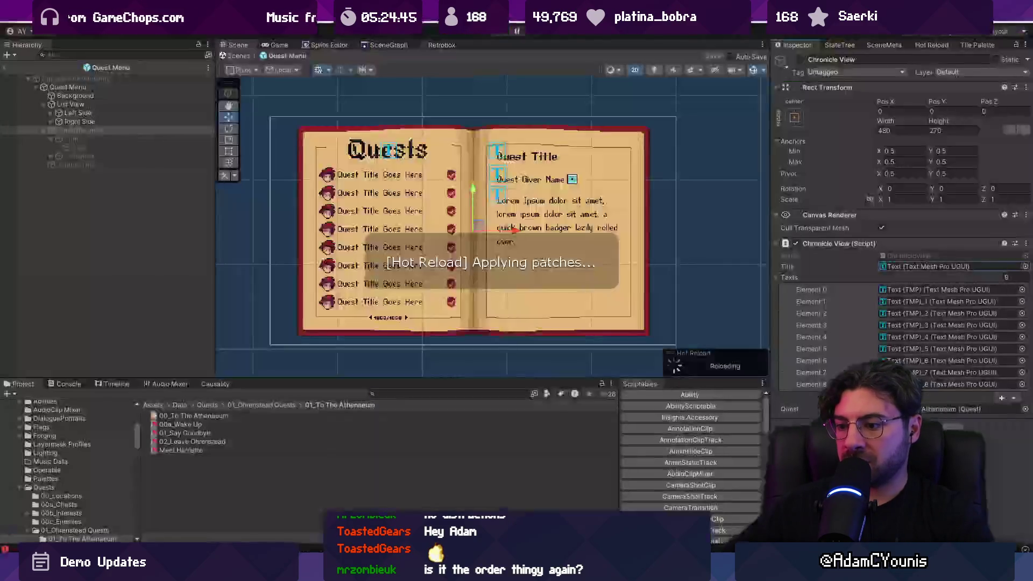
Play the scene and read the logs: empty title, quest 00_To The Athenaeum
left_click(236, 57)
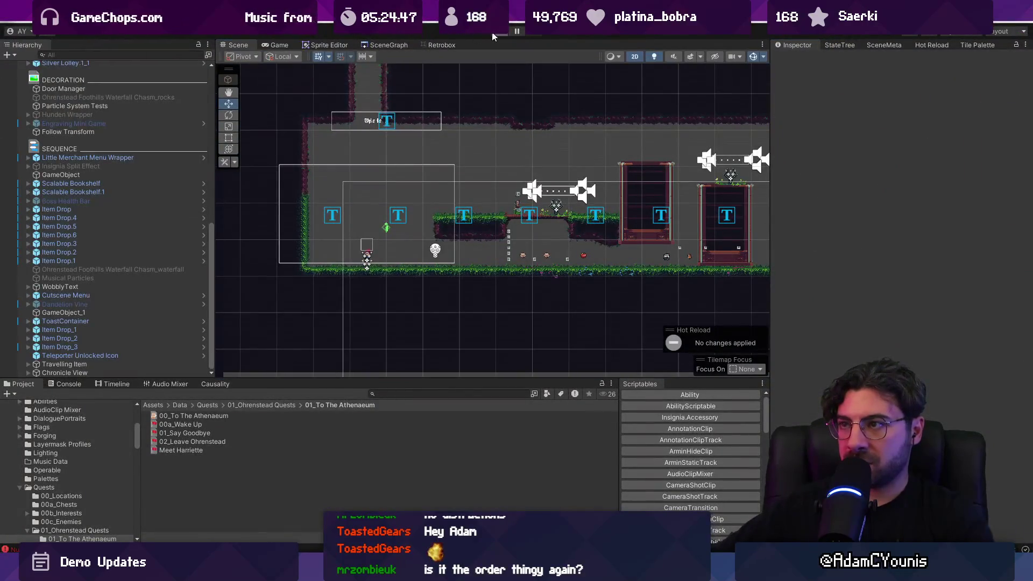
left_click(500, 31)
left_click(72, 386)
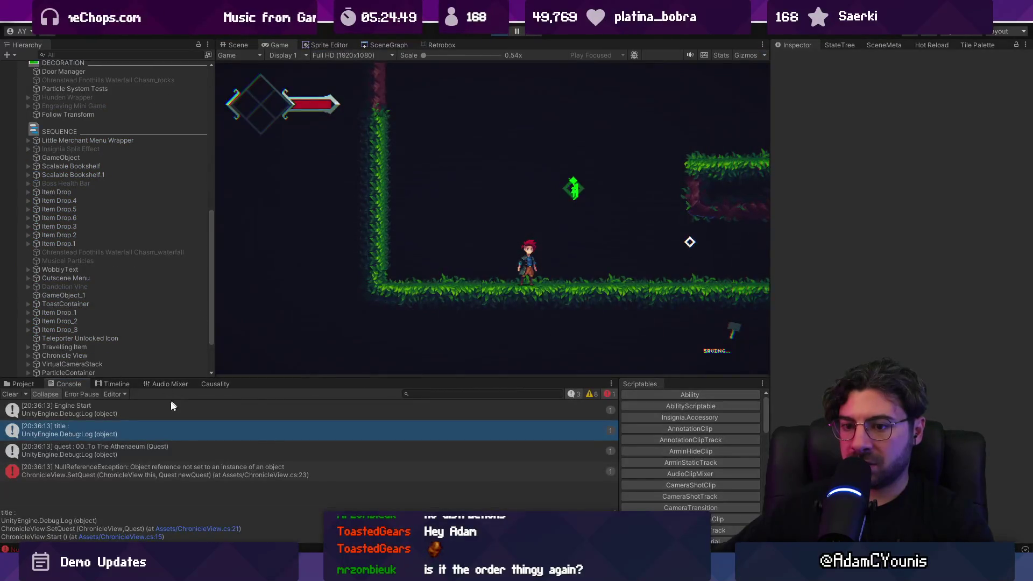
left_click(182, 458)
left_click(183, 434)
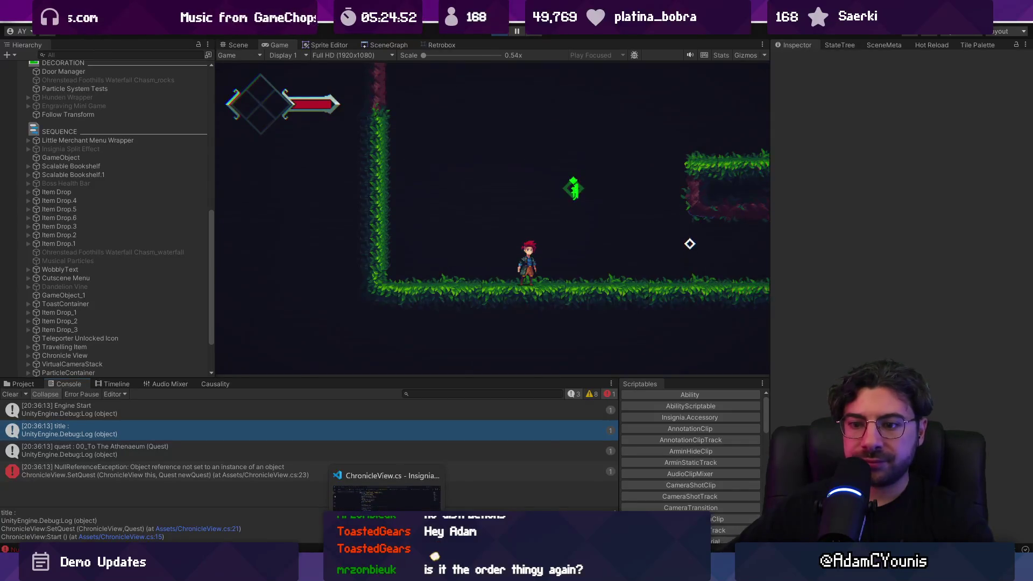
Check the title field's declaration in ChronicleView, stop the game, and open the GameEngine prefab
left_click(387, 572)
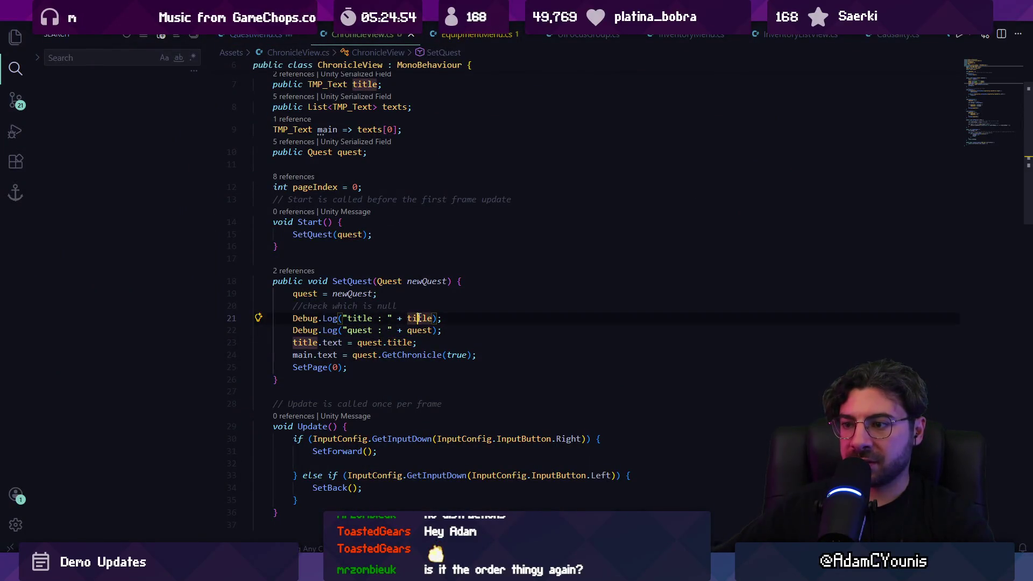
double_click(419, 317)
scroll(360, 157, "up", 3)
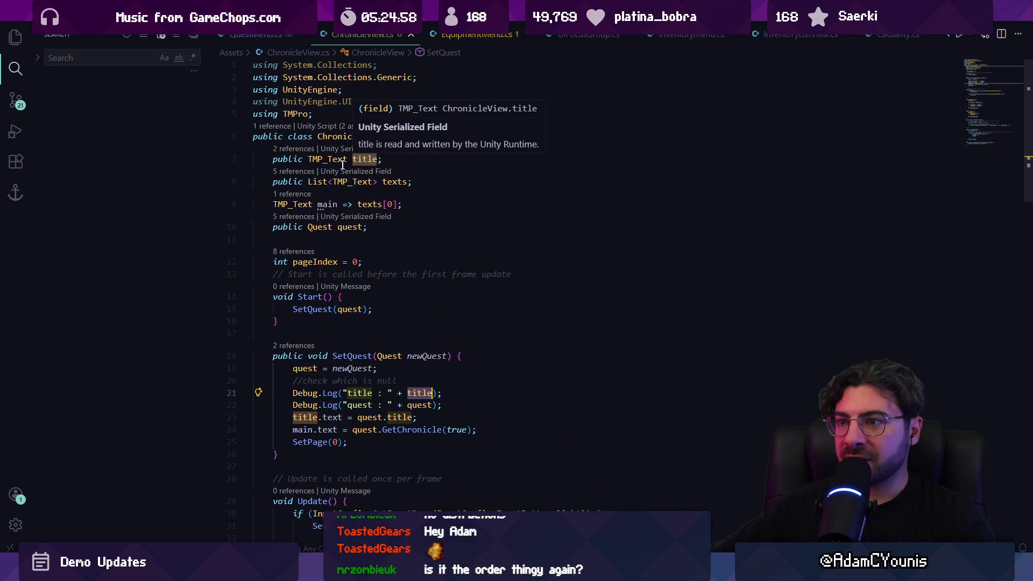
left_click(340, 160)
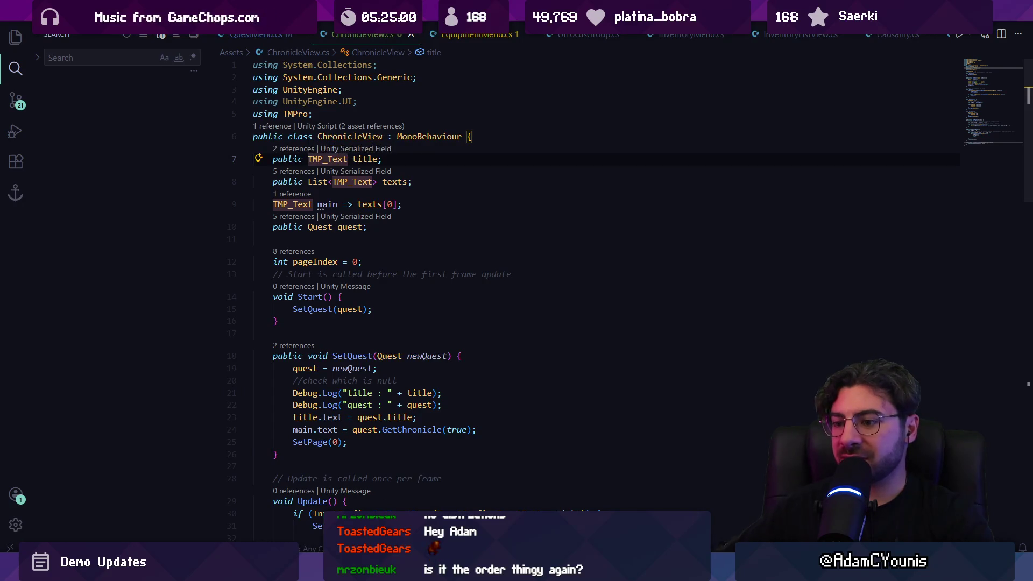
key("alt+Tab")
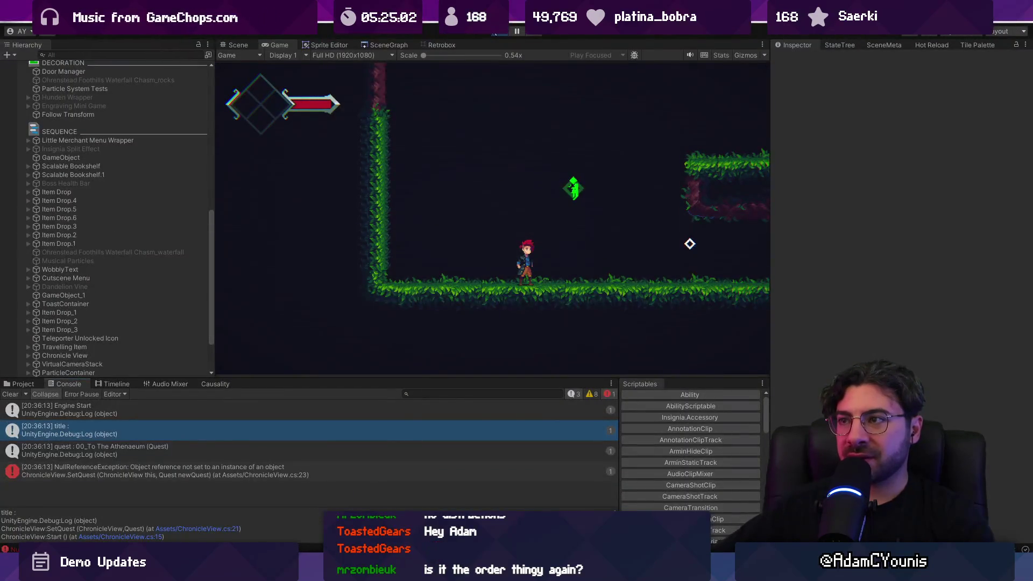
key("ctrl+p")
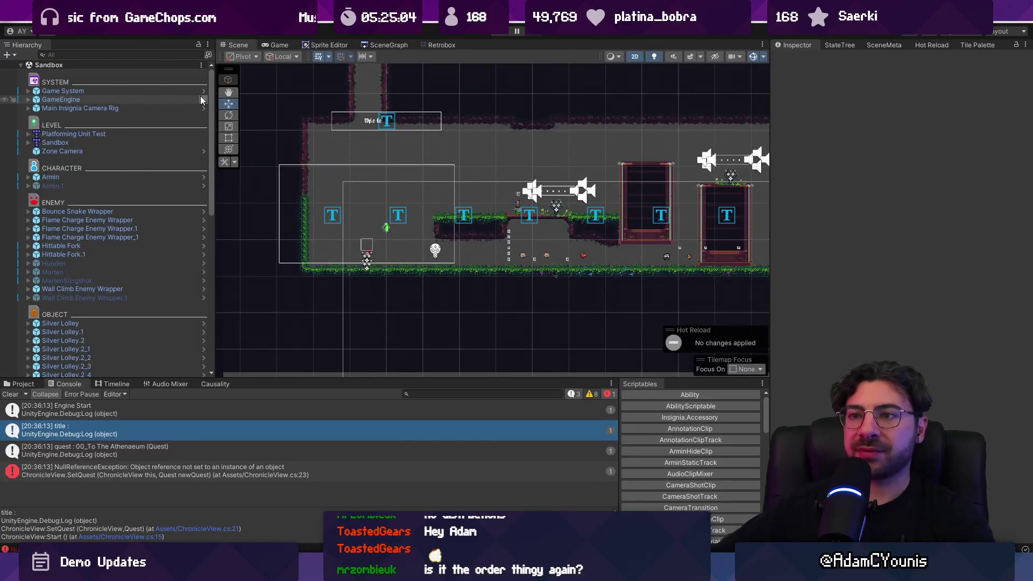
left_click(201, 99)
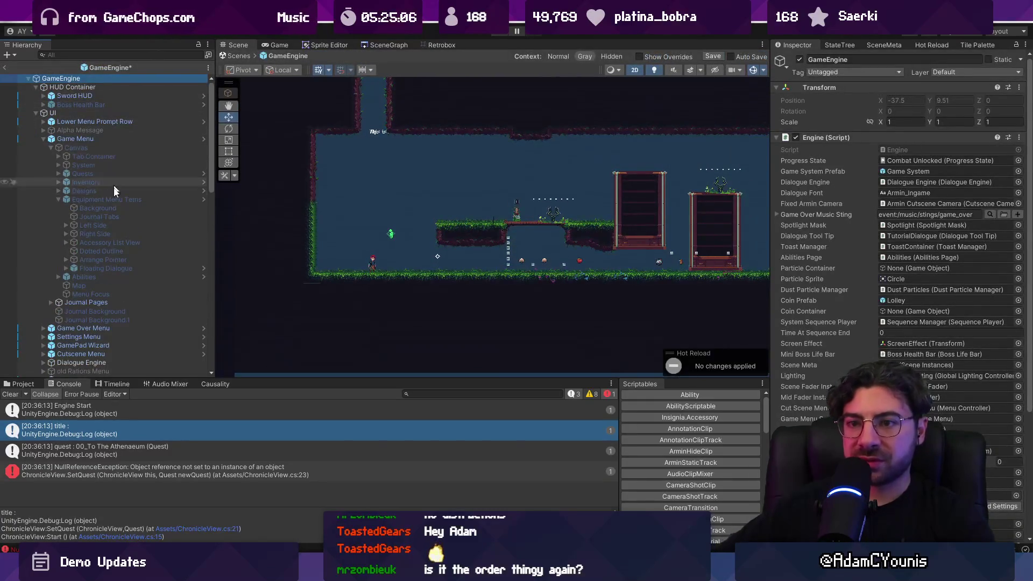
Expand Quests > Chronicle View > Title > Text and inspect each object and the Container
left_click(57, 200)
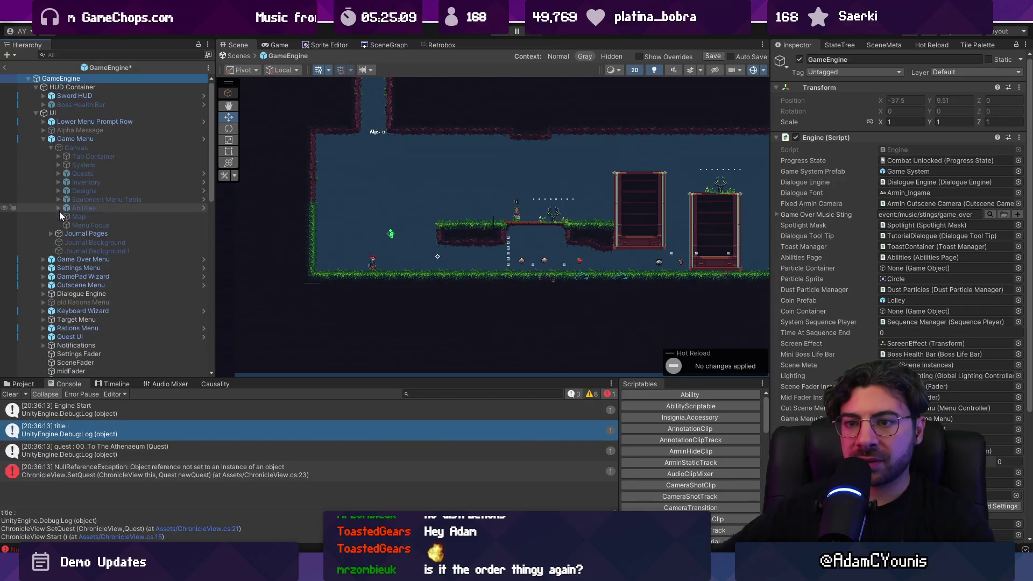
left_click(58, 174)
left_click(79, 173)
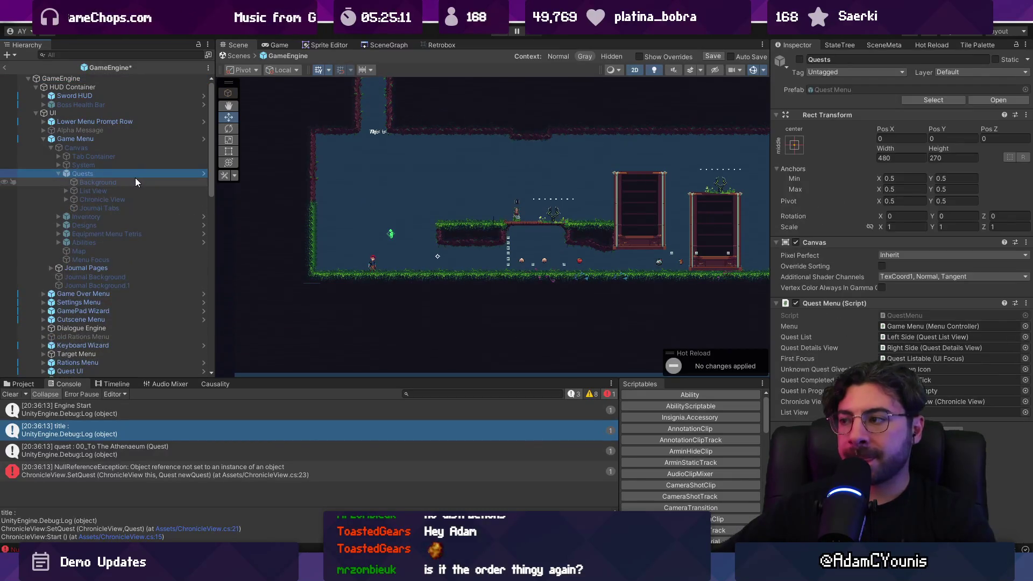
left_click(76, 200)
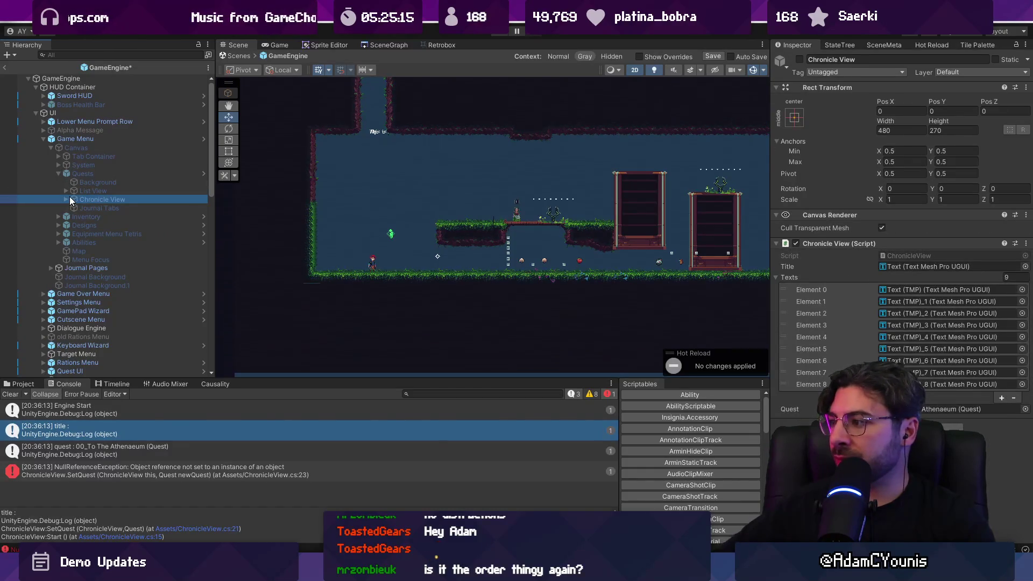
left_click(67, 200)
left_click(82, 208)
left_click(73, 207)
left_click(88, 216)
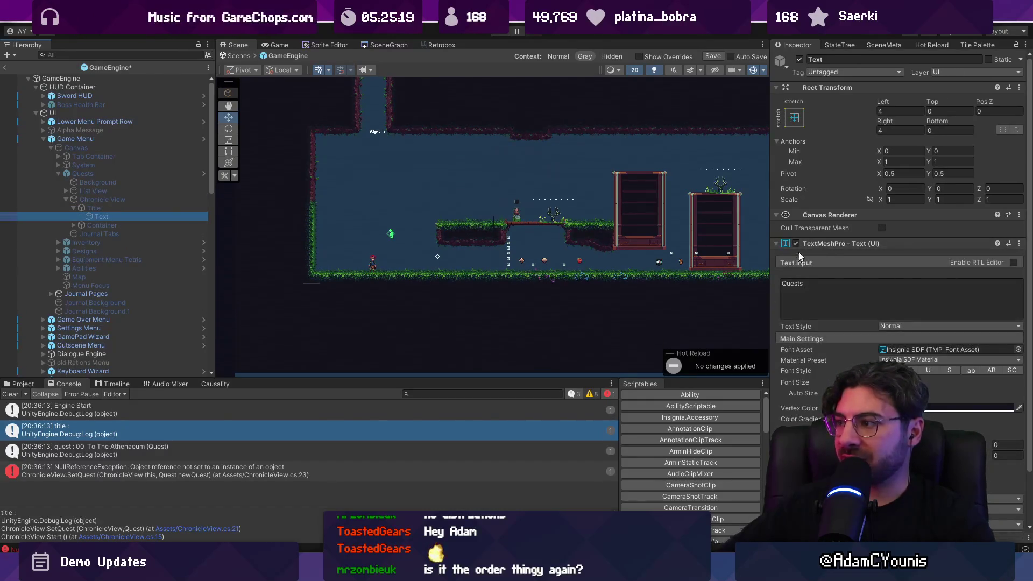
scroll(831, 248, "down", 3)
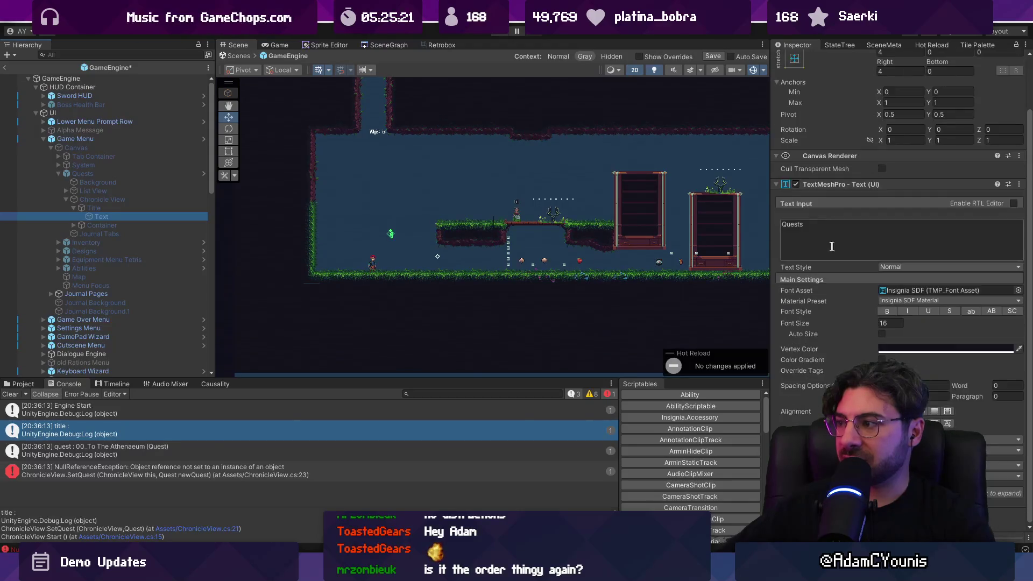
left_click(118, 200)
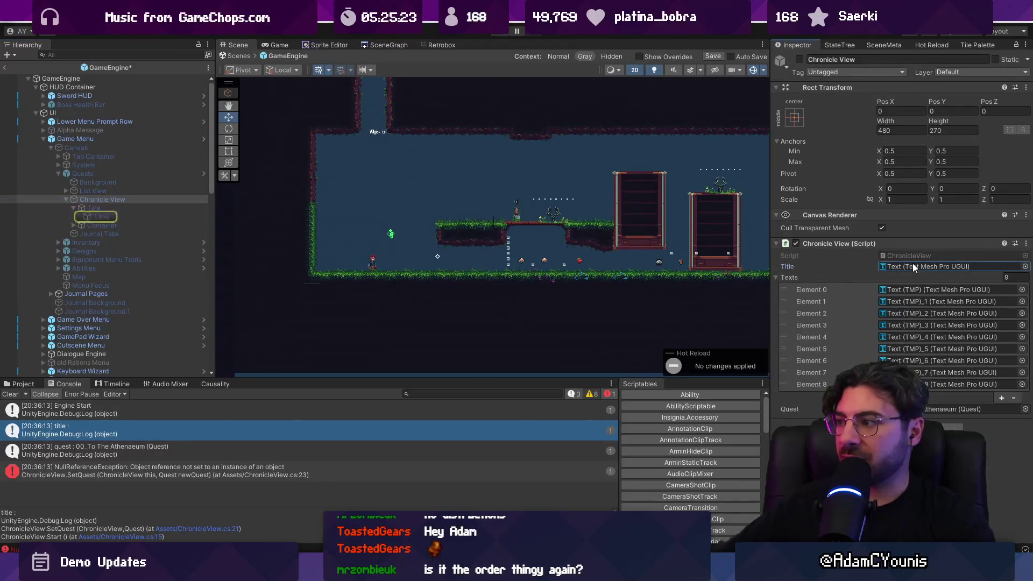
left_click(101, 225)
left_click(104, 216)
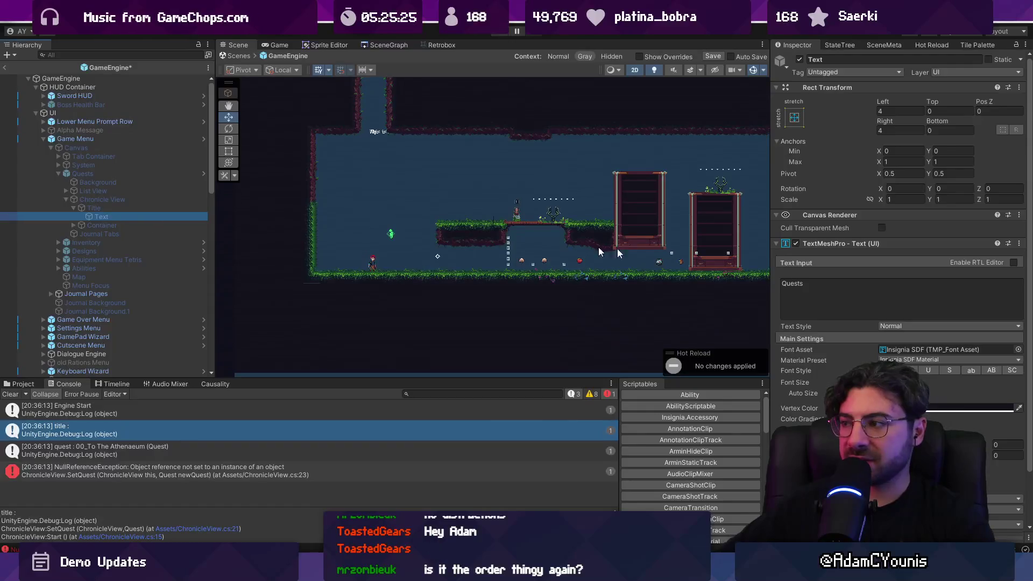
left_click(99, 199)
left_click(103, 175)
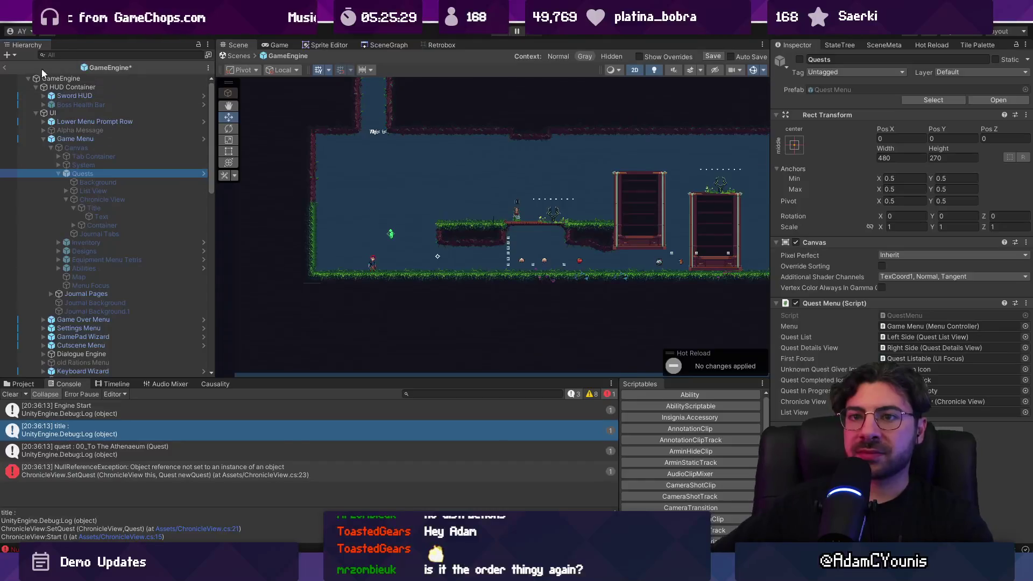
Exit the prefab to the Sandbox level and frame Chronicle View in the scene
left_click(6, 68)
left_click(493, 299)
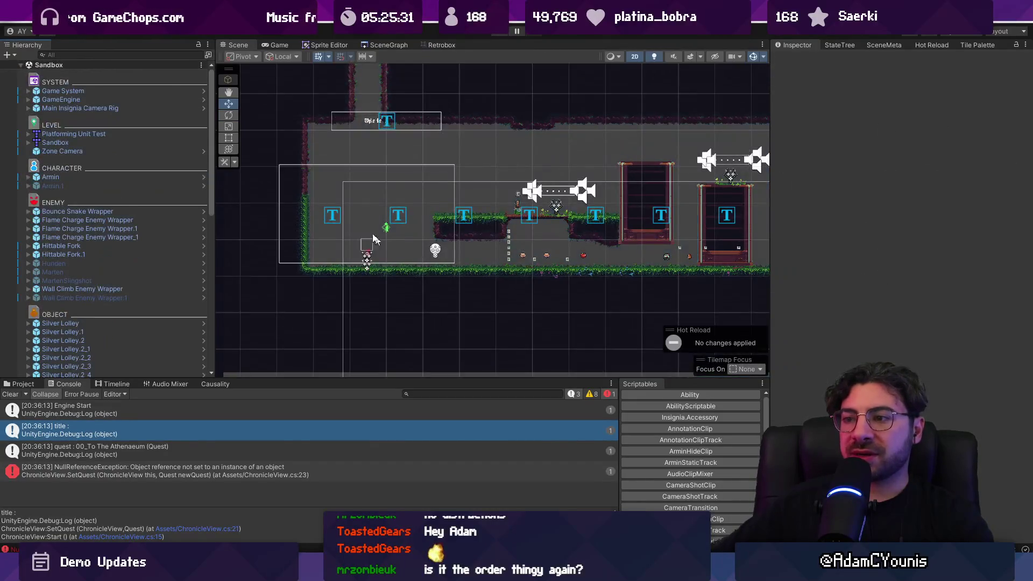
scroll(122, 296, "down", 10)
left_click(65, 372)
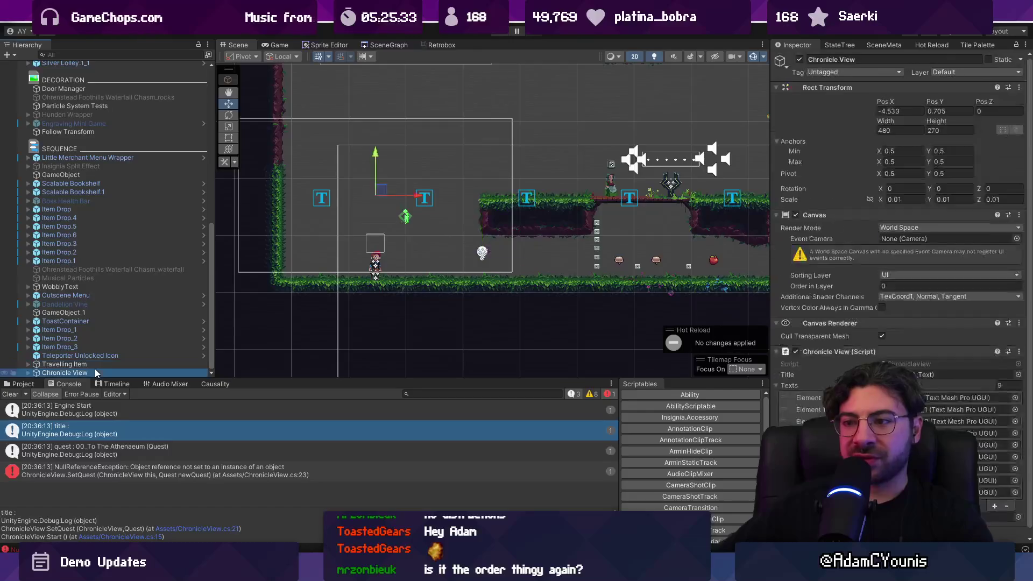
key("f")
left_click(275, 325)
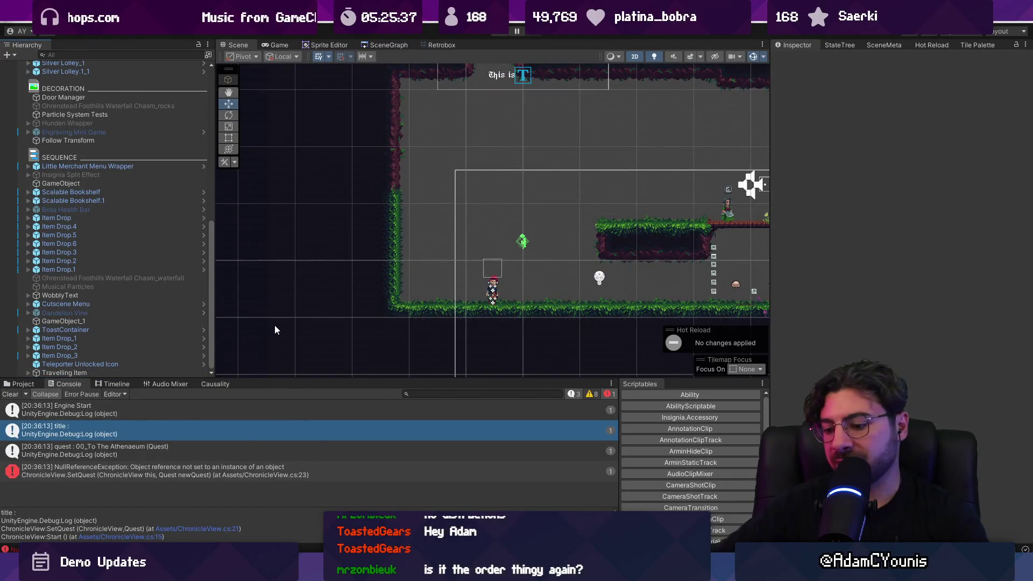
Close the journal, load the Armin's House level from the SceneGraph and start Play mode
key("Escape")
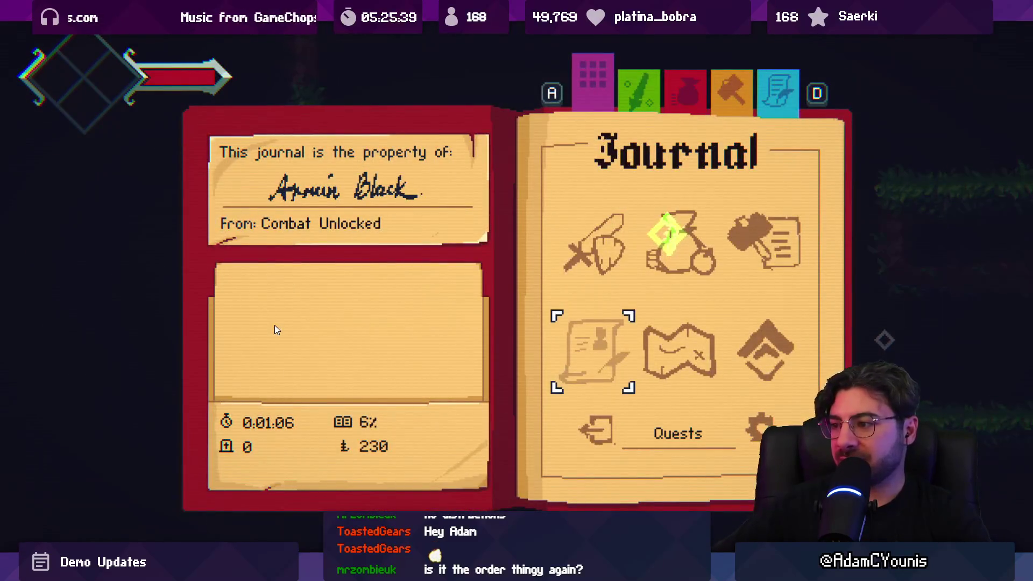
key("Escape")
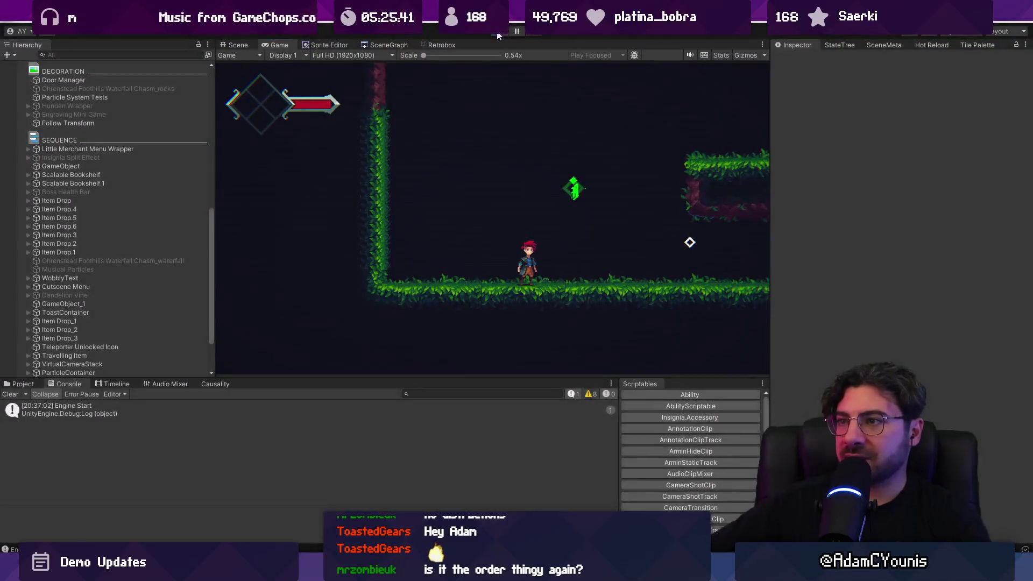
left_click(384, 46)
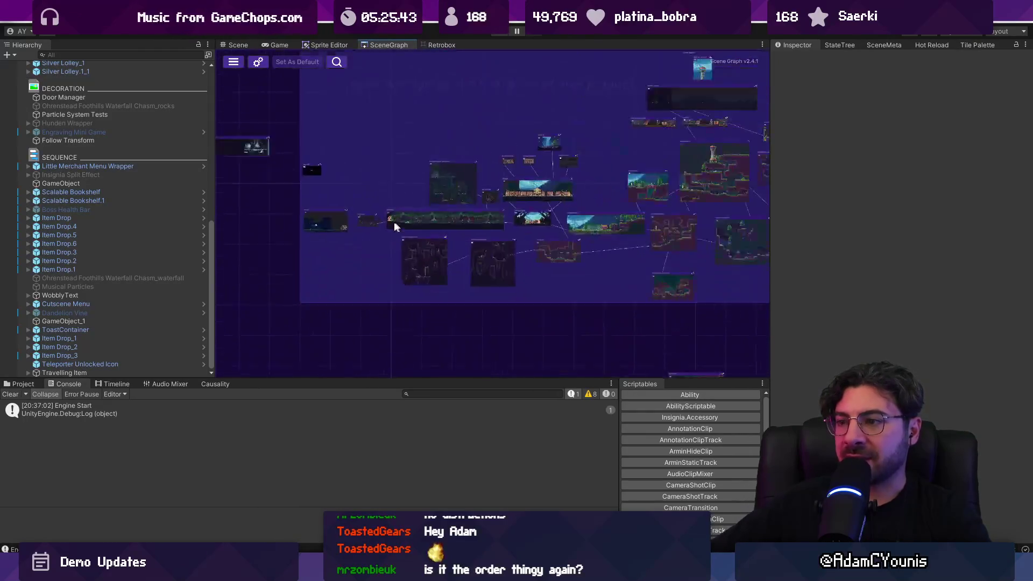
double_click(346, 204)
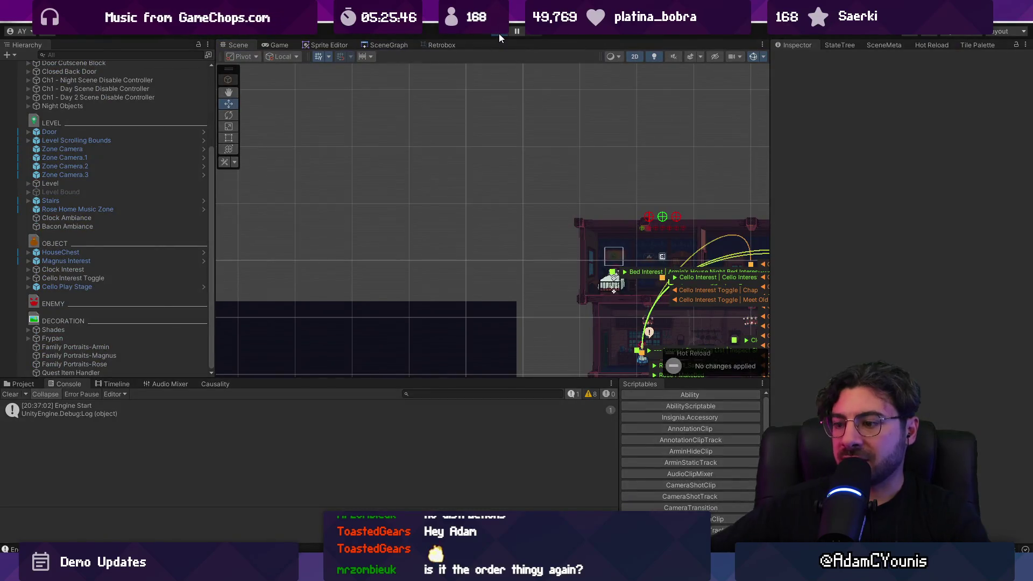
left_click(499, 33)
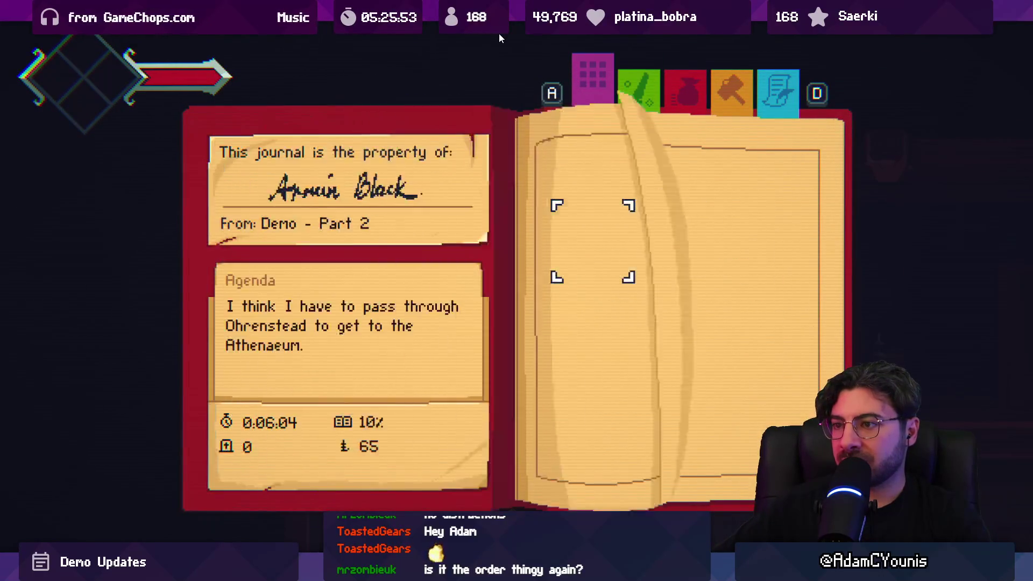
Try opening the To The Athenaeum quest details, then stop and restart the game with a clean console
key("a")
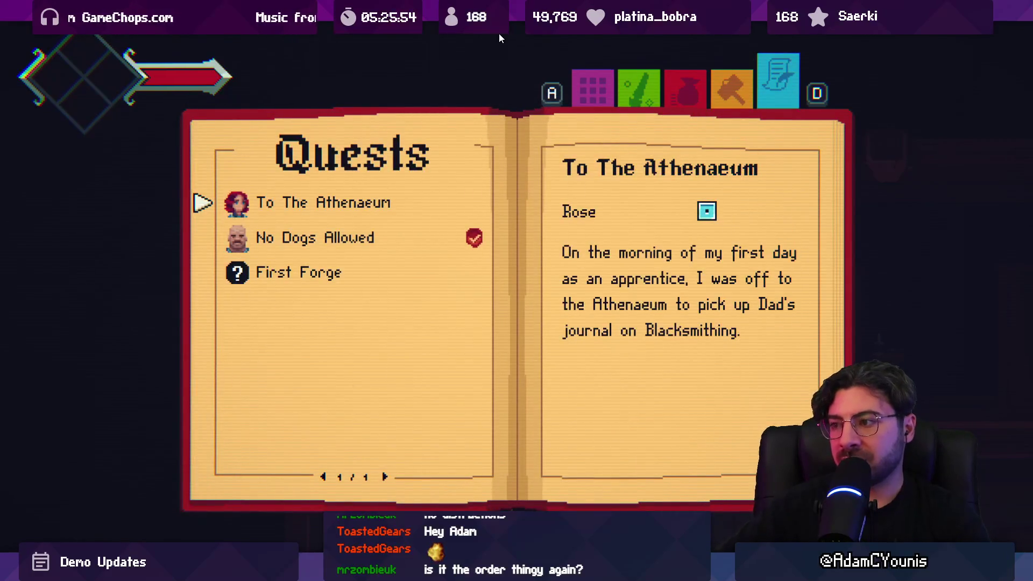
key("Return")
key("shift+space")
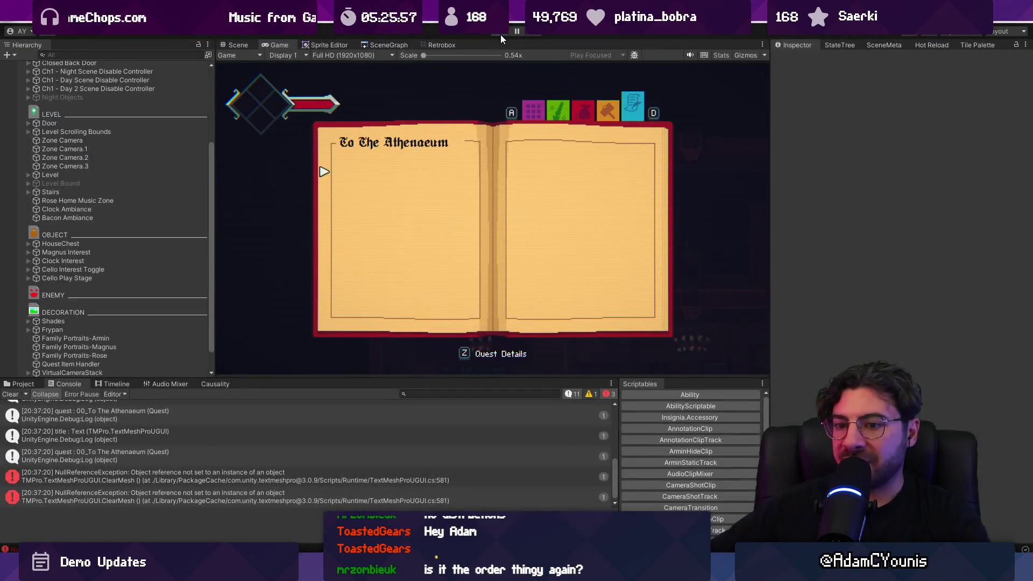
left_click(500, 35)
key("ctrl+p")
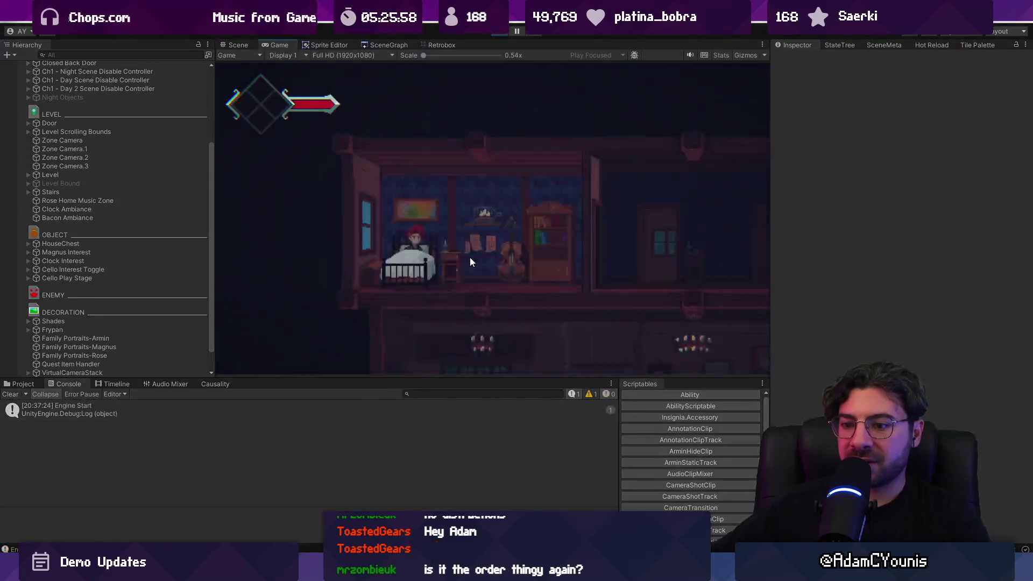
Open To The Athenaeum's Chronicle page from the Quests page and select the NullReferenceException
key("Tab")
key("a")
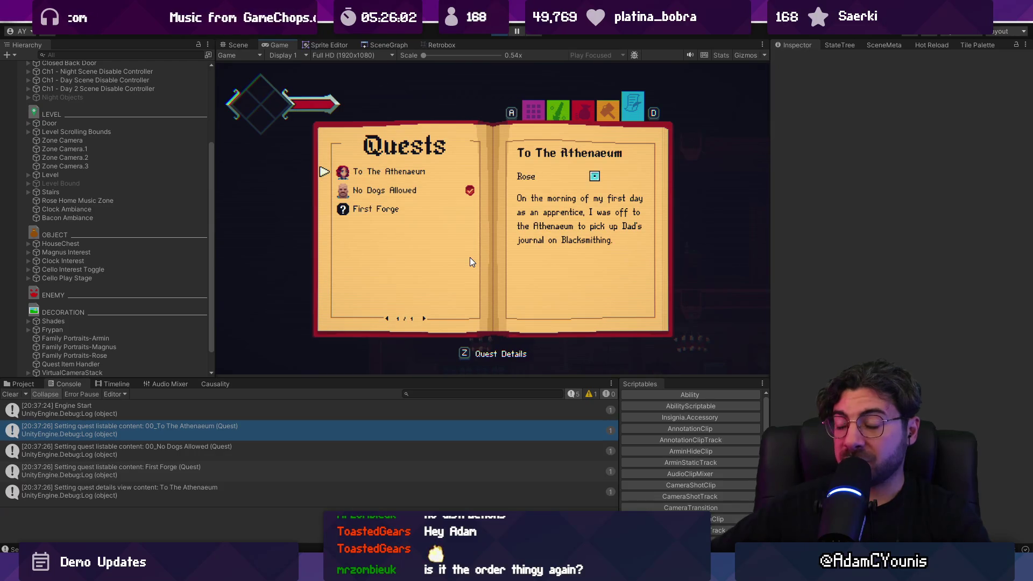
key("s")
key("w")
key("z")
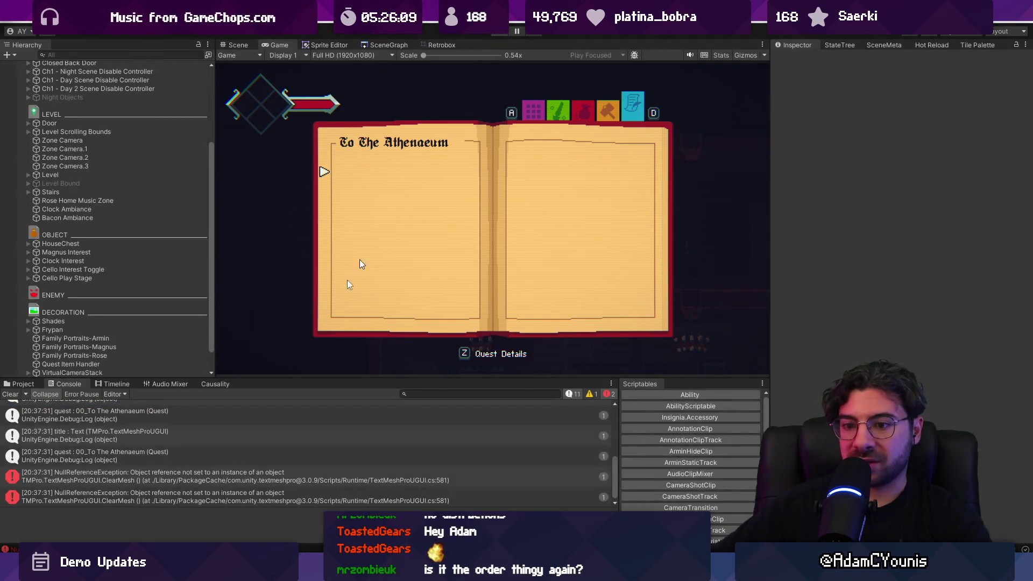
left_click(187, 476)
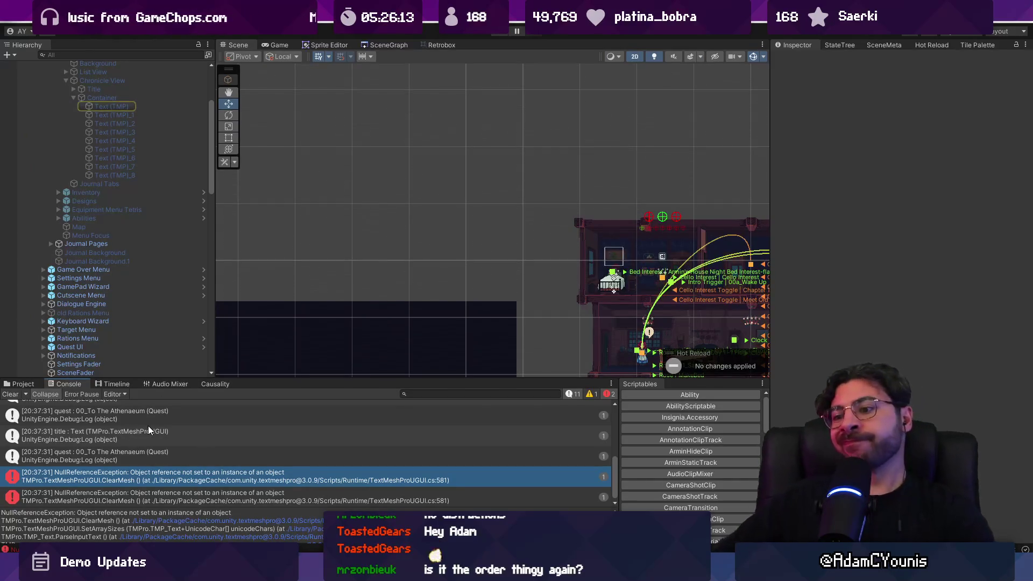
Switch to VS Code and scroll ChronicleView.cs down to the SetQuest method
mouse_move(387, 570)
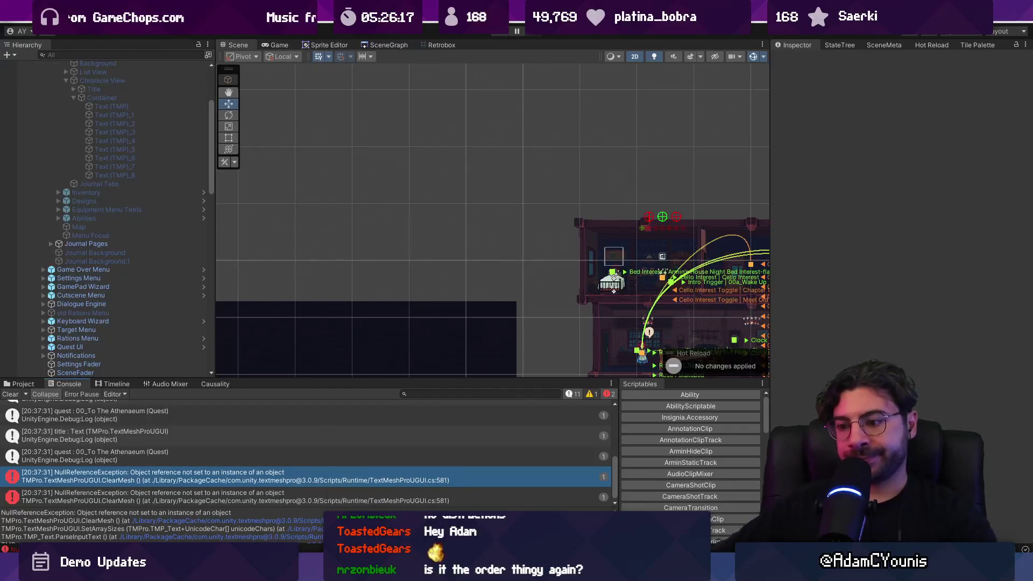
key("alt+Tab")
scroll(395, 327, "down", 4)
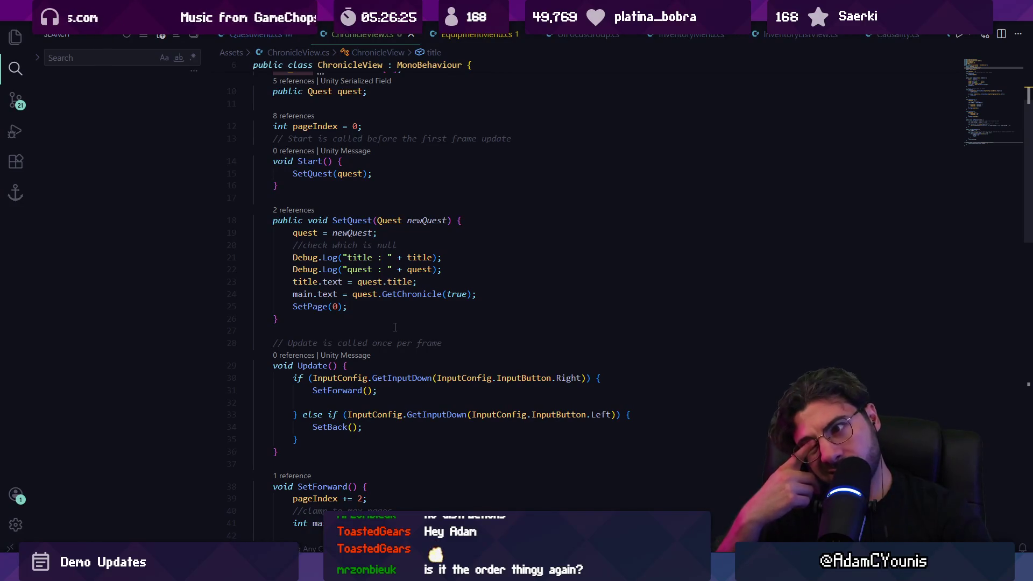
Delete the //check comment and the two Debug.Log lines above SetQuest's title assignment
left_click(510, 286)
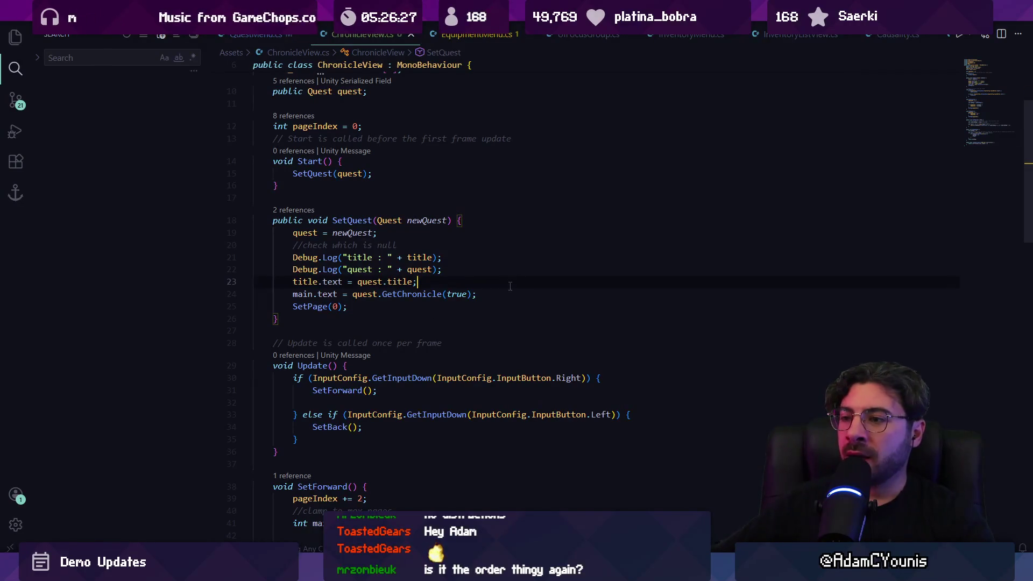
key("shift+Up")
key("shift+Up")
key("BackSpace")
key("shift+Up")
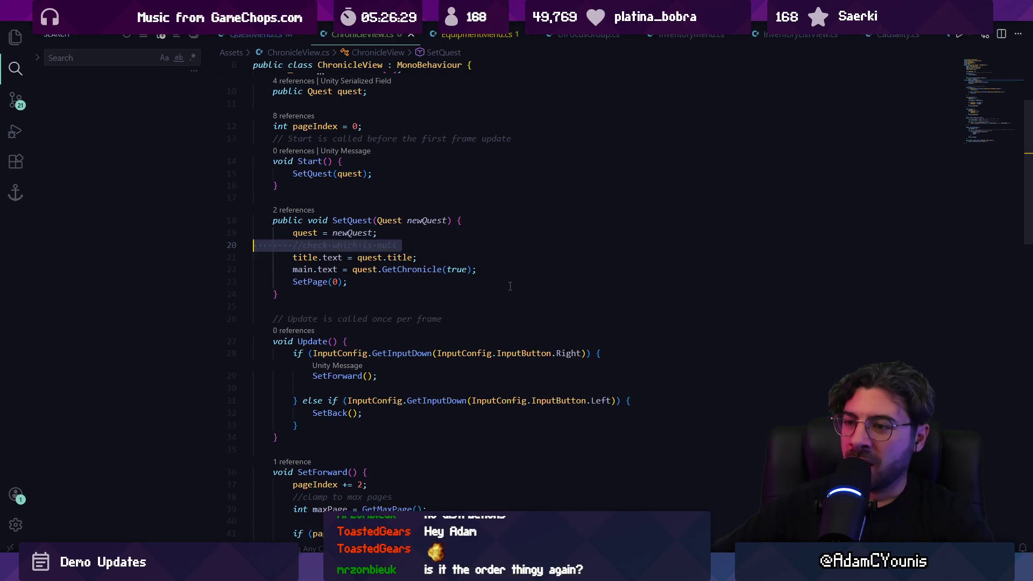
key("BackSpace")
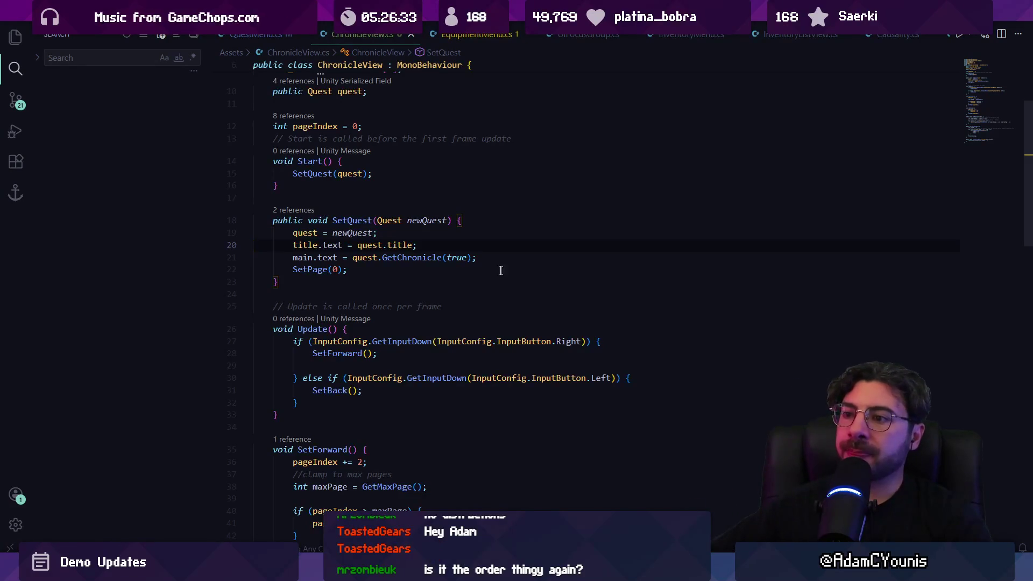
scroll(500, 271, "down", 5)
scroll(471, 278, "down", 2)
scroll(420, 280, "up", 7)
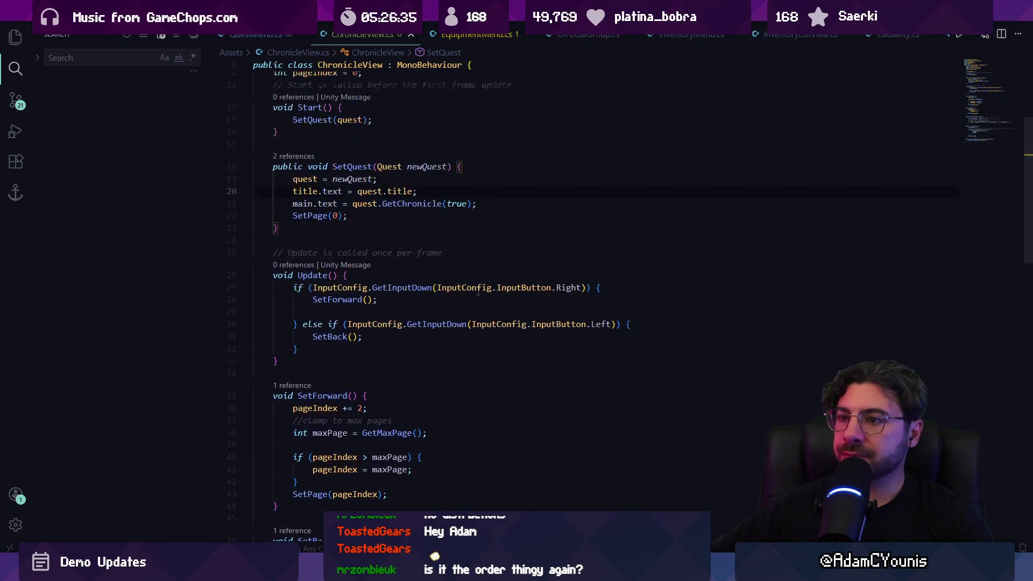
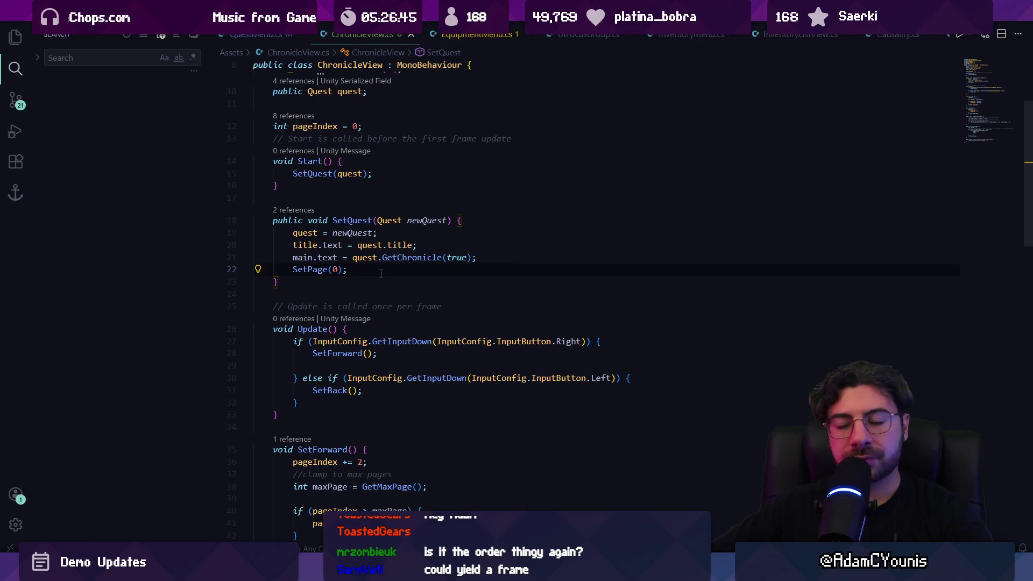
In the Jump branch, move listView.SetActive(false) and chronicleView.gameObject.SetActive(true) above chronicleView.SetQuest
key("alt+Left")
key("alt+Left")
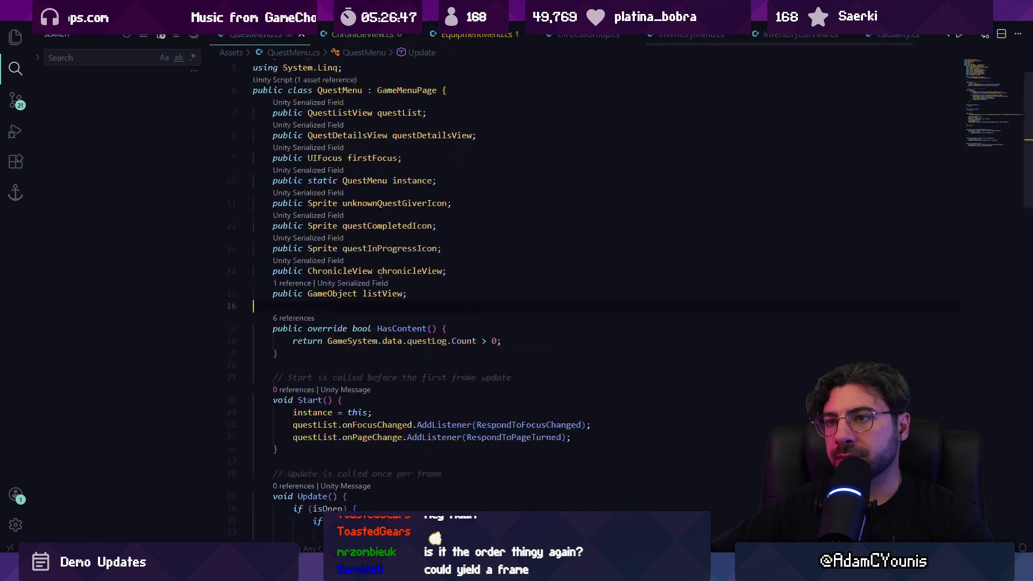
scroll(437, 274, "down", 5)
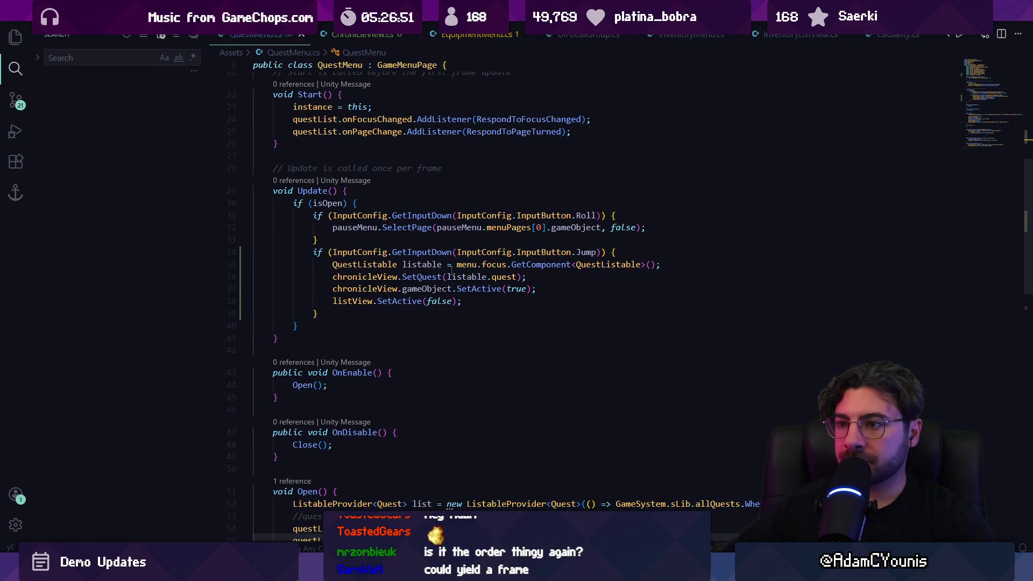
left_click(543, 312)
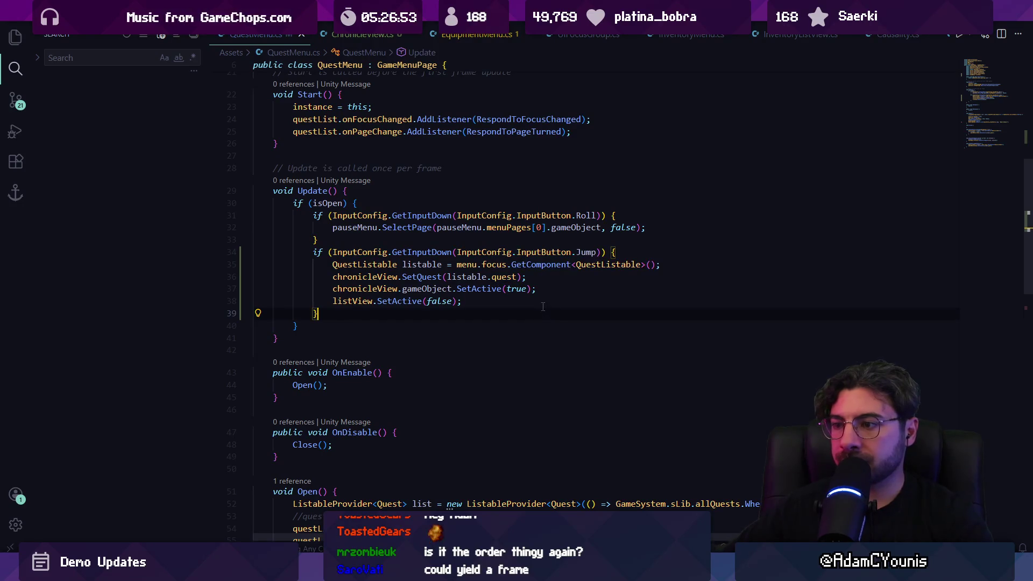
left_click(560, 289)
key("alt+Down")
key("Up")
key("Up")
key("alt+Down")
key("alt+Down")
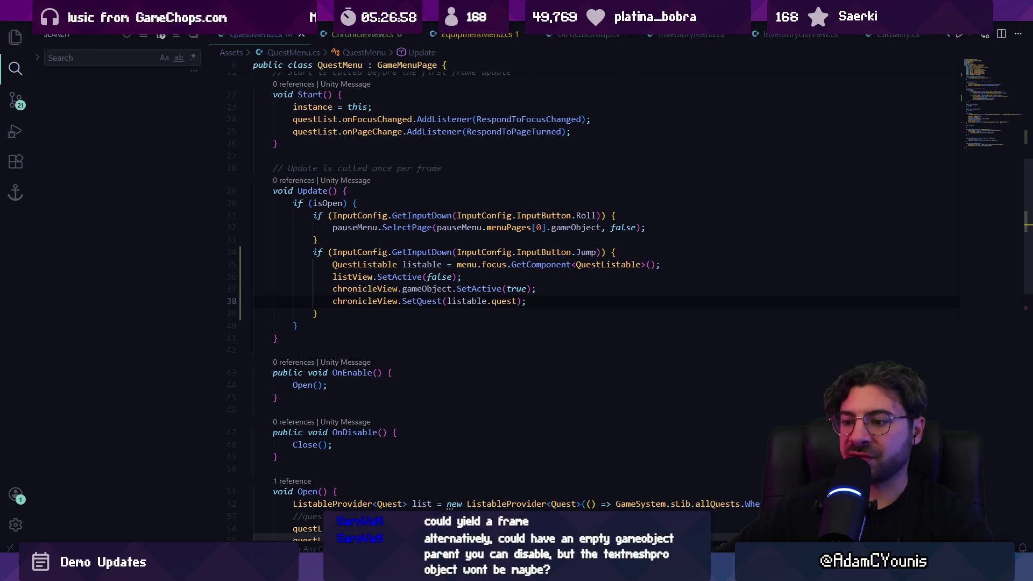
key("alt+Tab")
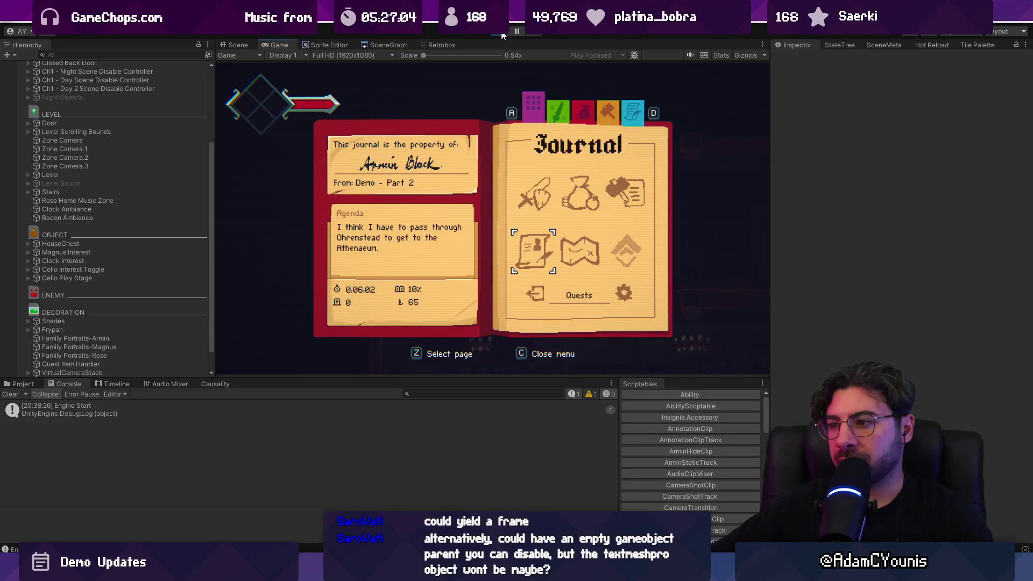
Play-test the journal: open Quests, view the To The Athenaeum details twice, then back out
key("z")
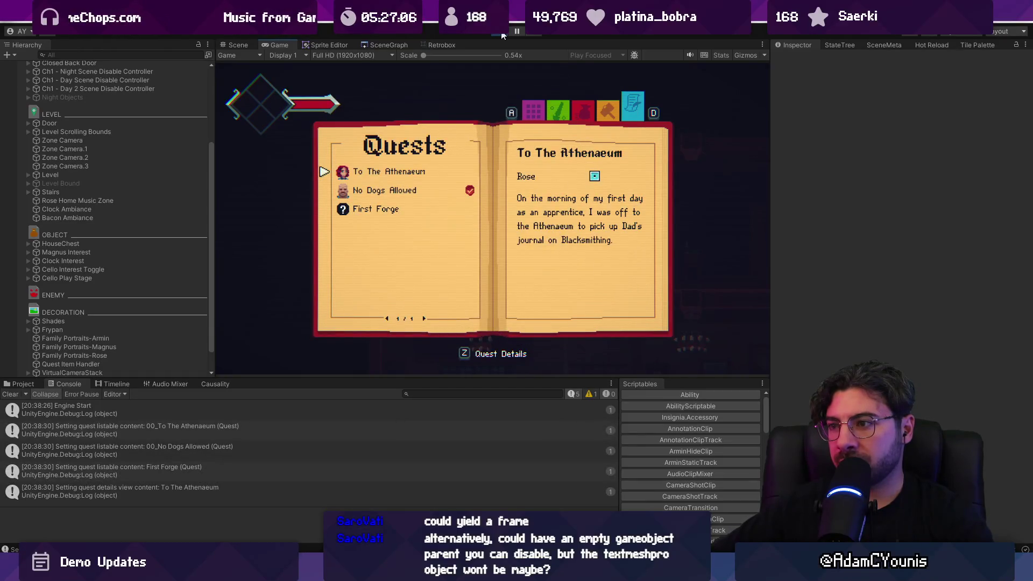
key("z")
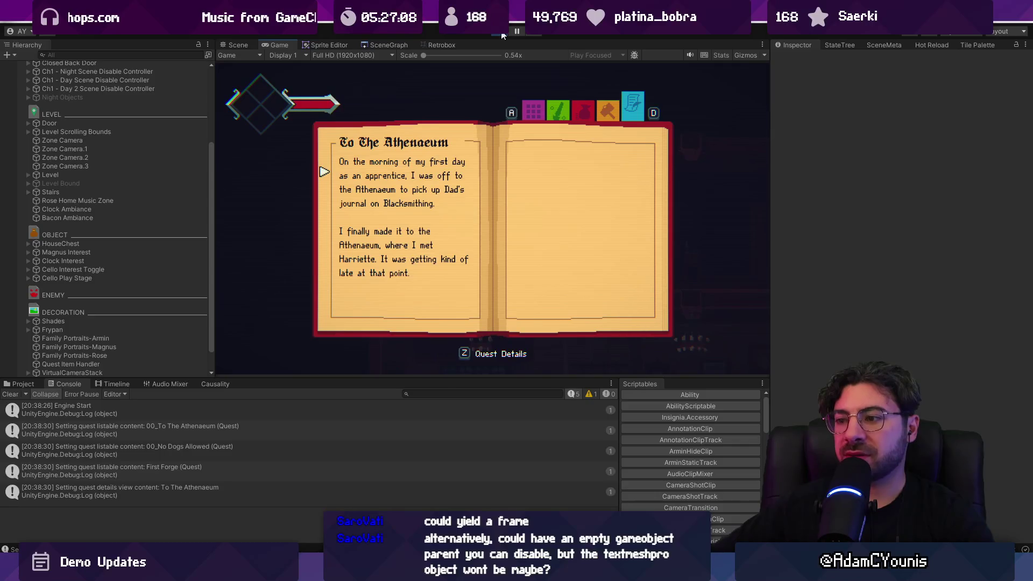
key("x")
key("z")
key("z")
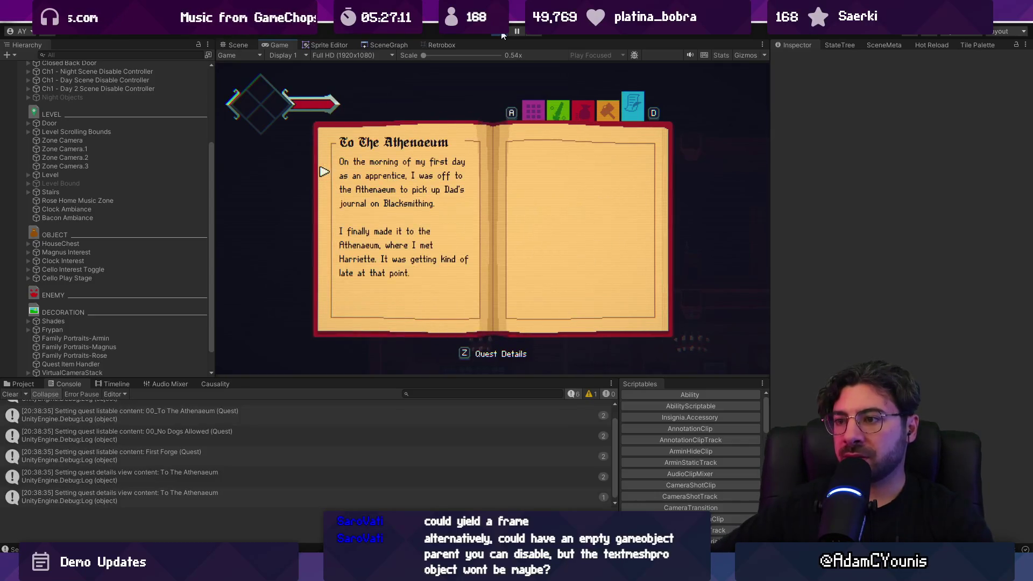
key("x")
key("alt+Tab")
left_click(401, 323)
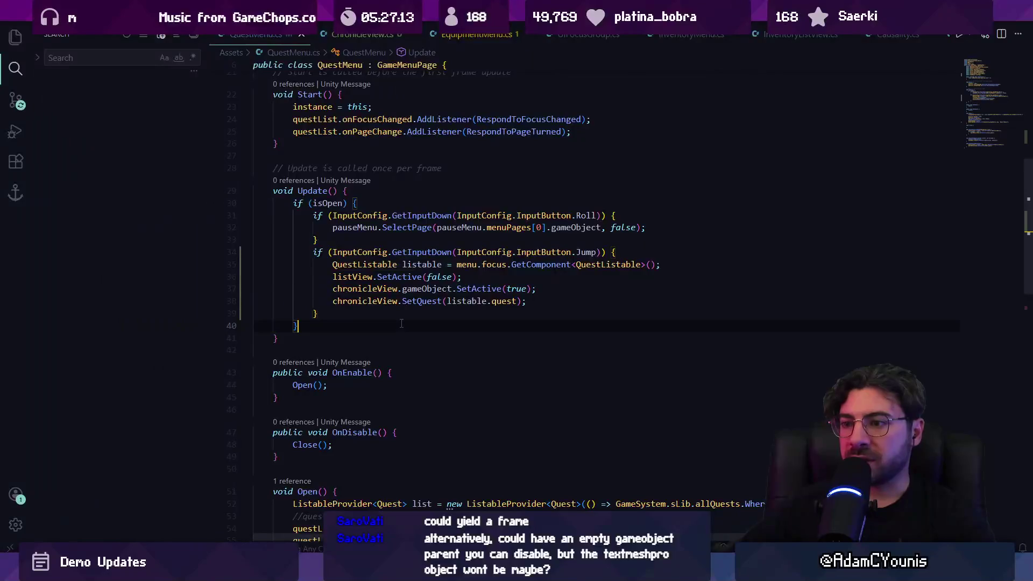
Declare a public QuestMenuState enum with ViewingList and ViewingDetails at the top of the class, and save
scroll(402, 322, "up", 10)
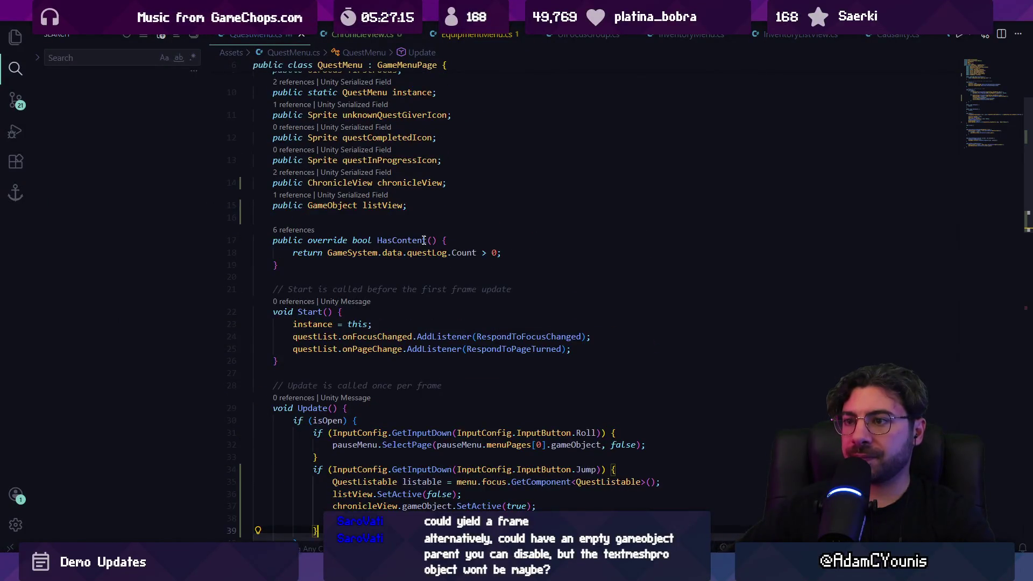
left_click(460, 136)
key("Return")
key("Return")
key("Up")
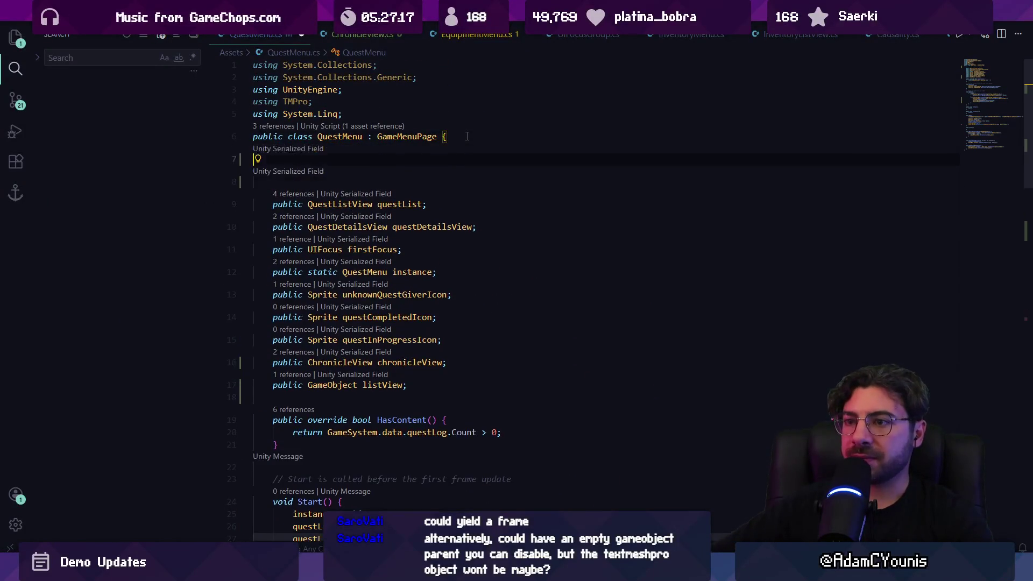
type("public n")
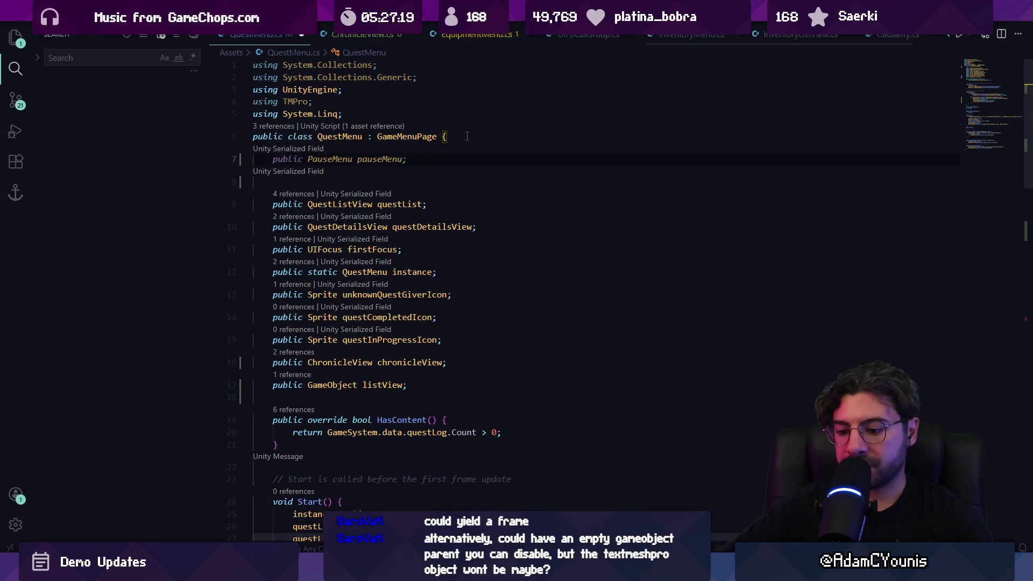
key("BackSpace")
type("enum QuestMn")
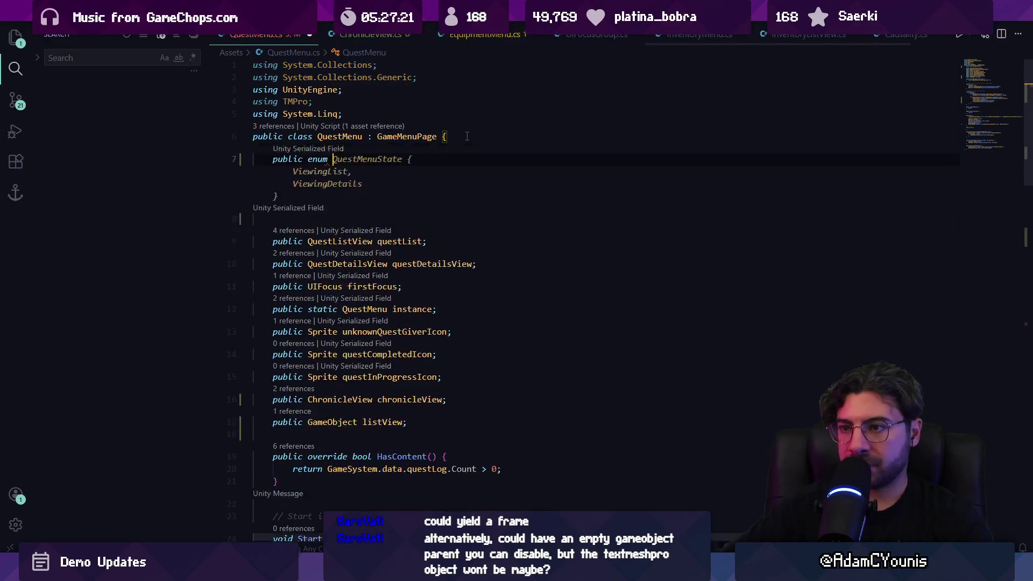
key("BackSpace")
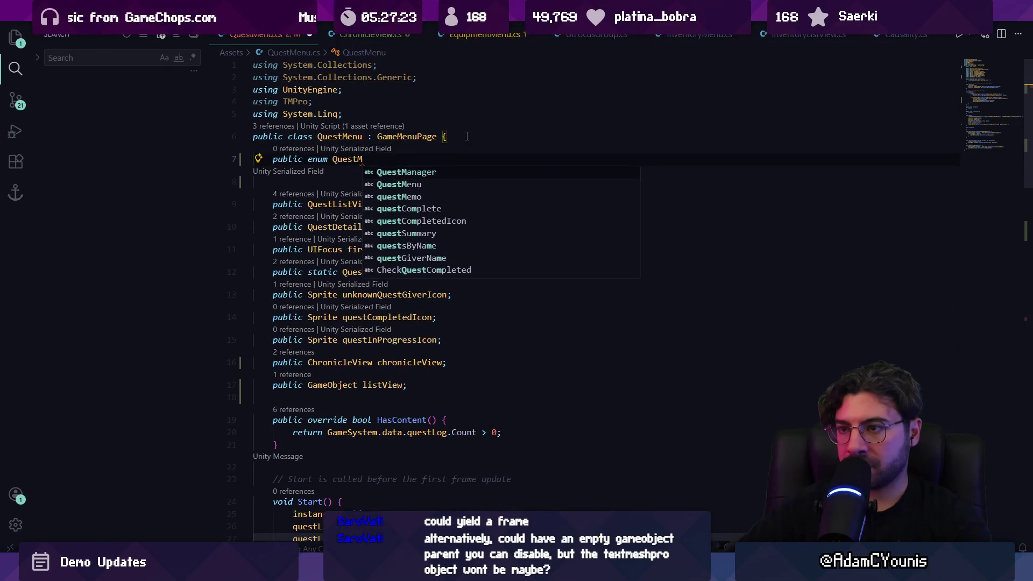
type("enu")
key("Tab")
key("Tab")
key("ctrl+s")
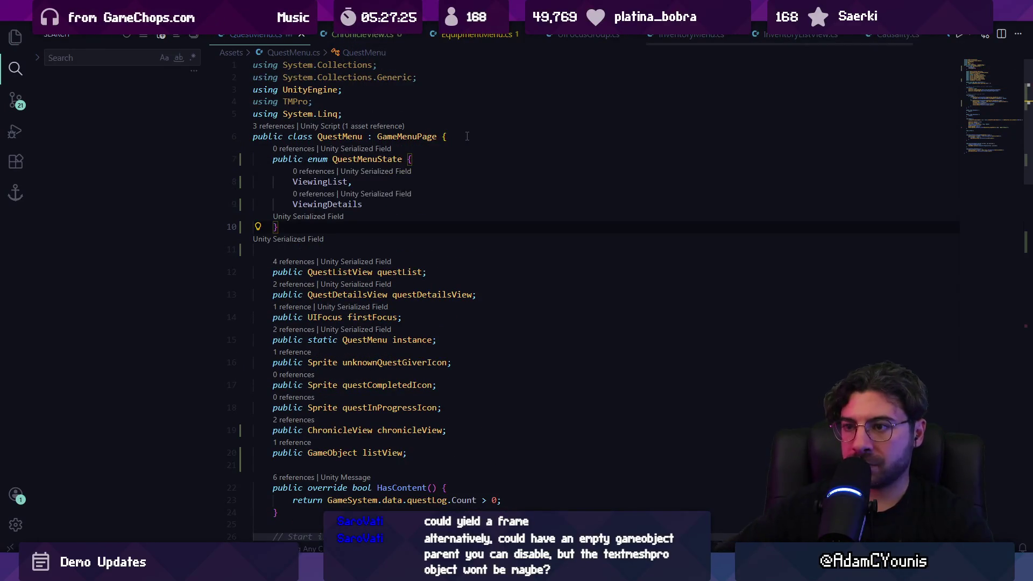
key("ctrl+Right")
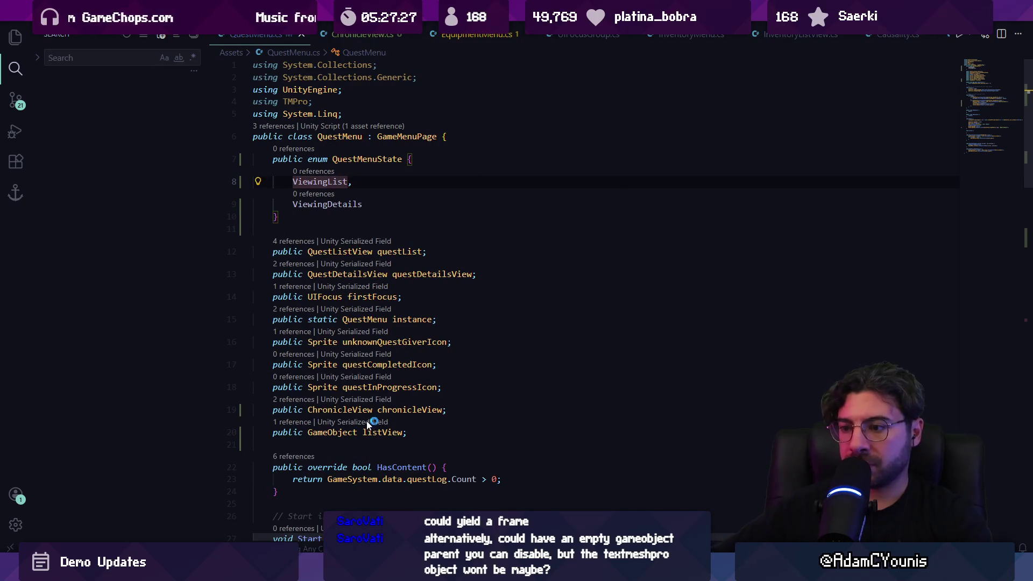
Open an empty attribute bracket on a new line below the chronicleView field
left_click(374, 433)
left_click(463, 410)
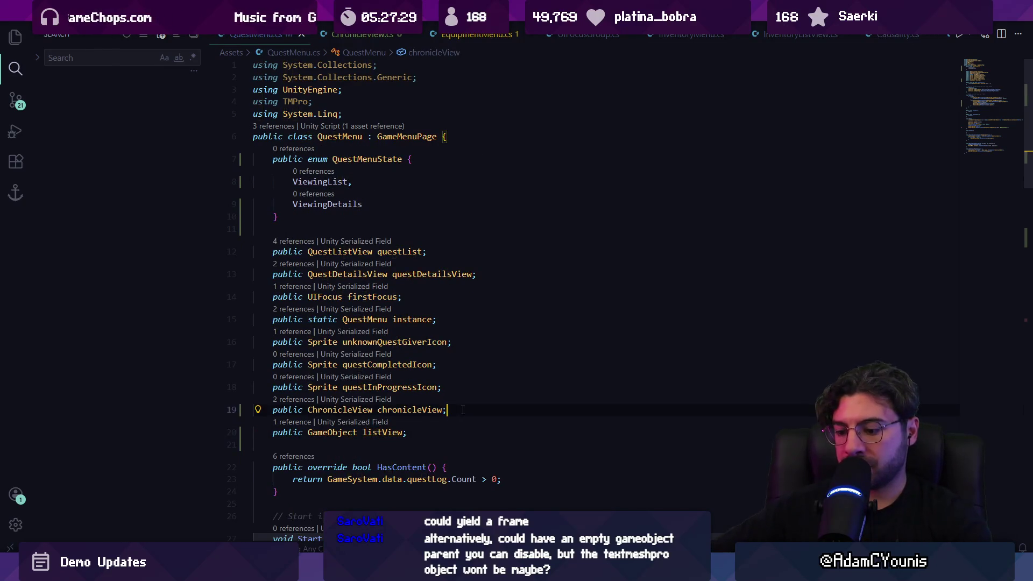
key("Return")
type("[")
Start a new using UnityEngine.Serialization import below the existing using statements
left_click(388, 109)
key("Return")
type("using")
key("alt+Tab")
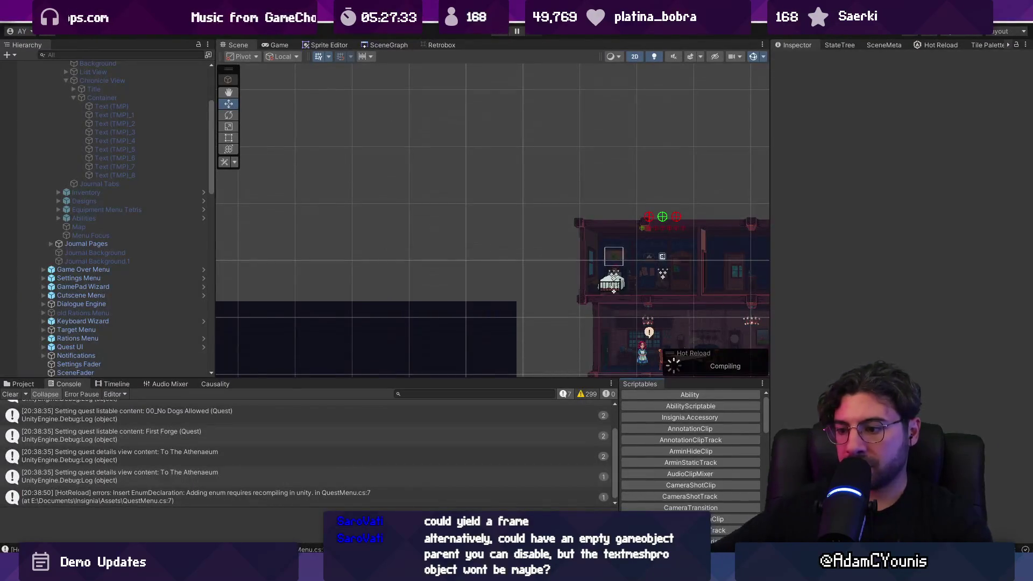
key("alt+Tab")
type("E")
key("BackSpace")
type("UnityEngine.Se")
Finish the Serialization import and mark the field with [FormerlySerializedAs("listView")]
key("Tab")
type(";")
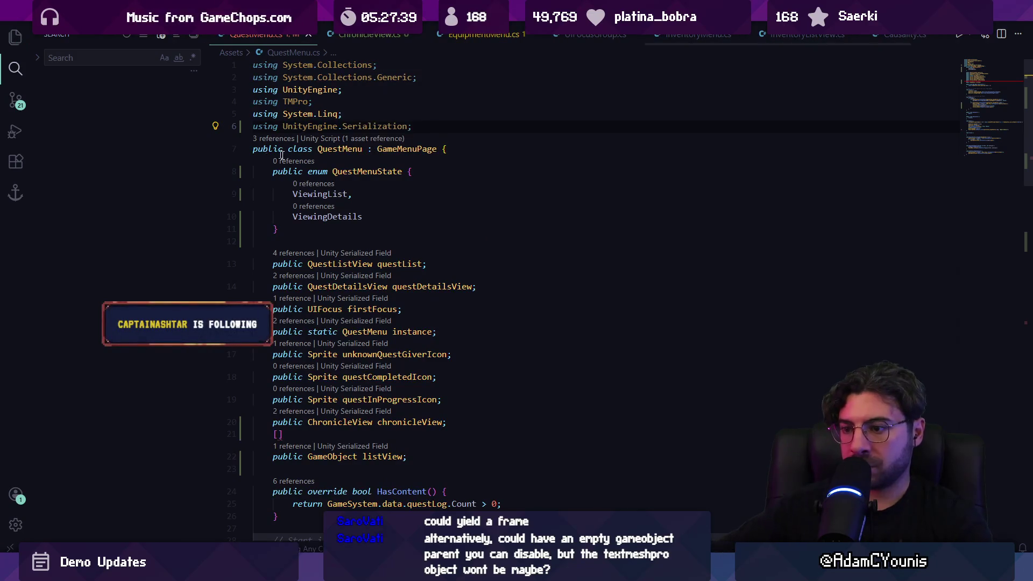
scroll(296, 368, "down", 2)
type("Form")
key("Tab")
type("(\"menu\")")
key("BackSpace")
key("BackSpace")
key("BackSpace")
type("As(")
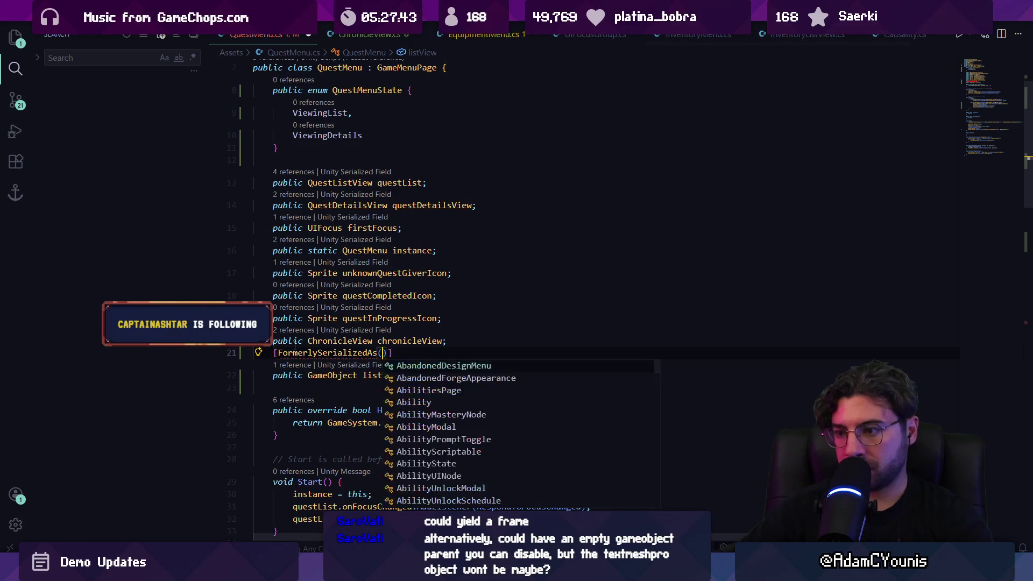
key("Tab")
key("ctrl+z")
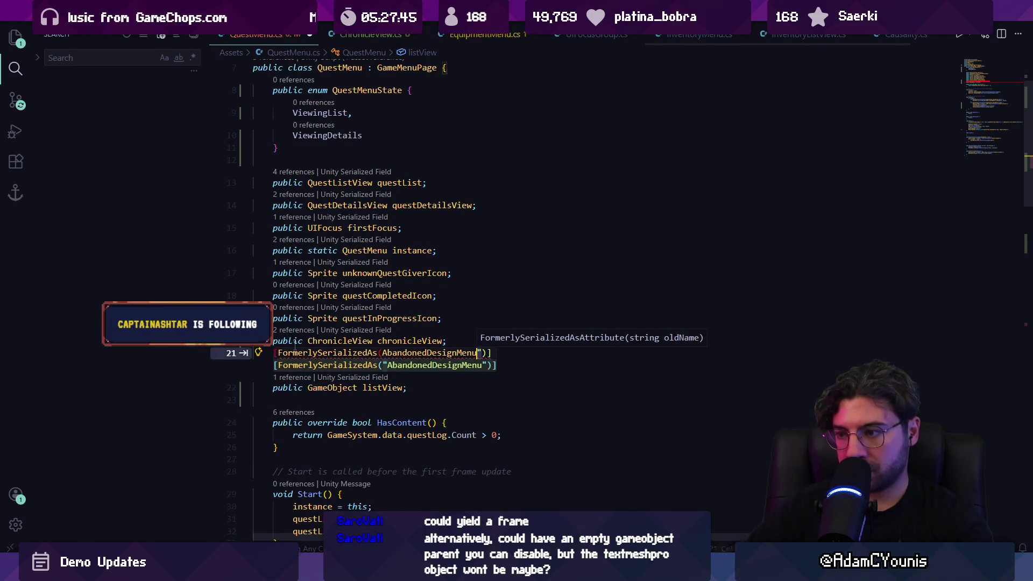
type("listView")
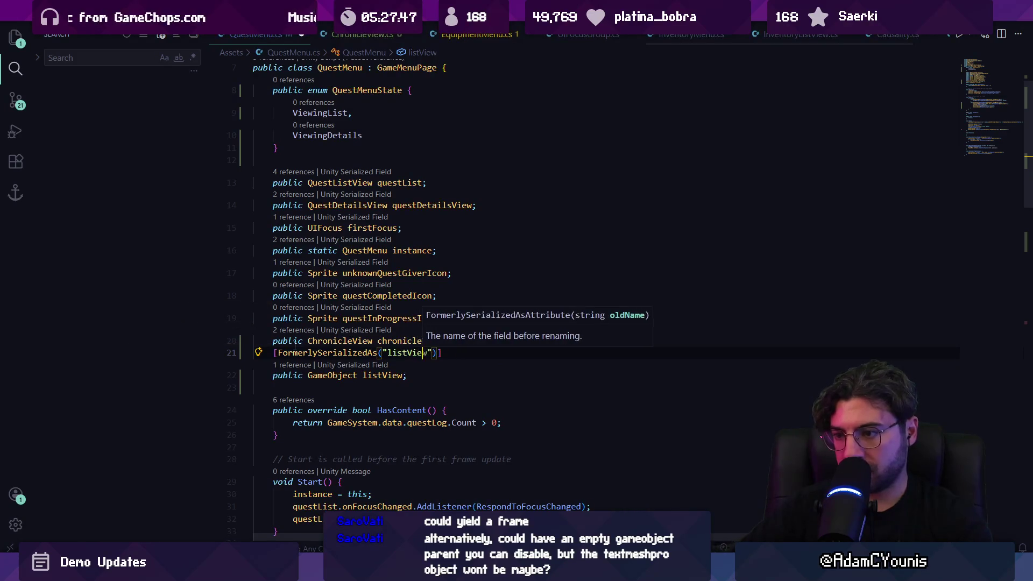
Rename the listView field to overview
key("F2")
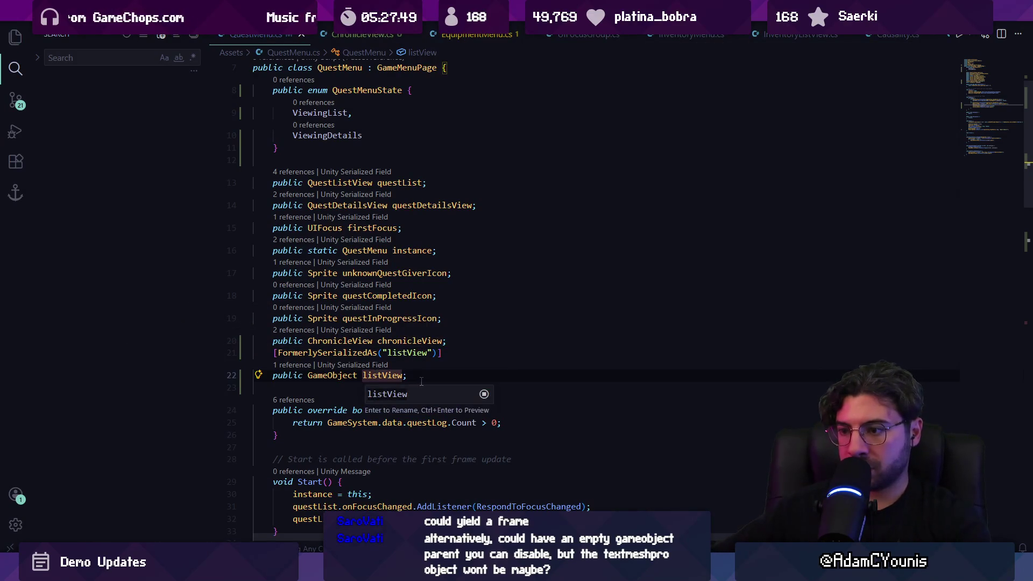
type("overview")
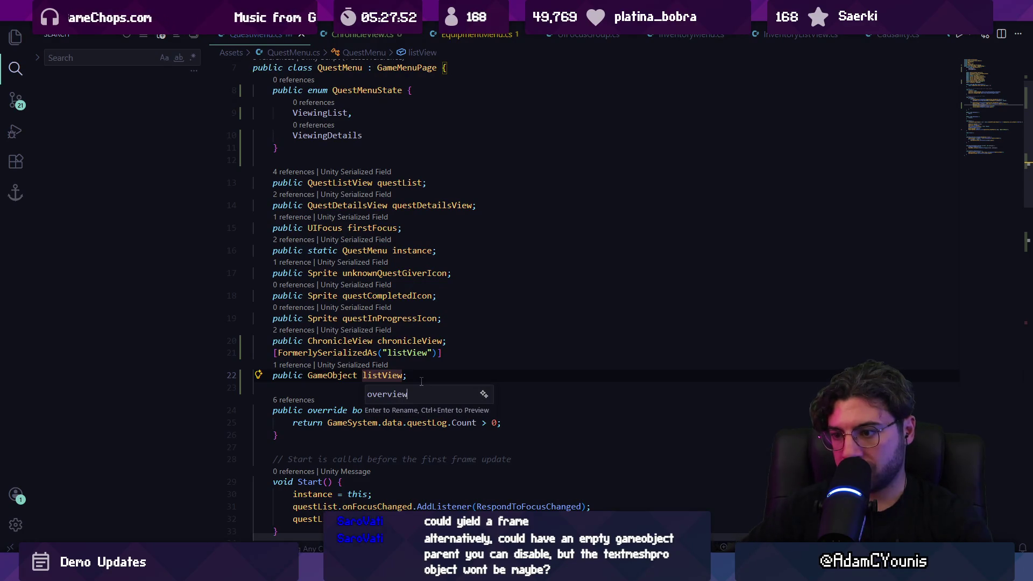
key("Return")
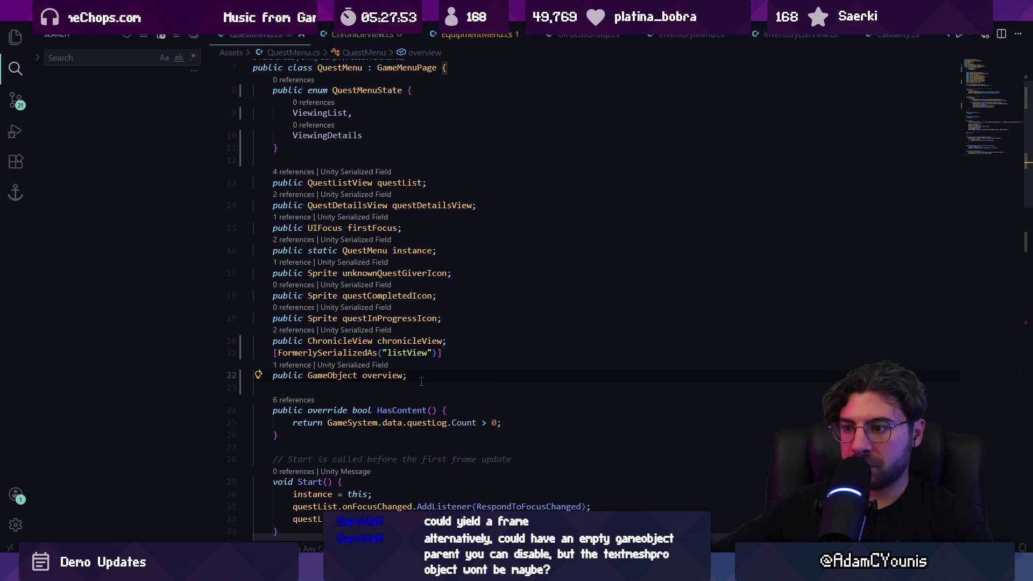
Rename the ViewingDetails enum value to Overview
scroll(417, 267, "up", 3)
left_click(406, 213)
key("F2")
type("overview")
key("Return")
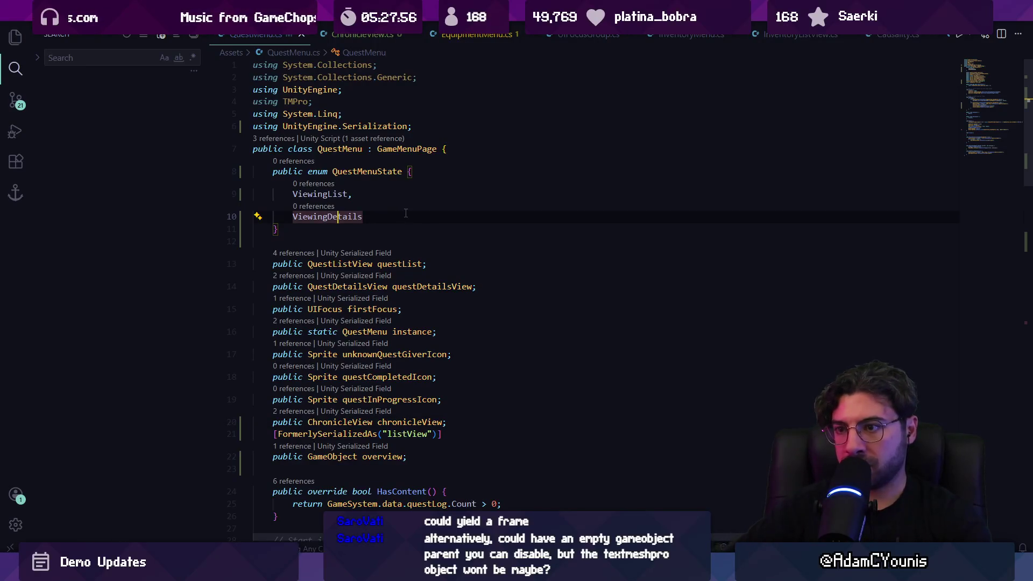
key("Up")
key("Down")
key("Down")
key("Down")
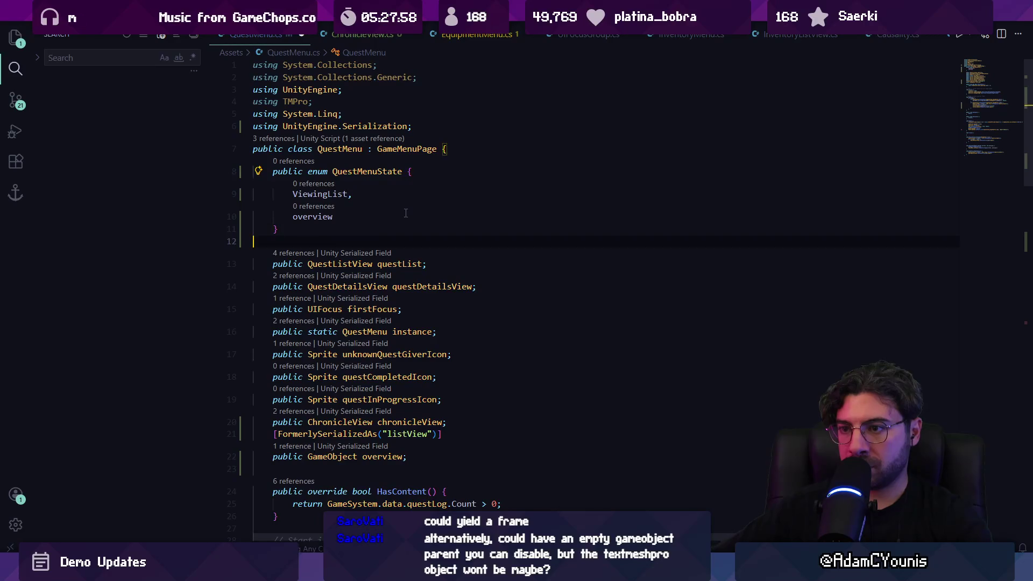
key("Up")
key("End")
key("Left")
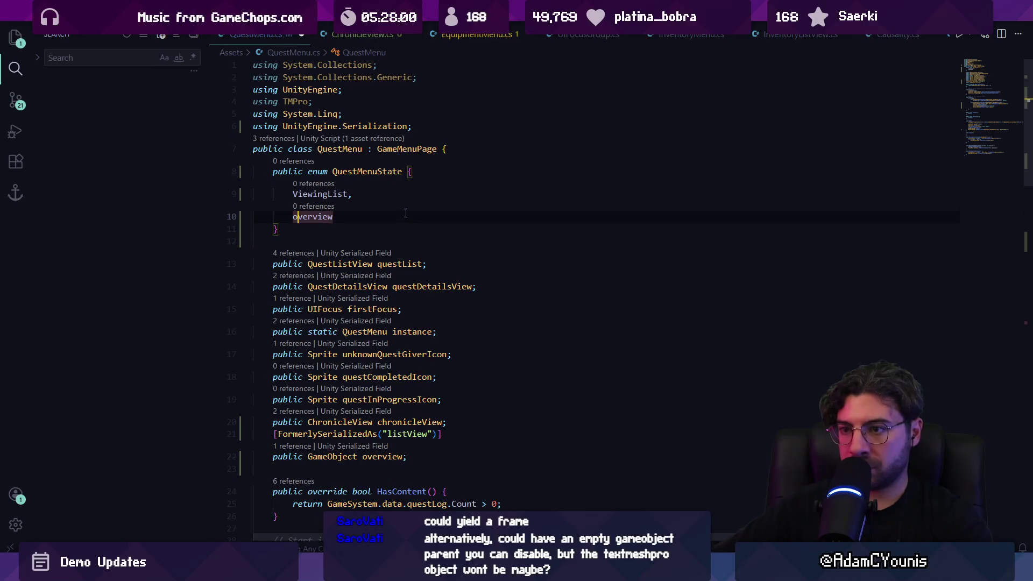
key("BackSpace")
type("O")
Replace ViewingList with Chronicle and shorten the enum name QuestMenuState to State
key("Escape")
key("Up")
key("End")
key("Left")
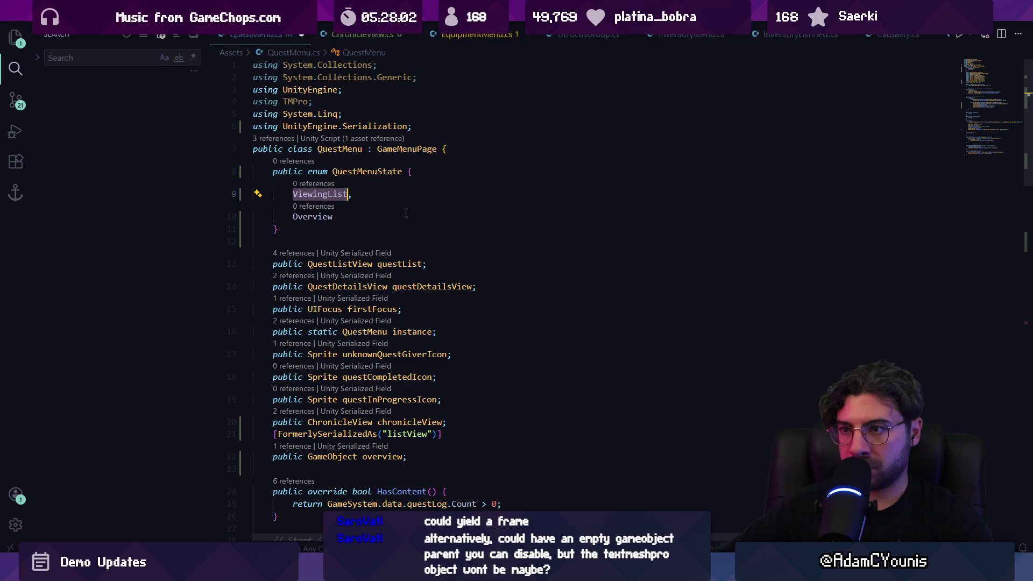
type("Chronicle,")
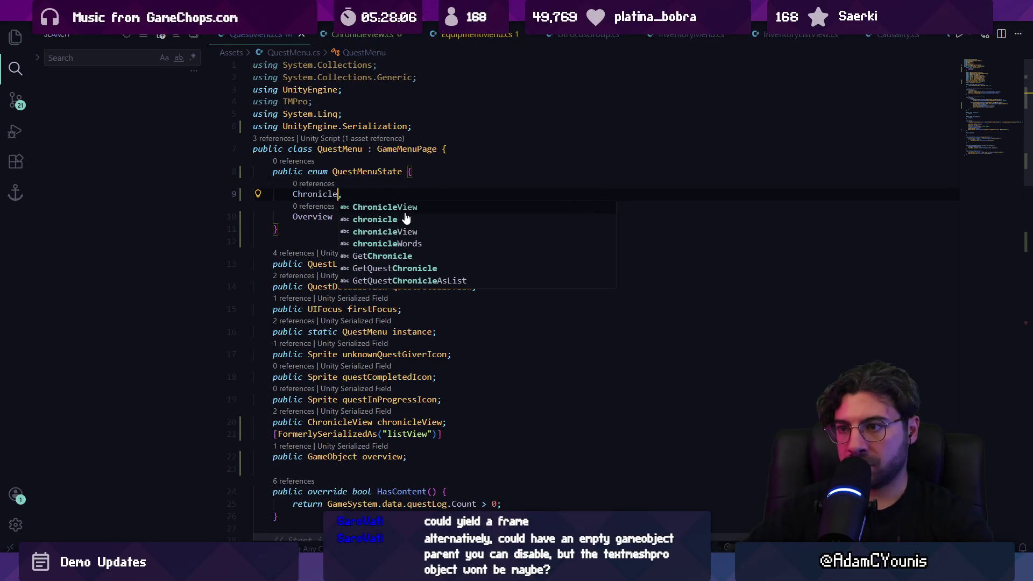
key("Escape")
key("Up")
key("Up")
key("Up")
key("End")
key("Left")
key("Left")
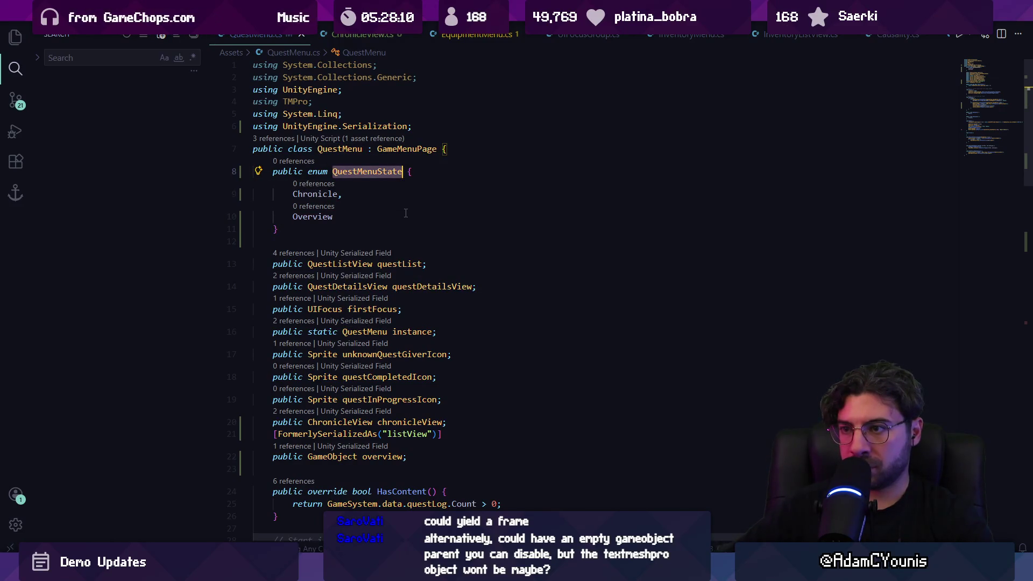
key("ctrl+BackSpace")
type("S")
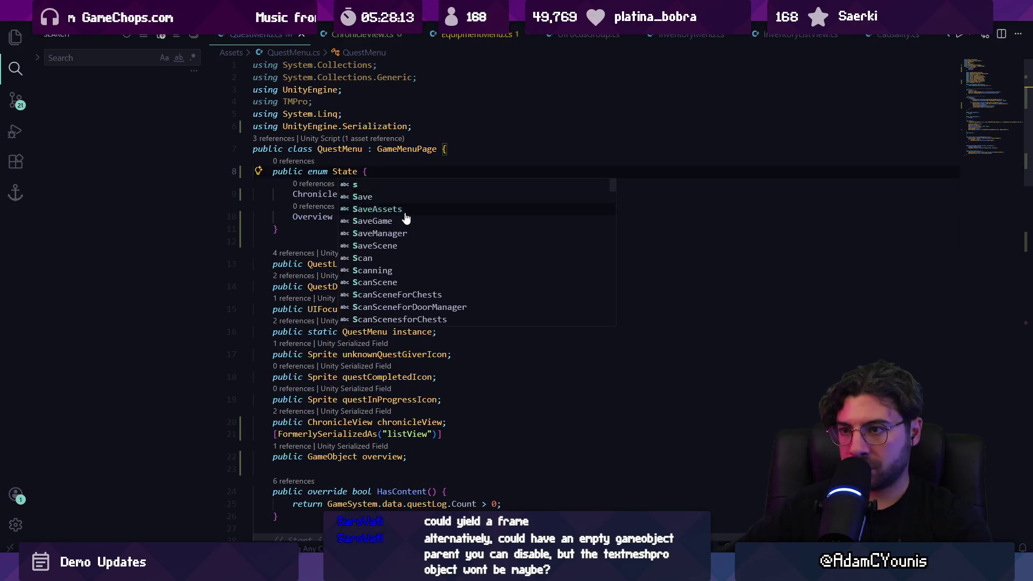
Add a public State state; field below the enum
key("Escape")
key("Down")
key("Down")
key("Down")
key("End")
key("Return")
type("public State state")
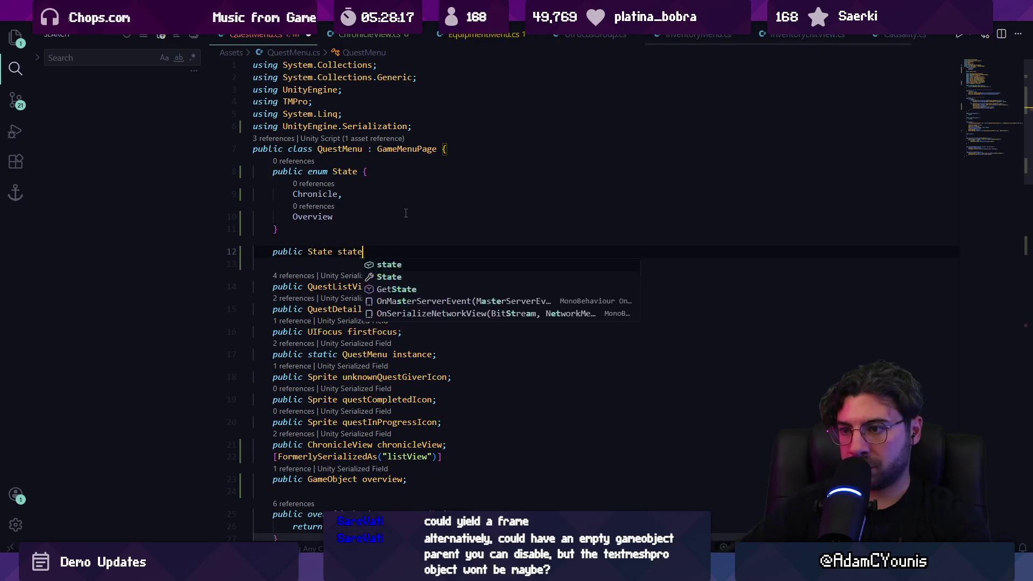
type(";")
scroll(390, 359, "down", 5)
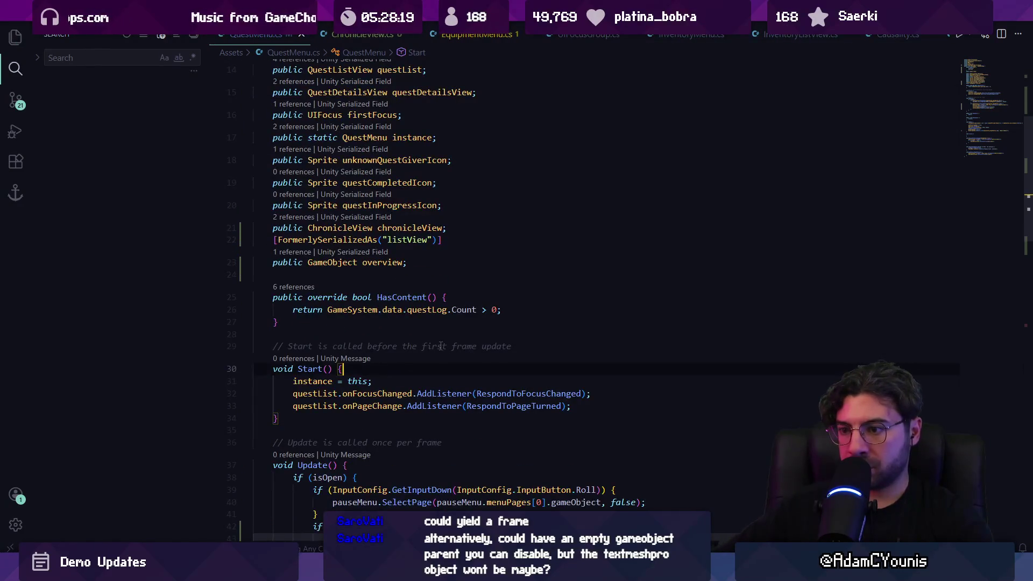
Add a state = State.Overview; line in Start, save, then delete it again
scroll(393, 348, "down", 2)
left_click(576, 352)
key("Return")
type("state = State.Overview;")
key("ctrl+s")
scroll(580, 353, "down", 3)
triple_click(427, 282)
key("BackSpace")
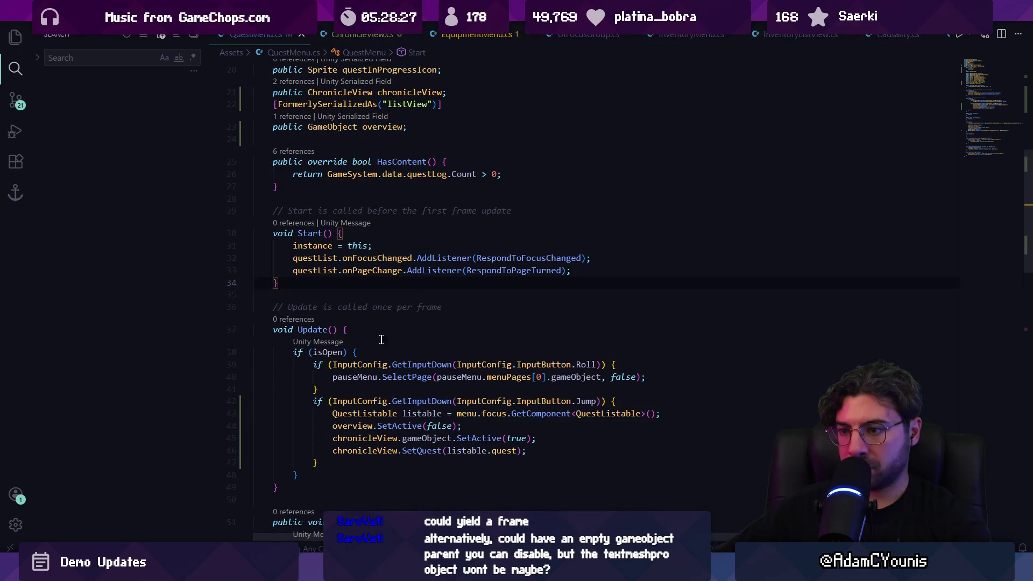
Create a void SetState method below Open, accepting the generated body
scroll(369, 334, "down", 6)
left_click(308, 386)
scroll(348, 363, "down", 2)
scroll(311, 396, "down", 2)
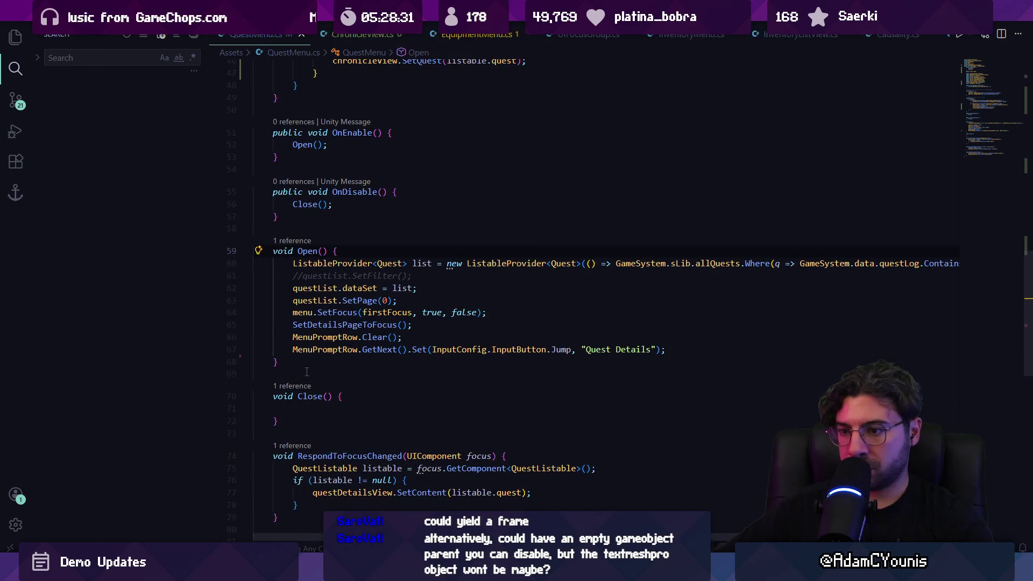
key("Return")
key("Return")
type("void SetState(")
key("Tab")
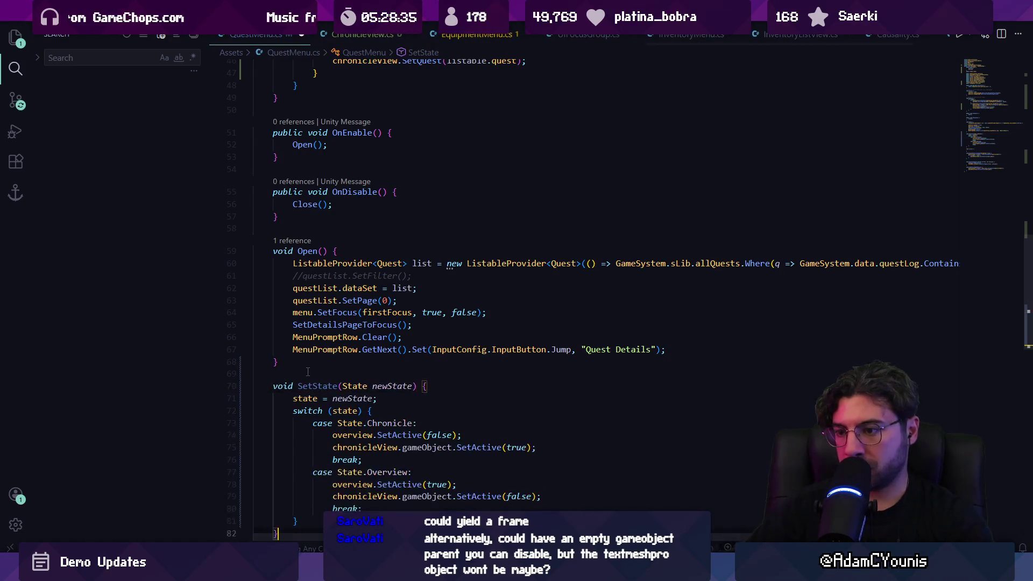
scroll(308, 371, "down", 5)
Call SetState(State.Overview); at the end of Open, correcting the SetStage typo
left_click(729, 219)
key("Return")
type("SetState(State.Overview);")
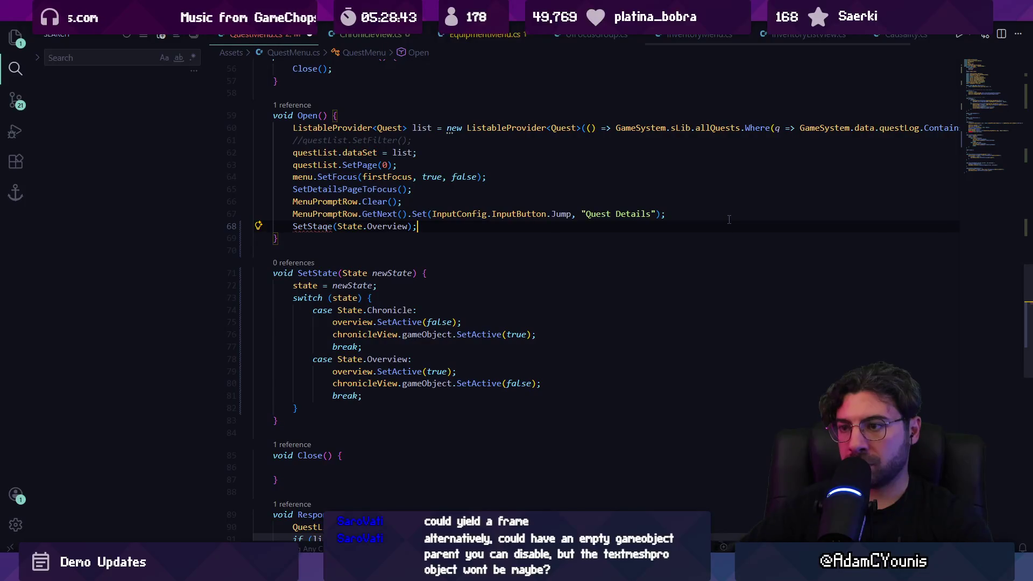
key("Left")
key("Left")
key("Left")
key("Tab")
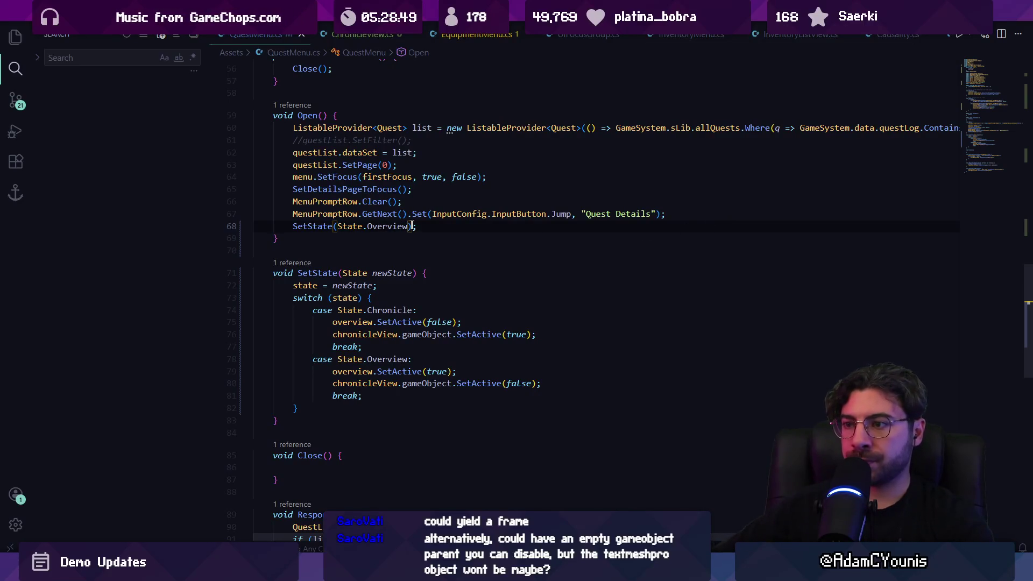
scroll(365, 233, "up", 10)
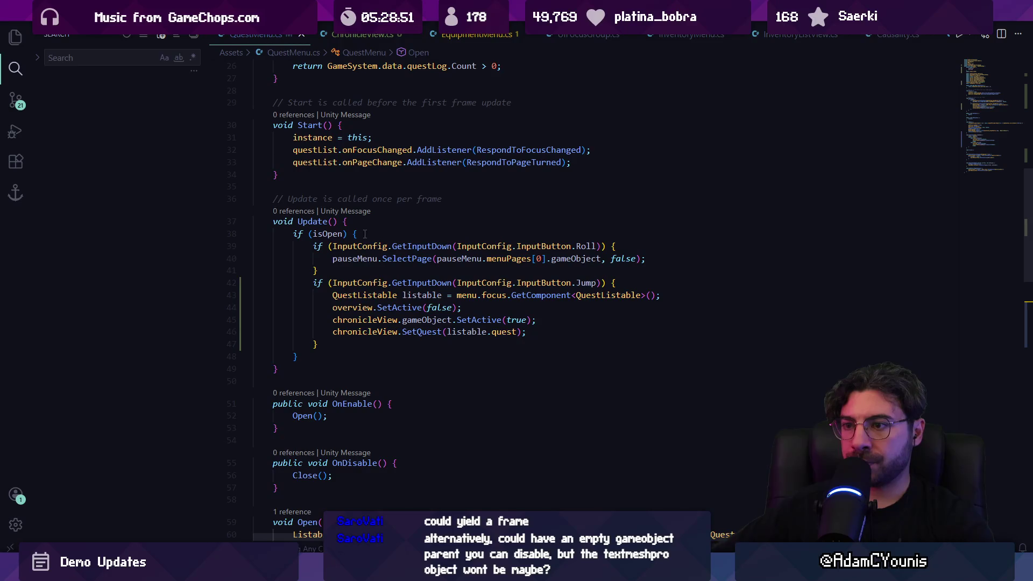
left_click(365, 234)
Insert a switch on state under if (isOpen) with empty Overview and Chronicle cases
key("Return")
key("Return")
key("Return")
key("Up")
type("swotc")
type("itch")
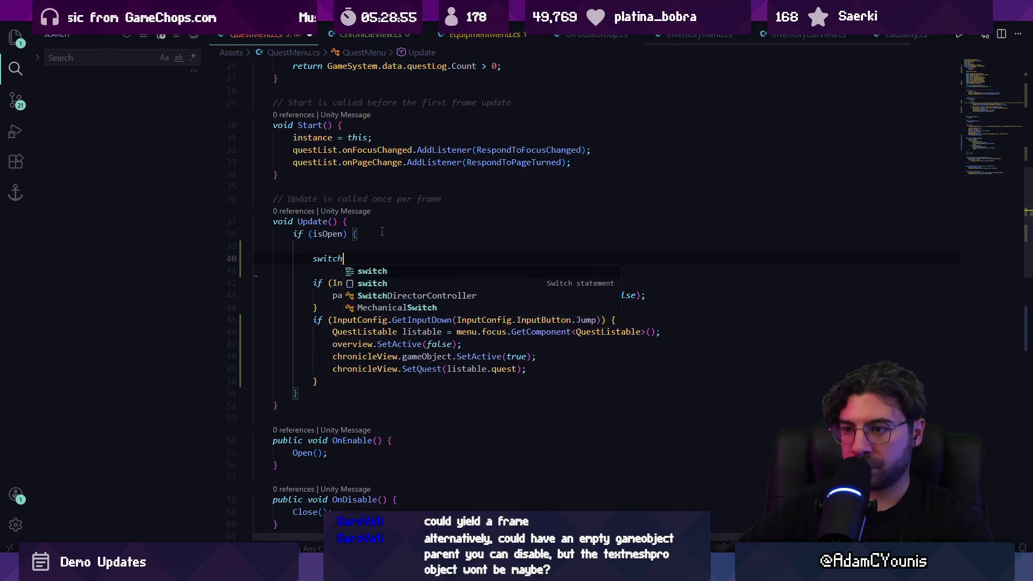
key("Tab")
left_click_drag(556, 344, 259, 327)
key("BackSpace")
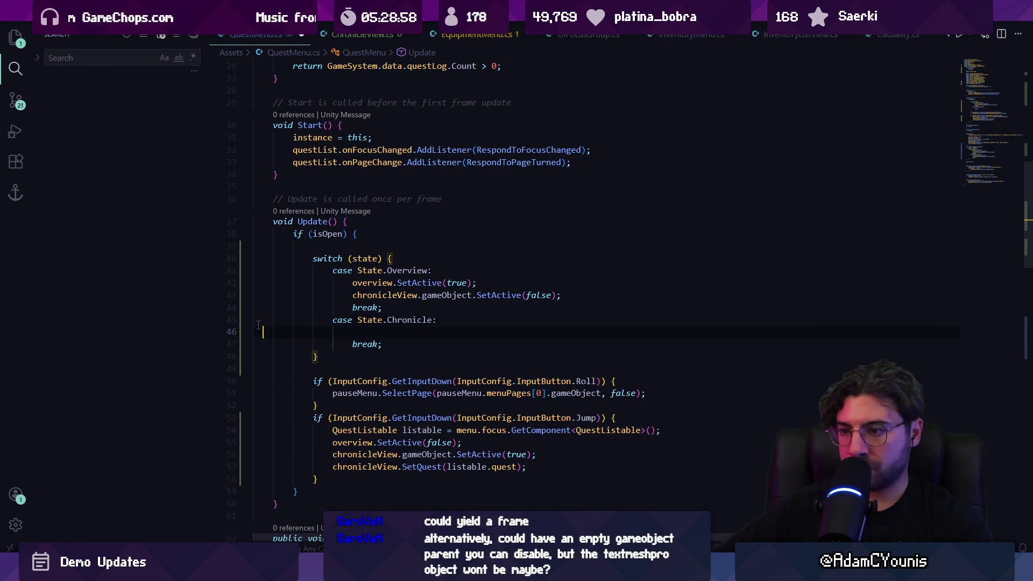
left_click_drag(560, 295, 263, 283)
key("ctrl+z")
key("BackSpace")
Move the two InputConfig if-blocks into both the Overview and Chronicle cases
left_click_drag(298, 356, 381, 458)
key("ctrl+c")
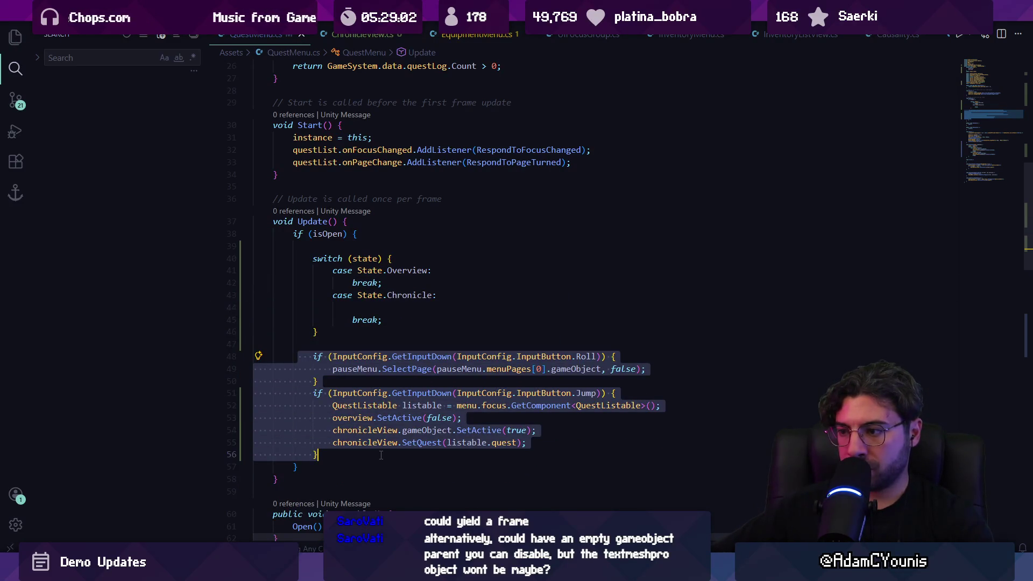
key("BackSpace")
left_click(458, 270)
key("Return")
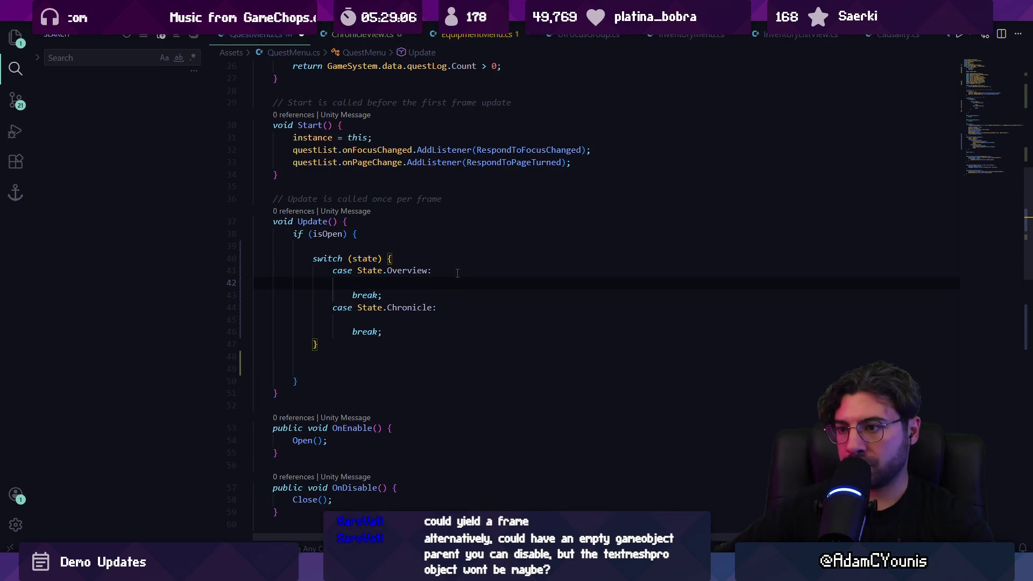
key("ctrl+v")
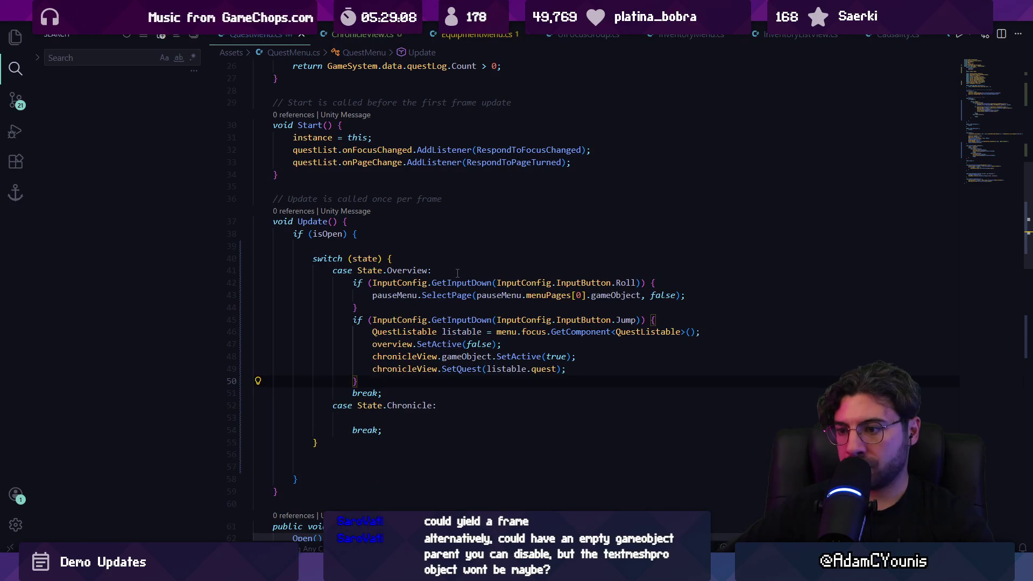
key("Down")
key("Down")
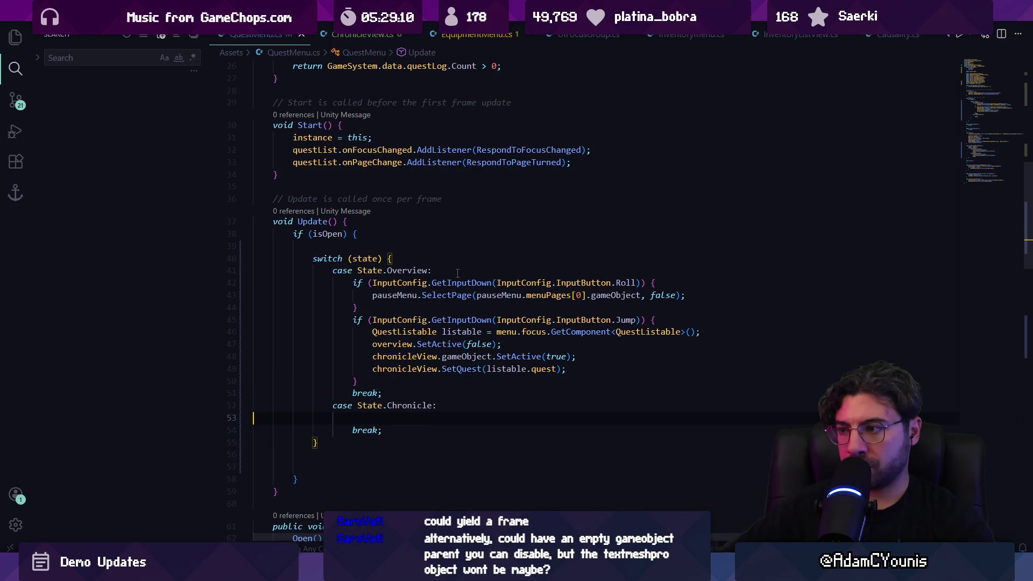
key("ctrl+v")
scroll(457, 273, "down", 1)
Replace Chronicle's Roll body (the SelectPage call) with SetState(State.Overview); and save
left_click(470, 387)
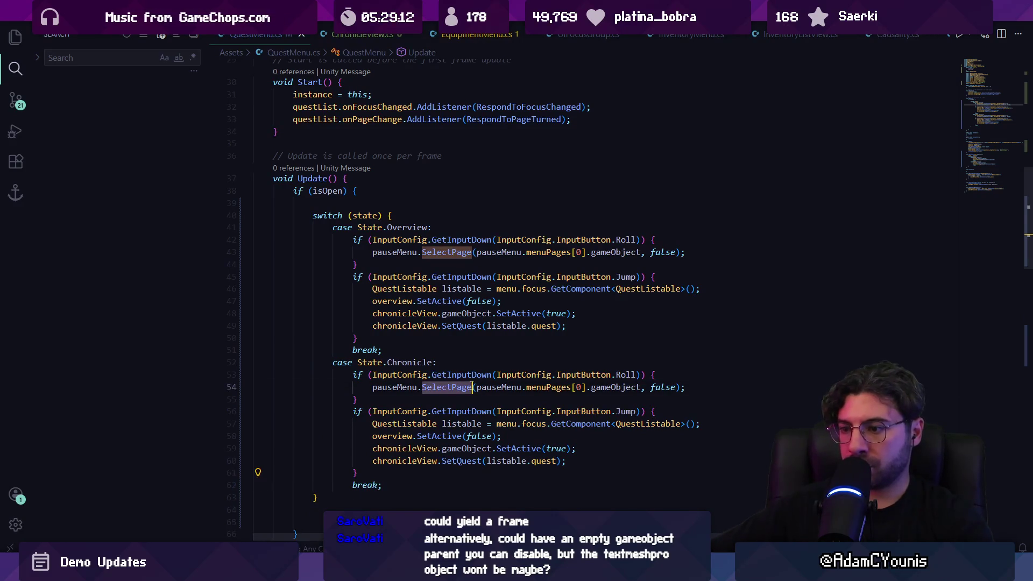
key("Home")
key("shift+End")
key("BackSpace")
type("SetDetailsPageToFocus();")
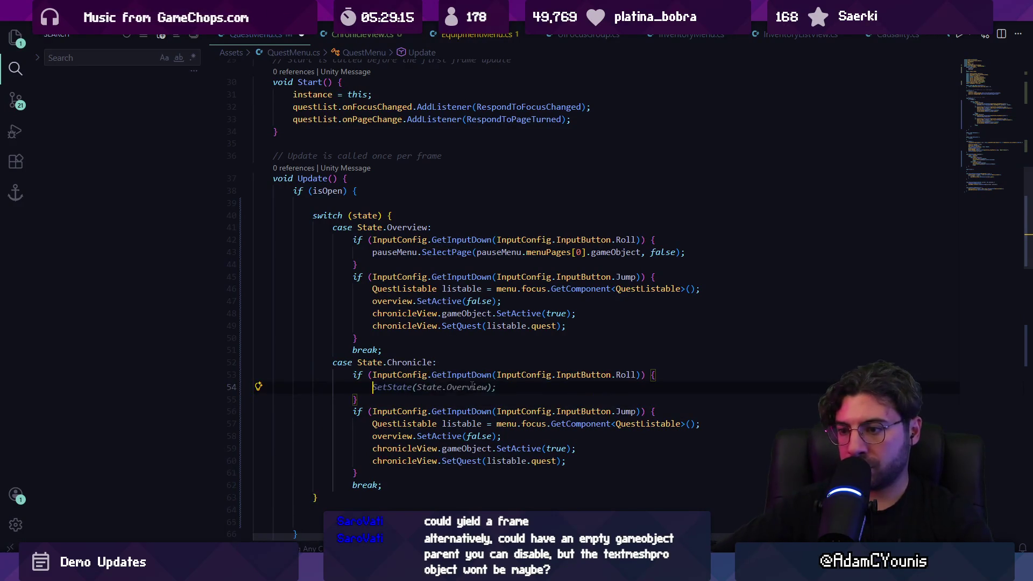
key("ctrl+BackSpace")
key("ctrl+BackSpace")
type("SetState(State.Overview);")
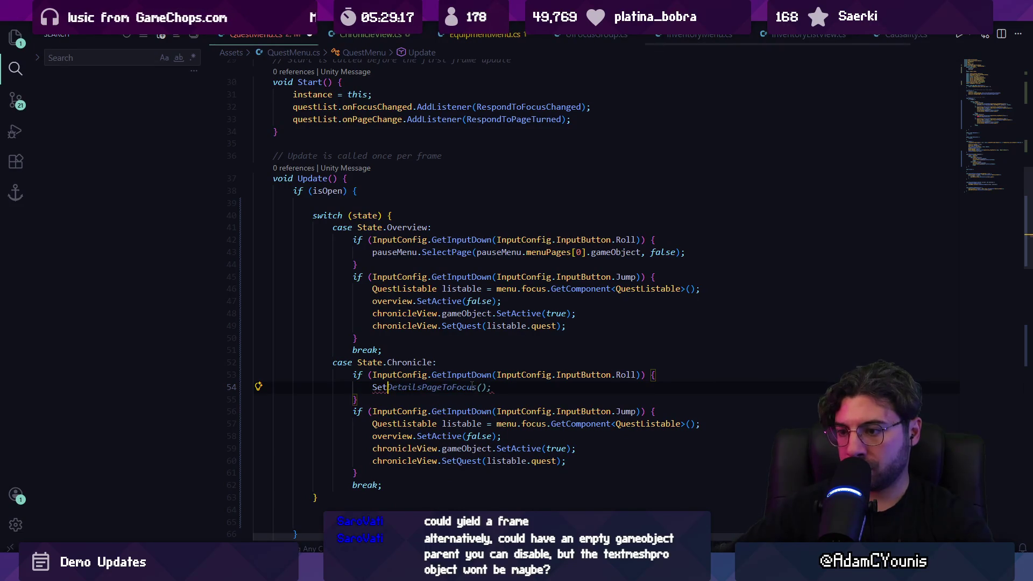
key("ctrl+s")
Delete the Jump if-block from the Chronicle case and save QuestMenu.cs
key("Home")
key("Home")
key("Down")
key("Down")
key("Down")
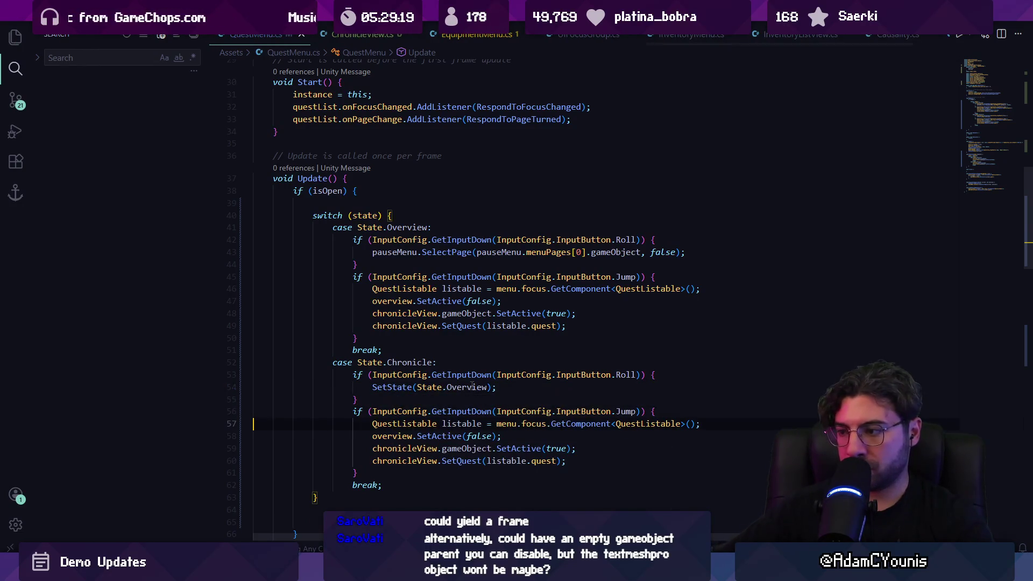
key("shift+Down")
key("shift+Down")
key("shift+Down")
key("Delete")
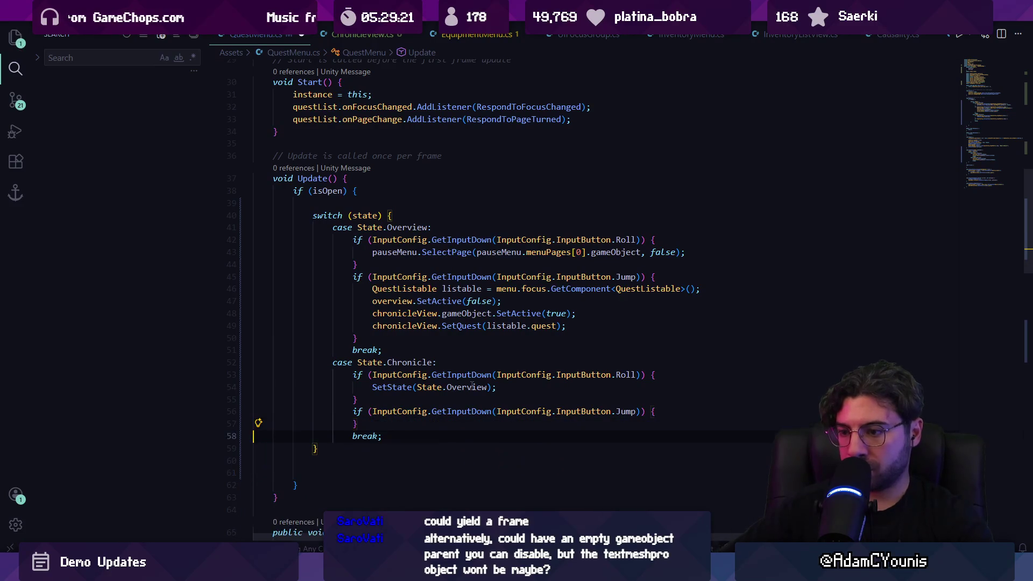
key("Home")
key("shift+Up")
key("Delete")
key("ctrl+s")
key("alt+Tab")
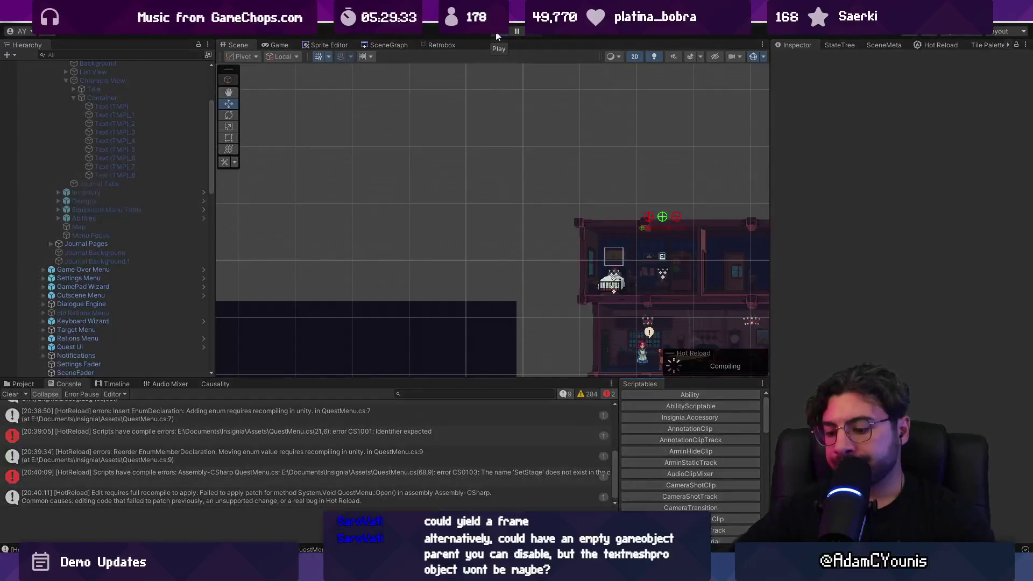
Start Play mode and open the journal's Quests page with To The Athenaeum selected
left_click(496, 35)
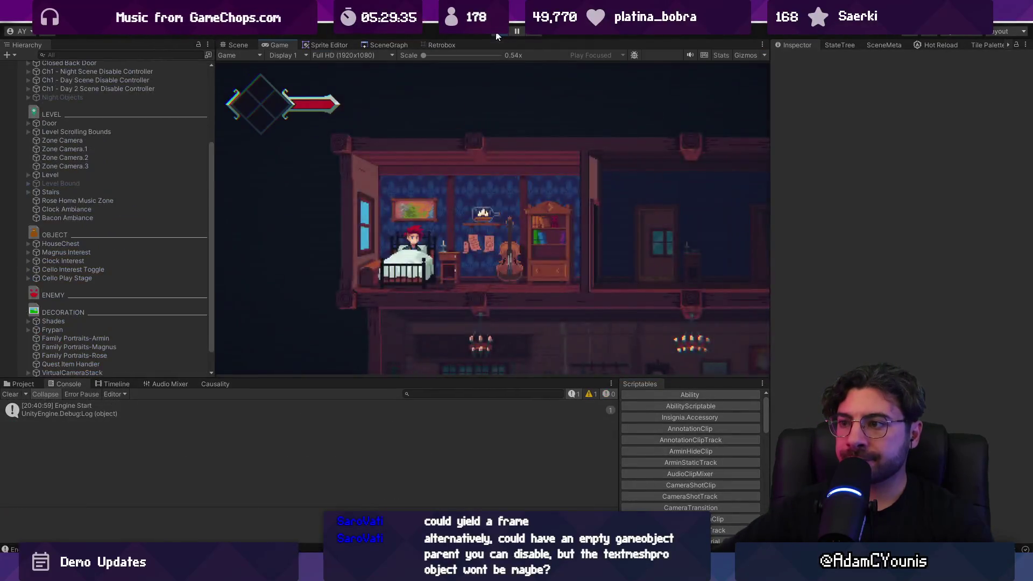
key("z")
key("c")
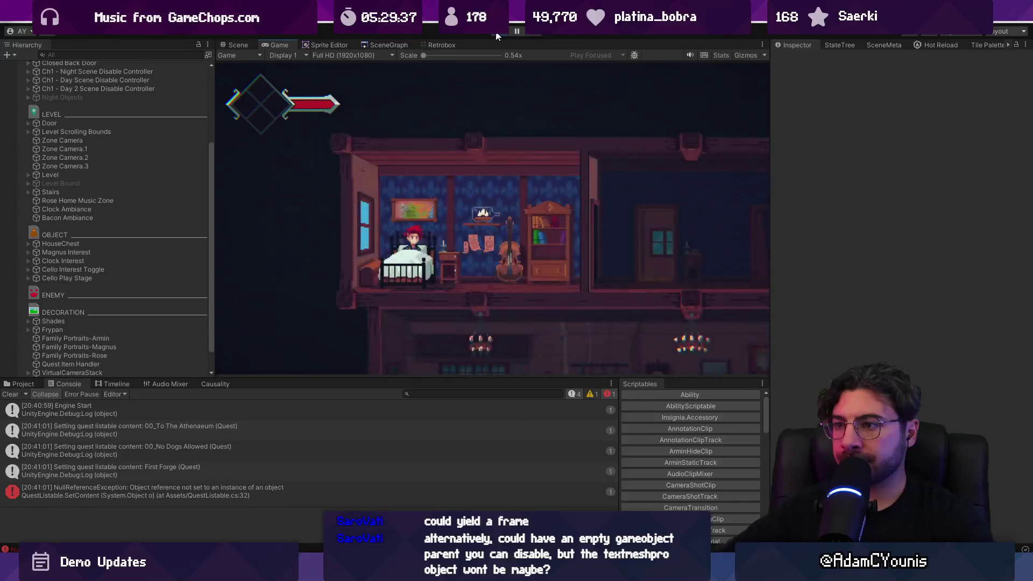
key("Escape")
key("z")
key("Down")
key("Up")
Open To The Athenaeum's details, return to the journal main page, and stop Play mode
key("z")
key("Escape")
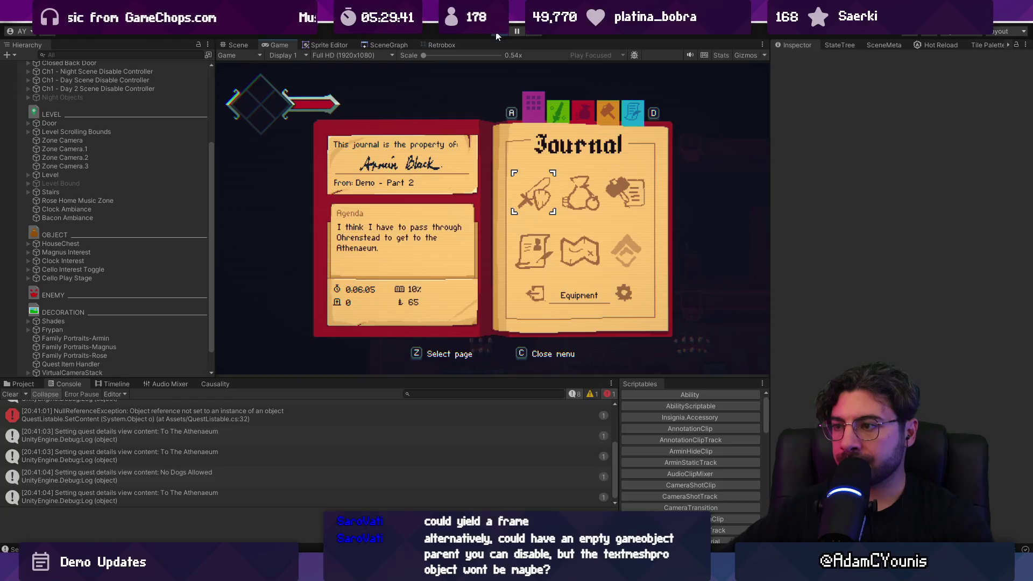
key("z")
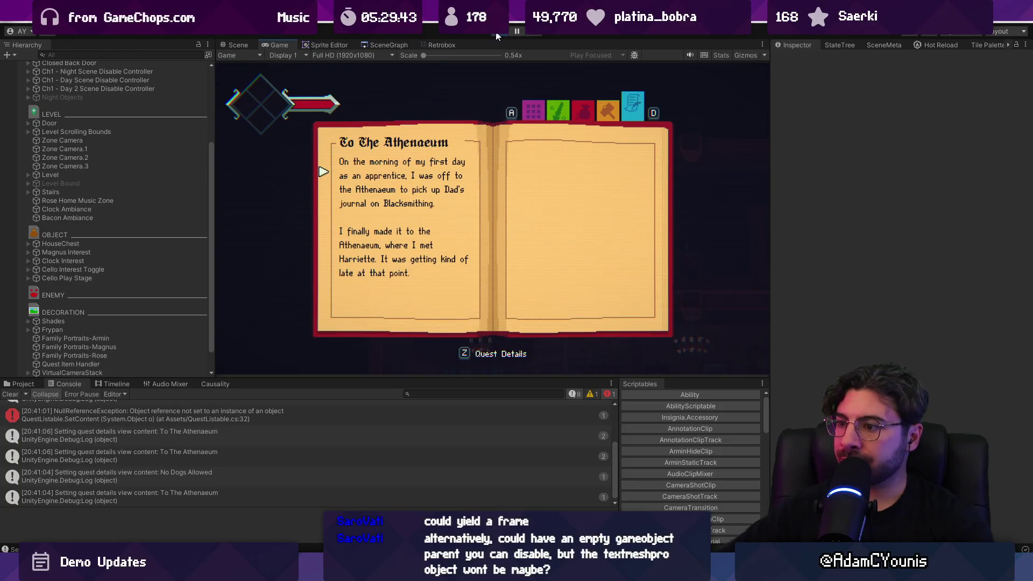
key("d")
left_click(495, 34)
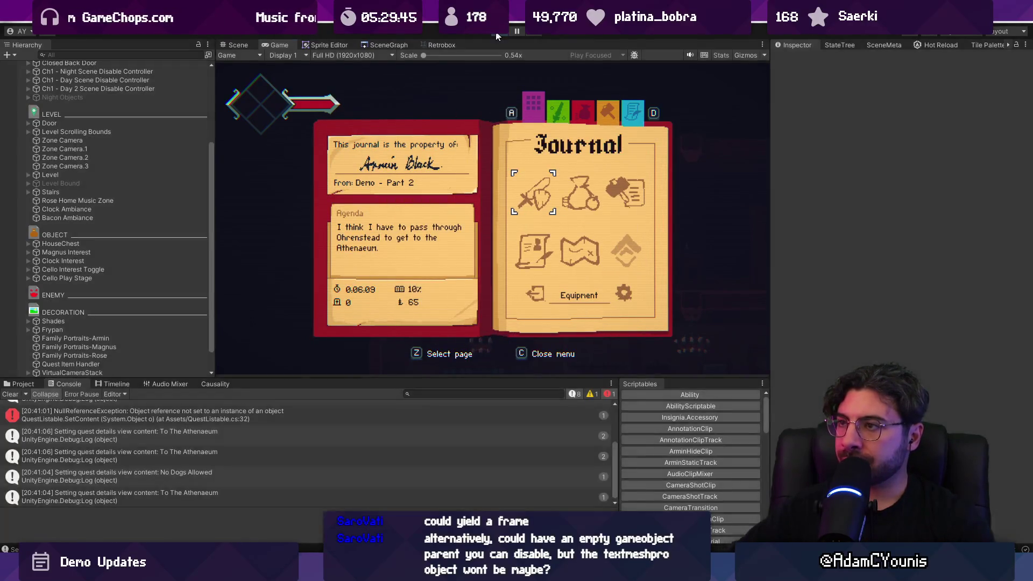
key("alt+Tab")
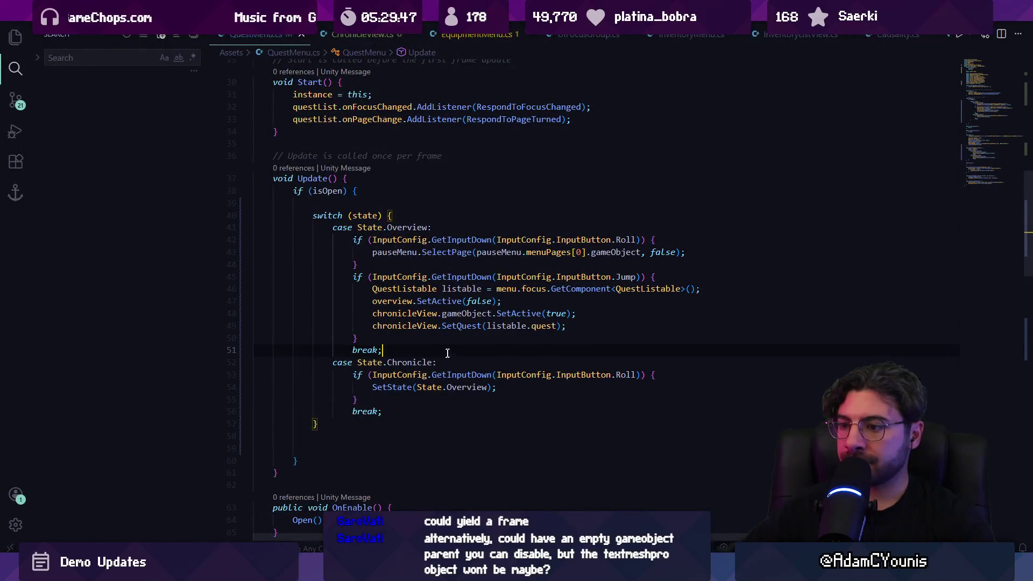
scroll(435, 323, "up", 1)
mouse_move(428, 285)
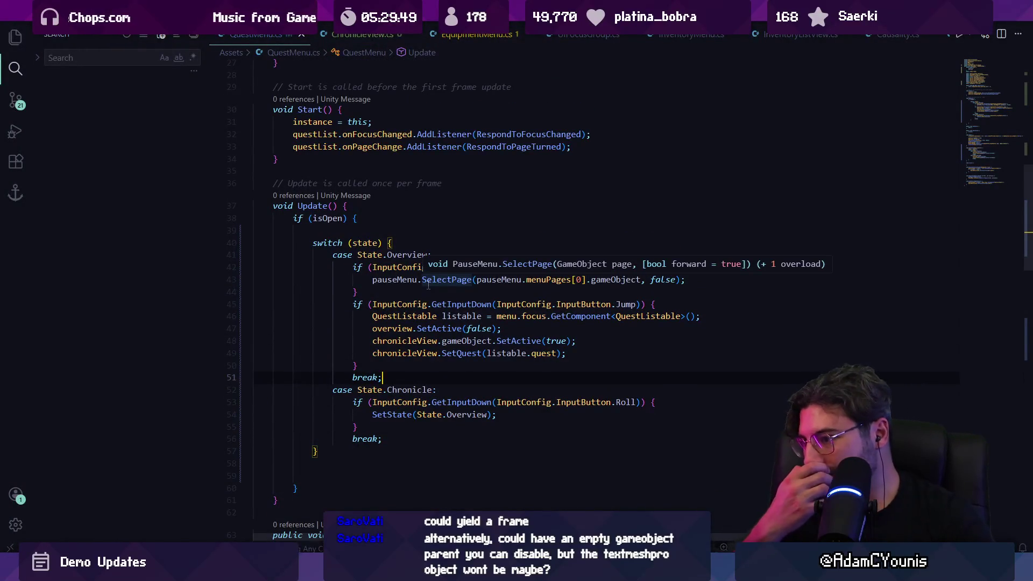
left_click(538, 415)
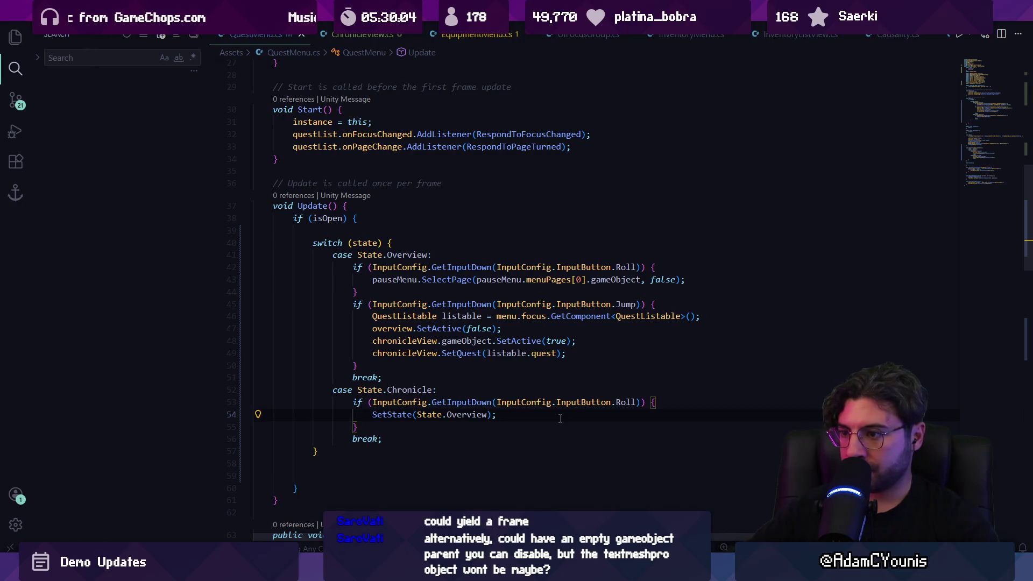
left_click(391, 415, "ctrl")
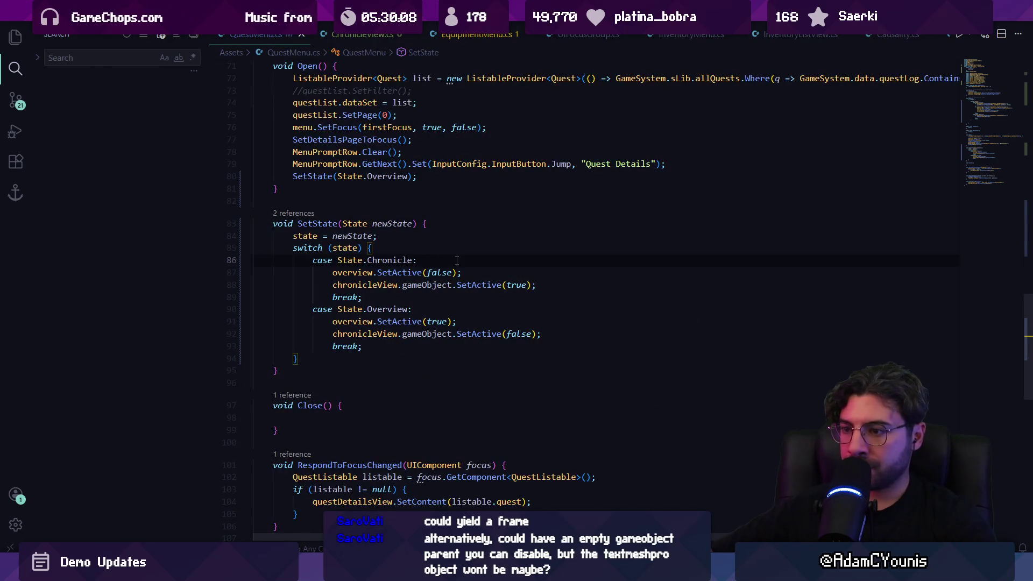
key("alt+Left")
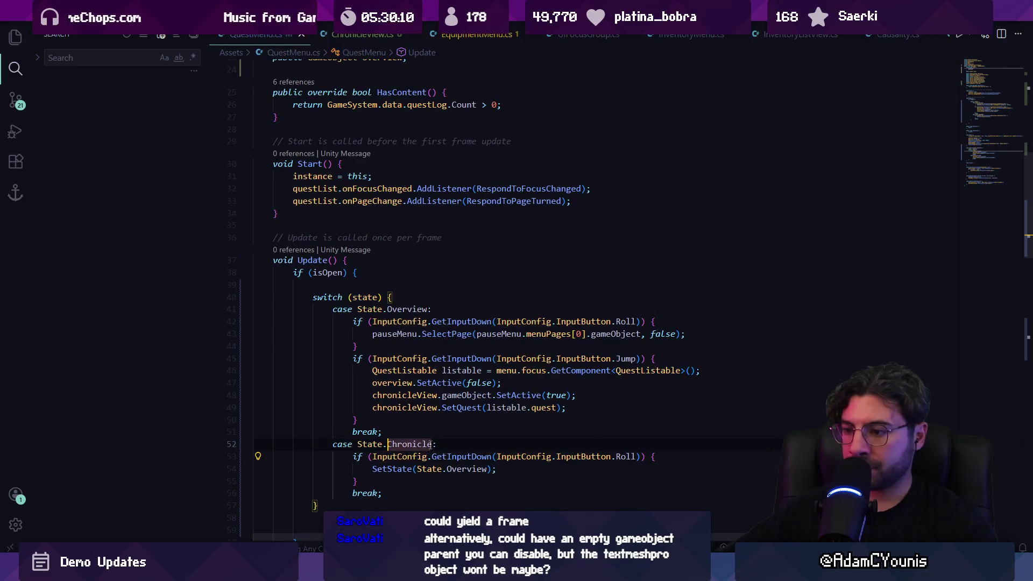
left_click(631, 456)
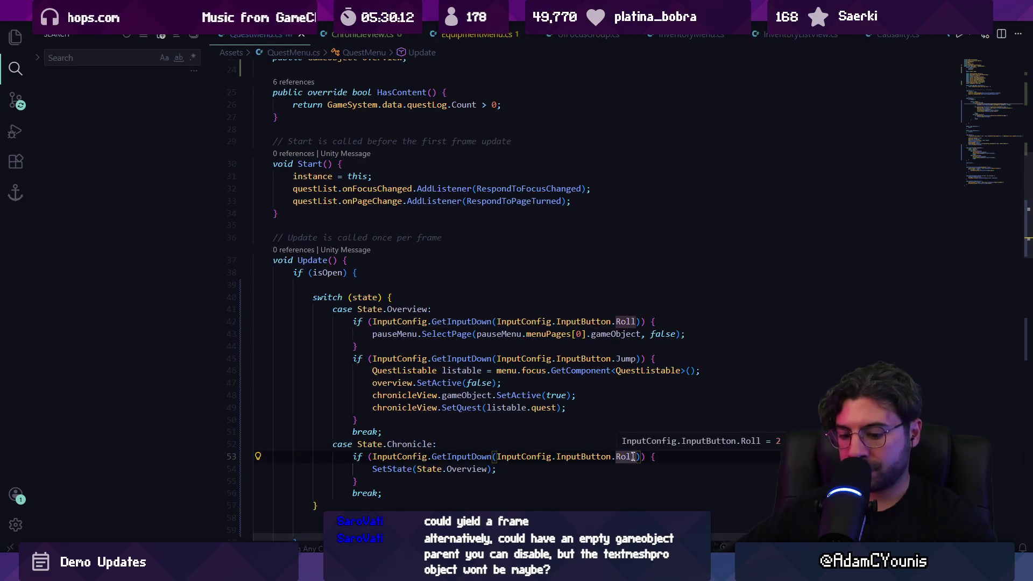
left_click(514, 444)
scroll(505, 419, "down", 2)
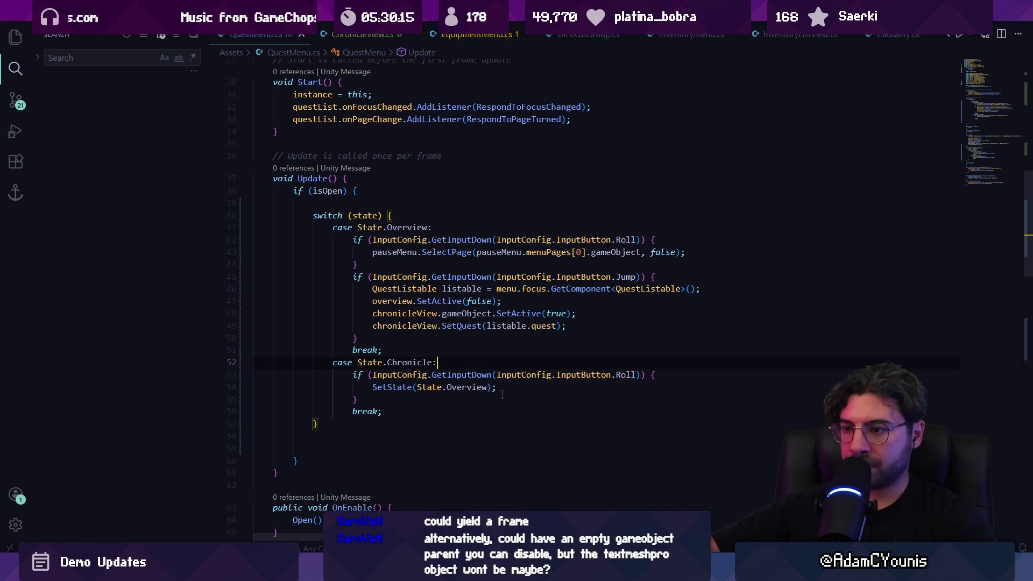
left_click(626, 375, "ctrl")
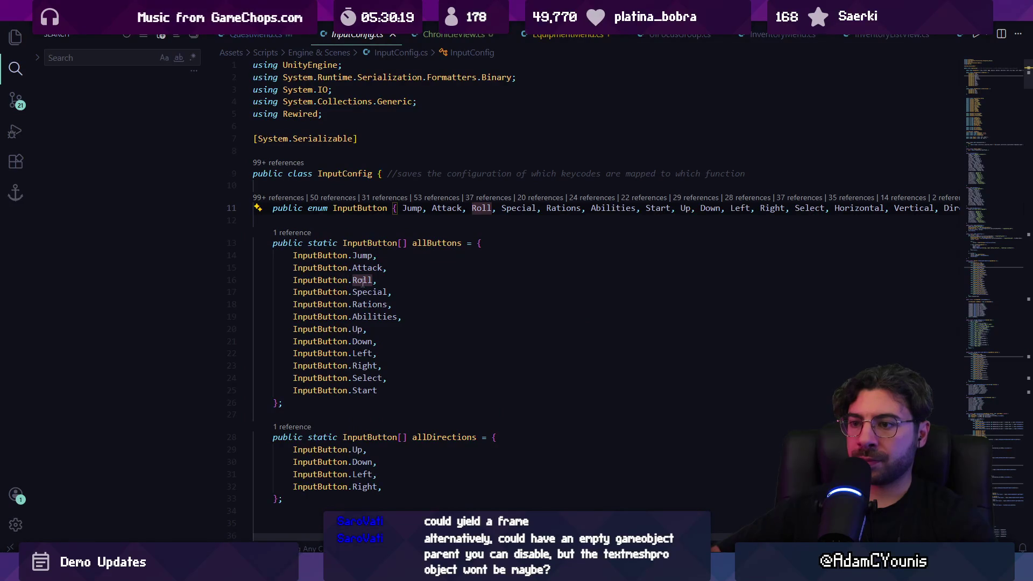
left_click(362, 280)
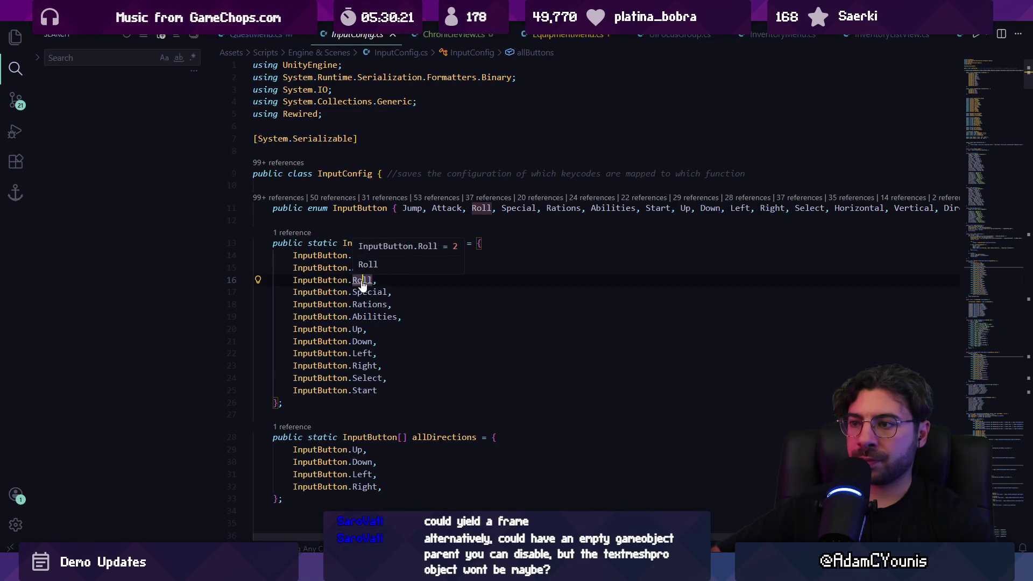
key("ctrl+alt+minus")
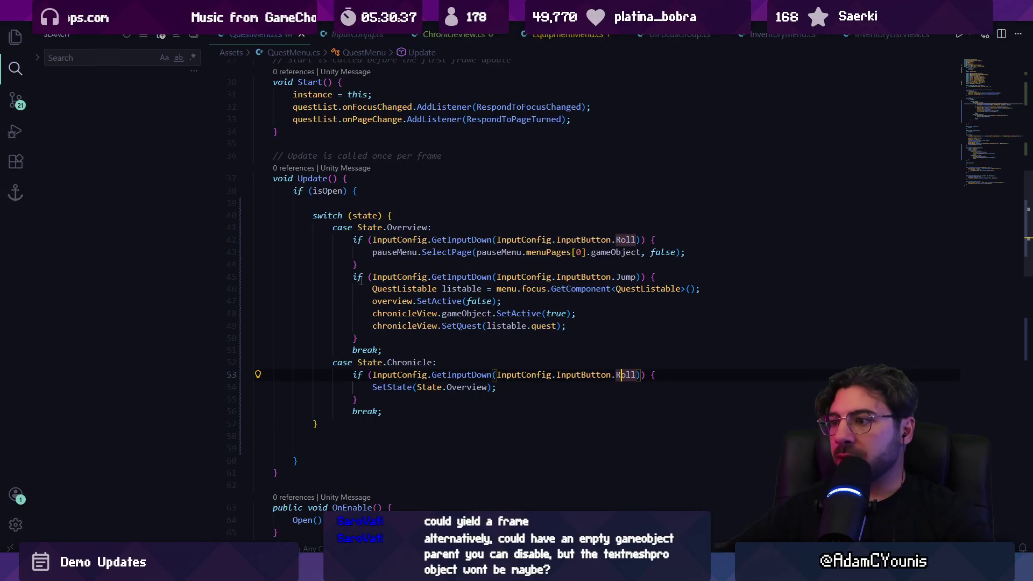
key("ctrl+p")
type("equ")
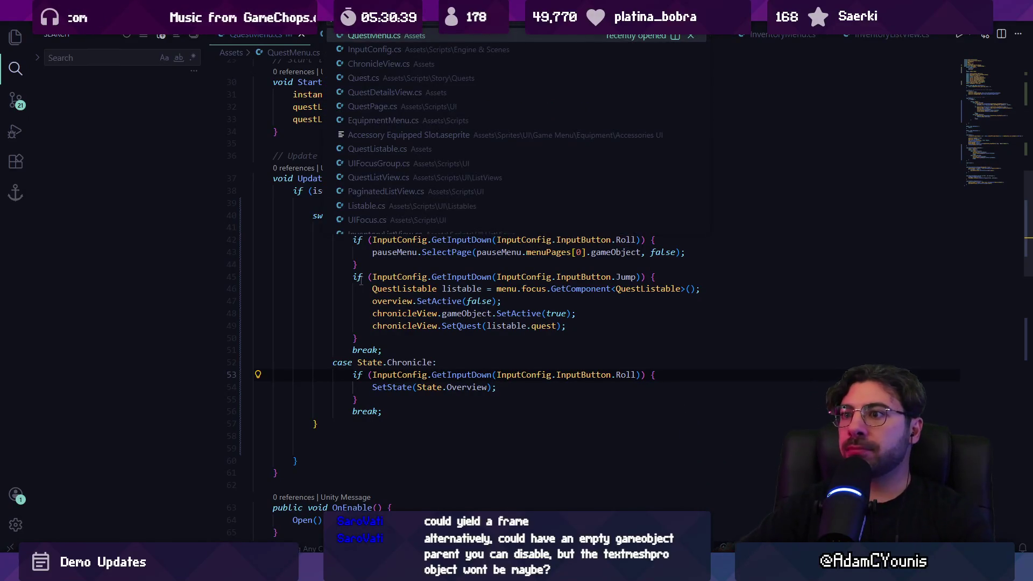
Open EquipmentMenu.cs and search it for 'input', stepping through the matches
key("Escape")
key("ctrl+p")
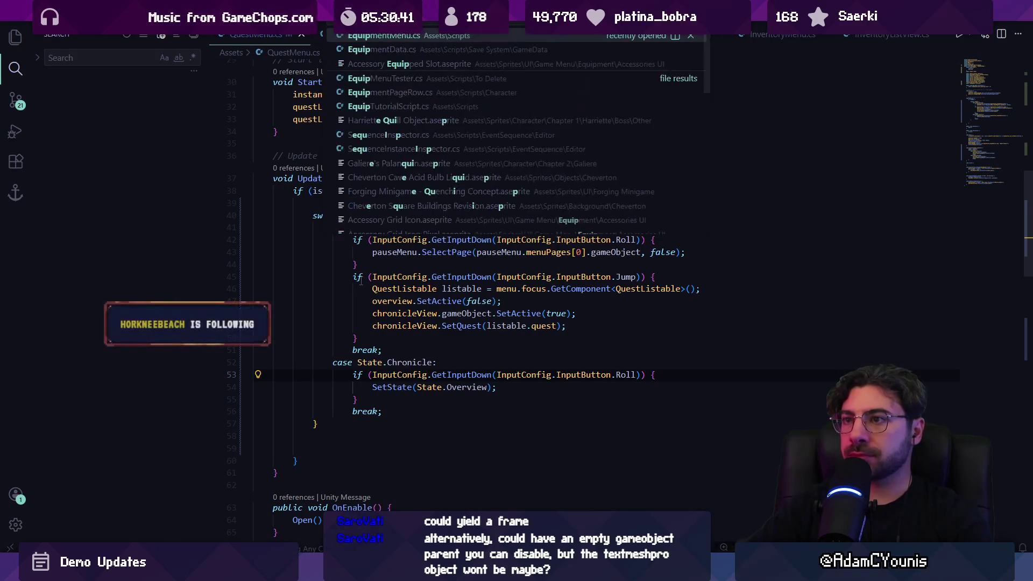
key("Return")
key("ctrl+f")
type("menu")
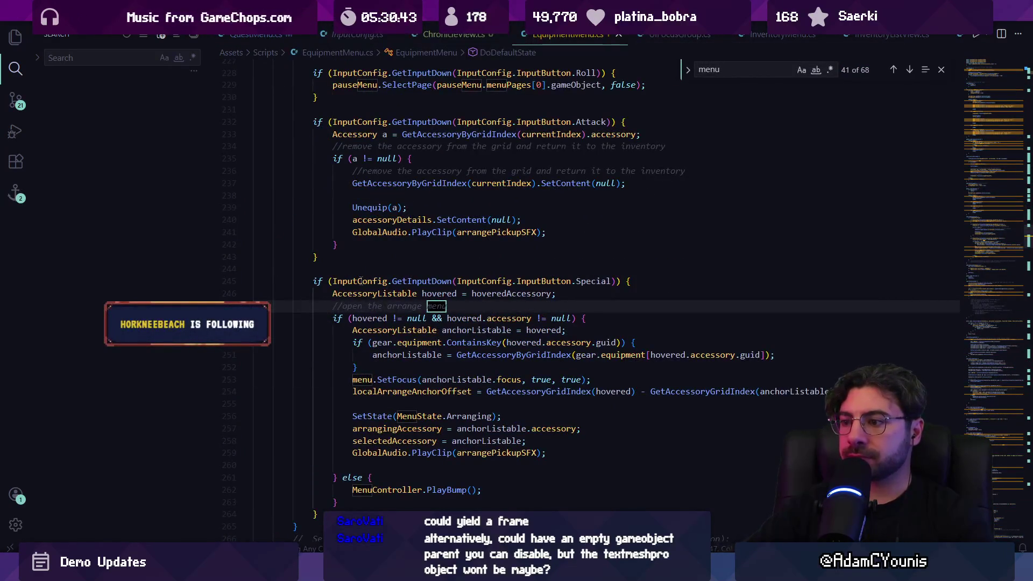
key("BackSpace")
key("BackSpace")
key("BackSpace")
type("getbutt")
key("ctrl+a")
type("in")
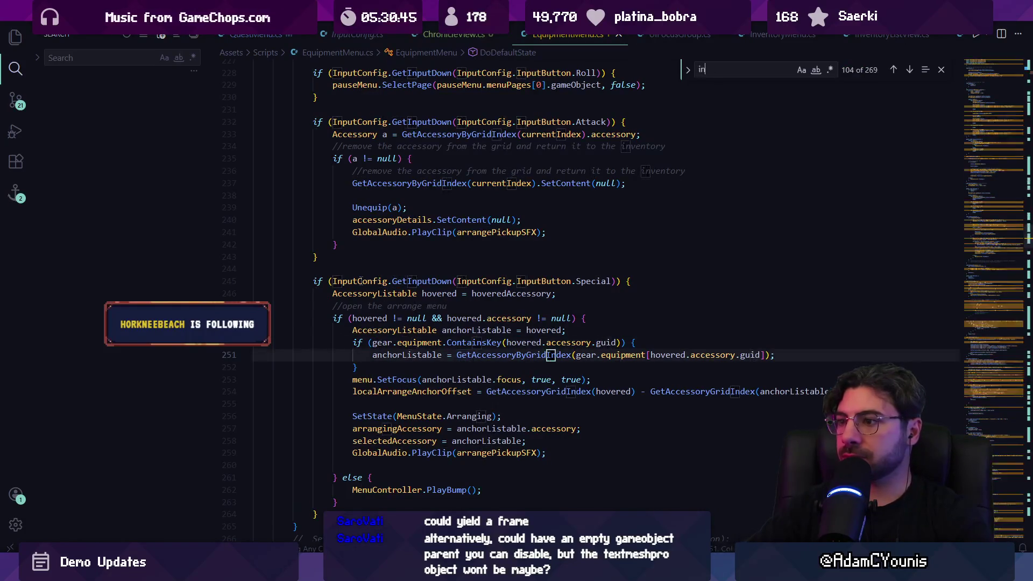
type("put")
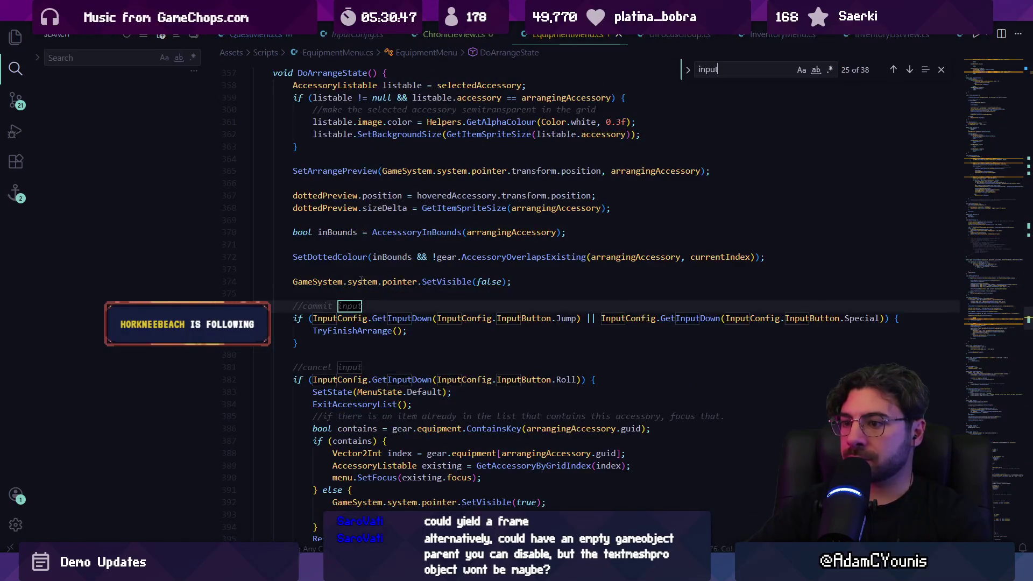
key("Return")
key("Return")
key("Return")
key("Return")
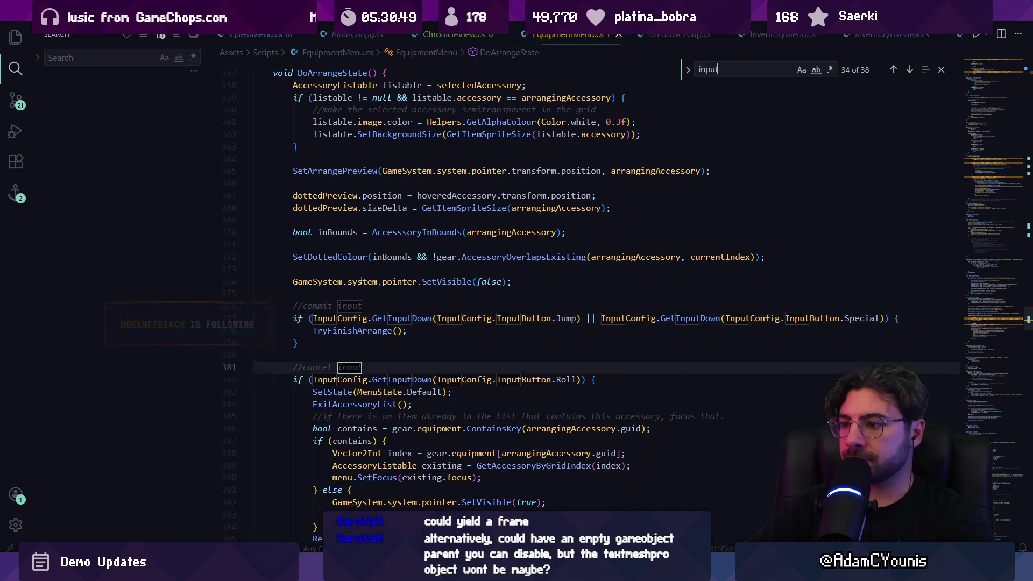
Narrow the search to 'inputbutton' and review its 4 matches, ending on the Attack check
key("Return")
type("button")
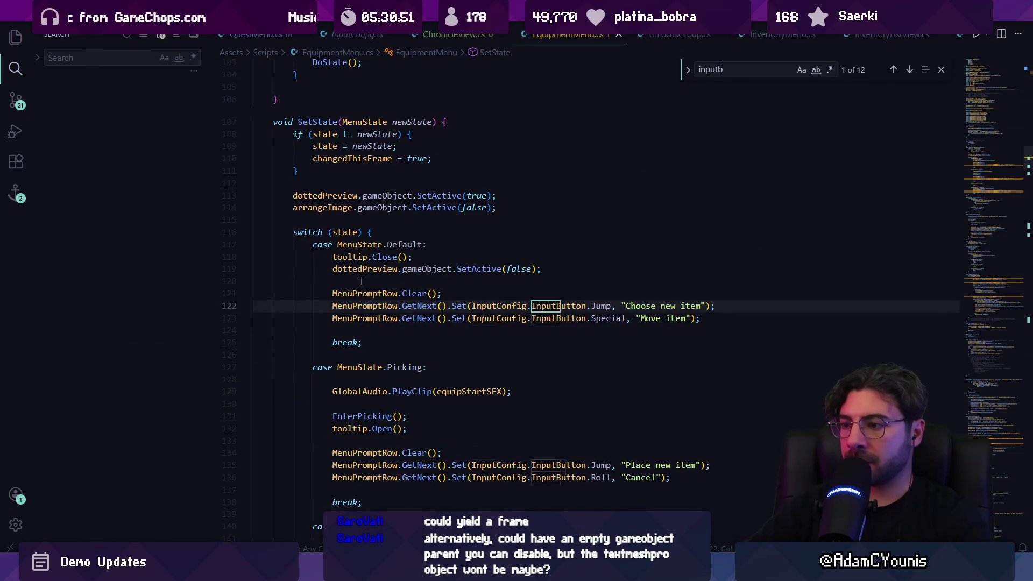
key("Return")
key("Return")
key("Return")
key("Return")
key("Return")
key("Return")
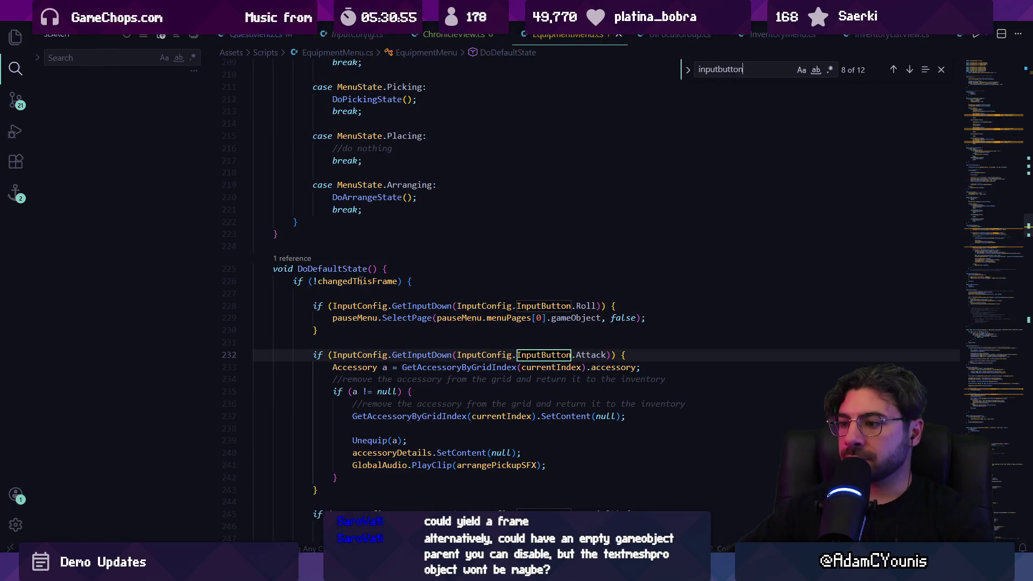
key("Return")
key("shift+Return")
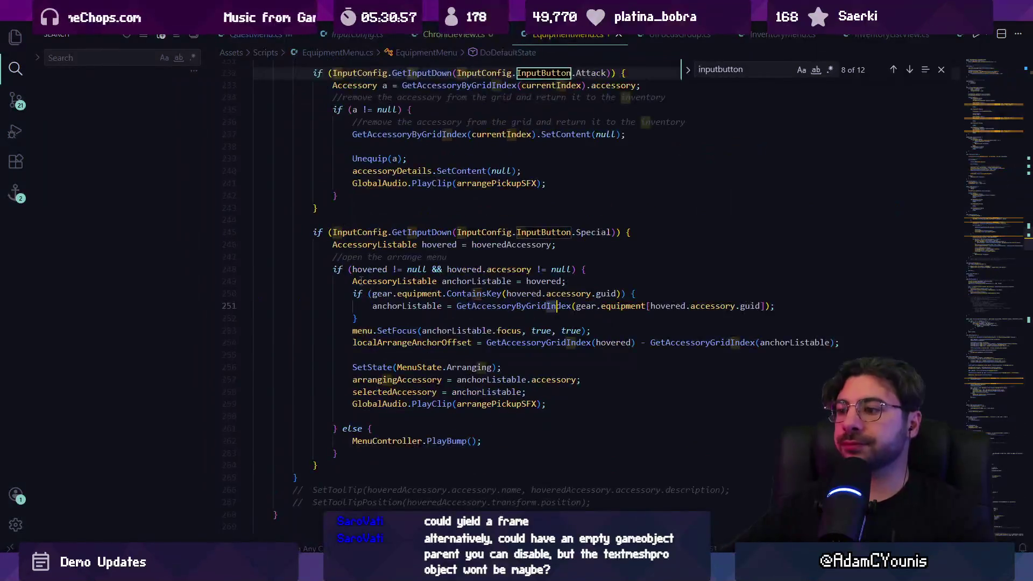
key("ctrl+Tab")
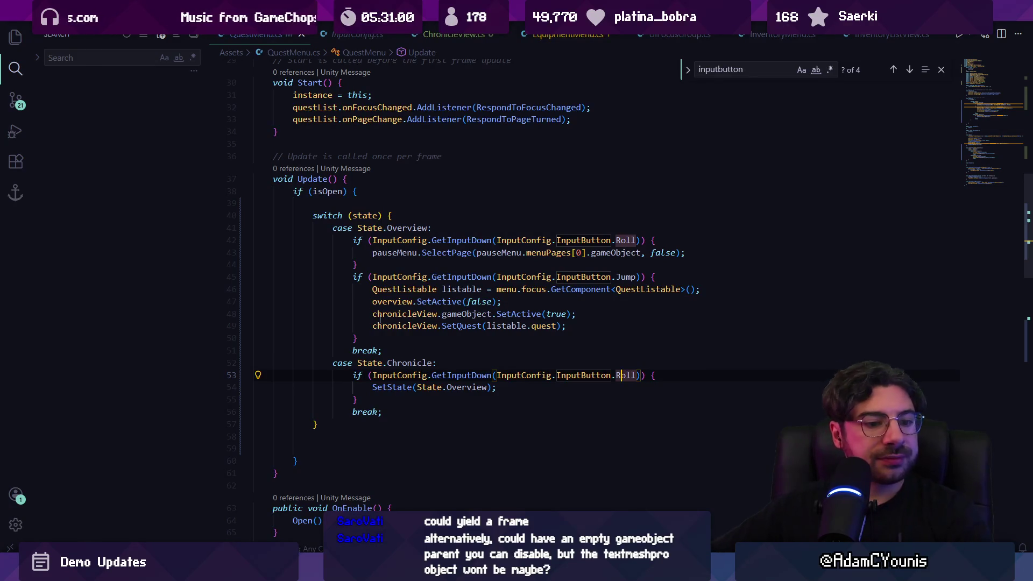
Add Debug.Log("Returning to overview"); in the Chronicle Roll check and save
left_click(672, 375)
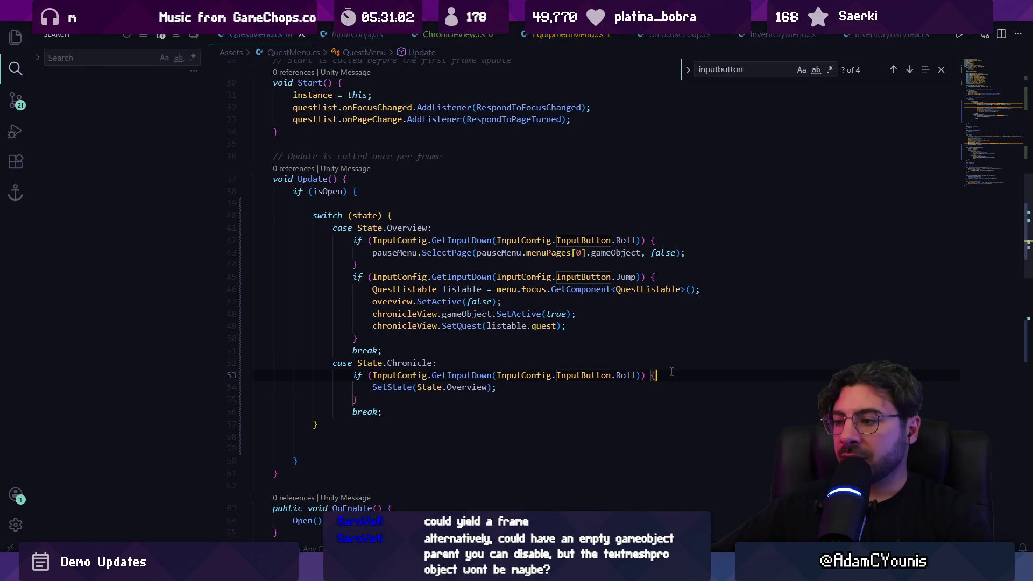
key("Return")
type("Debug.Log(\"Returning to overview\");")
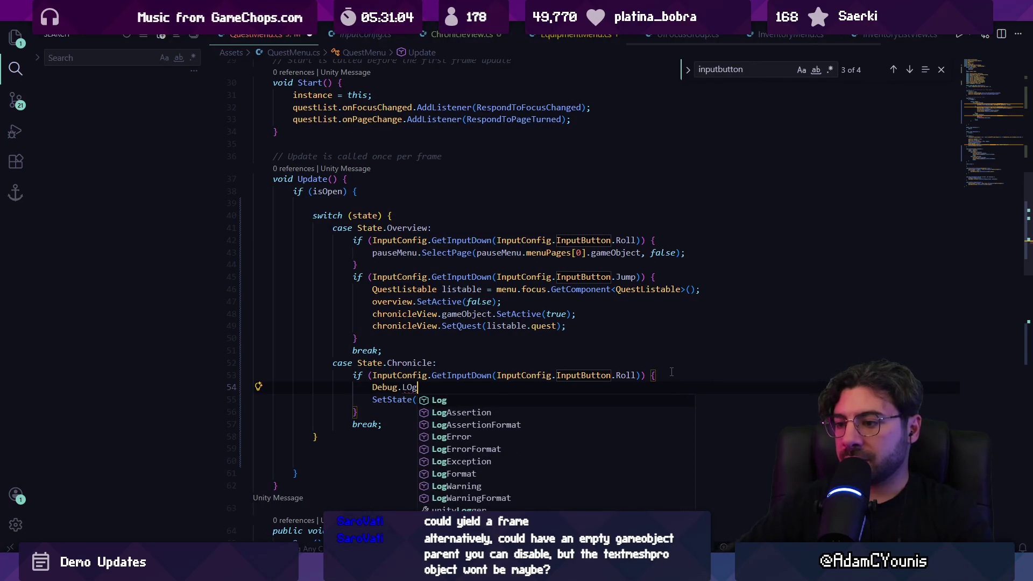
key("ctrl+s")
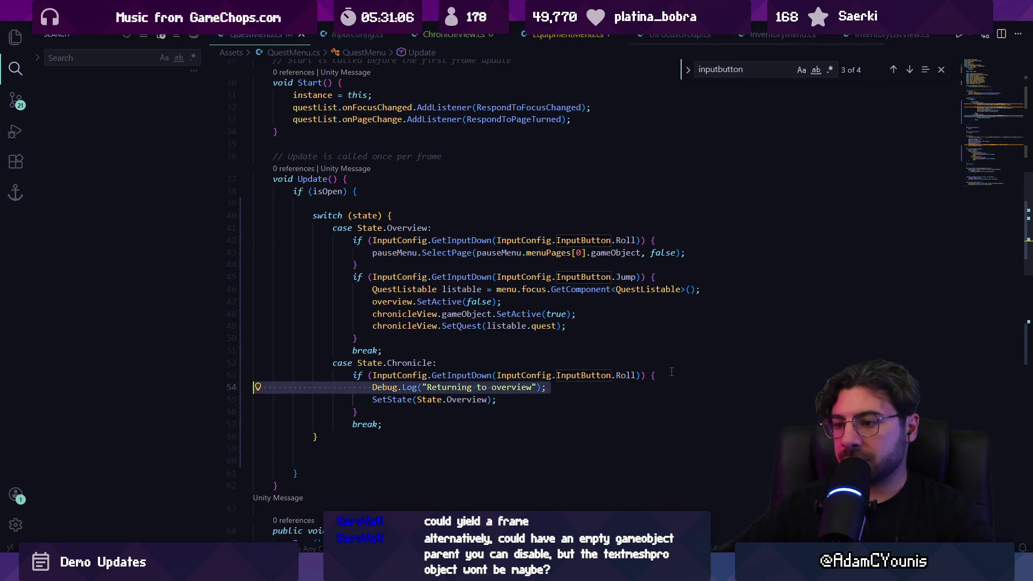
Add Debug.Log("Returning to game menu"); in the Overview Roll check, save, and start Play mode
key("Up")
key("Up")
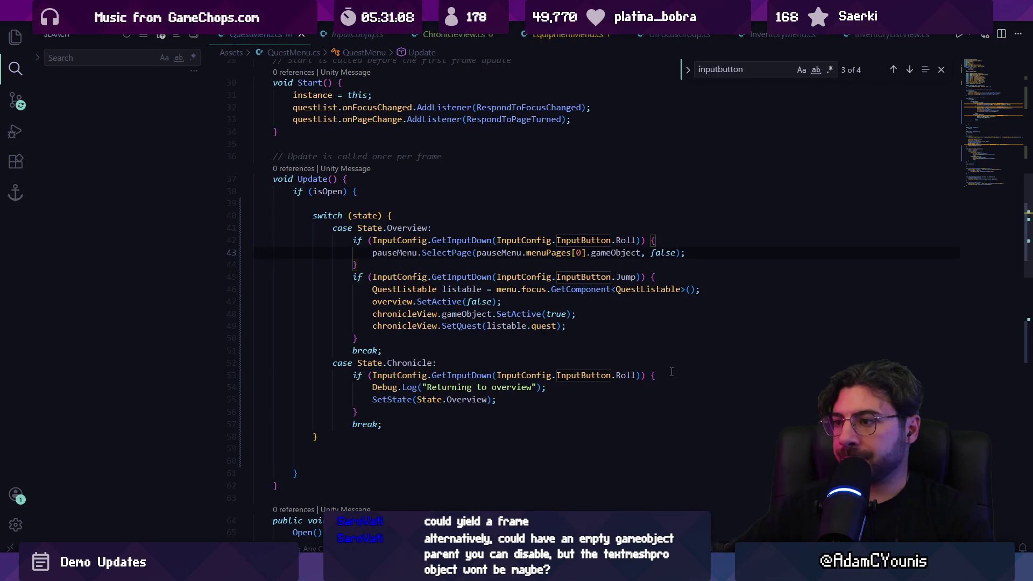
key("ctrl+v")
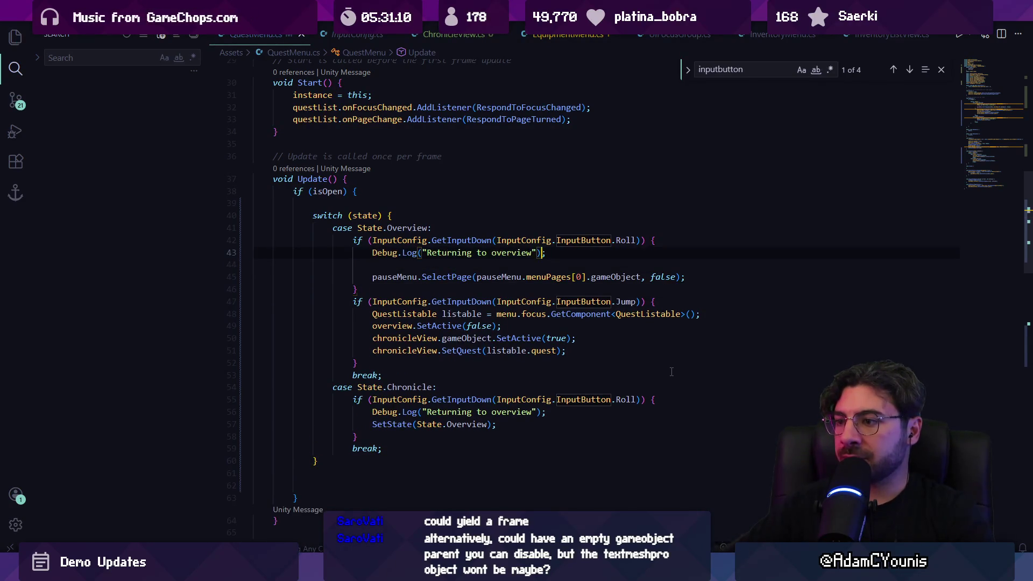
key("ctrl+Right")
key("Right")
key("ctrl+shift+Right")
key("BackSpace")
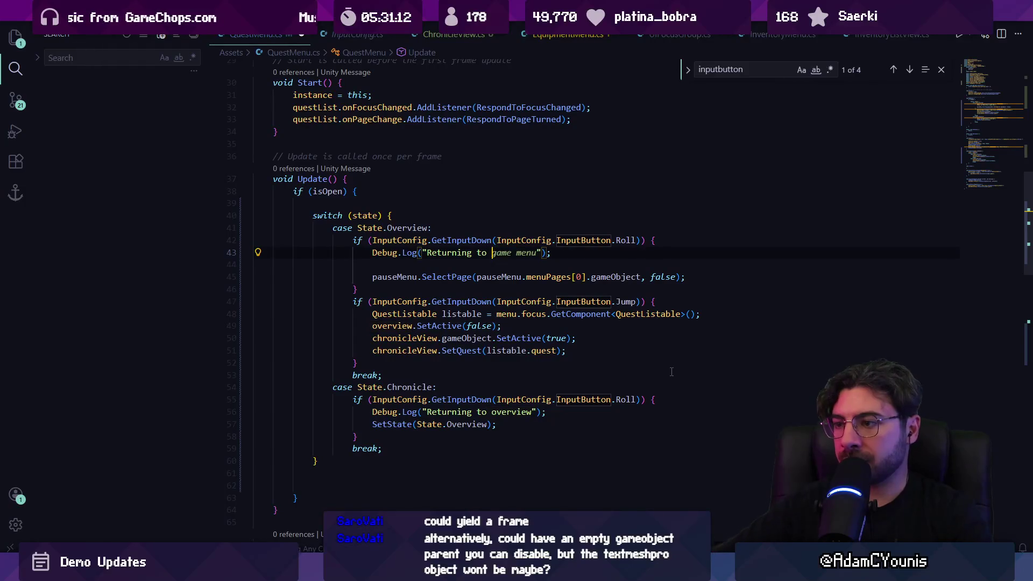
key("Tab")
key("ctrl+s")
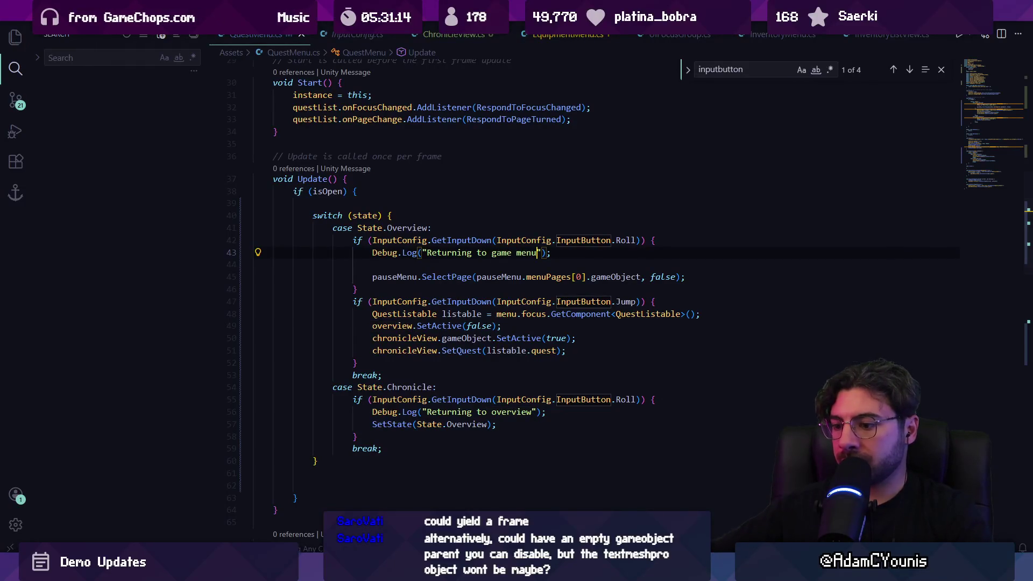
key("alt+Tab")
left_click(499, 31)
Open No Dogs Allowed's quest details, clear the Console, and Roll back to the journal overview
key("z")
key("Down")
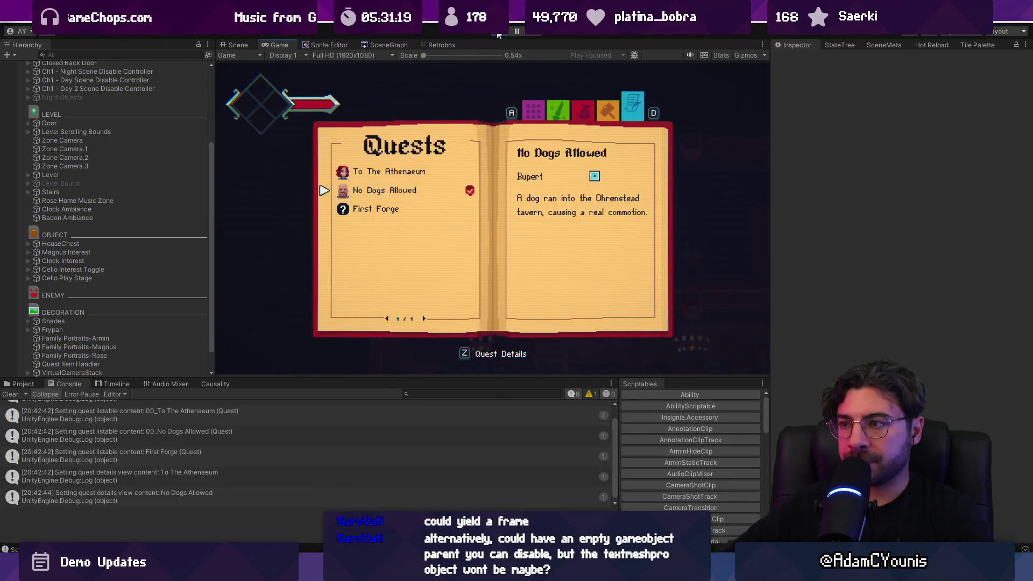
key("z")
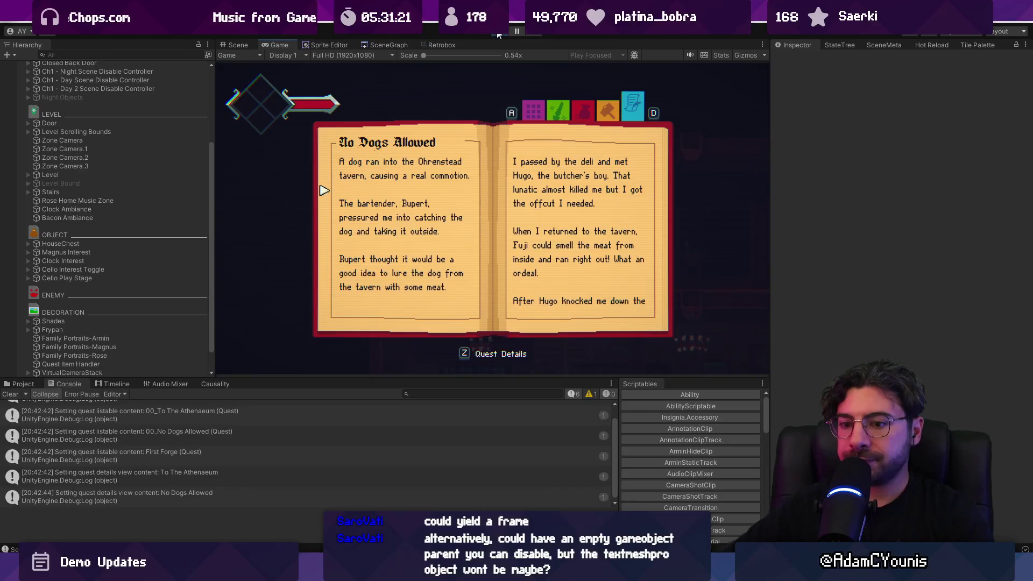
left_click(16, 395)
left_click(691, 138)
key("x")
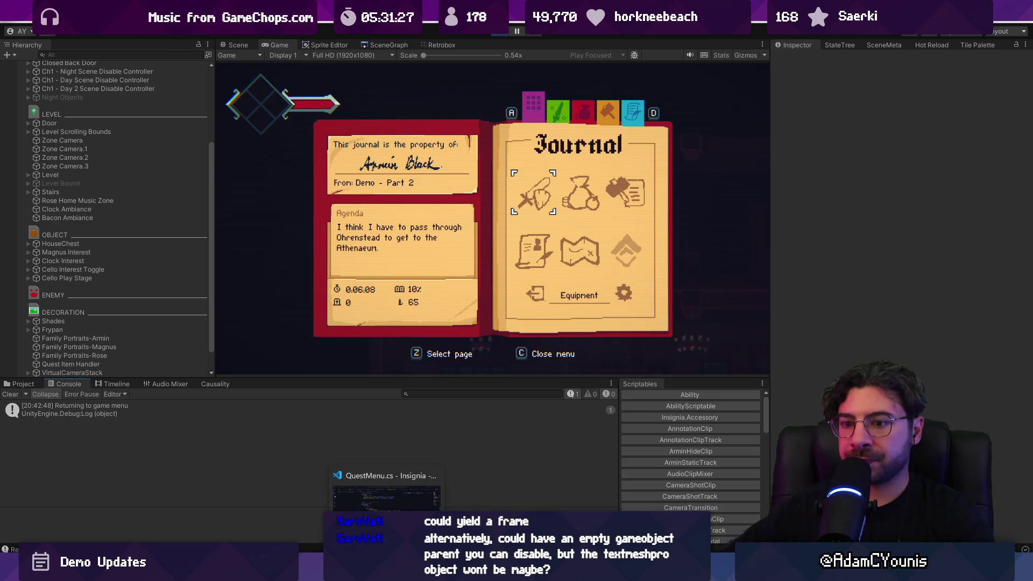
left_click(386, 571)
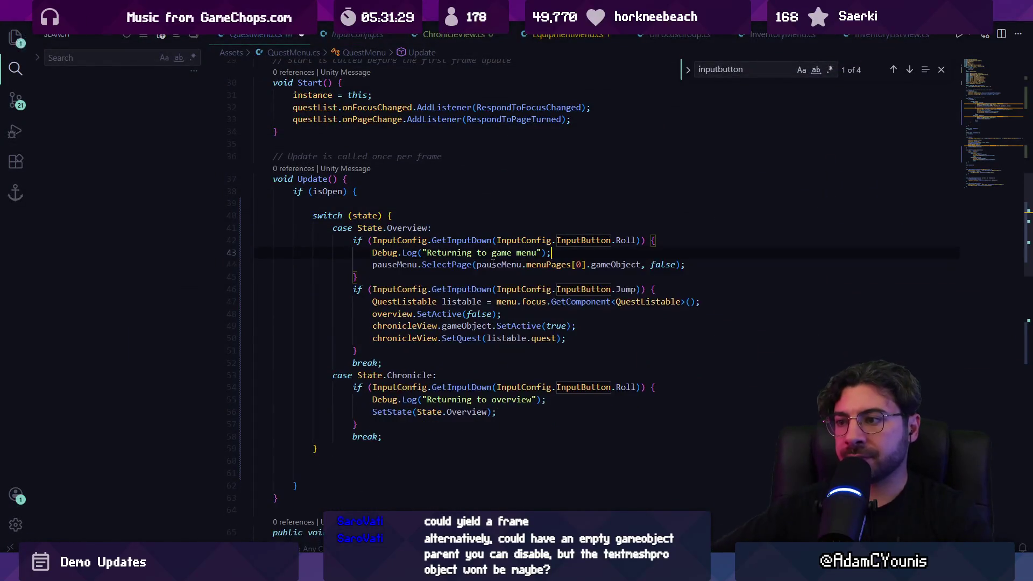
Review the uses of State.Overview and the SetState method definition in QuestMenu.cs
key("Escape")
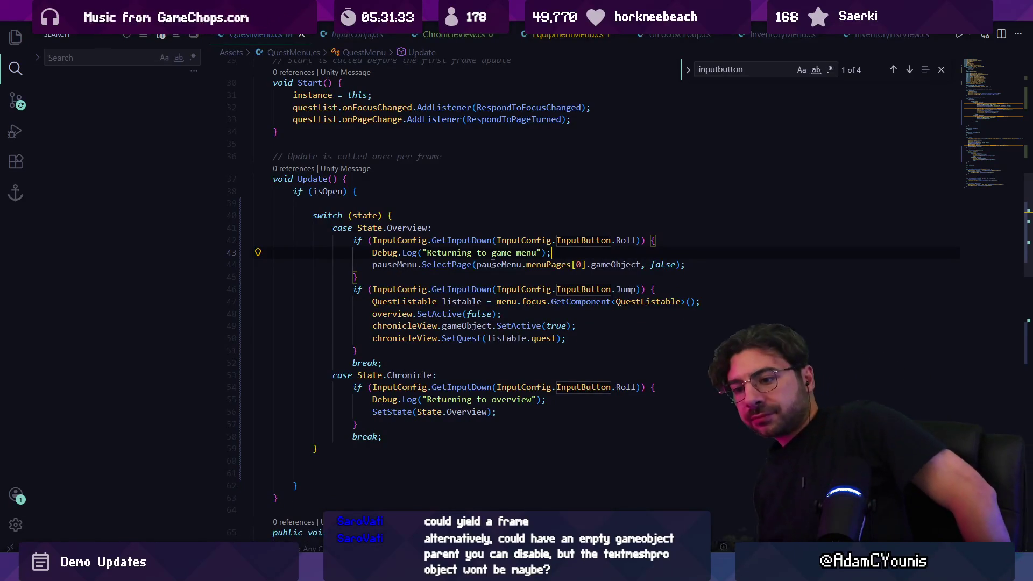
key("alt+Tab")
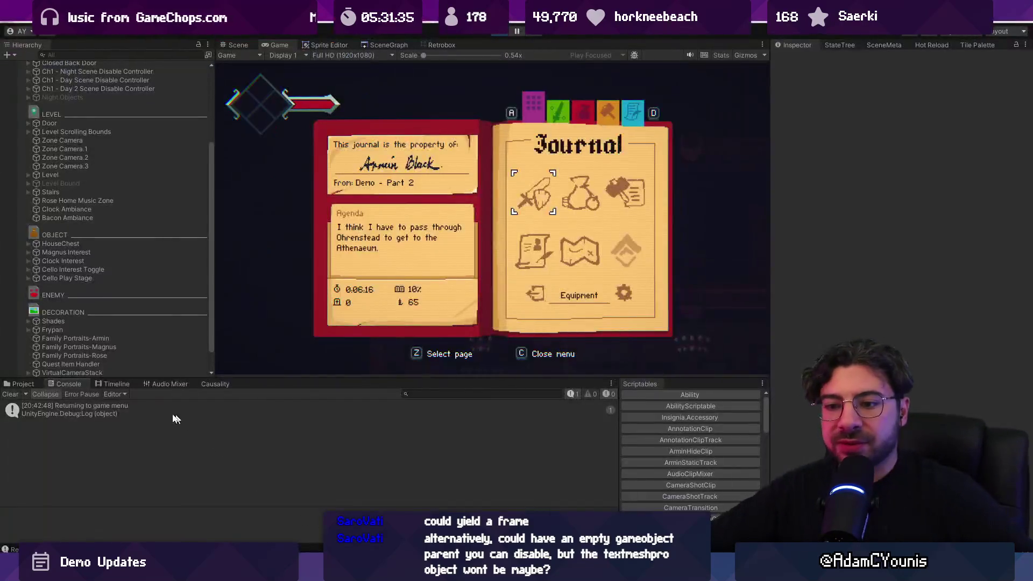
key("alt+Tab")
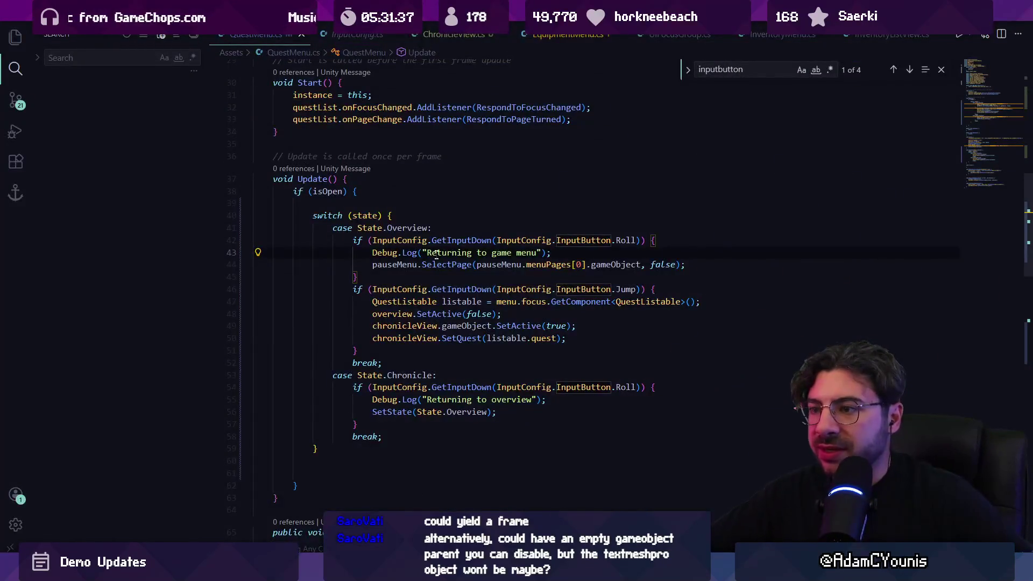
left_click(457, 240)
key("ctrl+Left")
key("ctrl+Left")
key("Up")
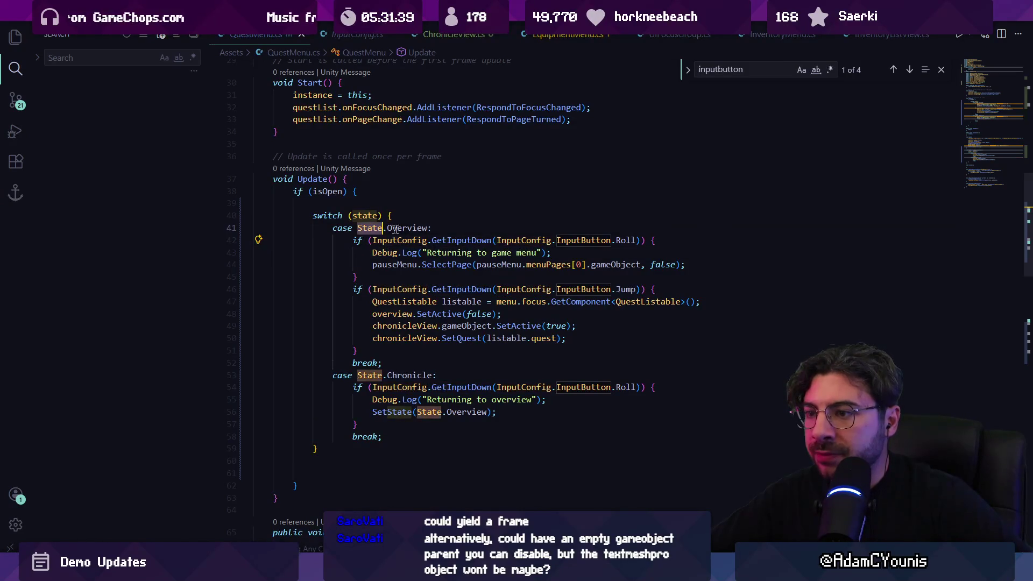
key("ctrl+Right")
key("ctrl+Right")
scroll(382, 254, "down", 4)
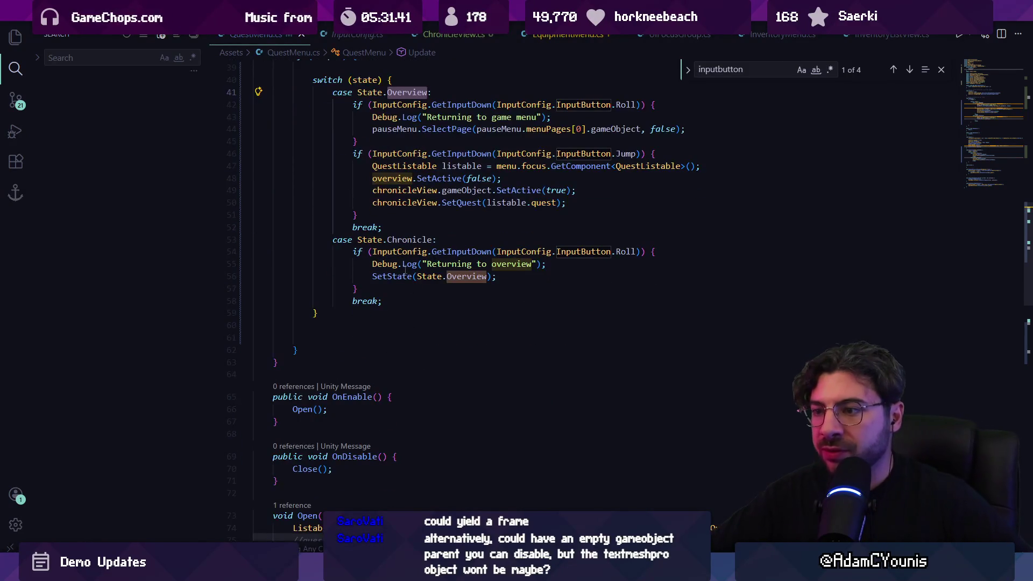
left_click(391, 279, "ctrl")
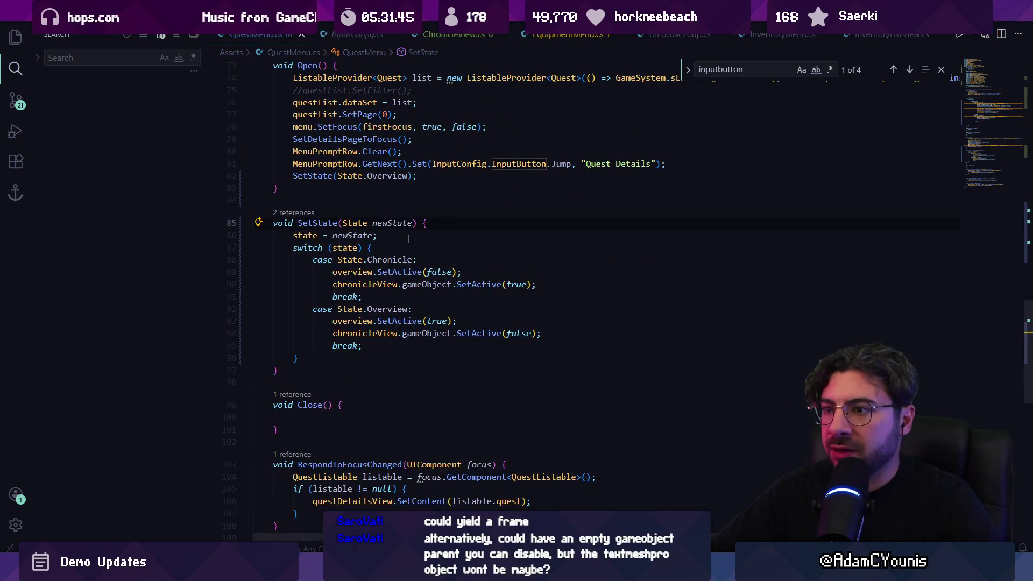
scroll(408, 238, "up", 2)
Find the SetActive(false) calls in QuestMenu.cs and step through the matches
key("ctrl+f")
type("setac")
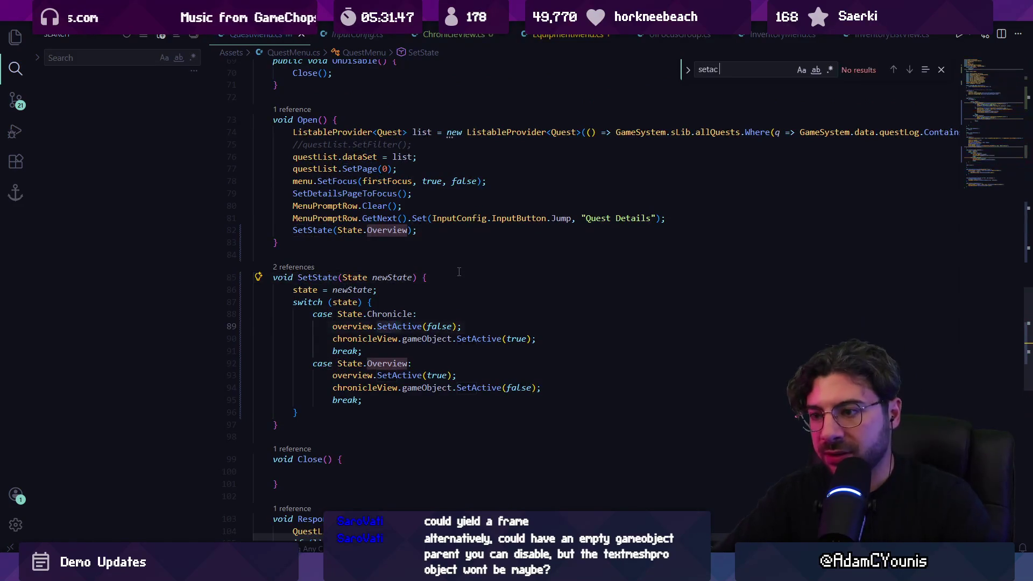
key("Return")
key("Return")
key("Return")
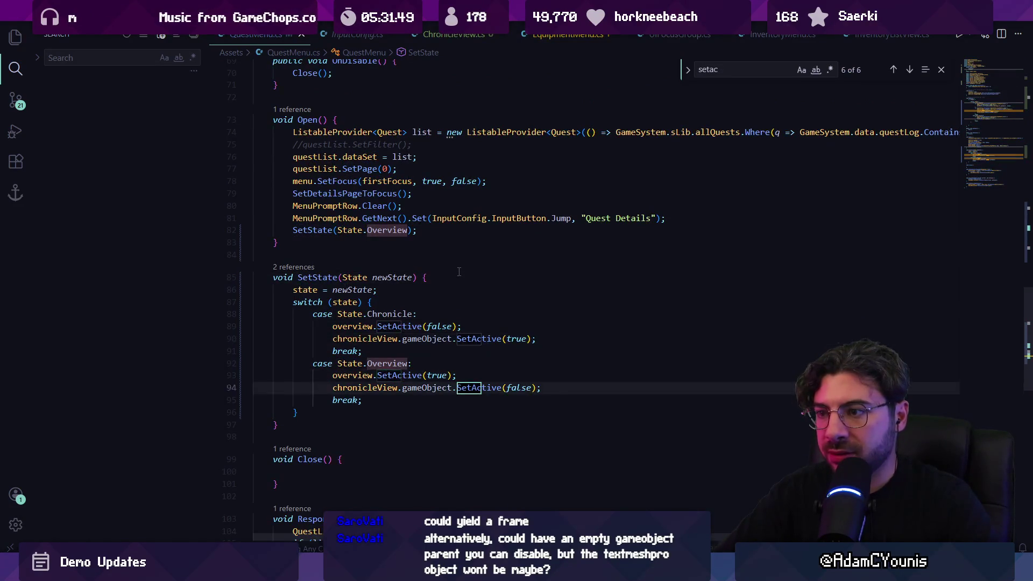
key("Return")
key("Return")
key("Return")
key("Return")
key("shift+Return")
key("shift+Return")
key("shift+Return")
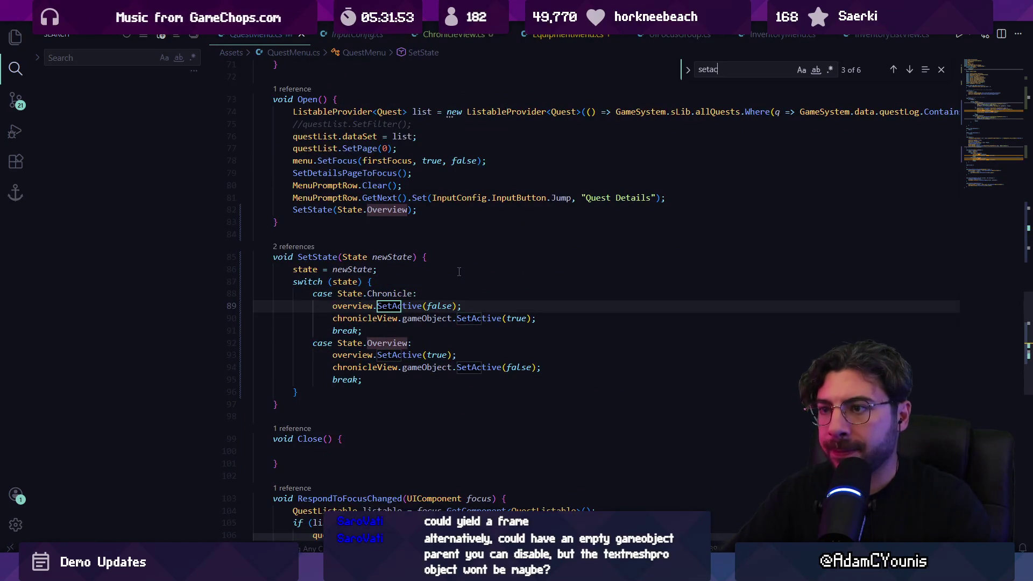
key("Return")
key("Return")
key("Return")
type("tive(f")
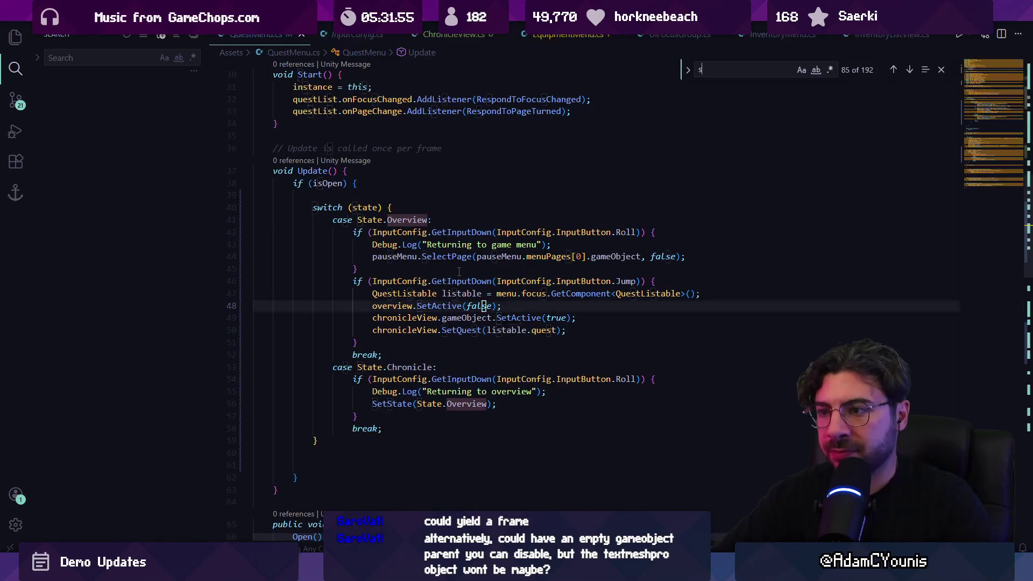
type("alse")
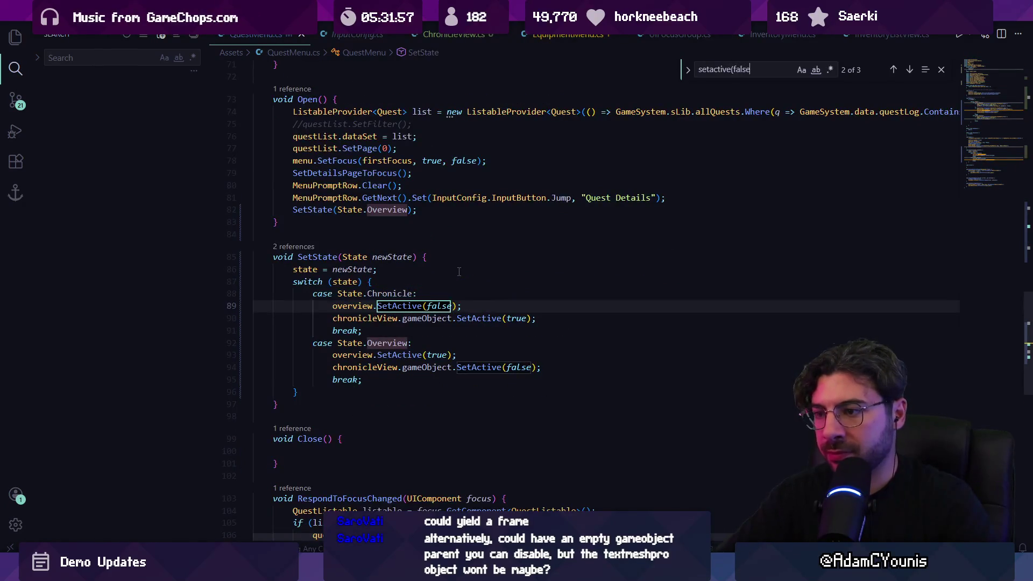
key("Return")
key("Return")
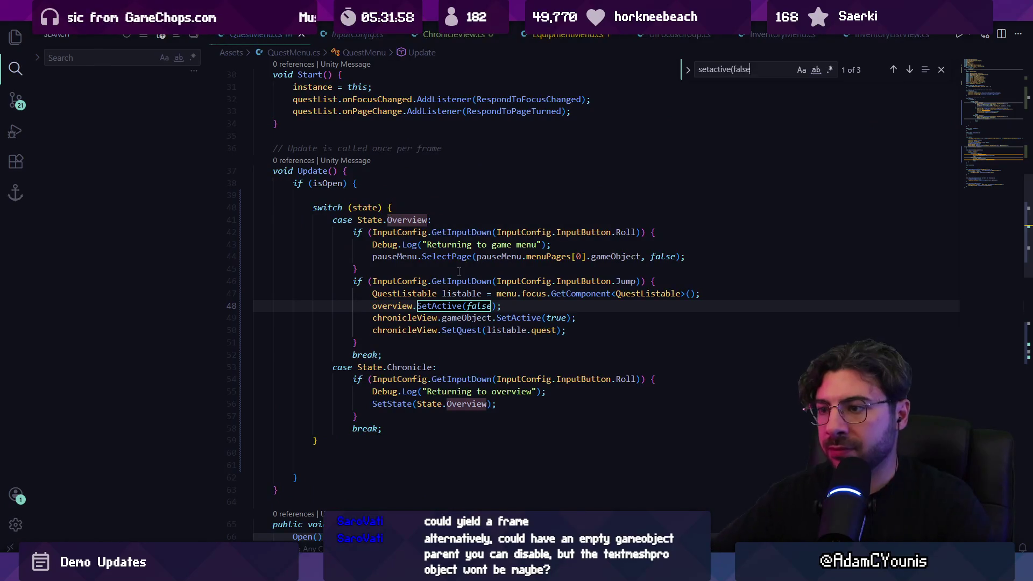
key("Escape")
Replace the Jump case's two SetActive lines with SetState(State.Chronicle); and save
key("Home")
key("shift+Down")
key("shift+Down")
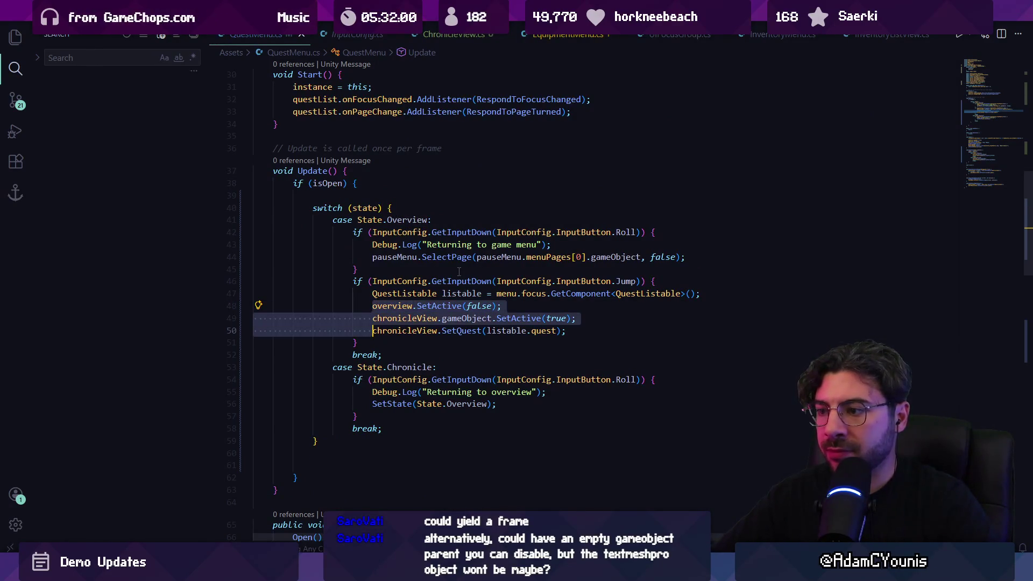
key("Delete")
key("Down")
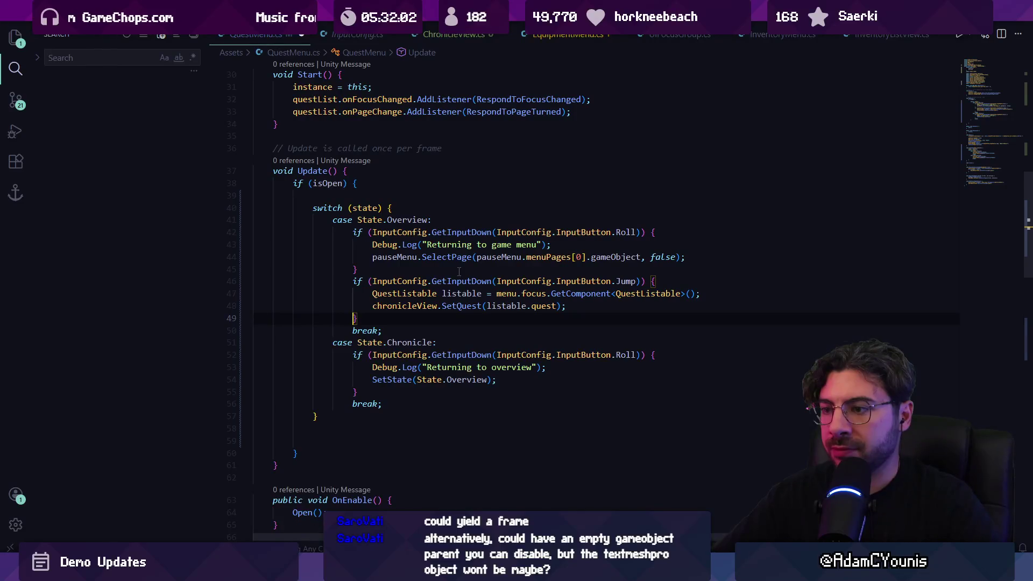
key("Return")
type("Se")
key("Escape")
key("Tab")
key("ctrl+s")
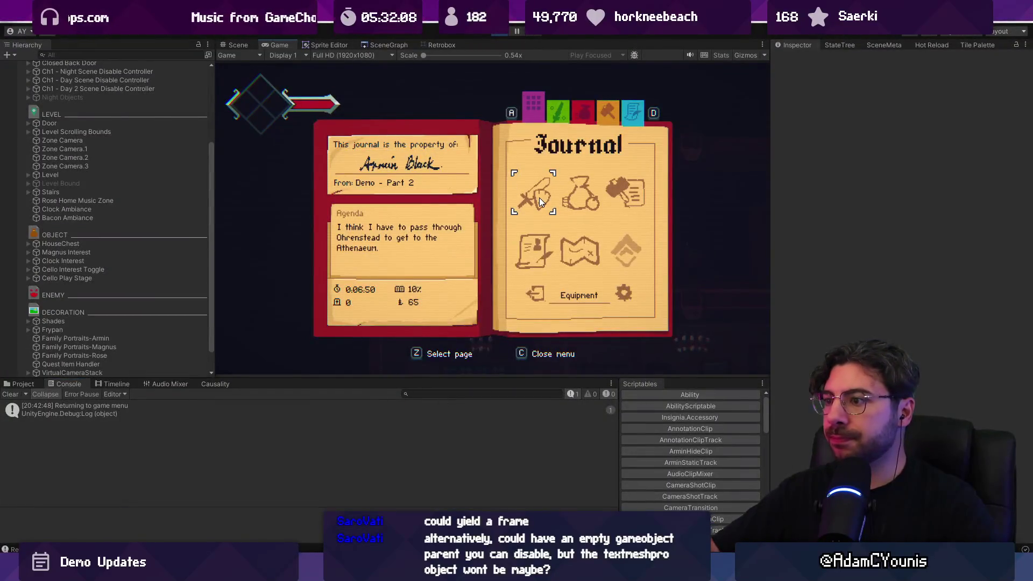
Open No Dogs Allowed's quest details, then Roll back to the Quests overview
key("z")
key("Down")
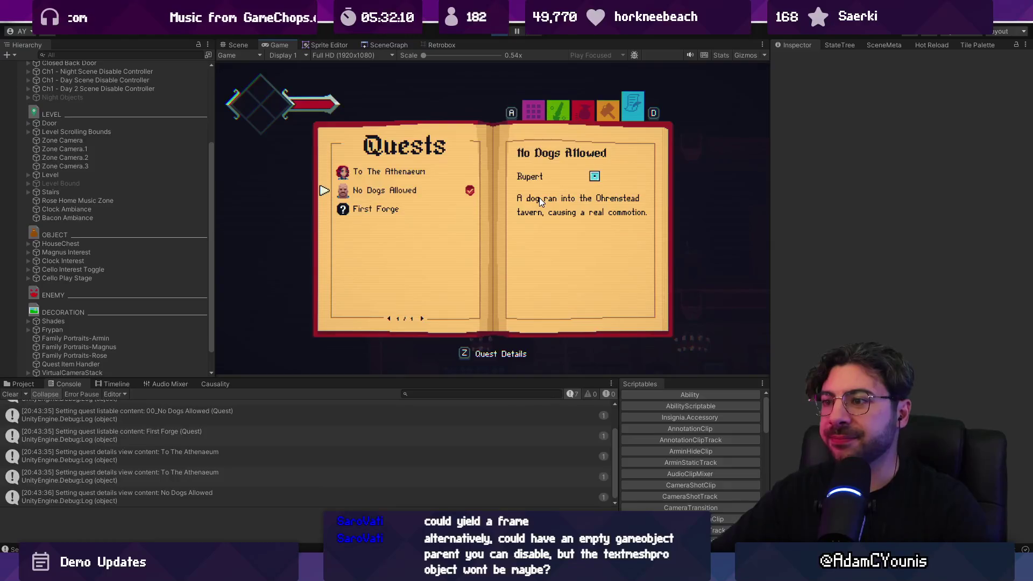
key("z")
key("x")
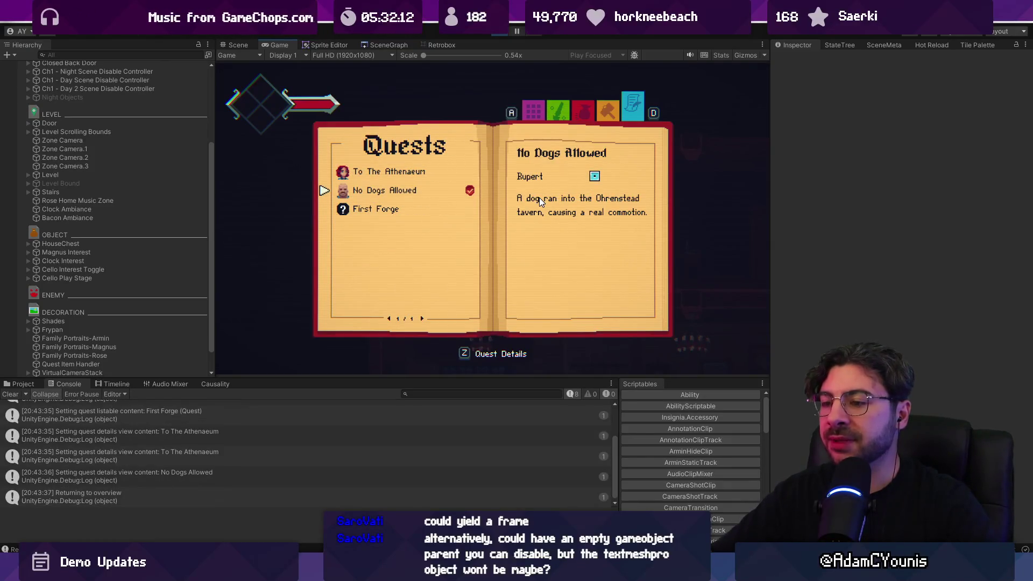
key("alt+Tab")
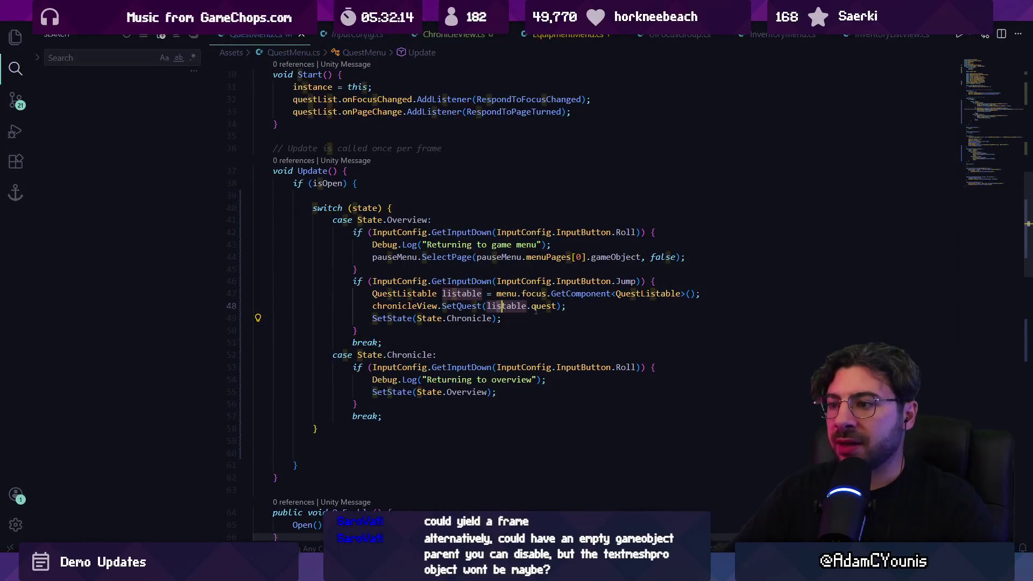
Add pauseMenu.AnimatePage(true); after SetState(State.Chronicle) in the Jump branch
left_click(534, 321)
key("Return")
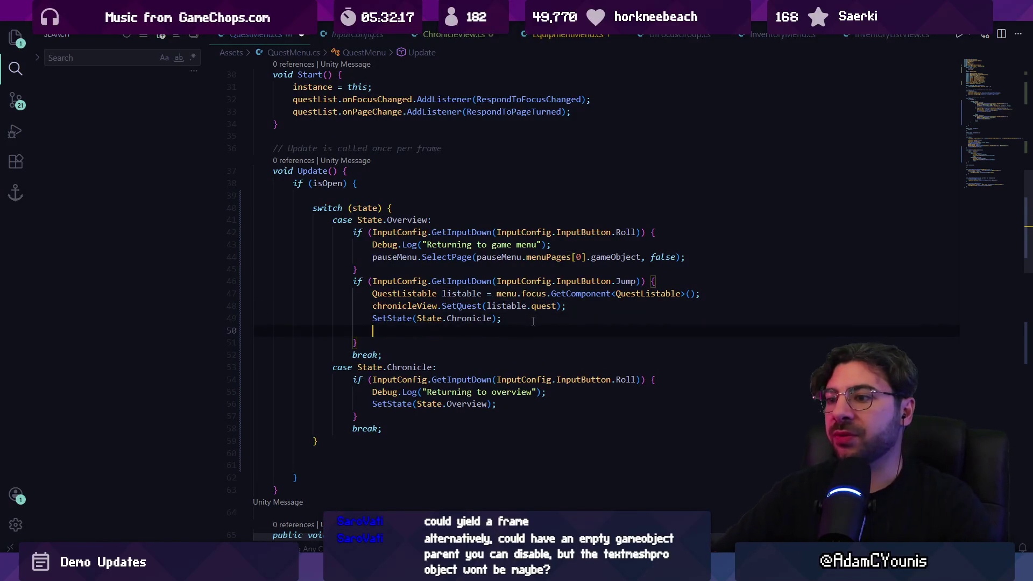
type("pausemn")
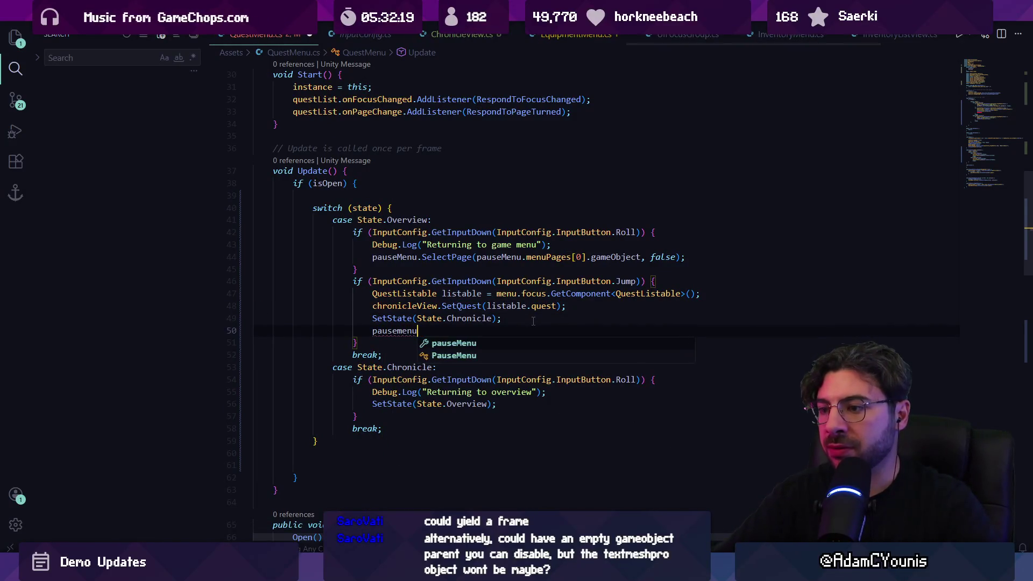
type(".")
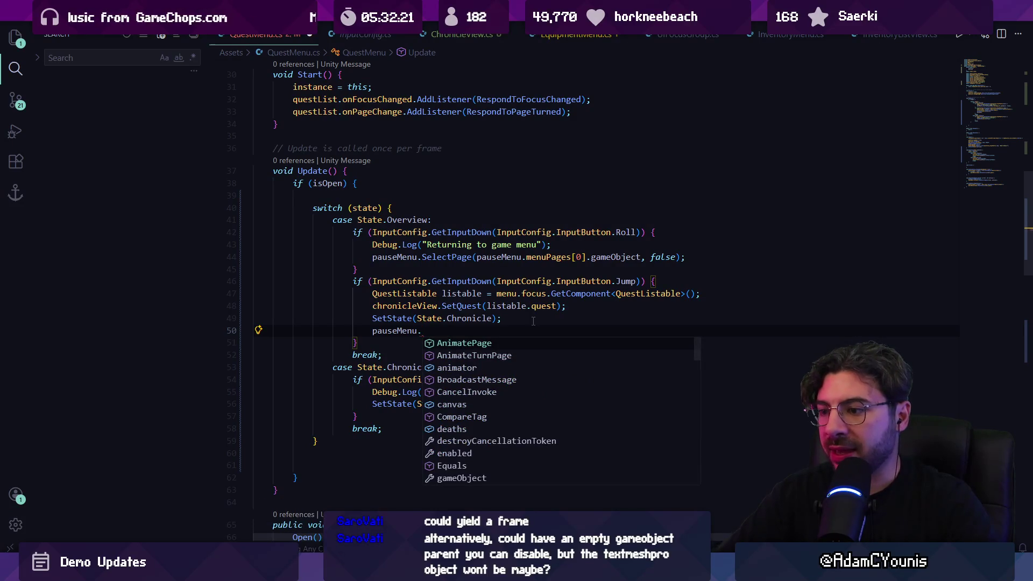
key("Tab")
type("(")
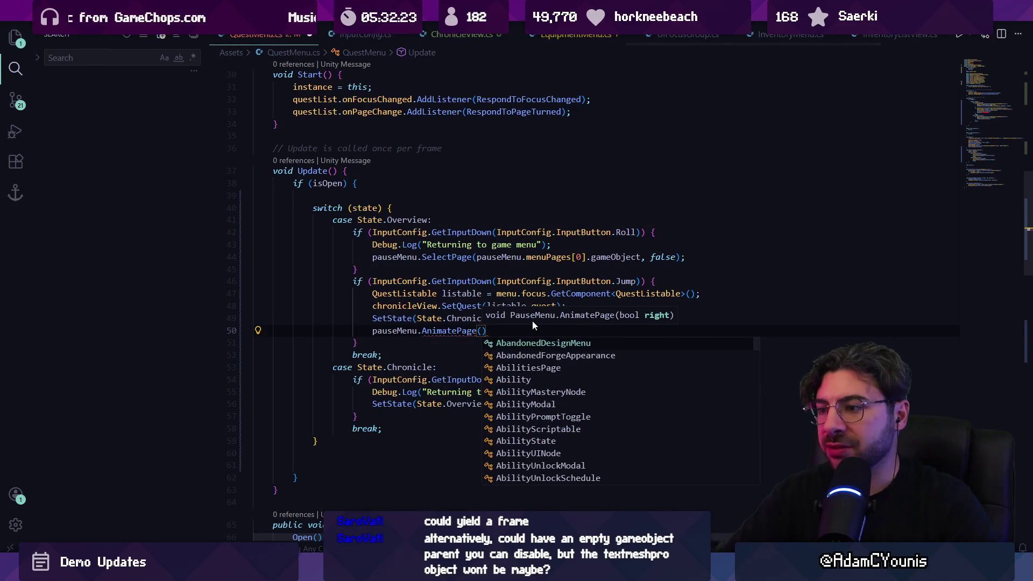
type("true")
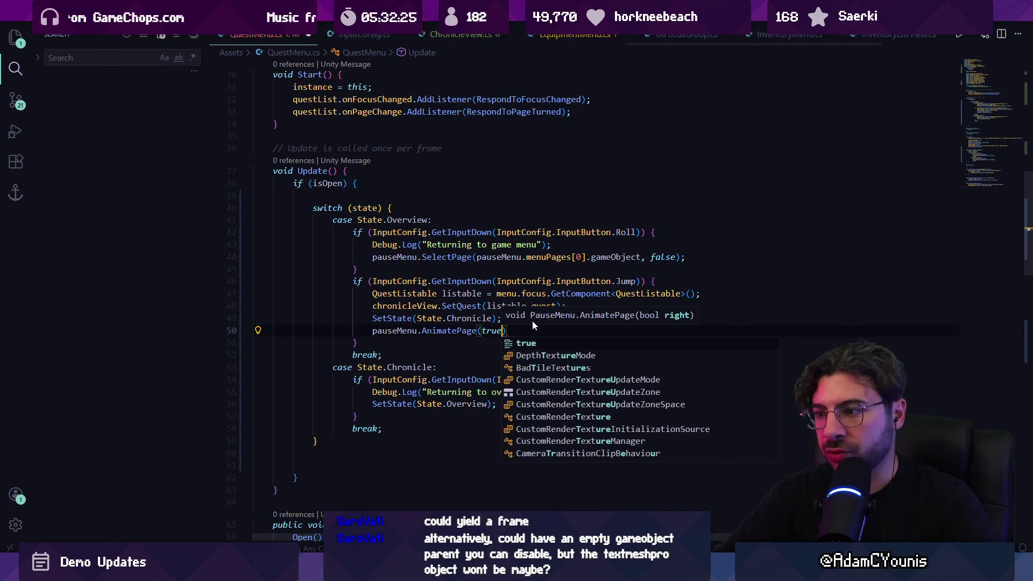
key("Escape")
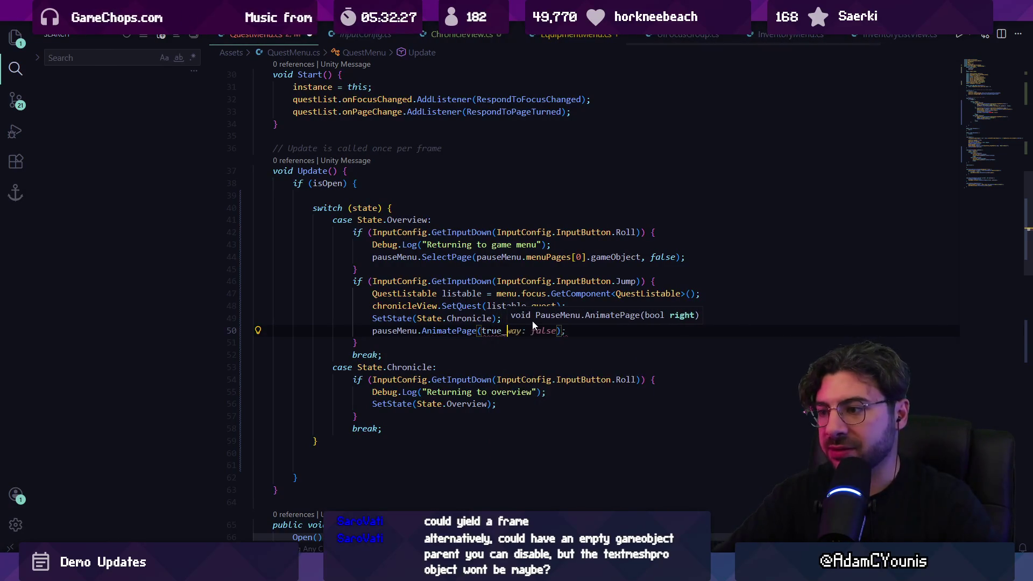
key("End")
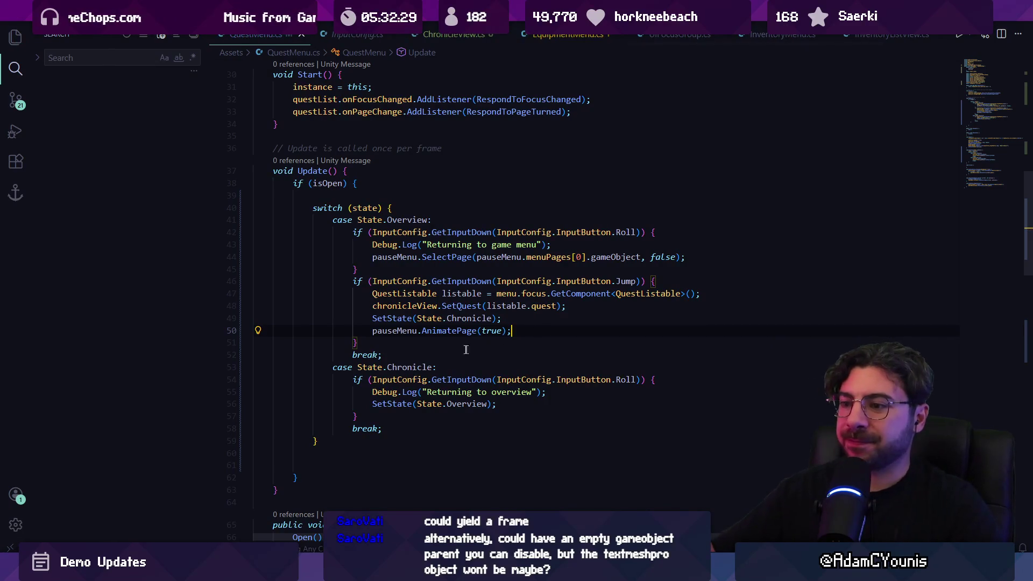
Add pauseMenu.AnimatePage(false); under SetState(State.Overview) in the Chronicle Roll branch and save
key("ctrl+l")
key("ctrl+c")
left_click(497, 404)
key("Return")
key("ctrl+v")
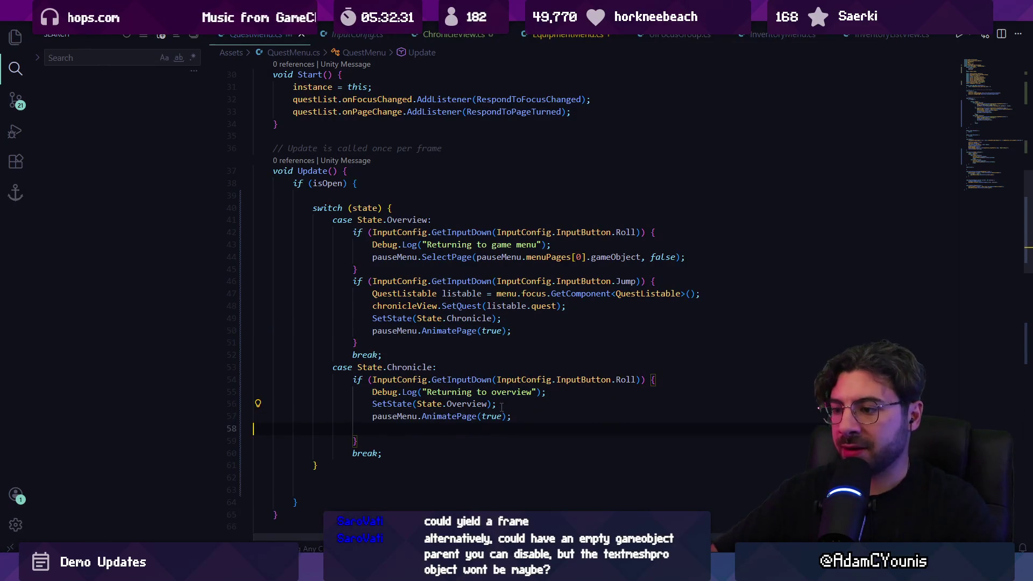
key("BackSpace")
key("BackSpace")
key("BackSpace")
type("false")
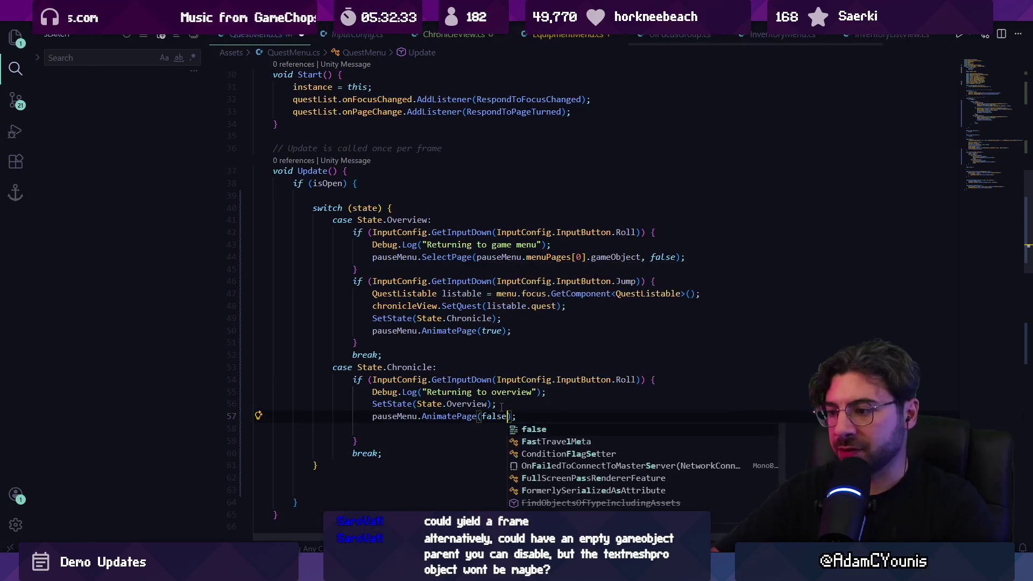
key("ctrl+s")
key("alt+Tab")
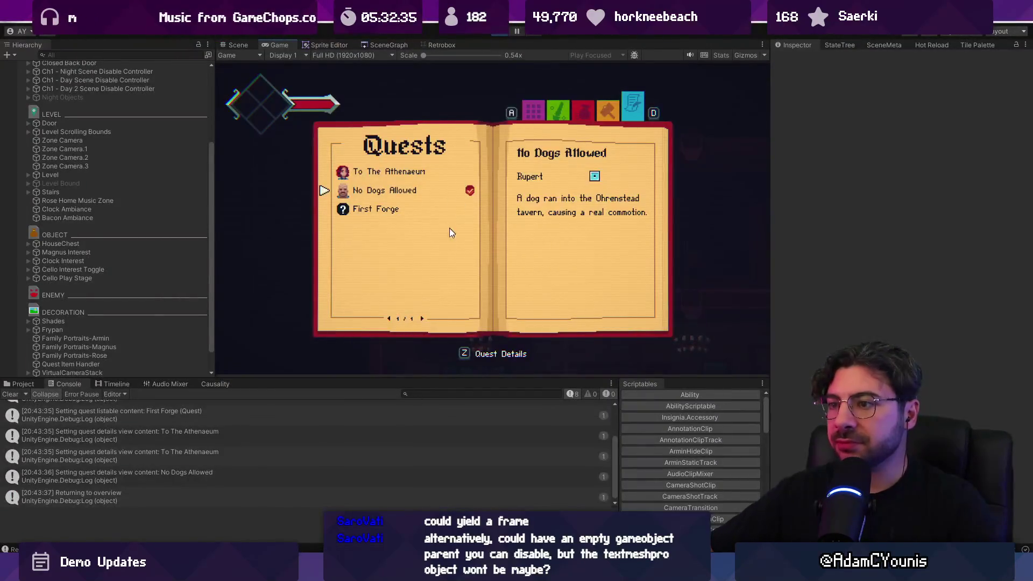
Test the page turns: toggle No Dogs Allowed details and book sections, ending on the details pages
key("z")
key("x")
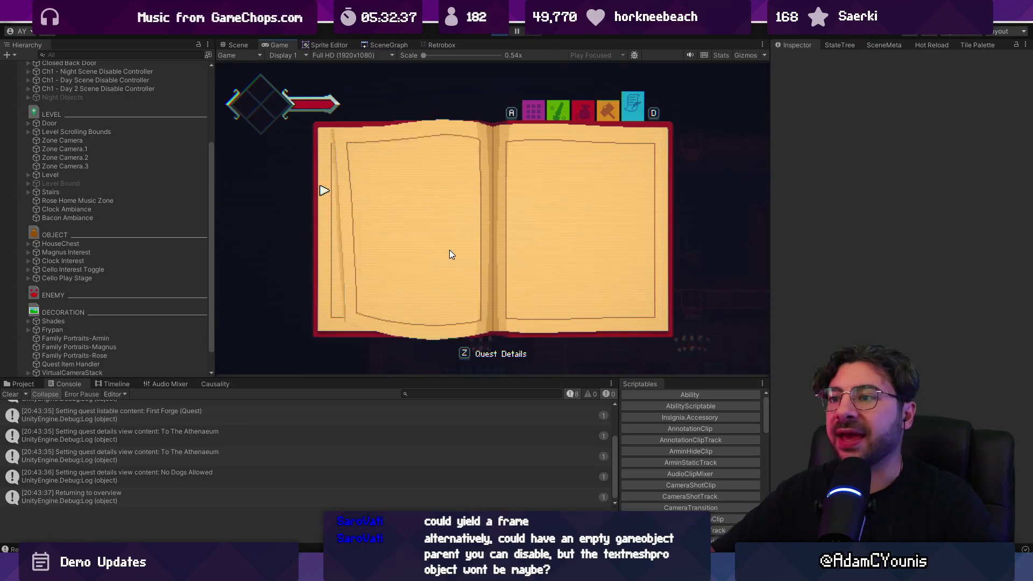
key("z")
key("x")
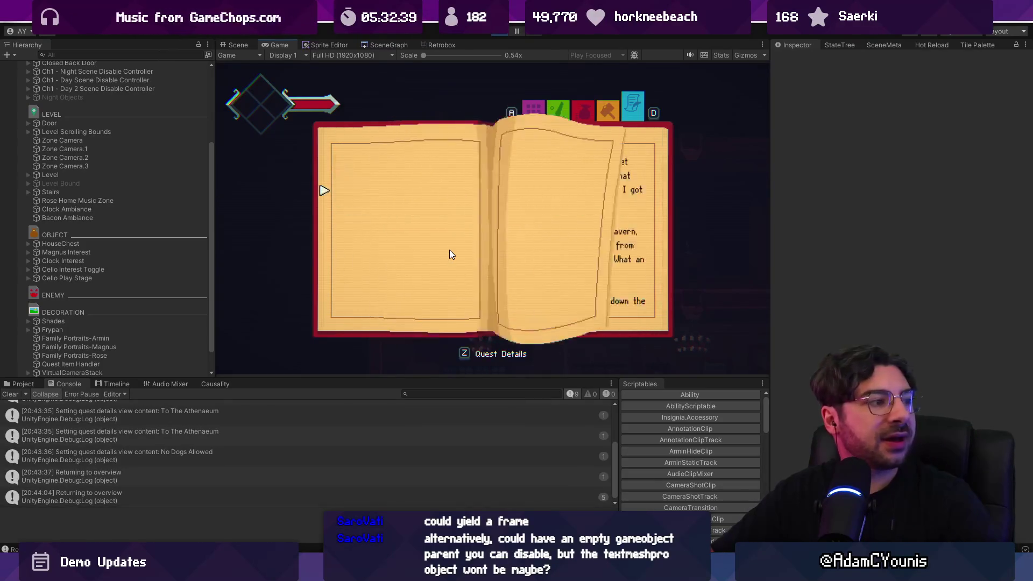
key("d")
key("d")
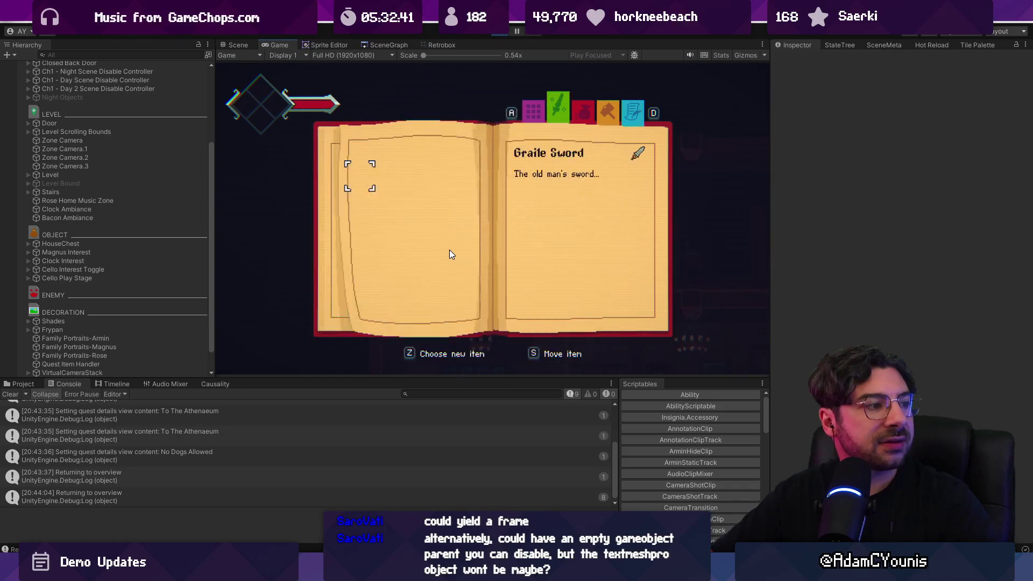
key("a")
key("a")
key("z")
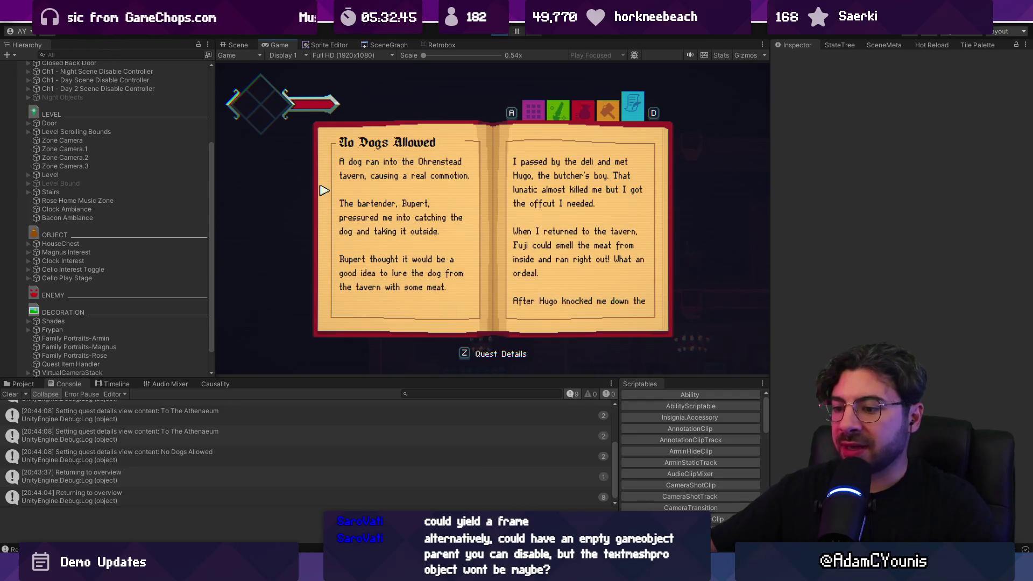
Back in QuestMenu.cs, select the pauseMenu.AnimatePage(false) line
key("alt+Tab")
scroll(391, 397, "down", 1)
triple_click(430, 386)
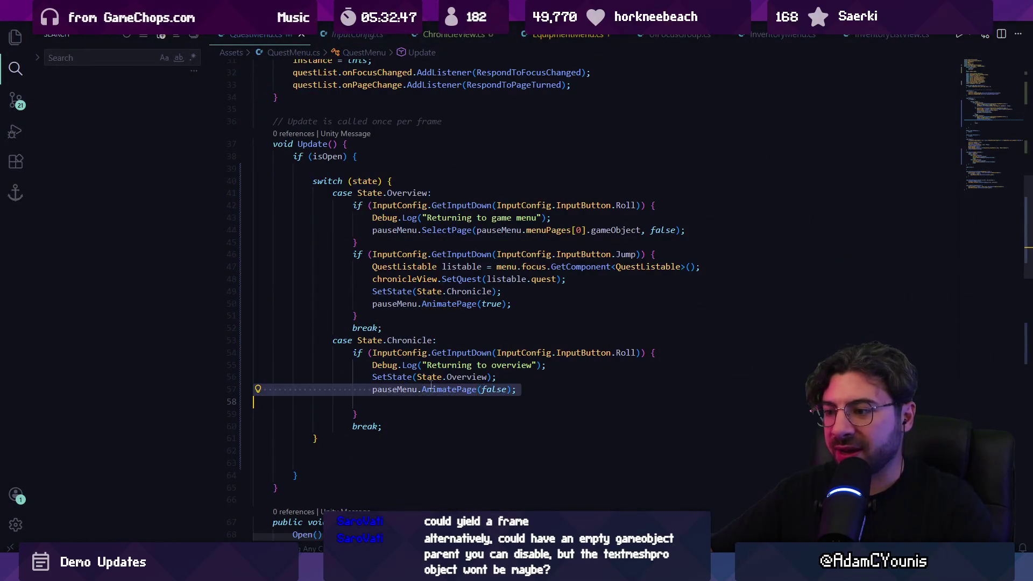
Remove the empty line below the AnimatePage call and copy the pauseMenu.AnimatePage(false) line
left_click(419, 401)
key("BackSpace")
left_click(418, 389)
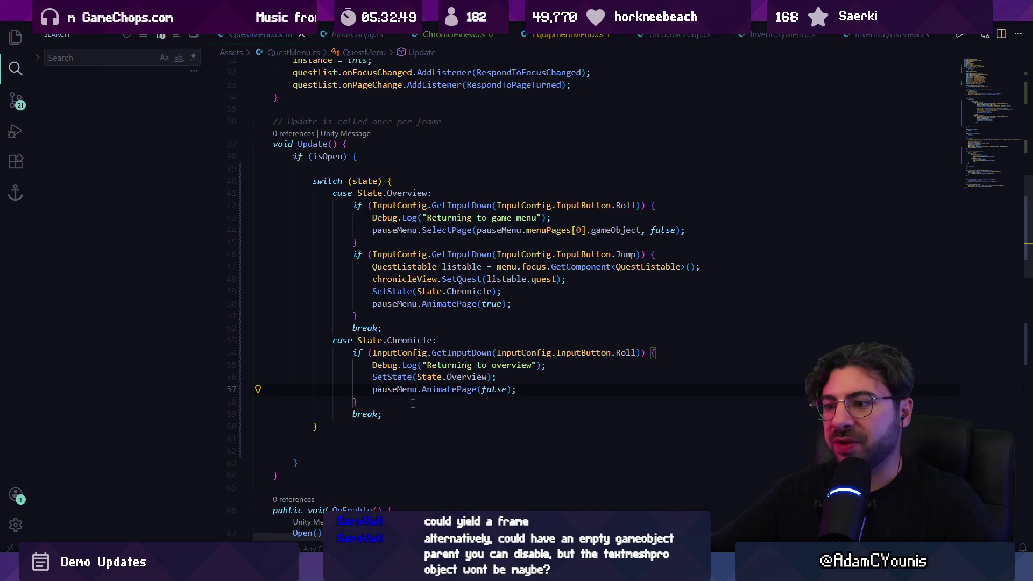
triple_click(415, 389)
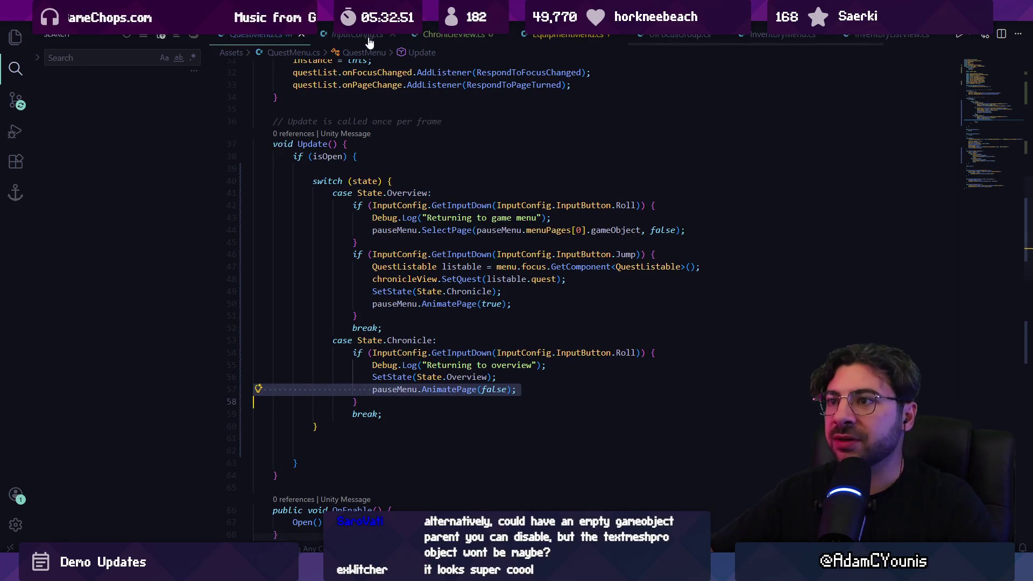
Open ChronicleView.cs and paste the AnimatePage(false) call into SetForward after SetPage
key("ctrl+t")
type("chronic")
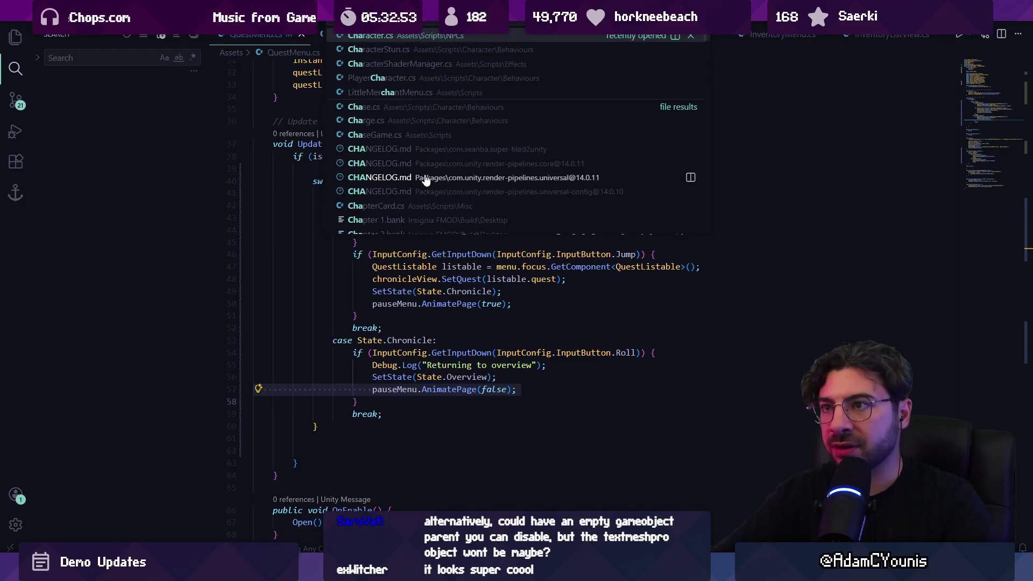
key("Return")
scroll(417, 341, "down", 5)
left_click(417, 341)
key("Return")
key("ctrl+v")
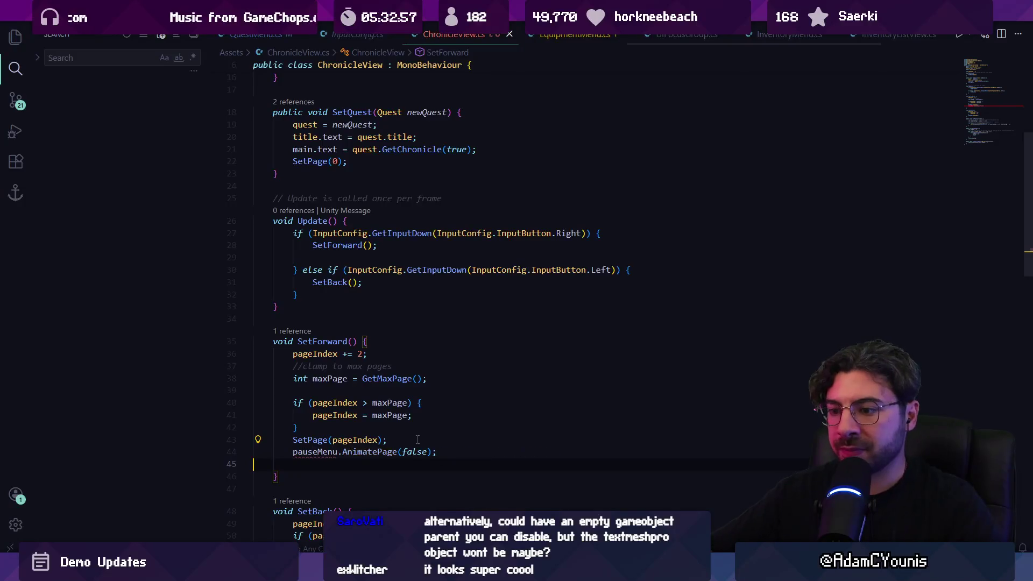
scroll(363, 347, "down", 2)
Delete the trial 'Engine.' prefix and the pasted call from SetForward, then save ChronicleView.cs
left_click(293, 343)
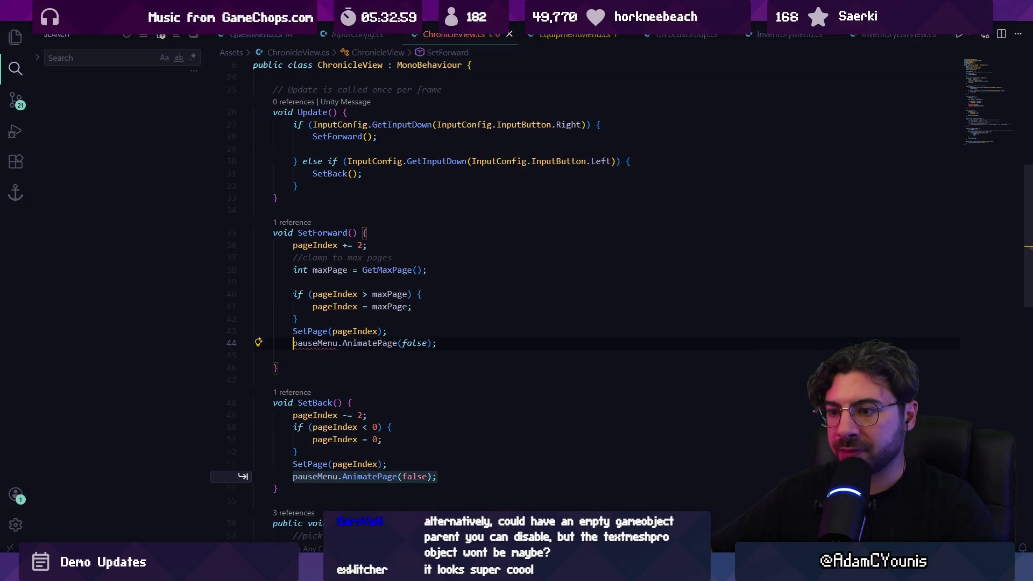
type("Engine.")
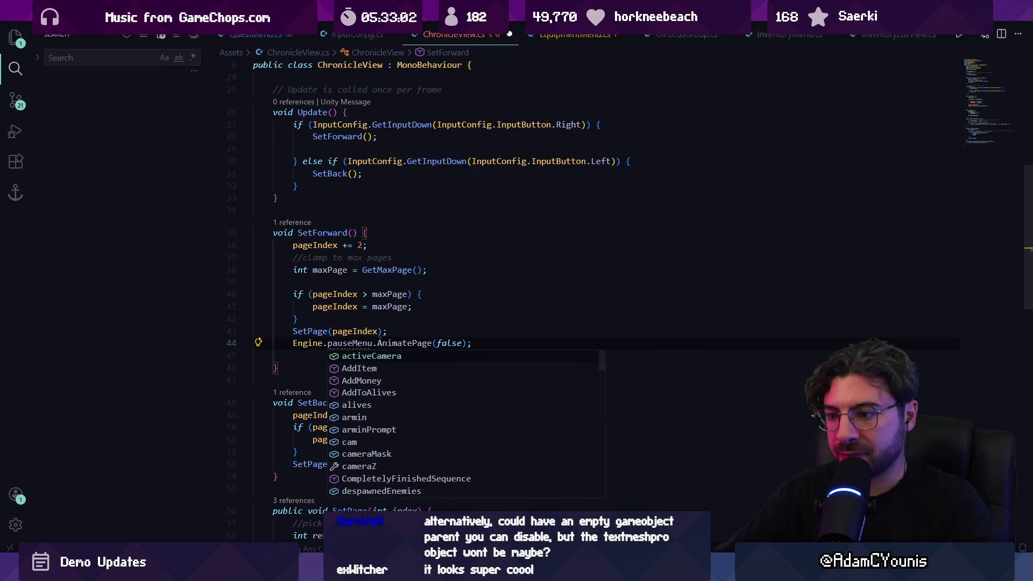
key("shift+Home")
key("BackSpace")
key("ctrl+shift+Right")
key("ctrl+shift+Right")
key("ctrl+shift+Right")
key("shift+End")
key("BackSpace")
key("ctrl+s")
Copy the pauseMenu property line from its definition in GameMenuPage.cs
key("alt+Left")
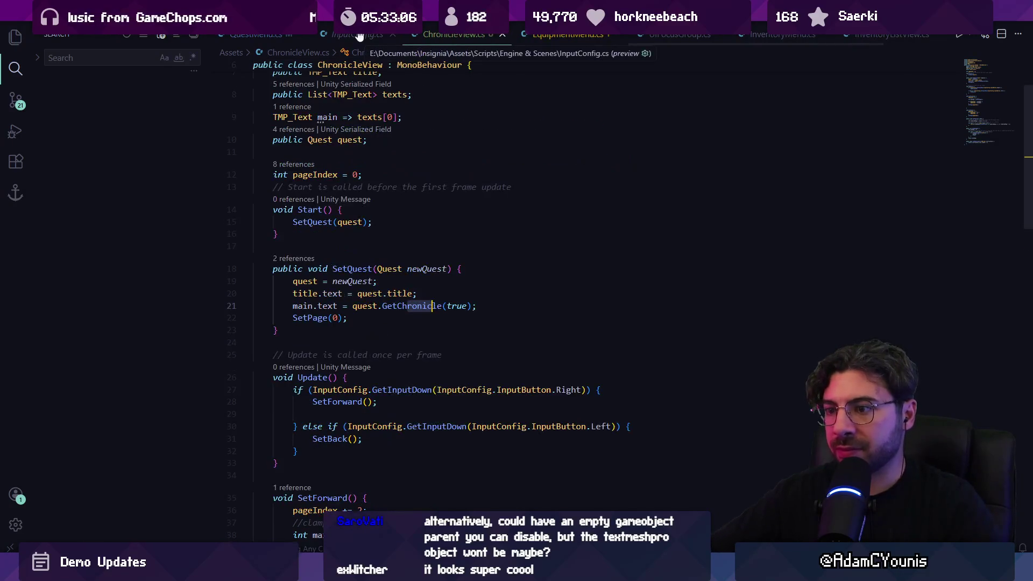
key("alt+Left")
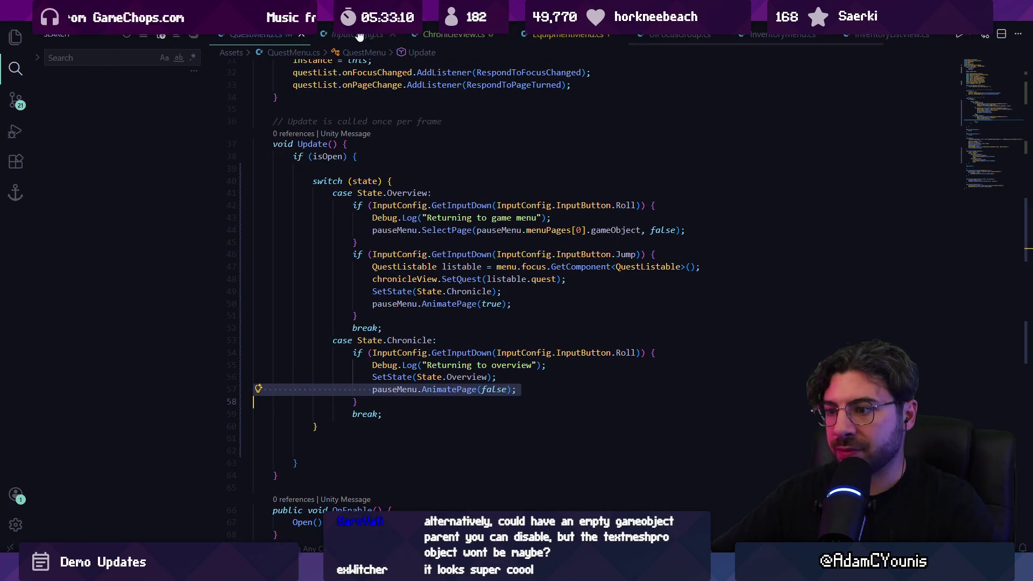
left_click(395, 388, "ctrl")
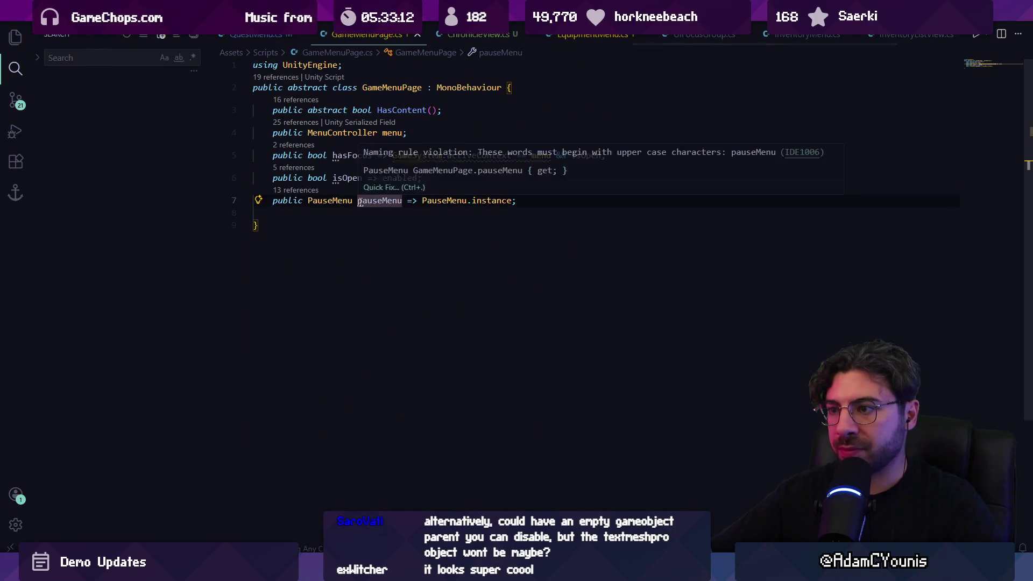
triple_click(367, 202)
key("ctrl+c")
key("alt+Left")
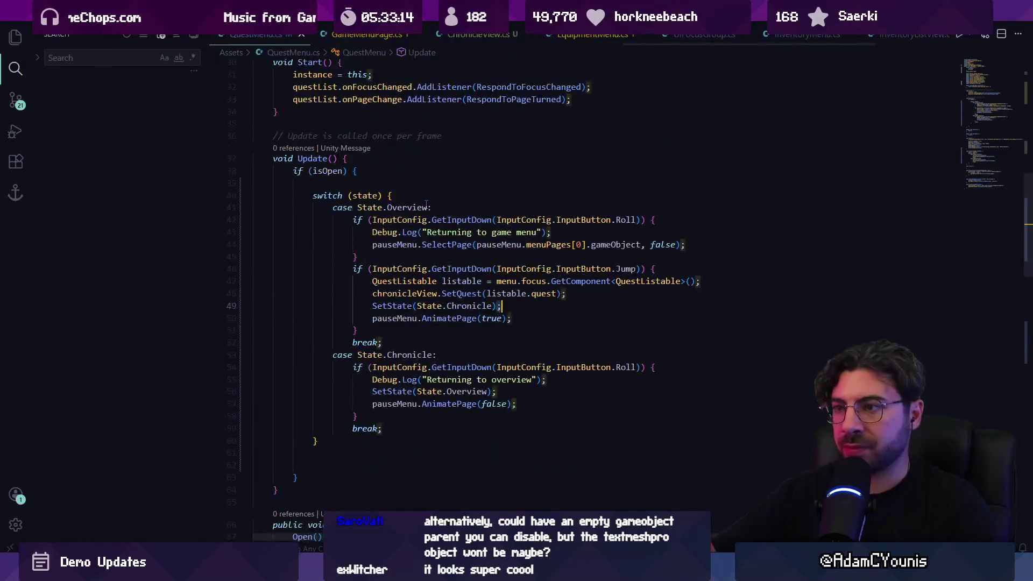
Paste the pauseMenu property into ChronicleView.cs under the quest field
left_click(491, 42)
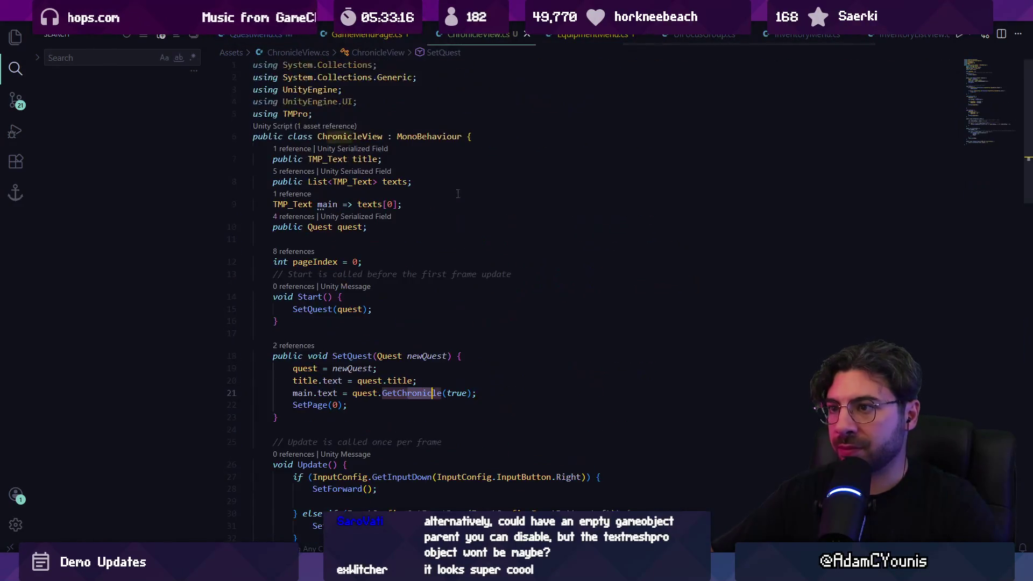
left_click(424, 241)
key("ctrl+v")
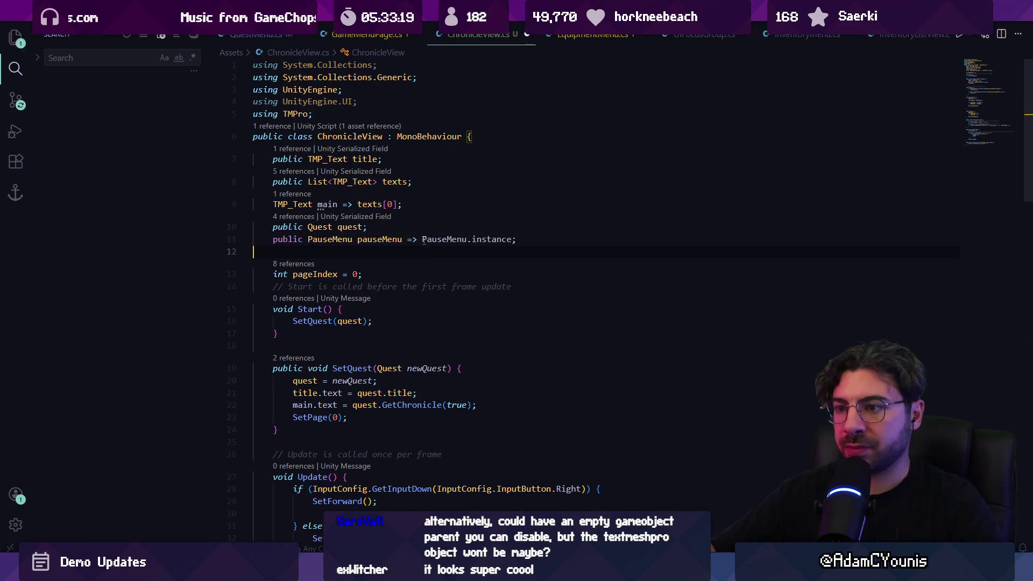
scroll(369, 339, "down", 4)
left_click(364, 338)
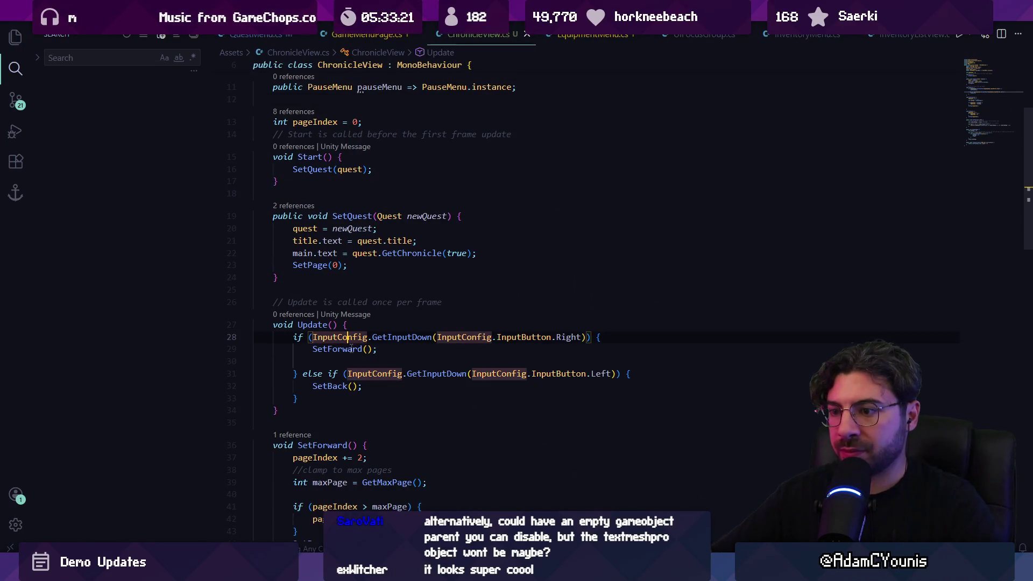
scroll(364, 339, "down", 6)
Remove the unfinished 'if(' line from SetForward and save ChronicleView.cs
left_click(347, 326)
left_click(413, 315)
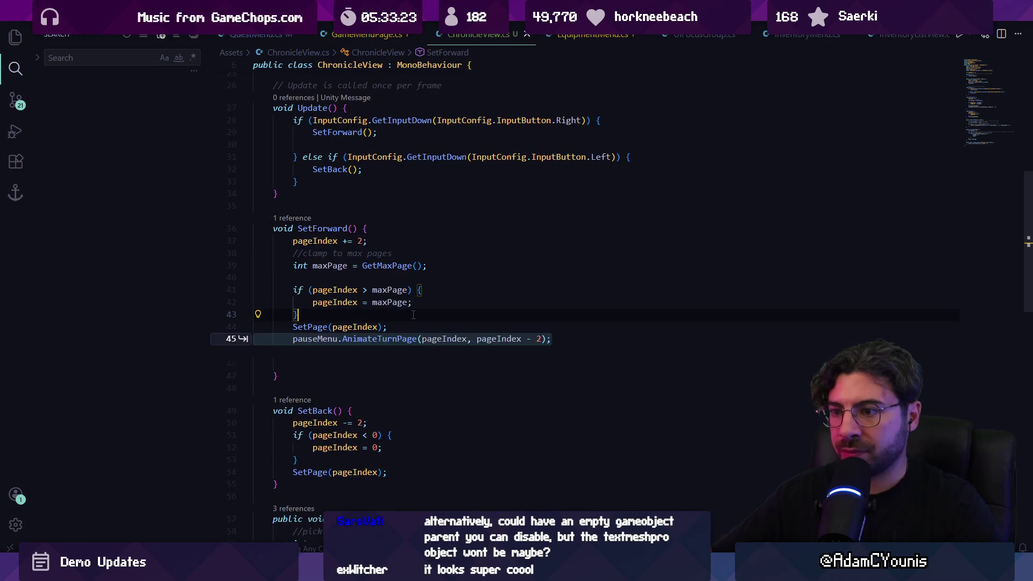
key("Return")
key("Return")
type("if")
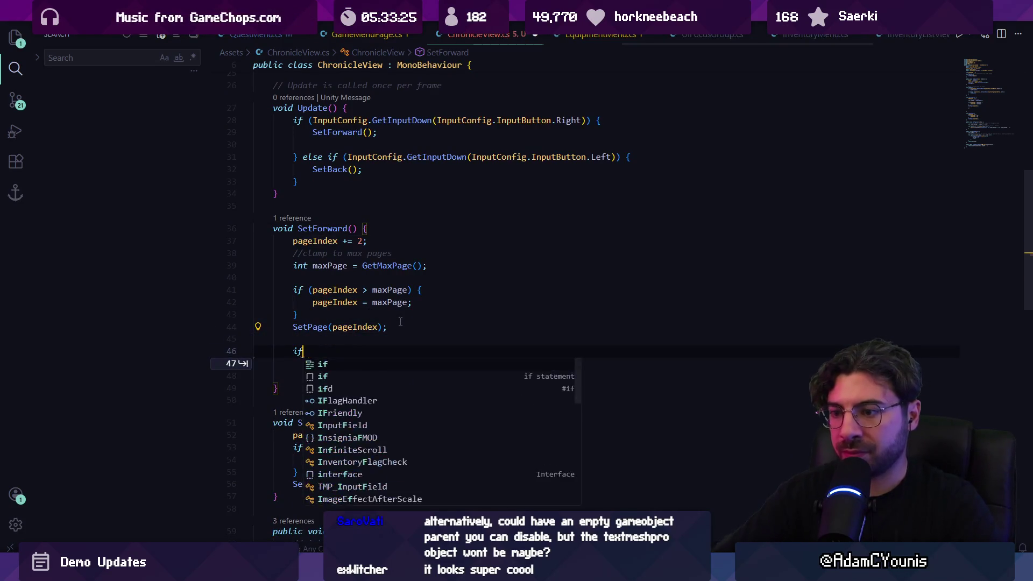
type("(")
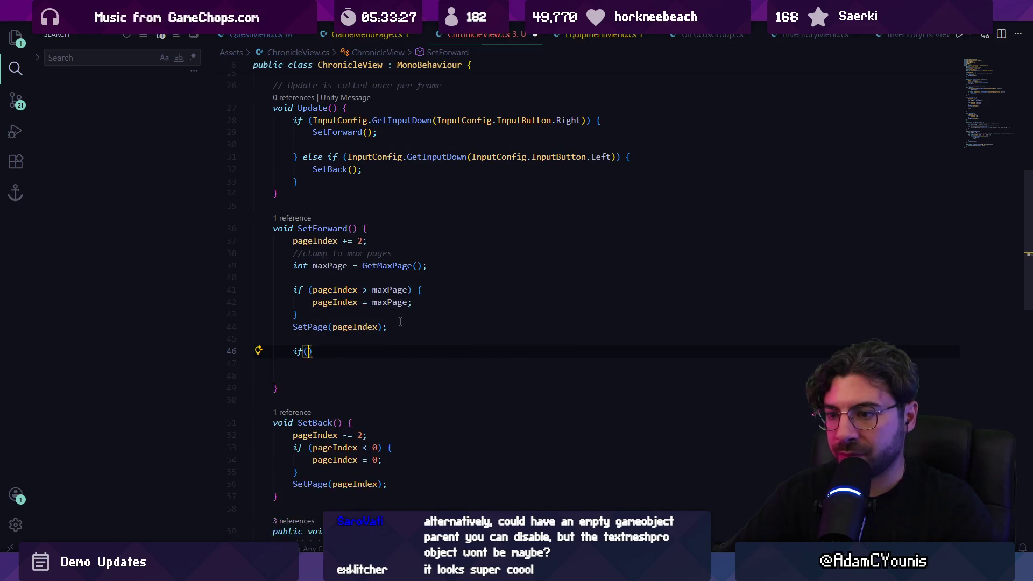
left_click(402, 229)
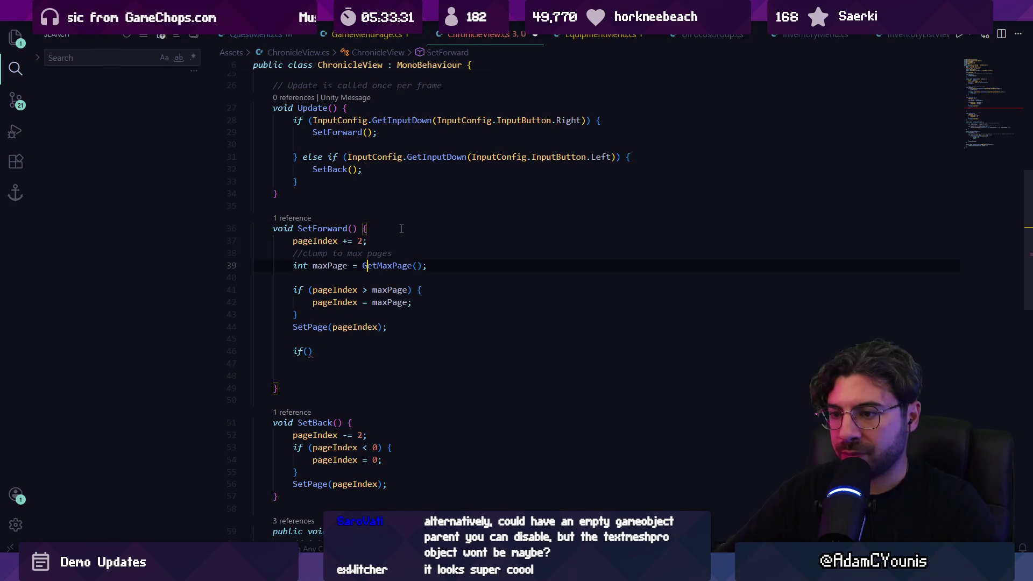
key("Down")
key("Down")
key("shift+Down")
key("shift+Down")
key("Delete")
key("ctrl+s")
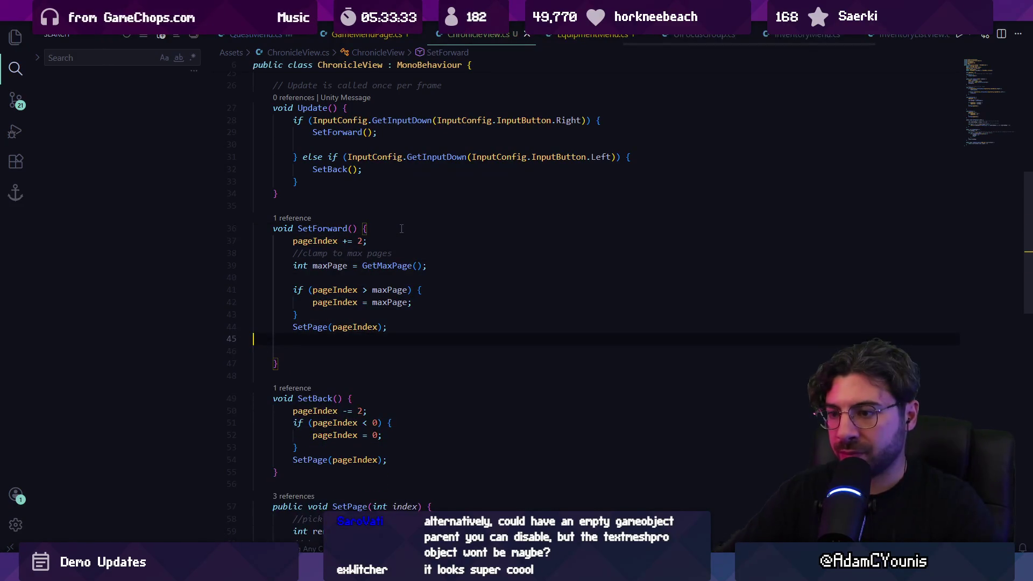
Undo an accidental paste and open a blank line at the start of SetForward
key("BackSpace")
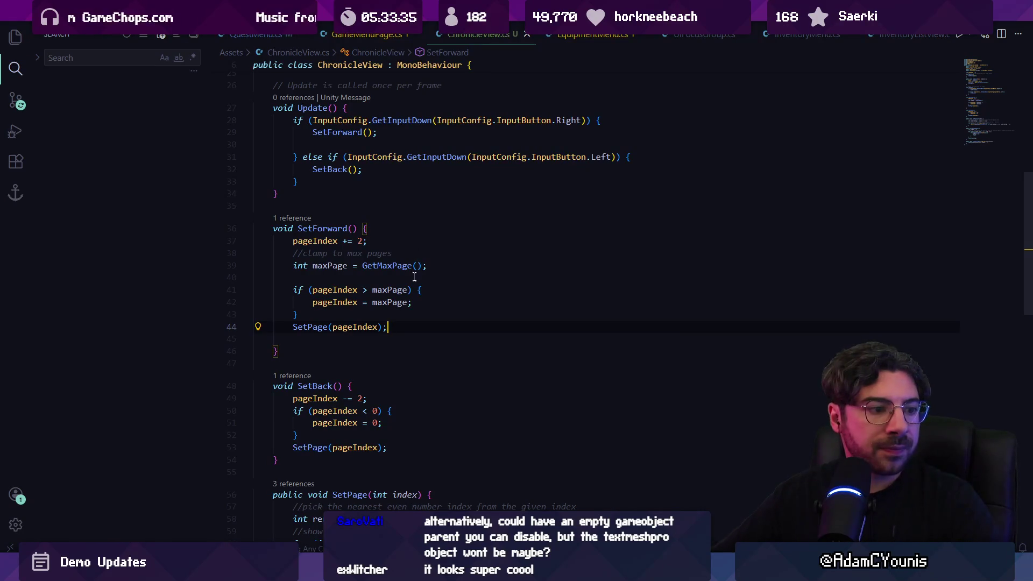
scroll(415, 280, "down", 1)
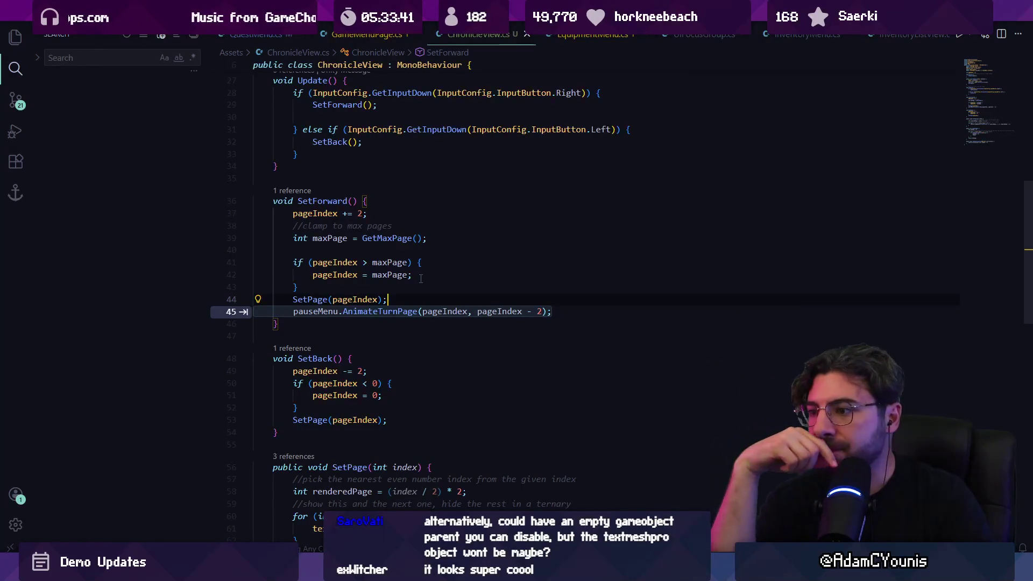
key("Escape")
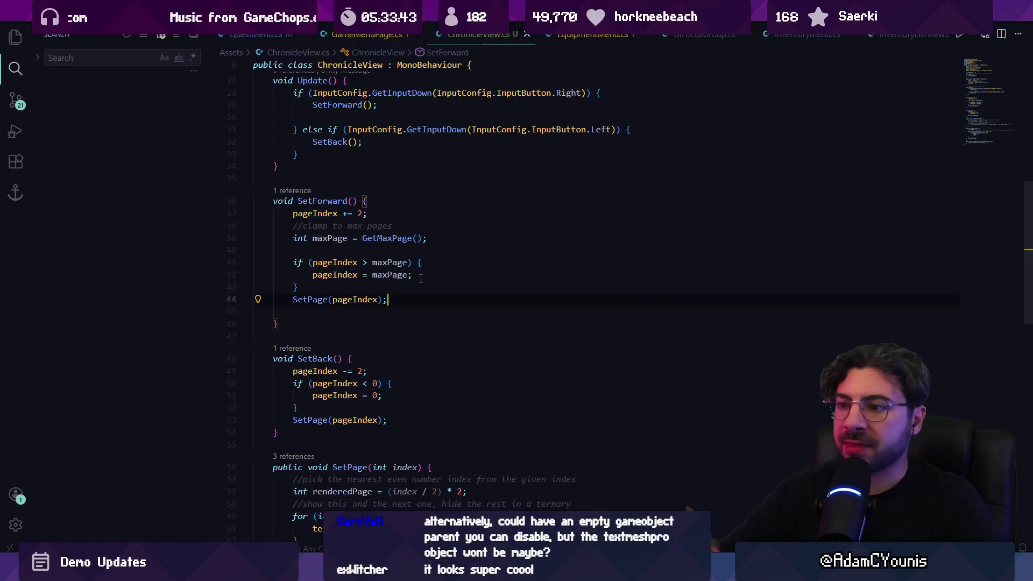
key("ctrl+v")
key("ctrl+z")
key("ctrl+z")
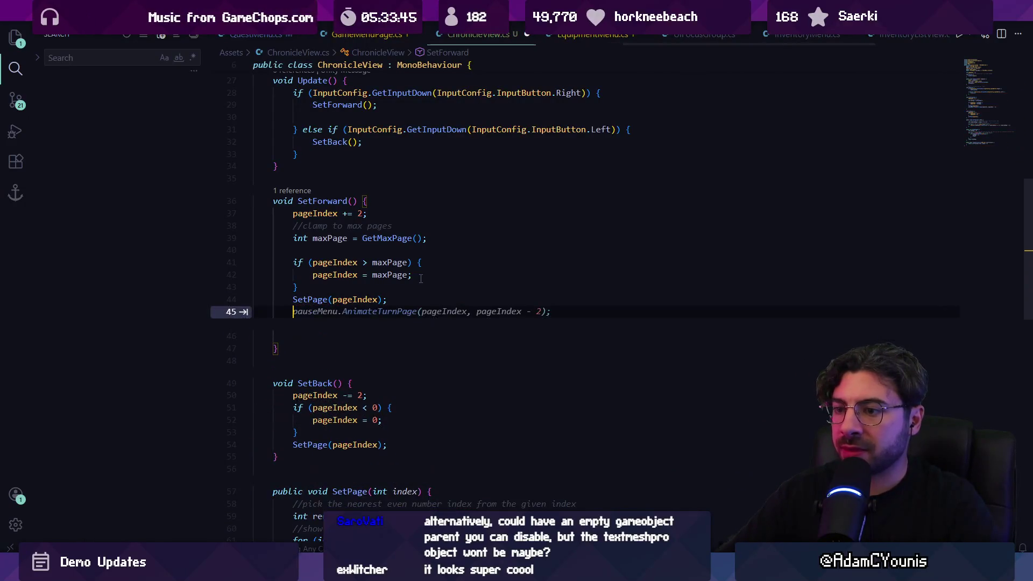
key("Up")
key("Up")
key("Up")
key("End")
key("Return")
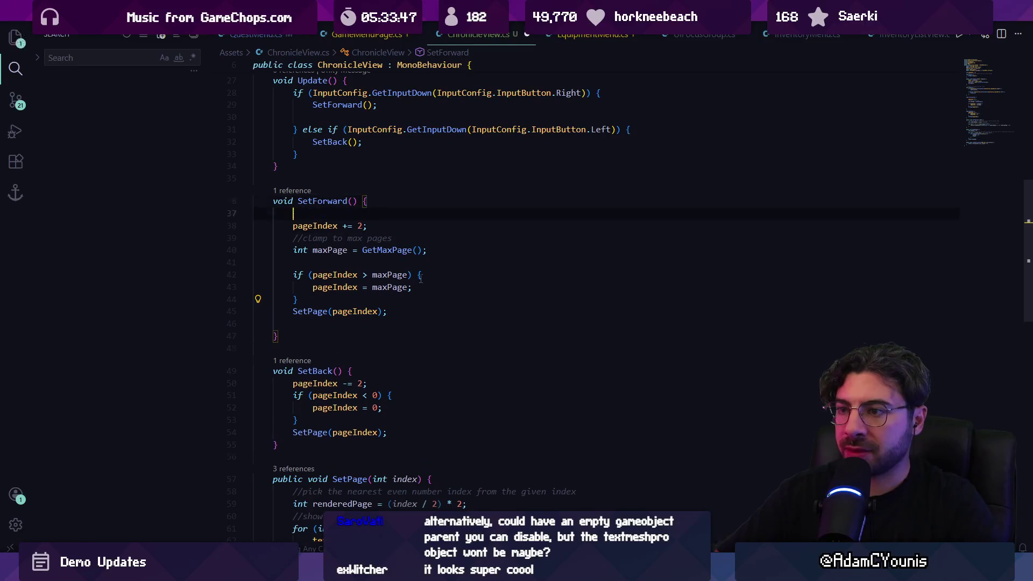
In SetForward, add 'int prev = pageIndex;' and an if (prev < pageIndex) block after SetPage
type("int prev = pageIndex;")
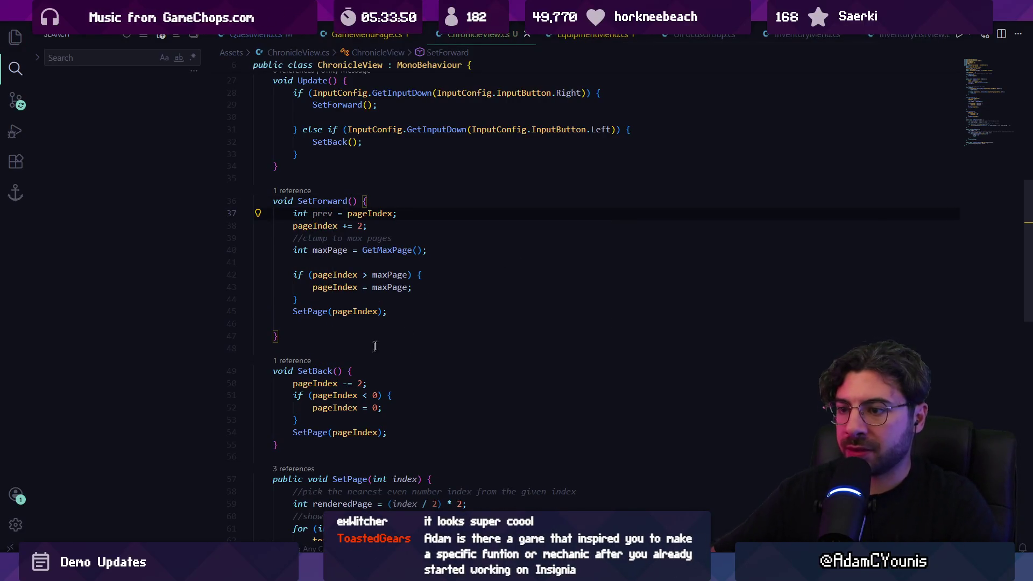
left_click(348, 324)
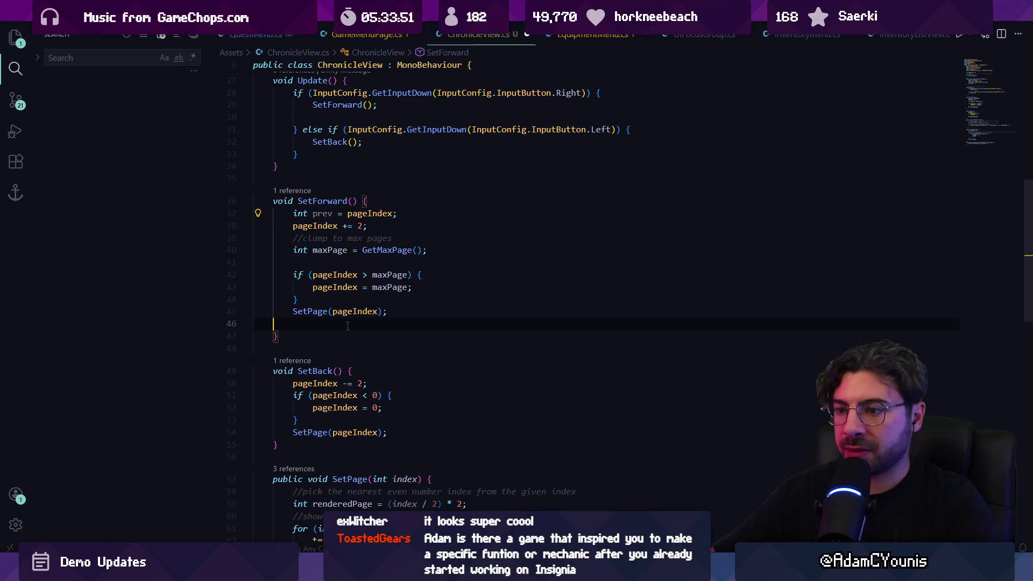
type("if(")
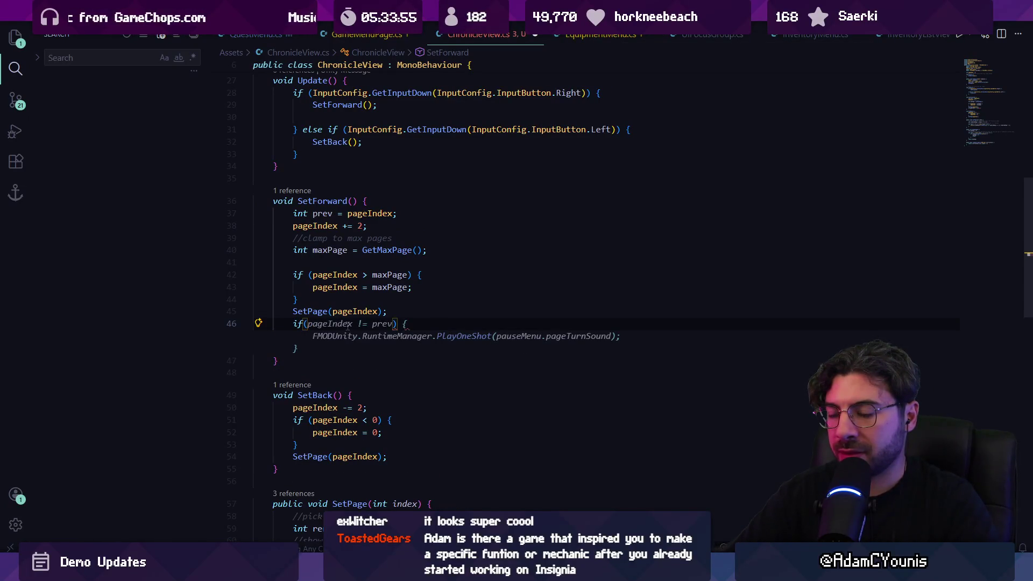
type("prev < pageIndex")
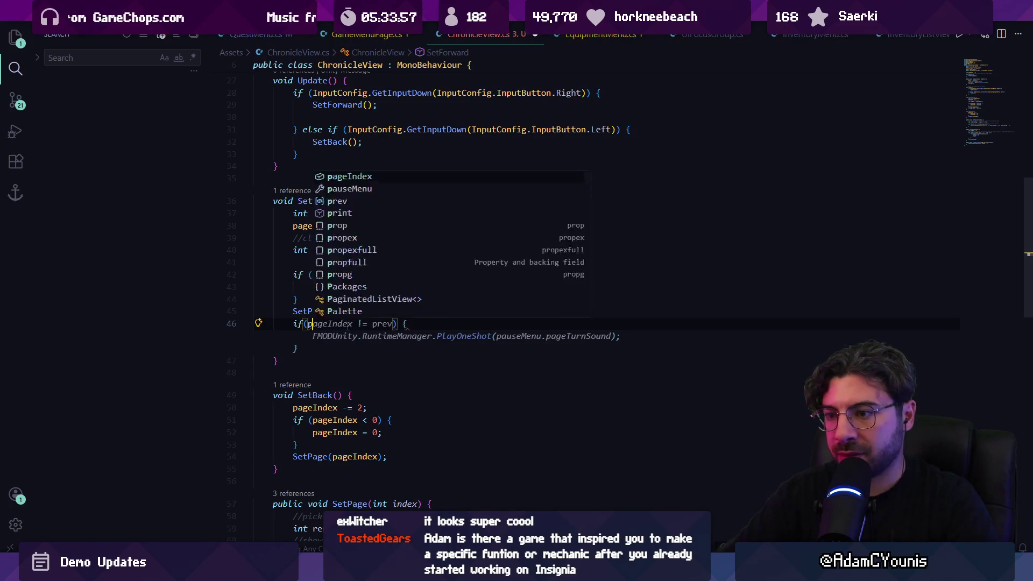
key("Tab")
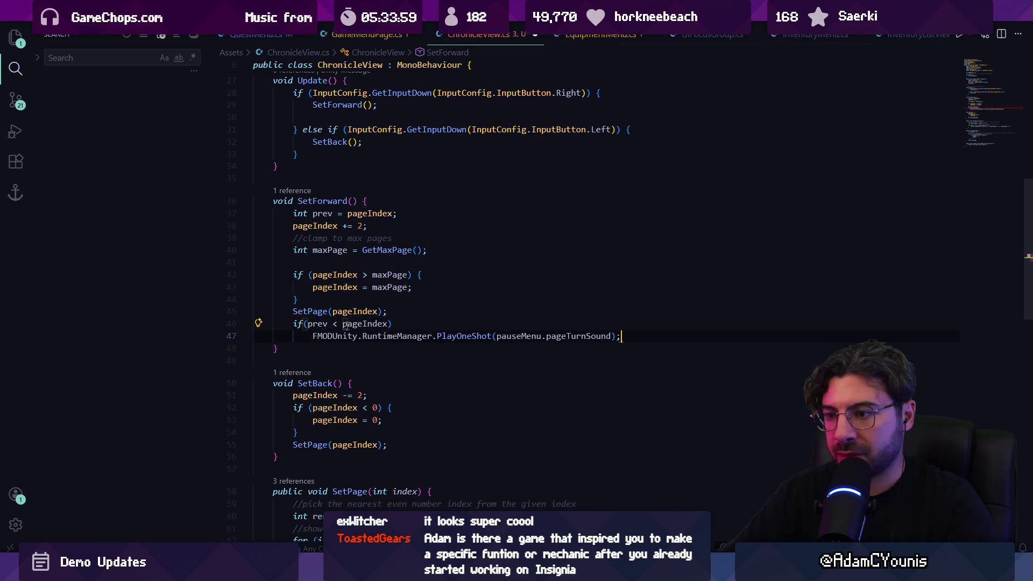
type("{")
key("Return")
key("Down")
key("Down")
key("shift+End")
key("ctrl+x")
key("Up")
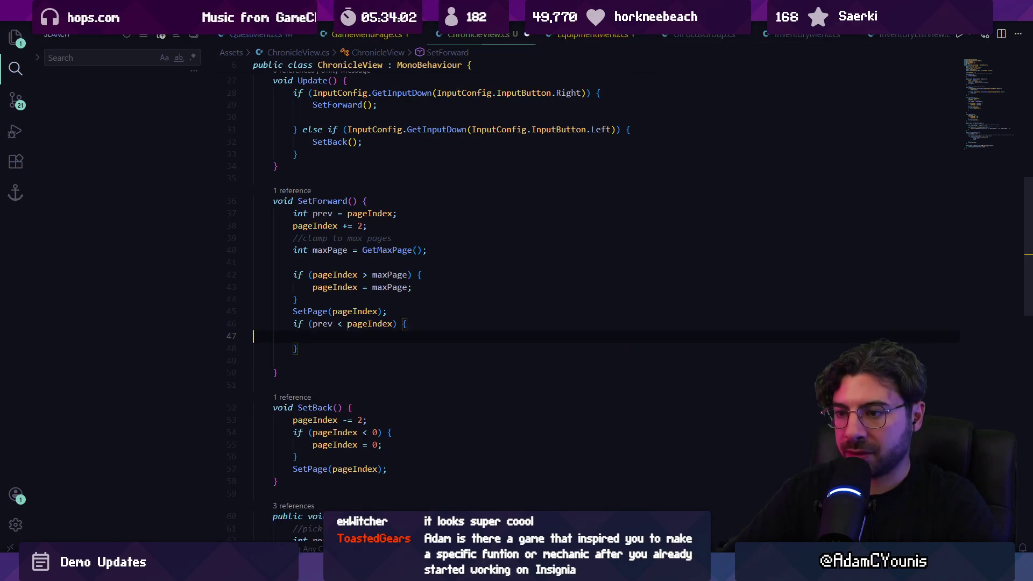
Call pauseMenu.AnimatePage(true) inside the SetForward if block and save
type("pausemen")
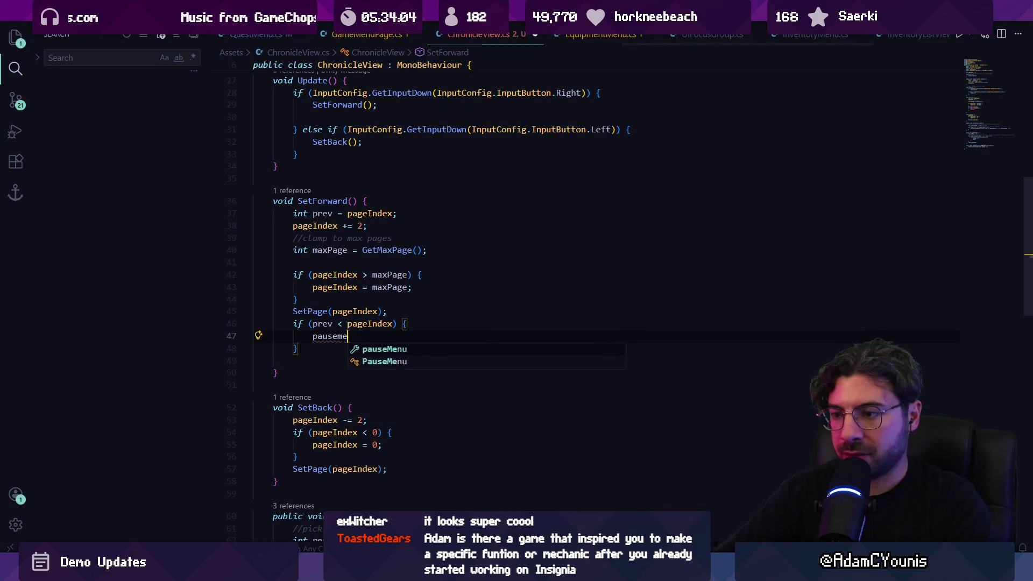
key("Tab")
type(".anim")
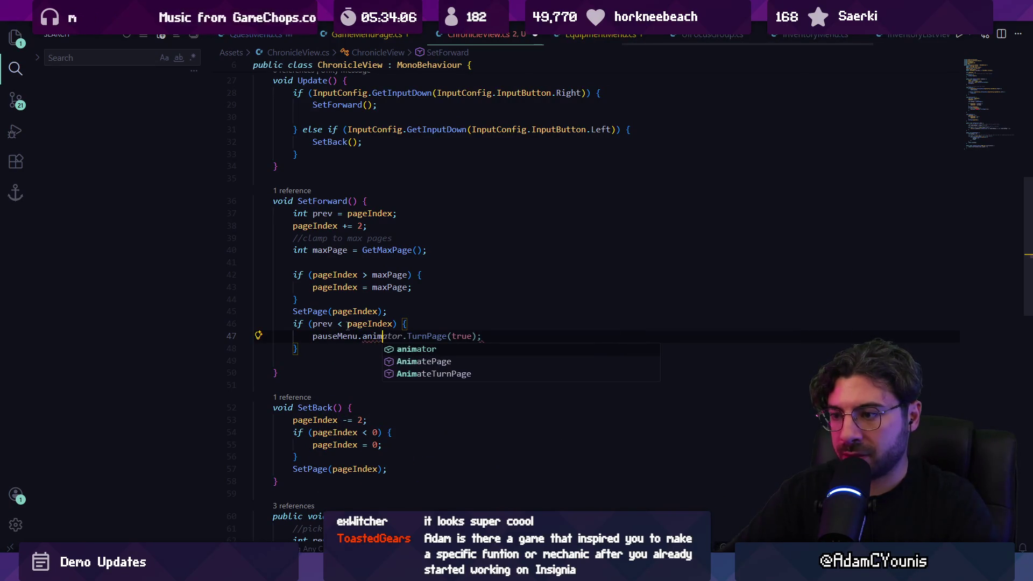
key("BackSpace")
key("BackSpace")
key("BackSpace")
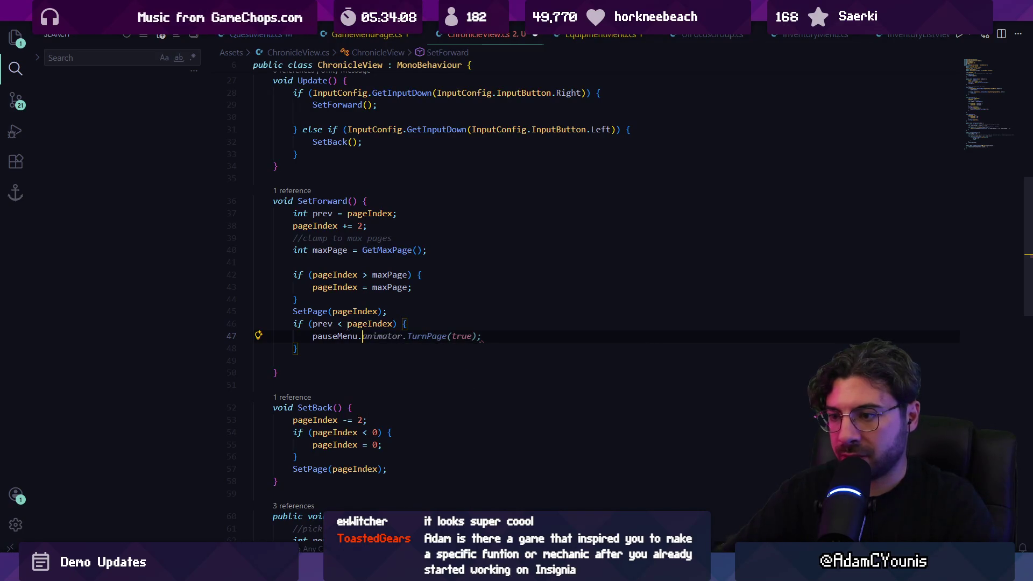
type("Anim")
key("Tab")
key("ctrl+s")
Add 'int prev = pageIndex' at the top of SetBack and save
key("shift+Up")
key("shift+Home")
key("shift+Home")
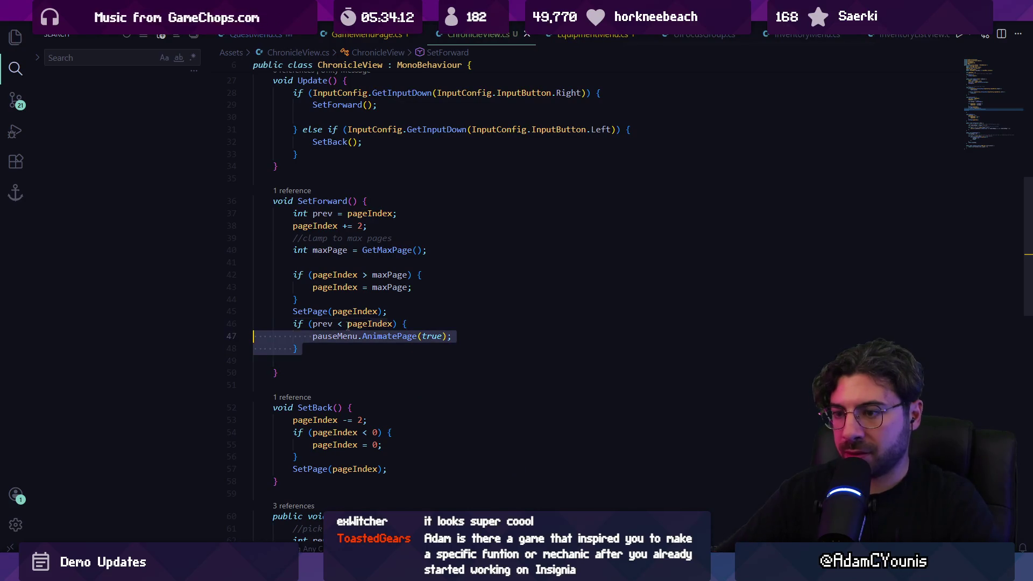
scroll(347, 323, "down", 3)
left_click(409, 362)
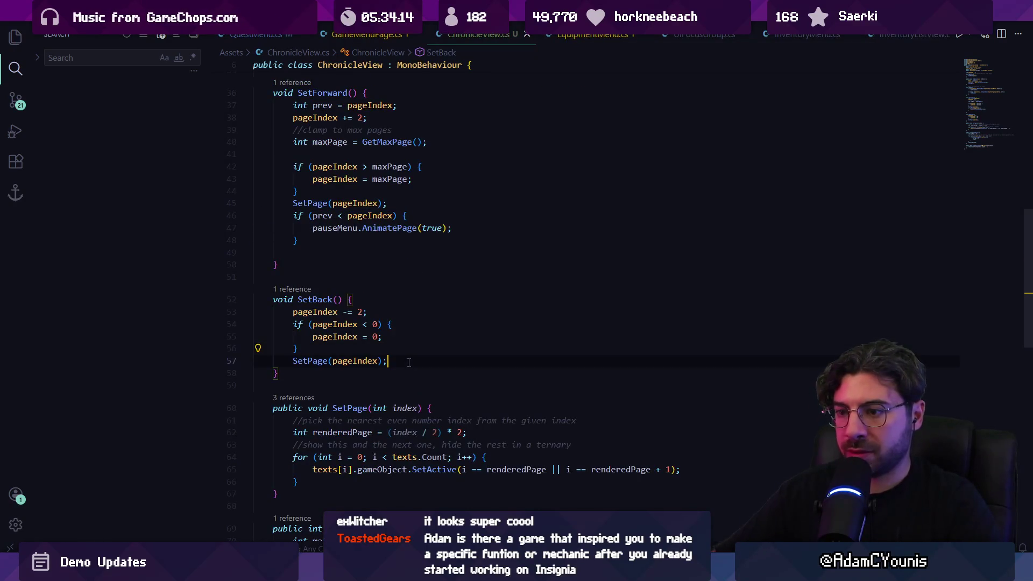
key("Up")
key("Up")
key("Return")
type("int prev =")
key("Tab")
key("ctrl+s")
Add an if (prev > pageIndex) block calling AnimatePage(false) after SetPage in SetBack
key("End")
key("Return")
scroll(538, 269, "up", 1)
type("if (prev >")
key("Tab")
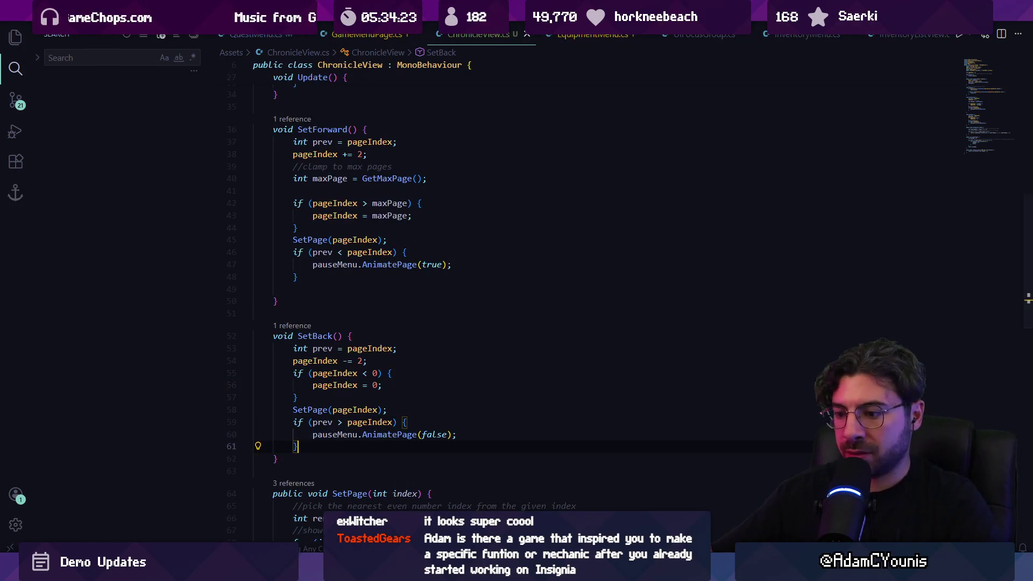
key("alt+Tab")
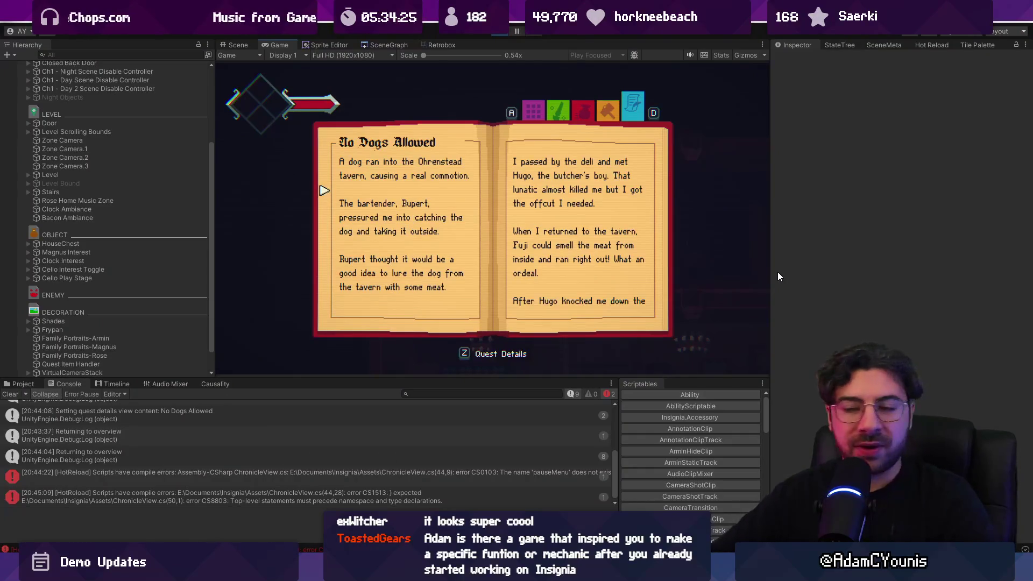
Flip the No Dogs Allowed pages forward and back several times, then return to the Quests overview
key("Right")
key("Left")
key("Right")
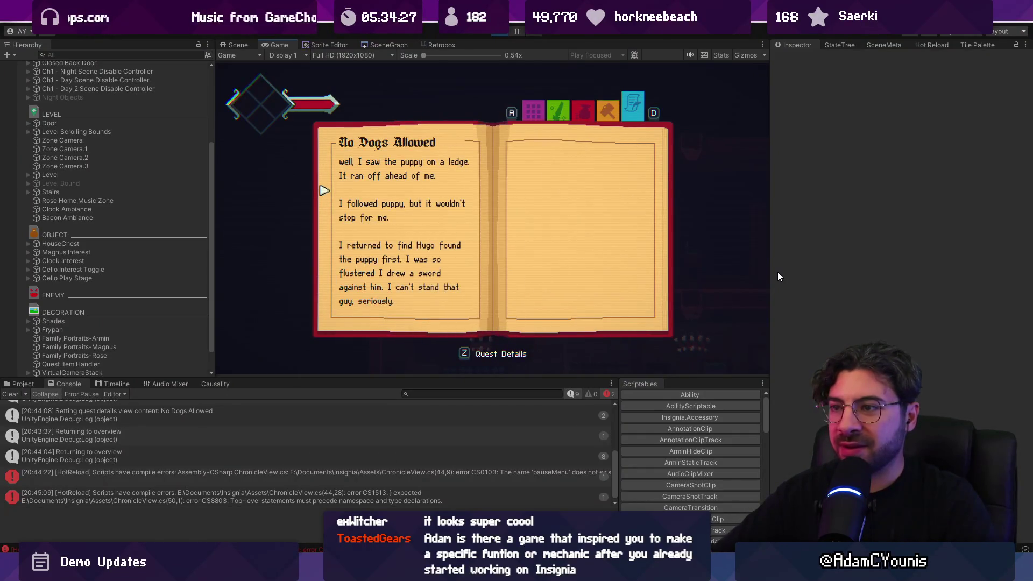
key("Left")
key("Right")
key("Left")
key("Right")
key("Left")
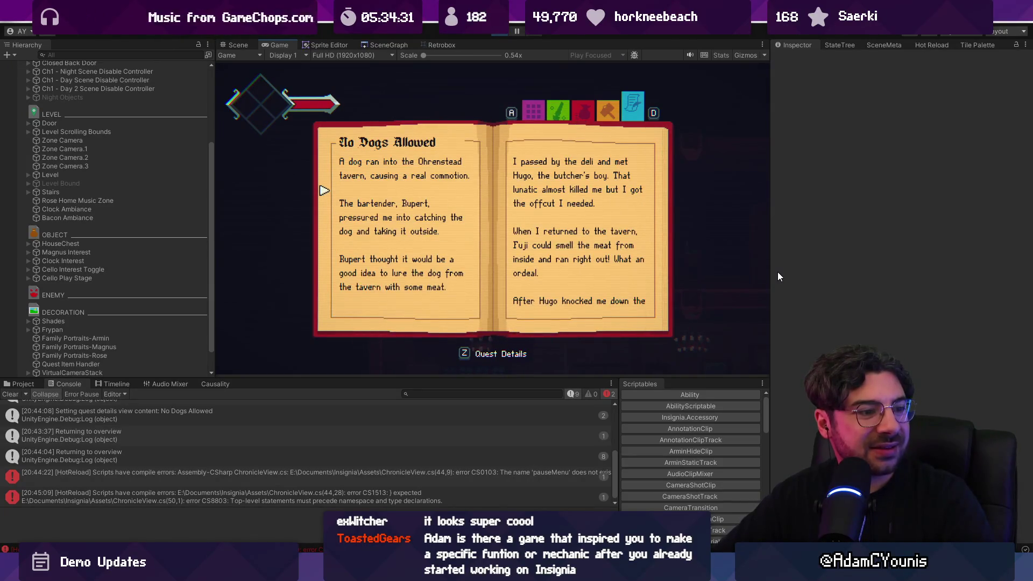
key("Right")
key("Escape")
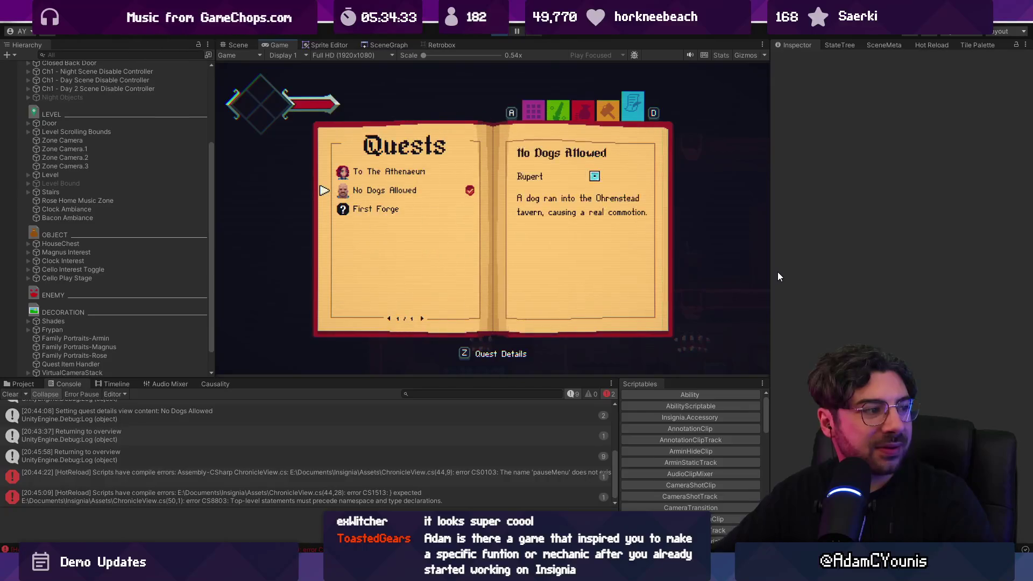
Reopen No Dogs Allowed repeatedly, turning to the puppy page and back before exiting
key("z")
key("Escape")
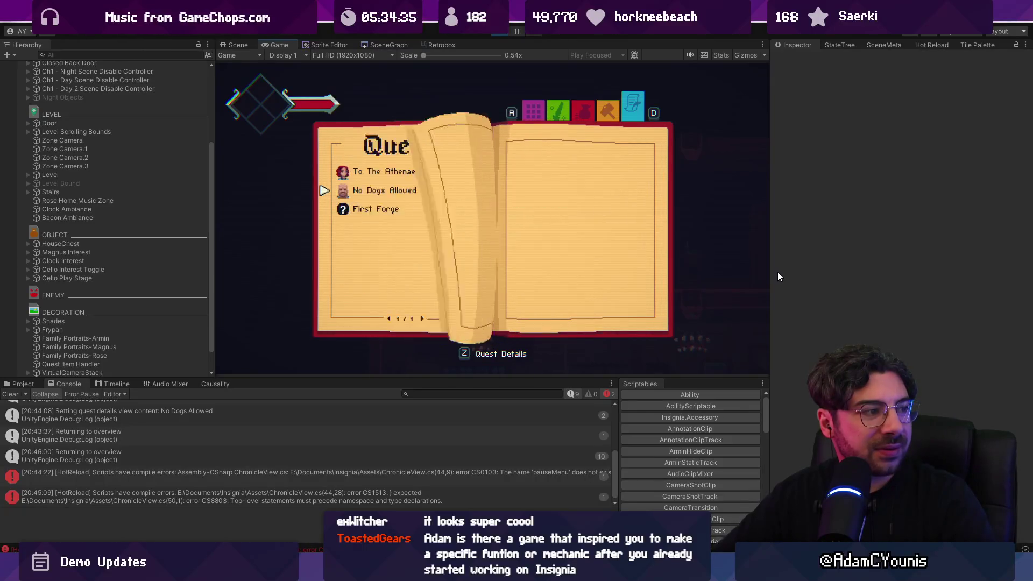
key("z")
key("Right")
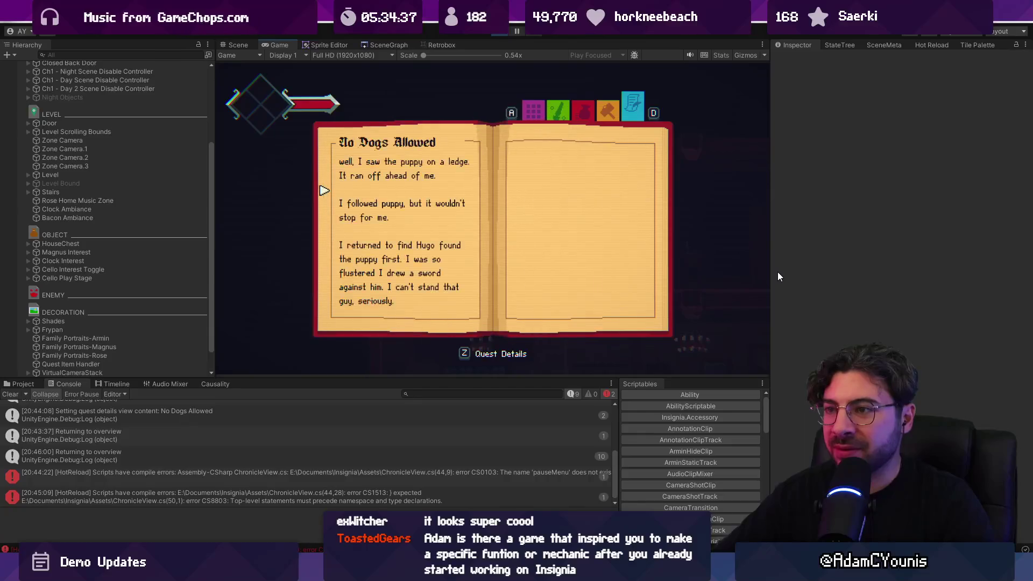
key("Left")
key("Escape")
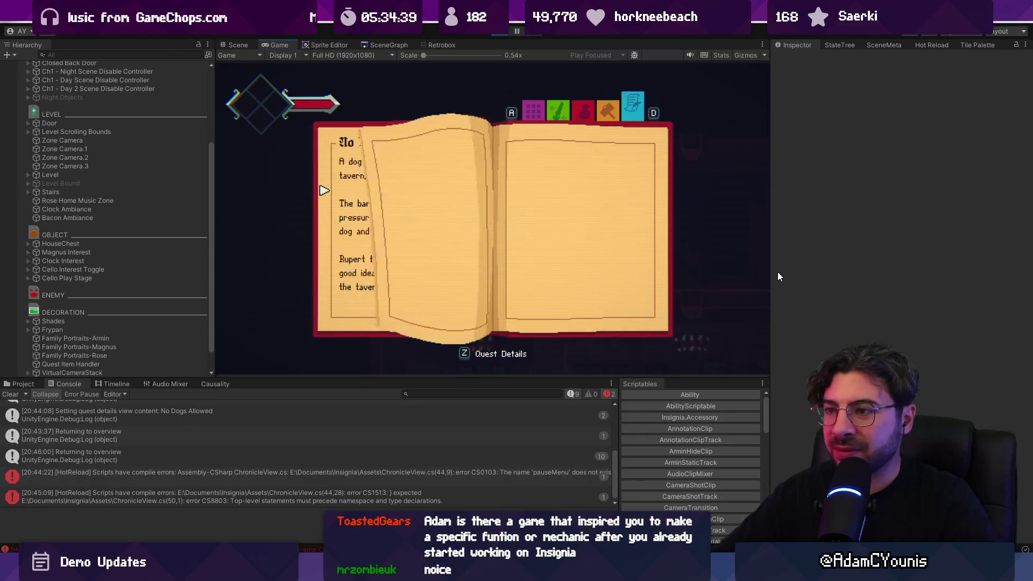
key("z")
key("Right")
key("Left")
key("Escape")
Reopen the No Dogs Allowed details a few more times, leaving the details pages open
key("z")
key("Right")
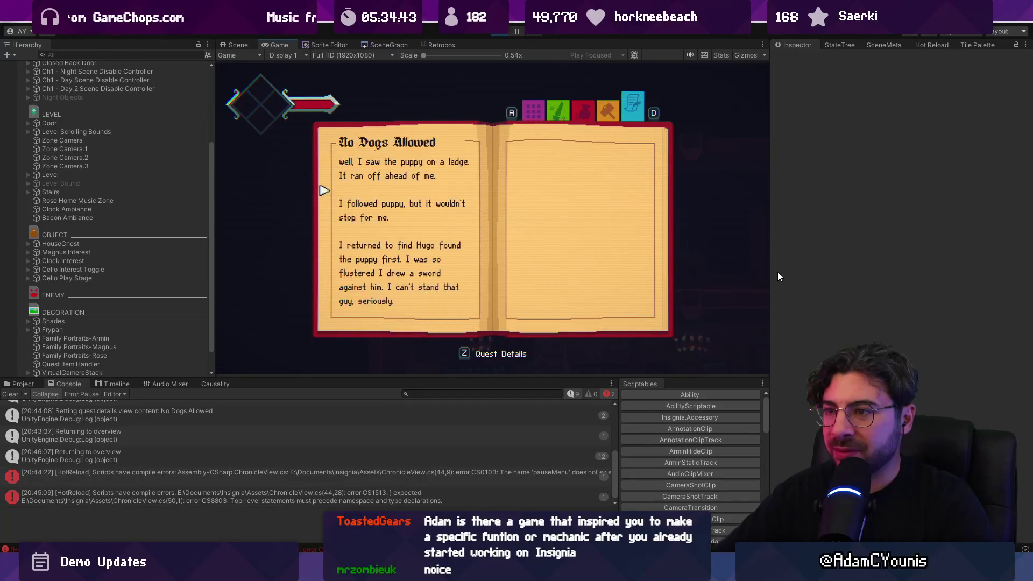
key("Left")
key("Escape")
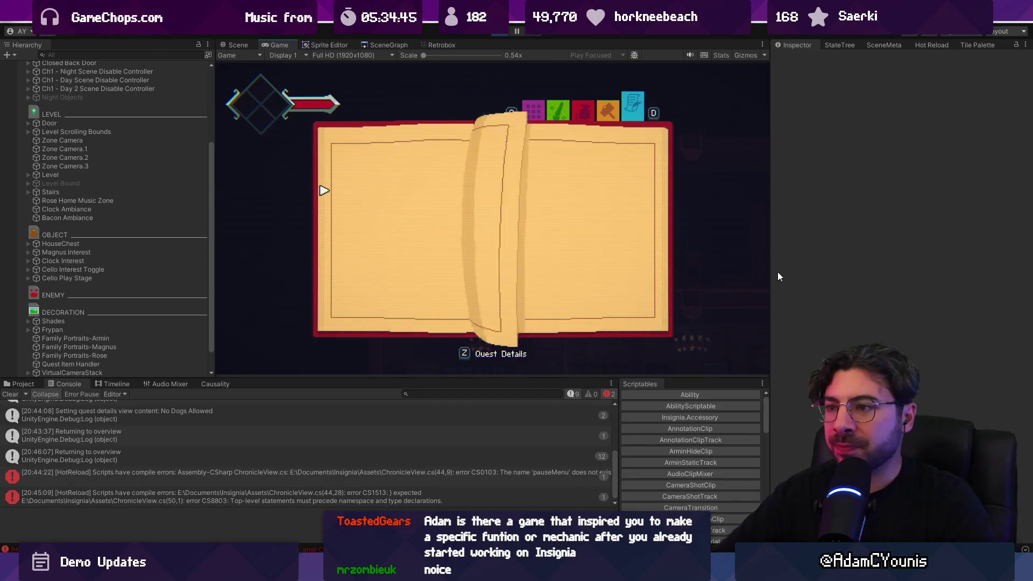
key("z")
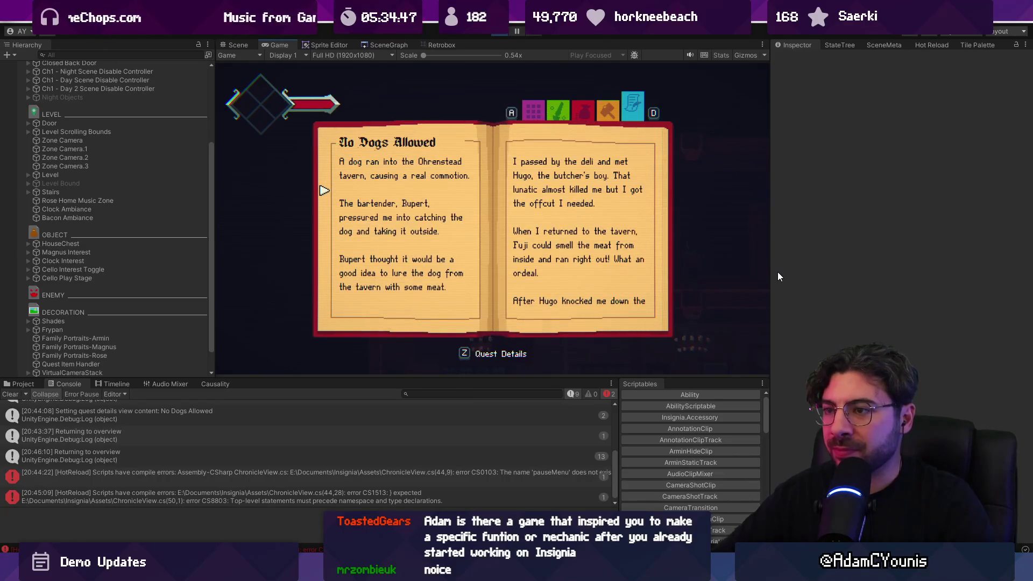
key("Escape")
key("z")
key("z")
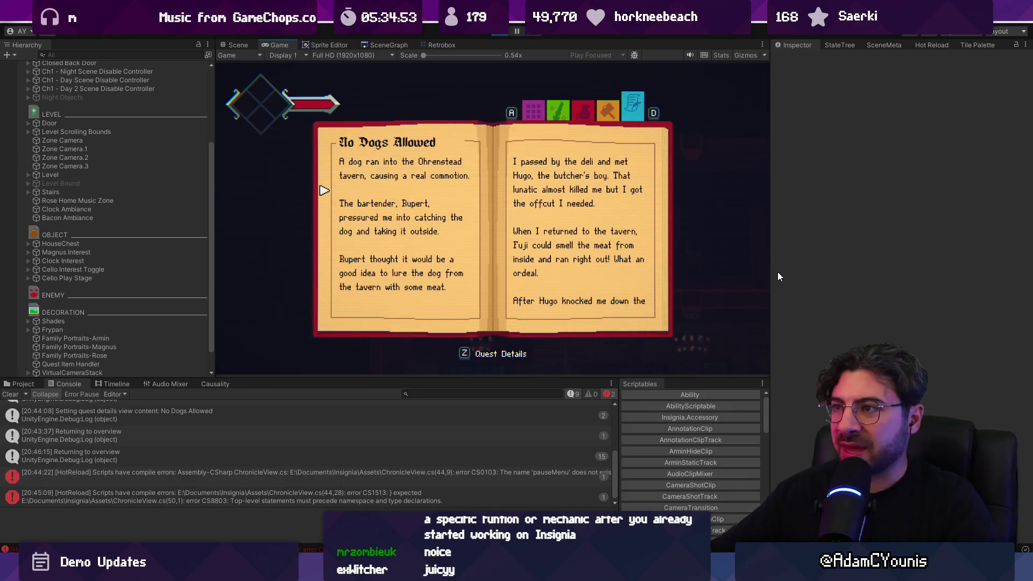
key("alt+Tab")
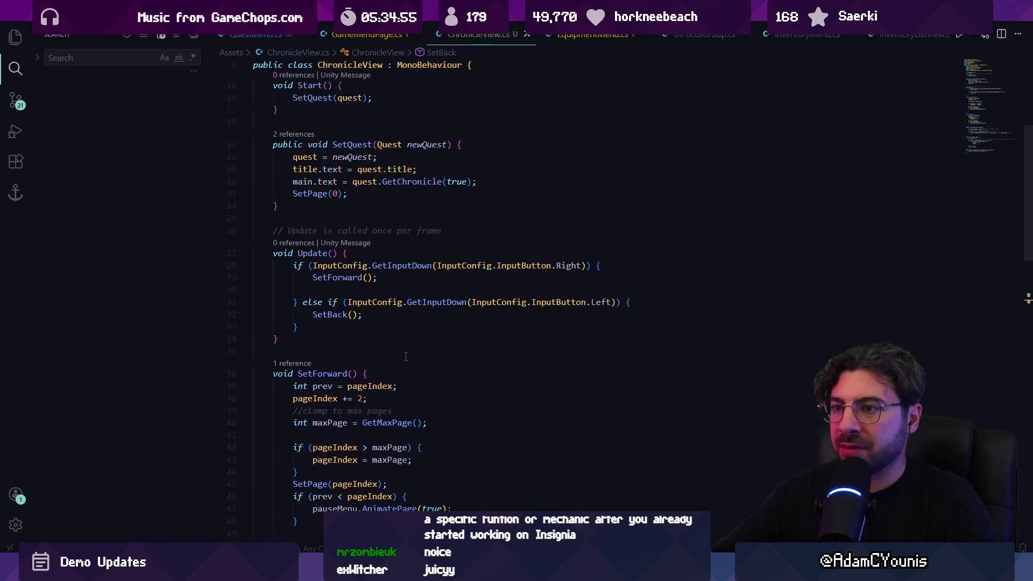
Navigate from the SetQuest call in QuestMenu.cs to the SetPage definition in ChronicleView.cs
key("ctrl+Tab")
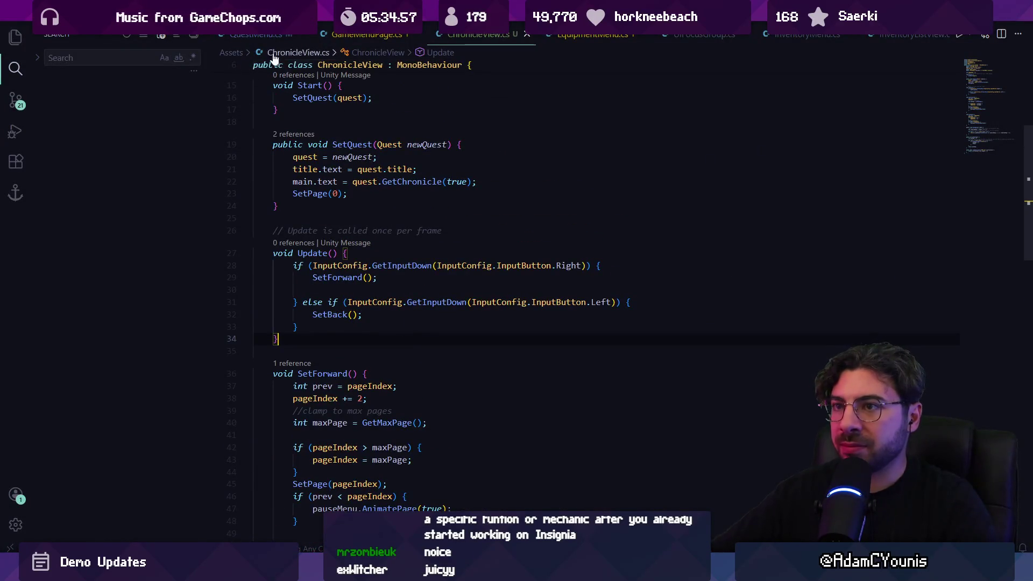
left_click(520, 311)
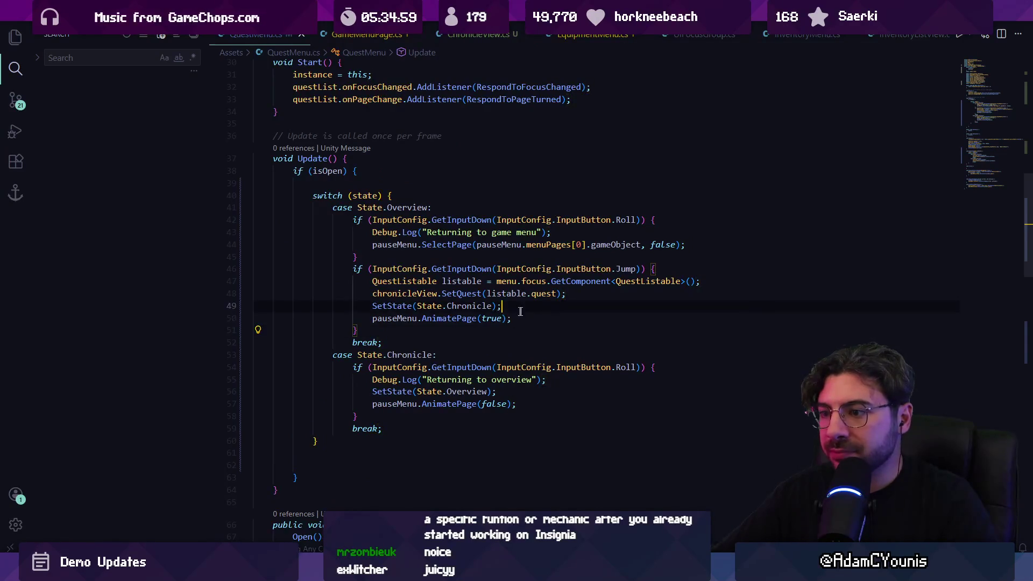
left_click(518, 318)
left_click(473, 294)
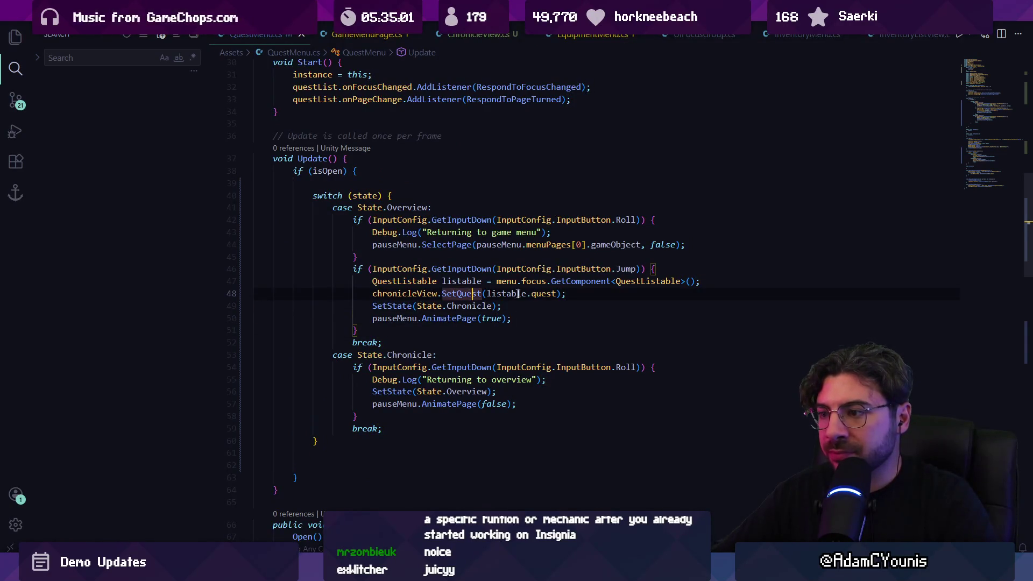
key("F12")
left_click(318, 194)
left_click(366, 197)
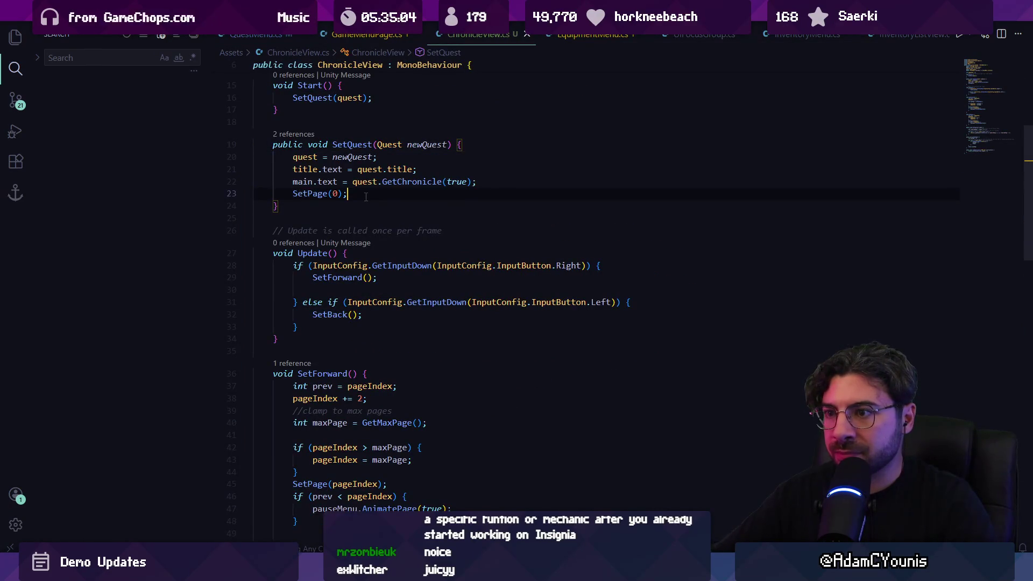
left_click(314, 192, "ctrl")
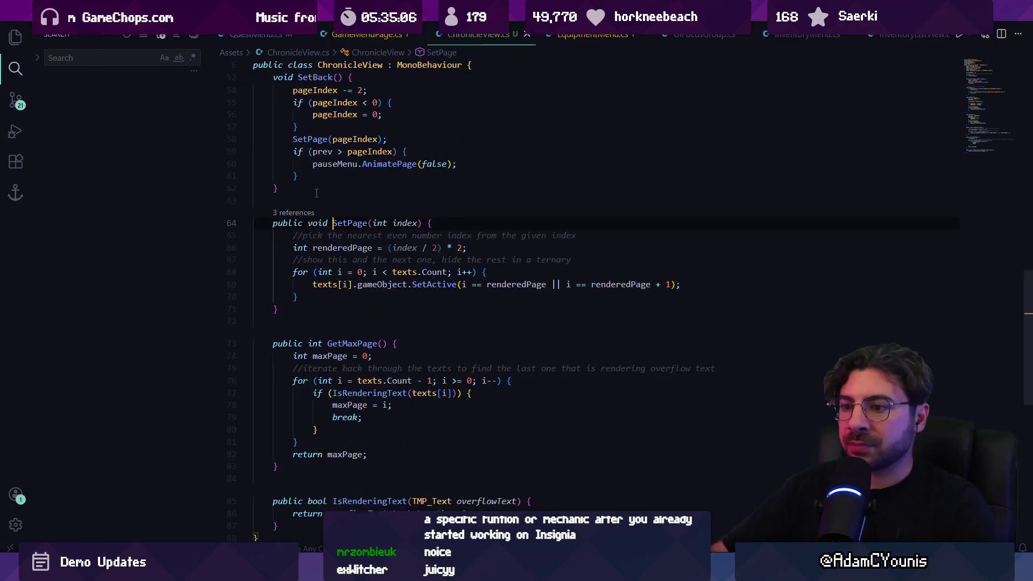
key("ctrl+f")
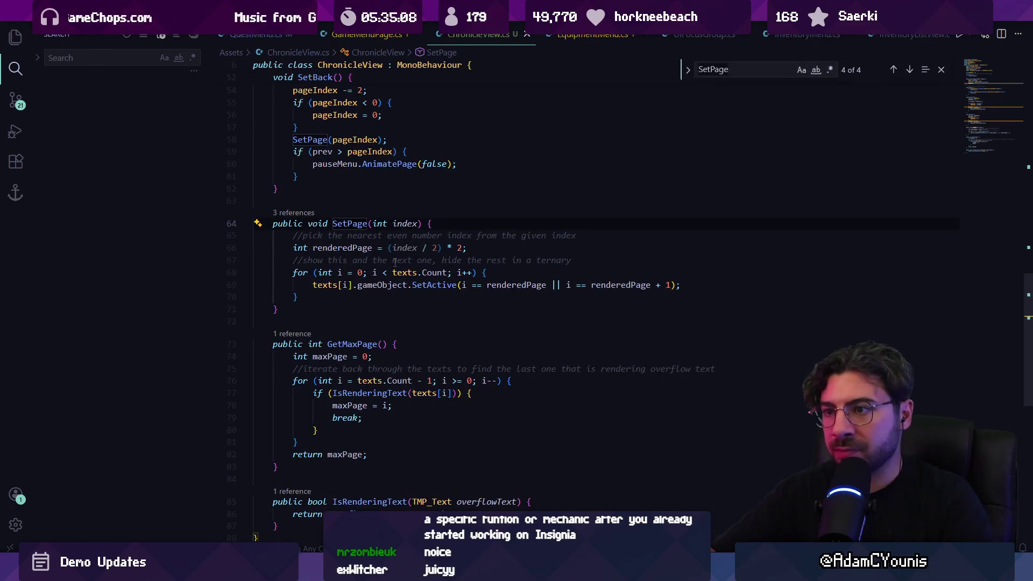
key("Escape")
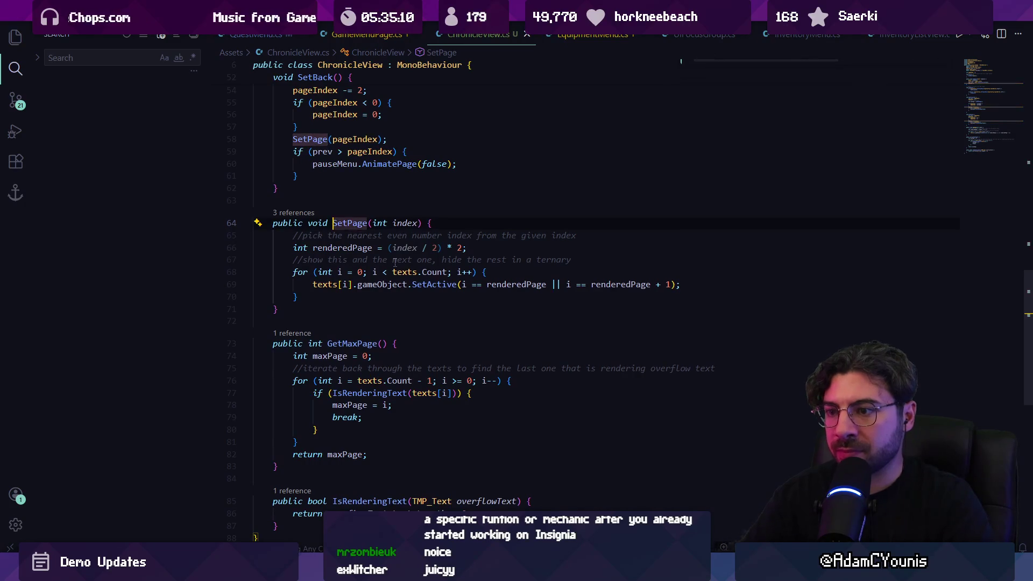
Add 'pageIndex = renderedPage' after SetPage's loop and save ChronicleView.cs
left_click(379, 300)
key("Return")
type("pagein")
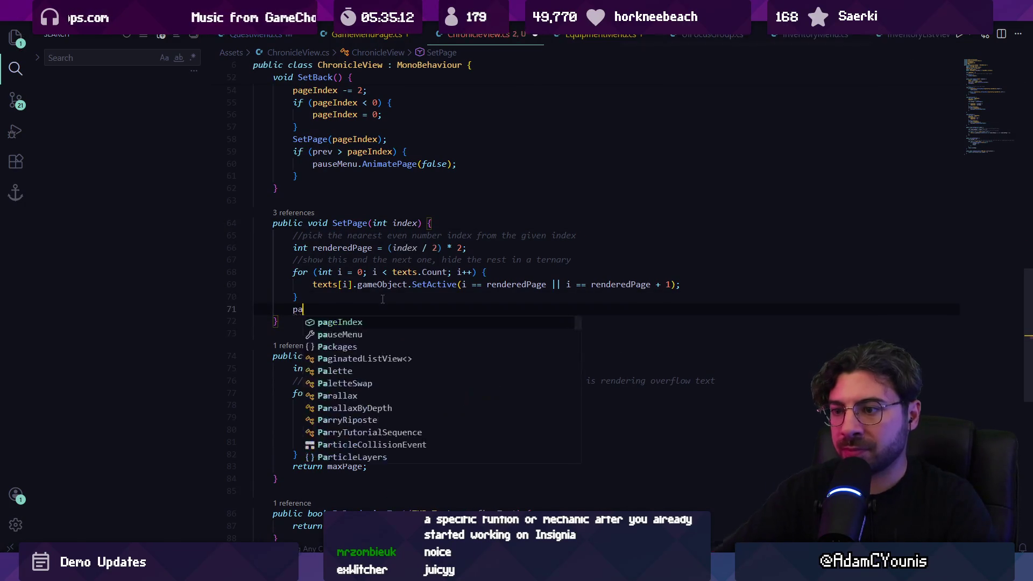
key("Tab")
key("ctrl+s")
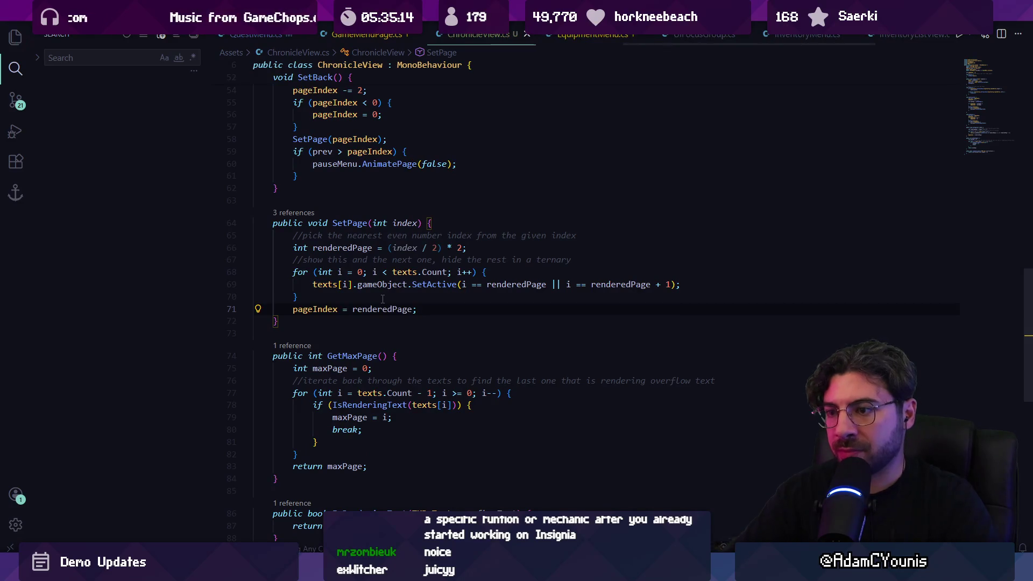
key("alt+Tab")
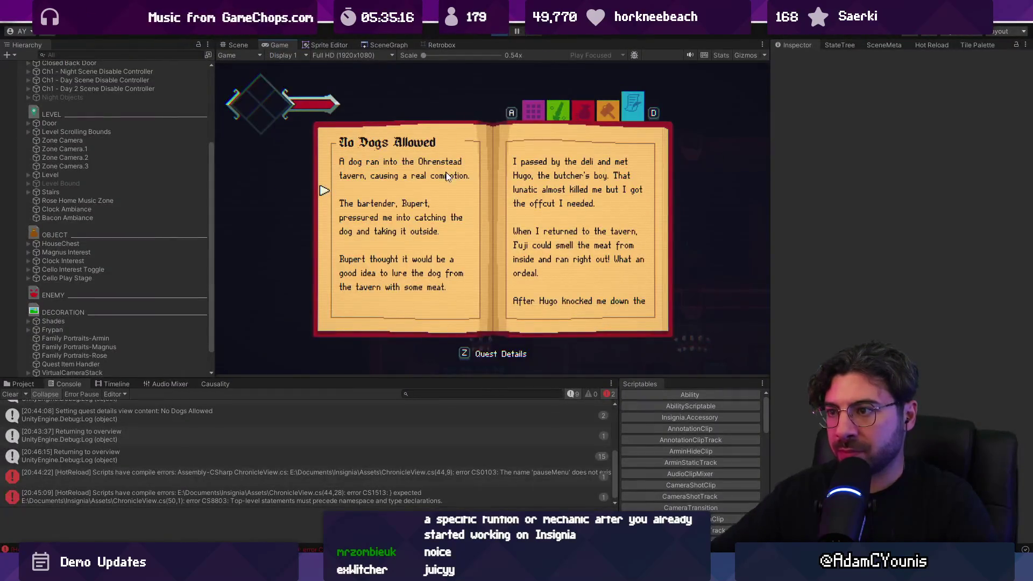
Switch repeatedly between the quest details and the Quests overview, turning a details page along the way
key("Right")
key("x")
key("z")
key("x")
key("z")
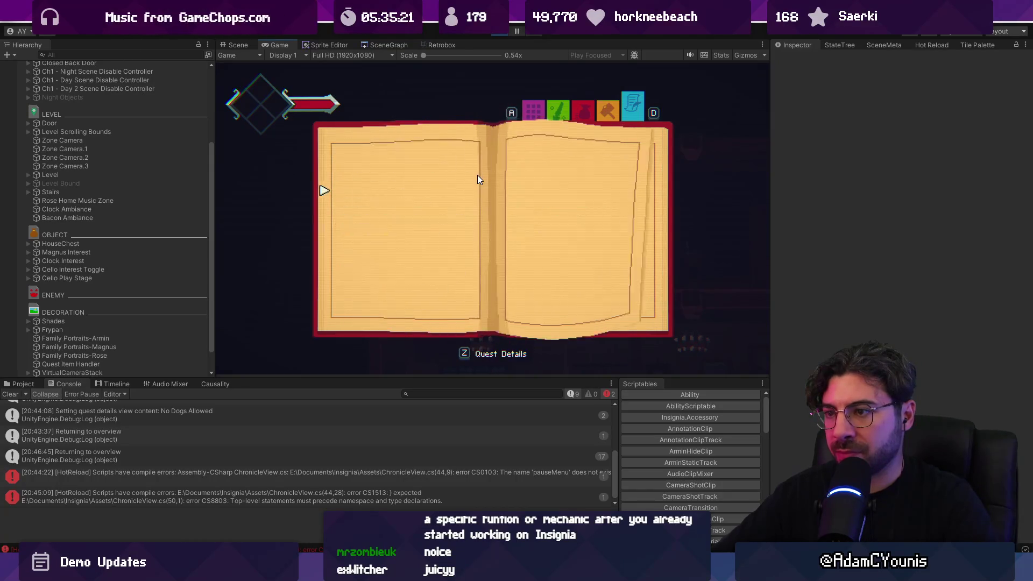
key("x")
key("z")
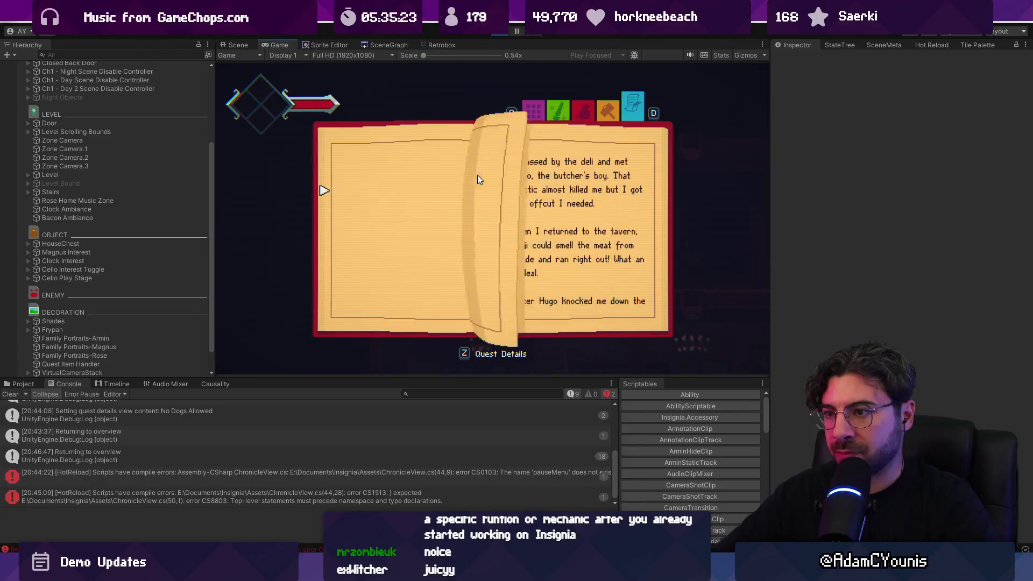
key("x")
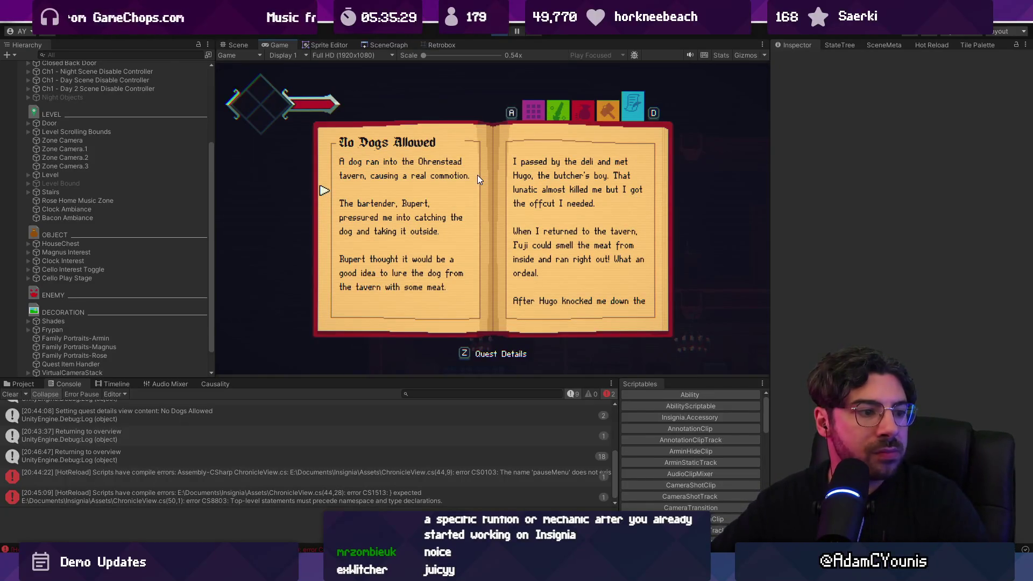
key("z")
Select No Dogs Allowed and flip its detail pages forward and back twice
key("w")
key("w")
key("w")
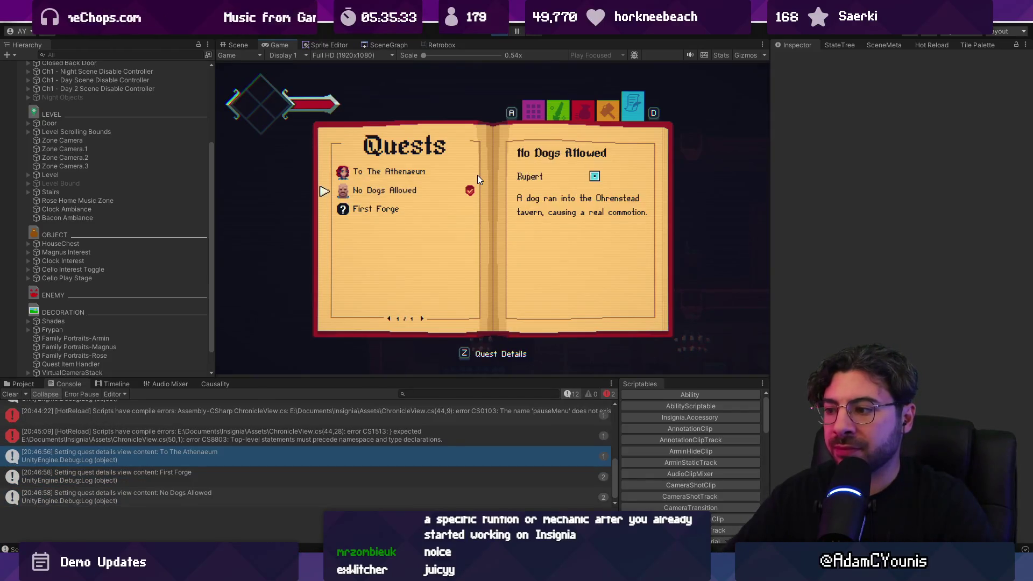
key("z")
key("d")
key("a")
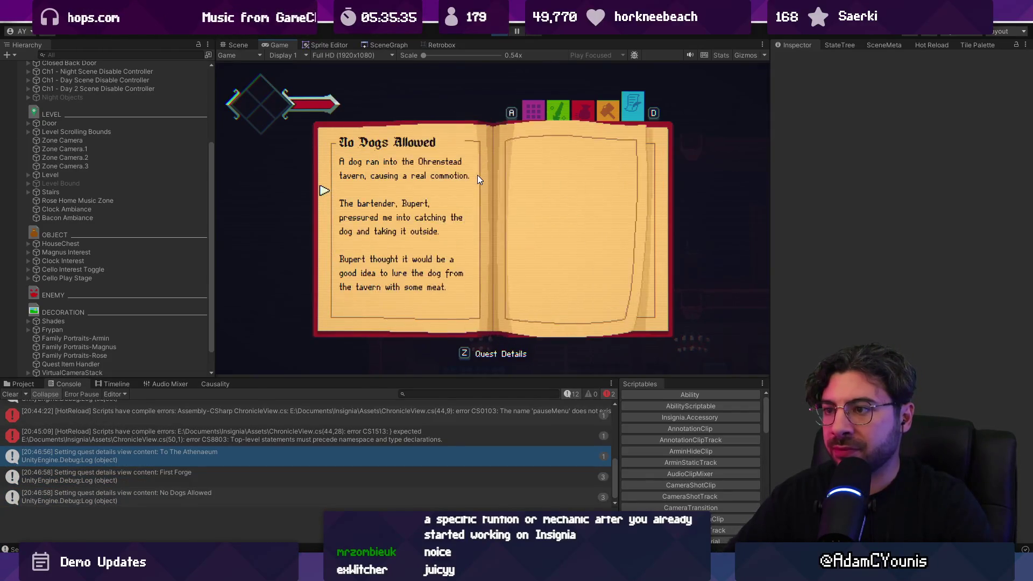
key("z")
key("z")
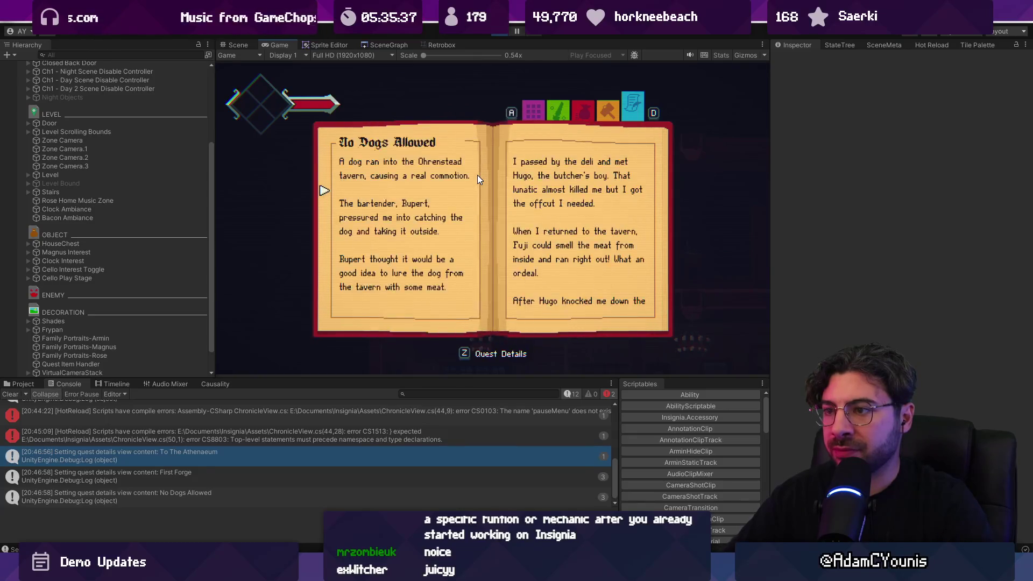
key("d")
key("a")
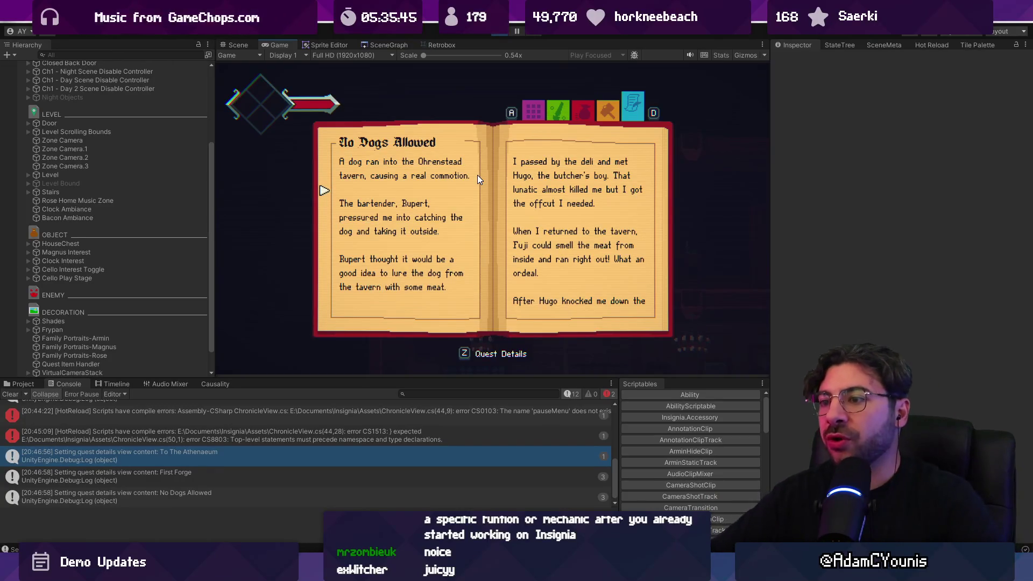
Back out to the Quests list, move to the journal's title page, and stop the game
key("z")
key("z")
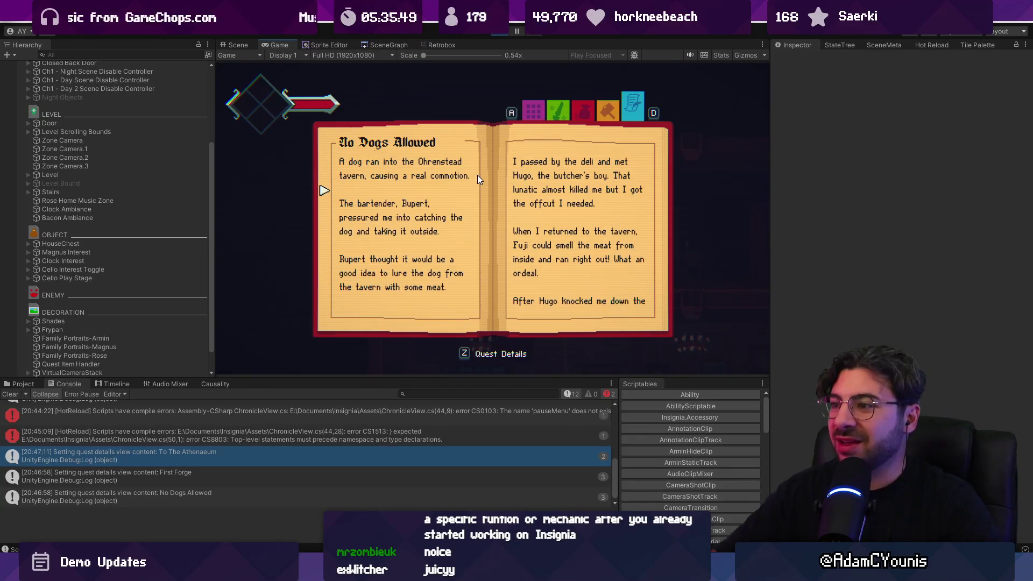
key("z")
key("d")
left_click(499, 32)
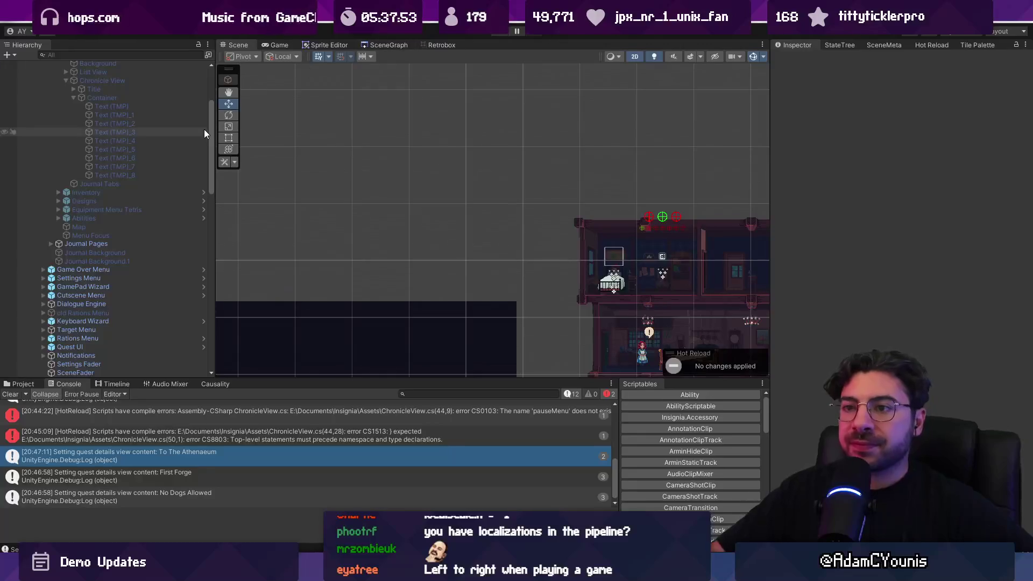
Inspect the Quests object, then collapse the Quests, Canvas and Game Menu branches in the Hierarchy
scroll(75, 146, "up", 5)
left_click(54, 169)
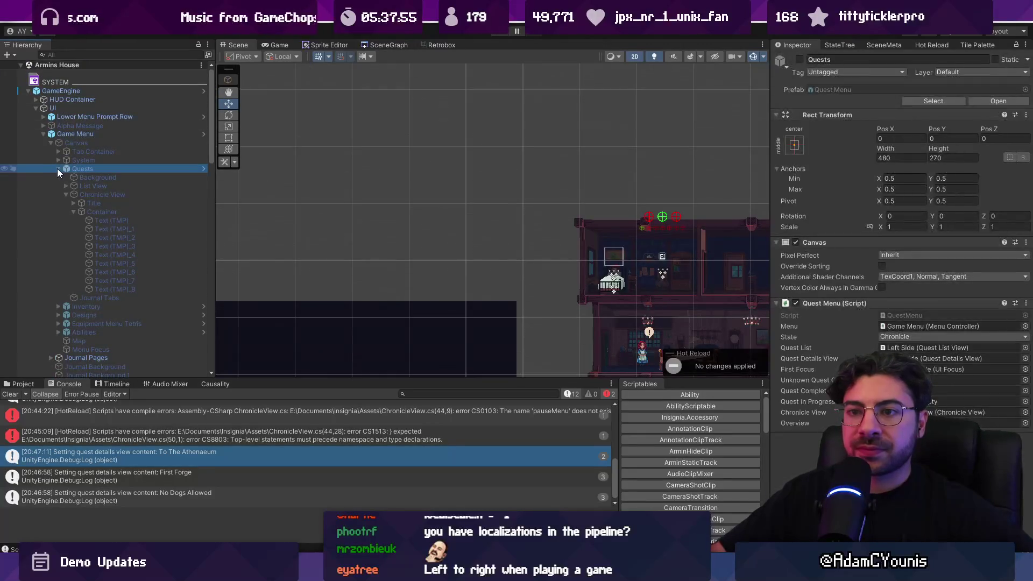
left_click(57, 169)
left_click(51, 143)
left_click(44, 135)
double_click(75, 134)
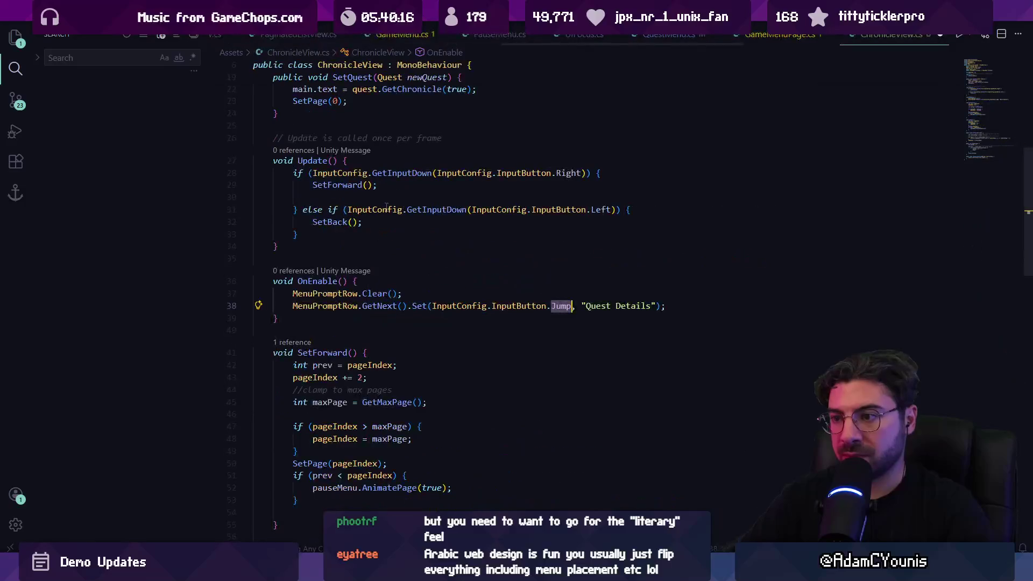
Paste the Previous page / Next page prompts into OnEnable, save ChronicleView.cs, and start Play in Unity
key("ctrl+v")
key("ctrl+s")
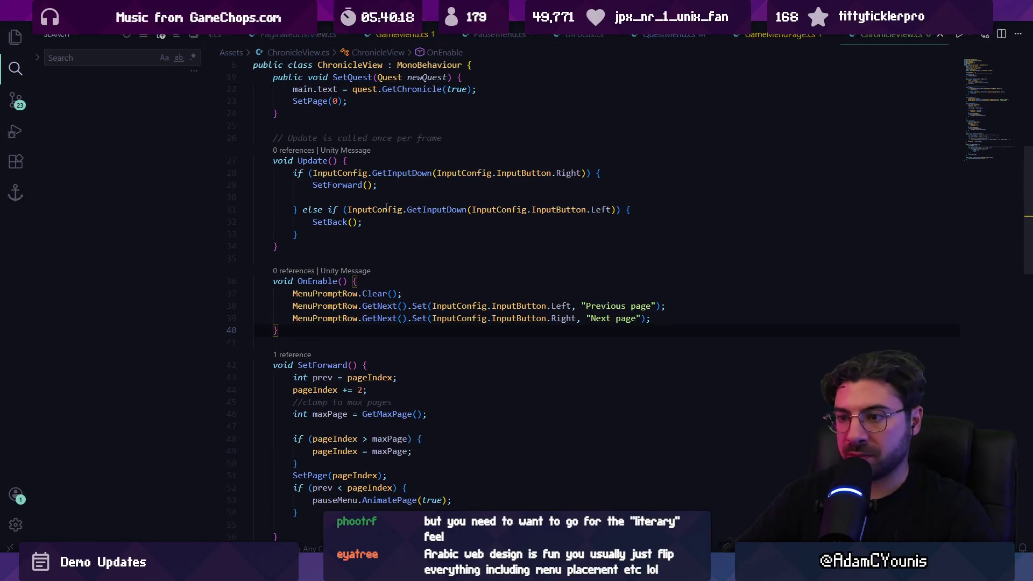
key("alt+Tab")
left_click(490, 34)
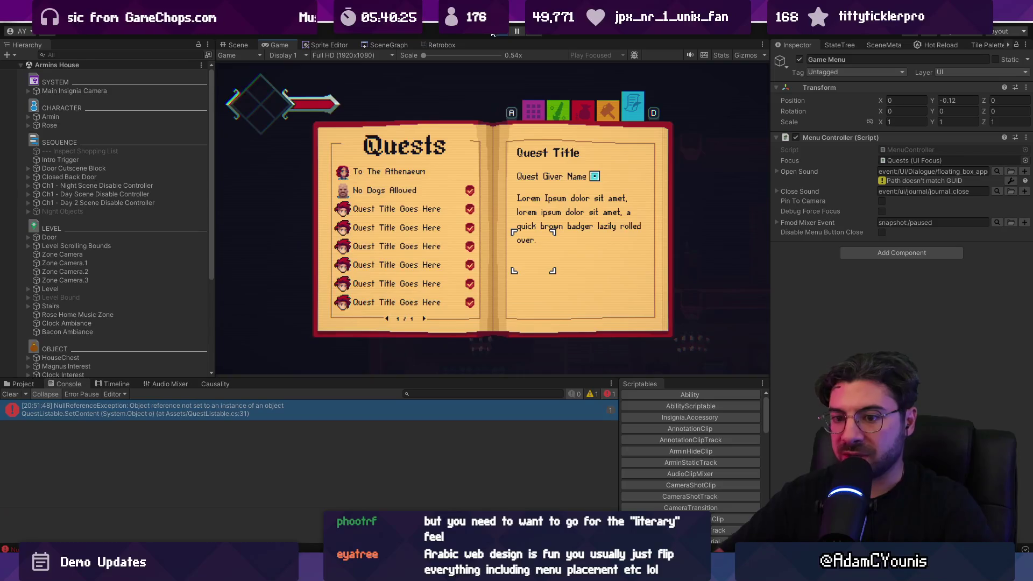
Navigate the journal's Quests page to No Dogs Allowed, then stop the game and make the Console taller
key("Escape")
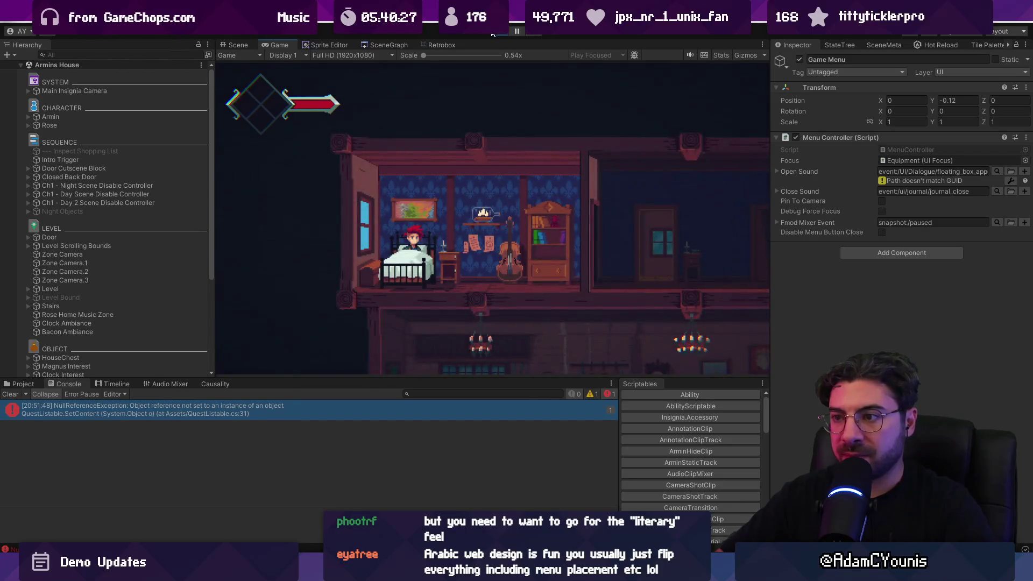
key("Escape")
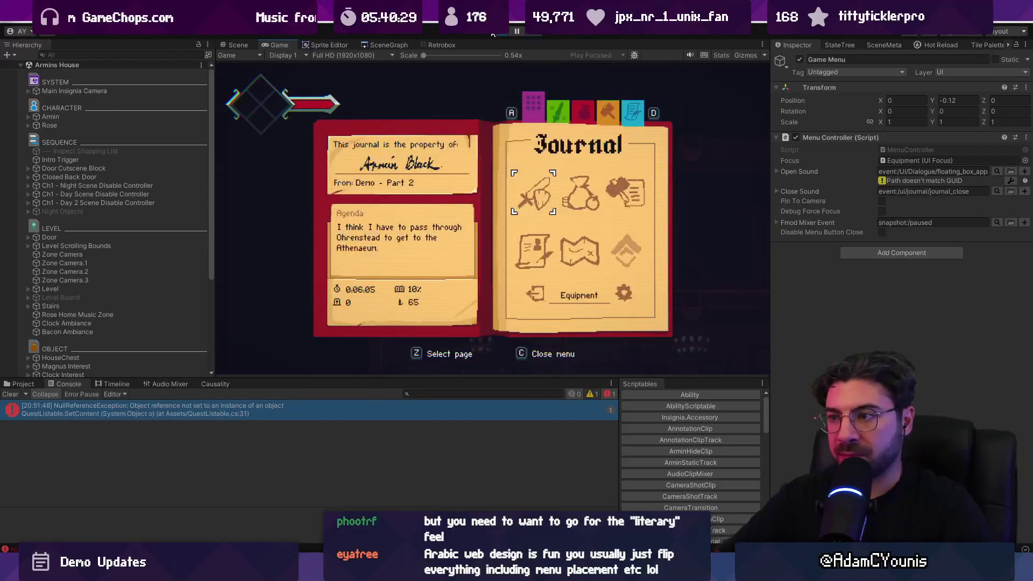
key("Return")
key("Down")
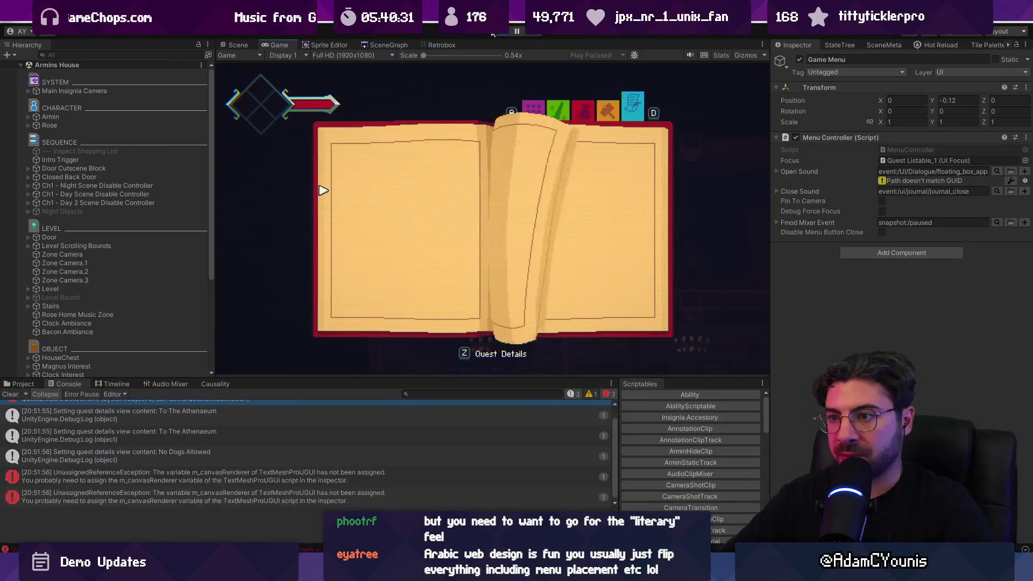
key("Escape")
key("Escape")
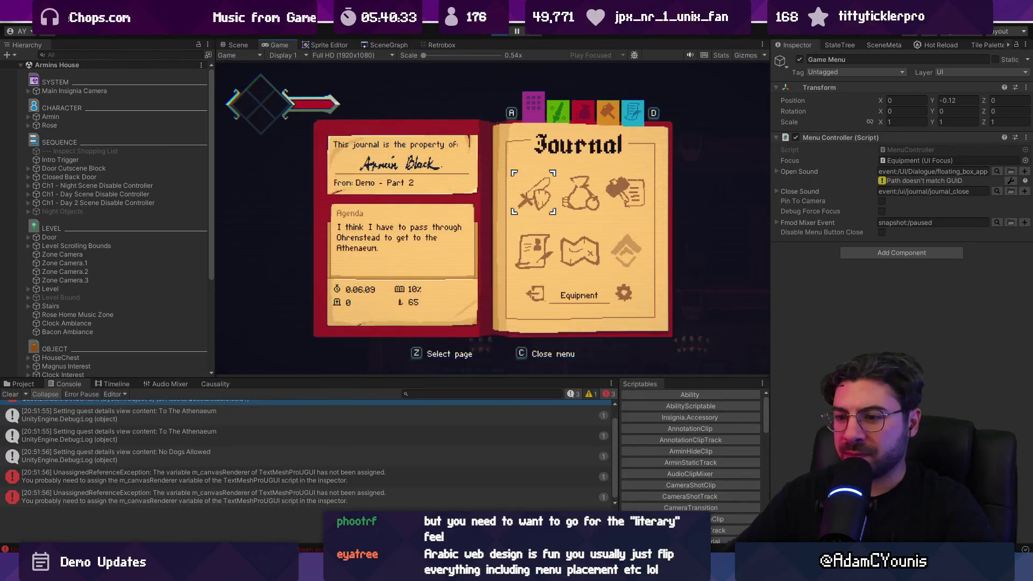
left_click(506, 32)
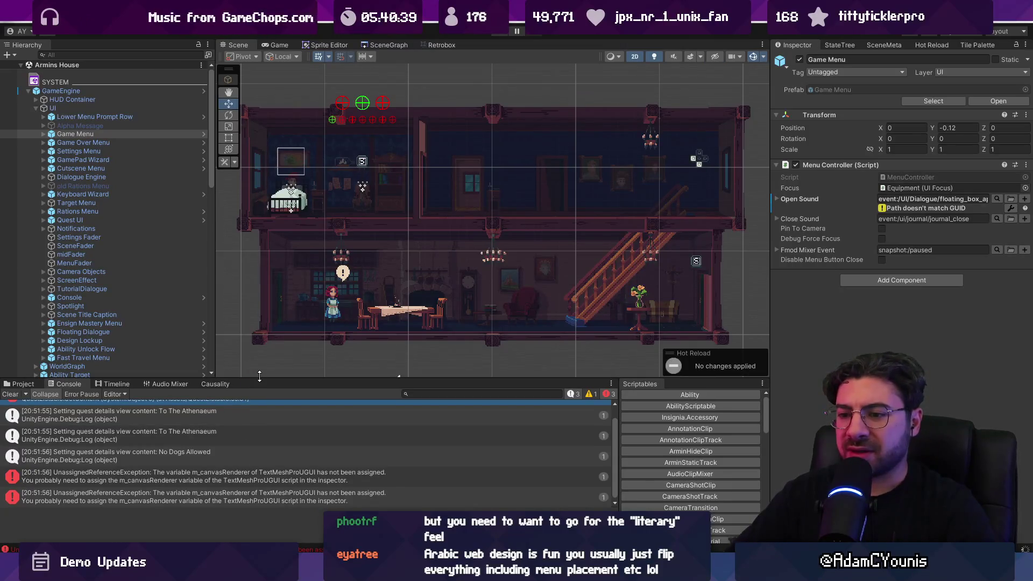
left_click_drag(259, 376, 260, 345)
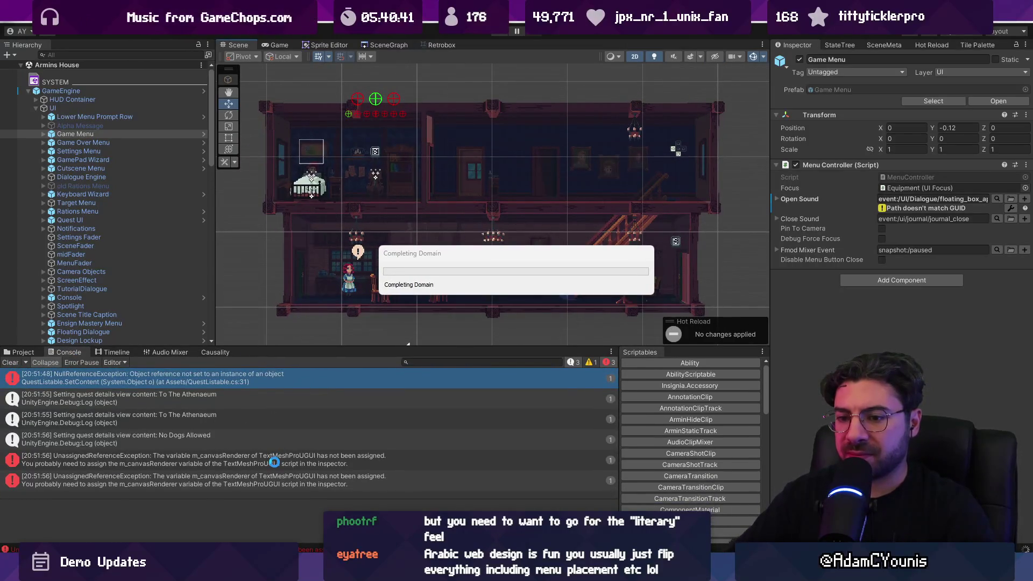
Select the unassigned canvasRenderer exception to locate its Container object, glancing at ChronicleView.cs
left_click(339, 455)
left_click(126, 212)
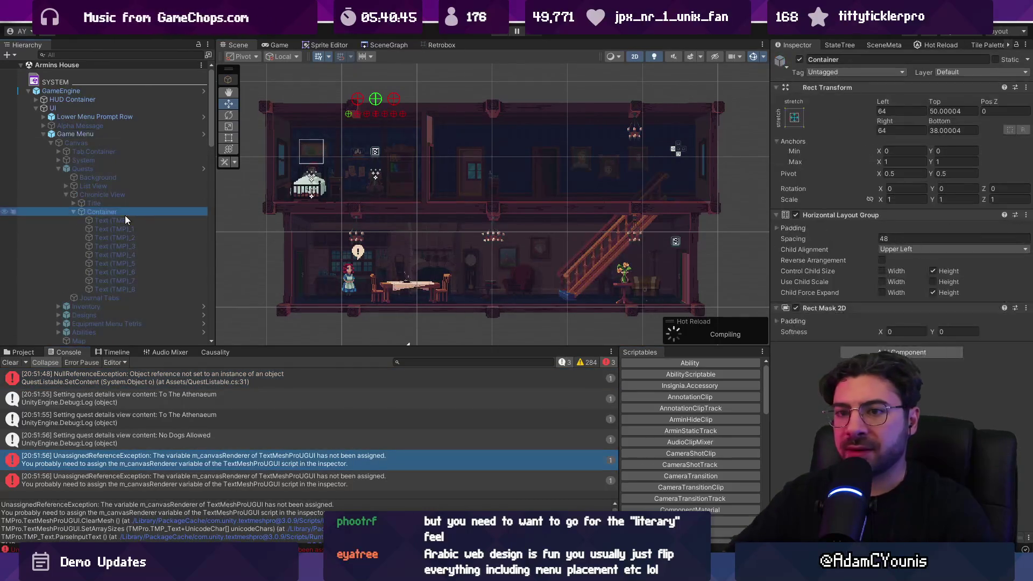
key("alt+Tab")
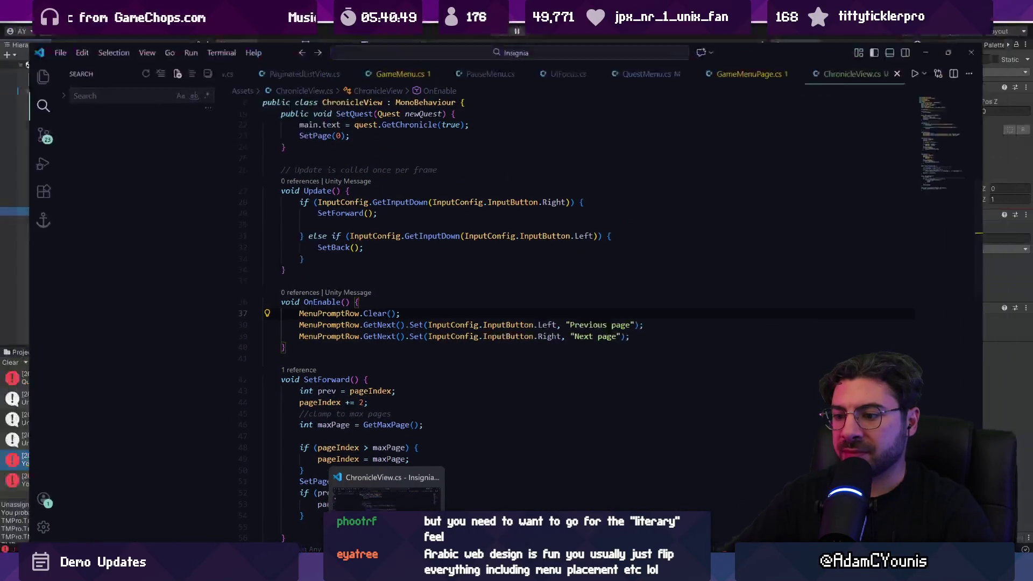
key("alt+Tab")
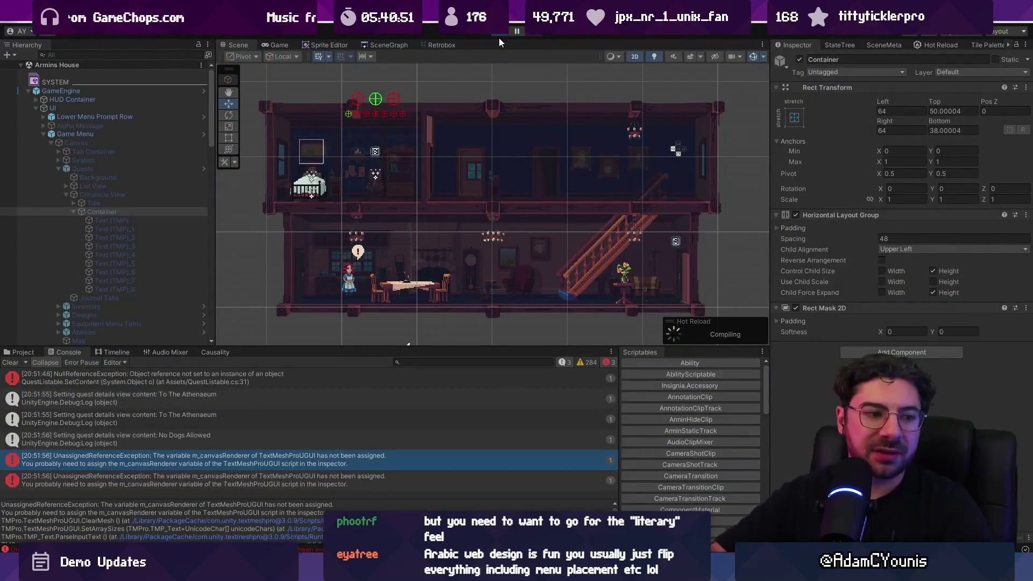
Retest the journal's Quests page with No Dogs Allowed selected, walk right, then stop the game
left_click(498, 38)
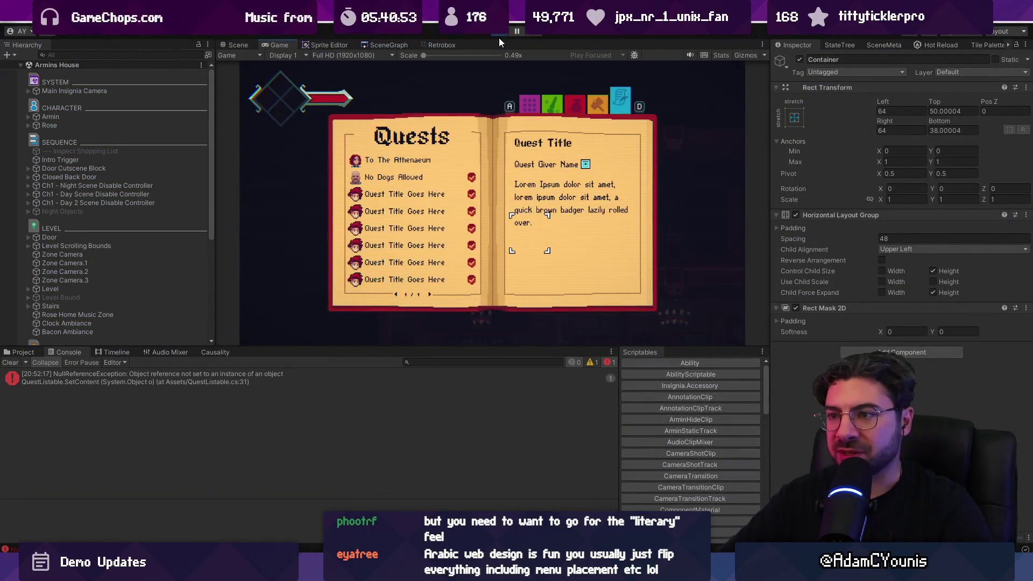
key("z")
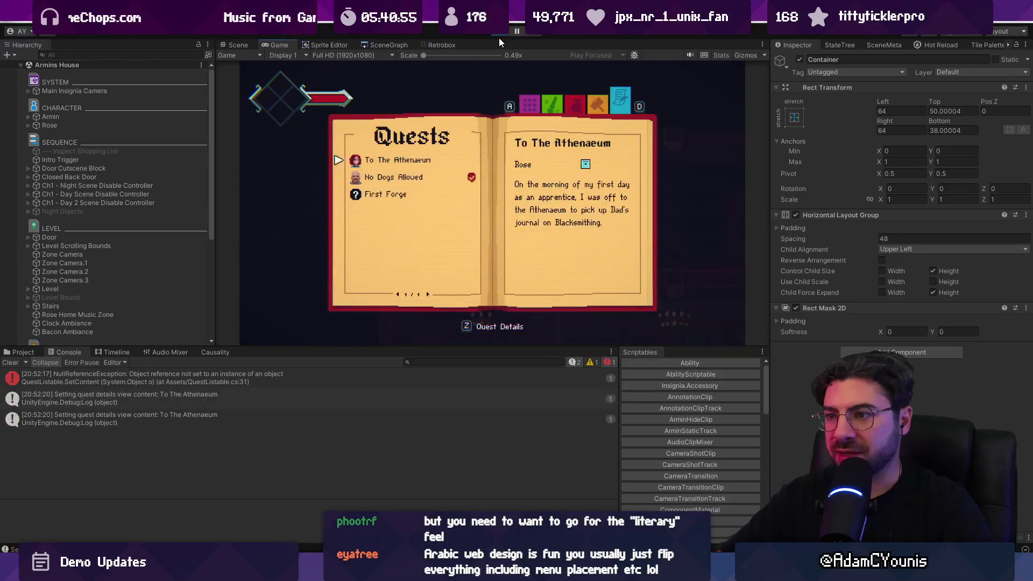
key("Down")
key("c")
key("z")
key("Down")
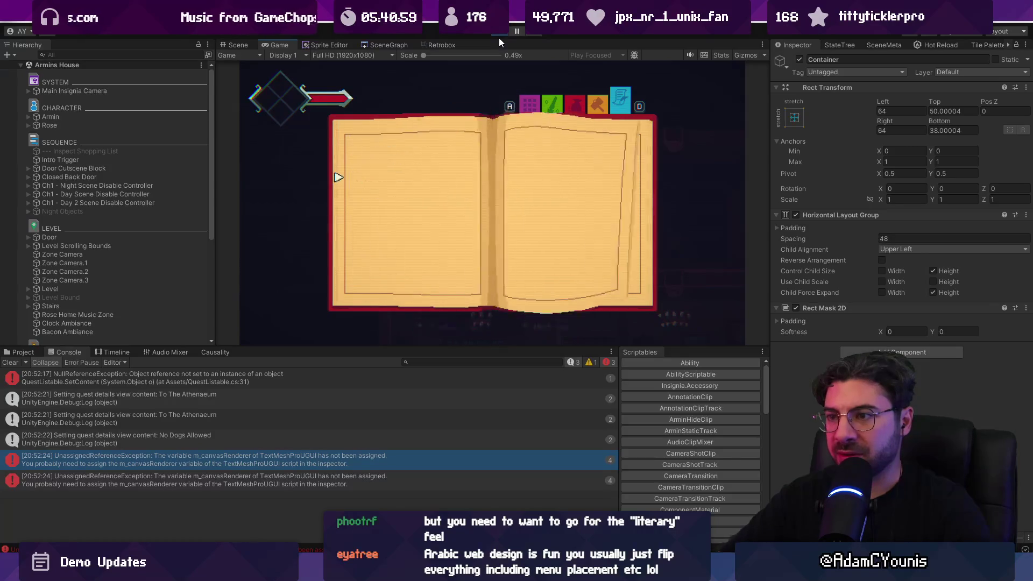
key("Escape")
key("Right")
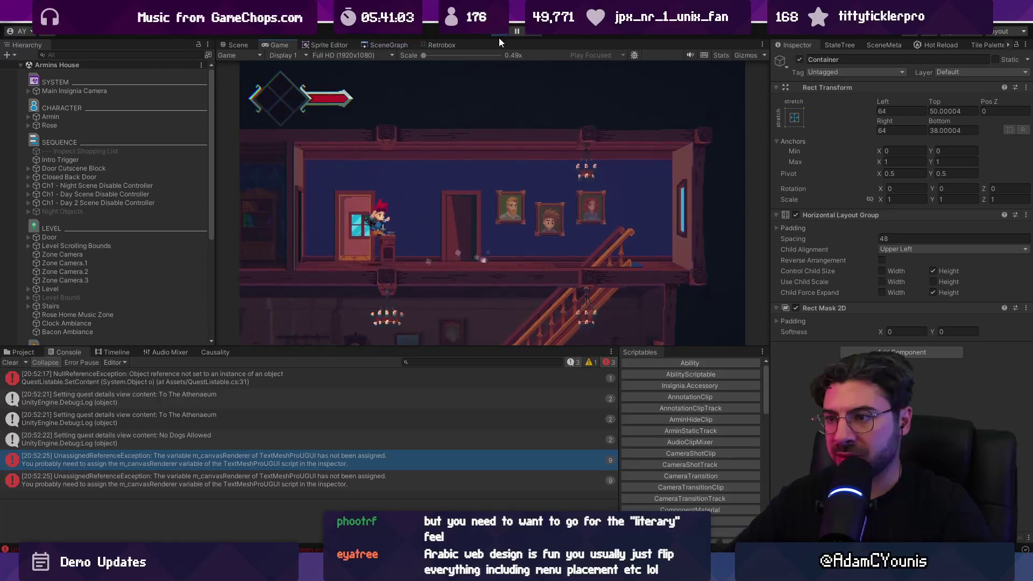
left_click(500, 32)
key("alt+Tab")
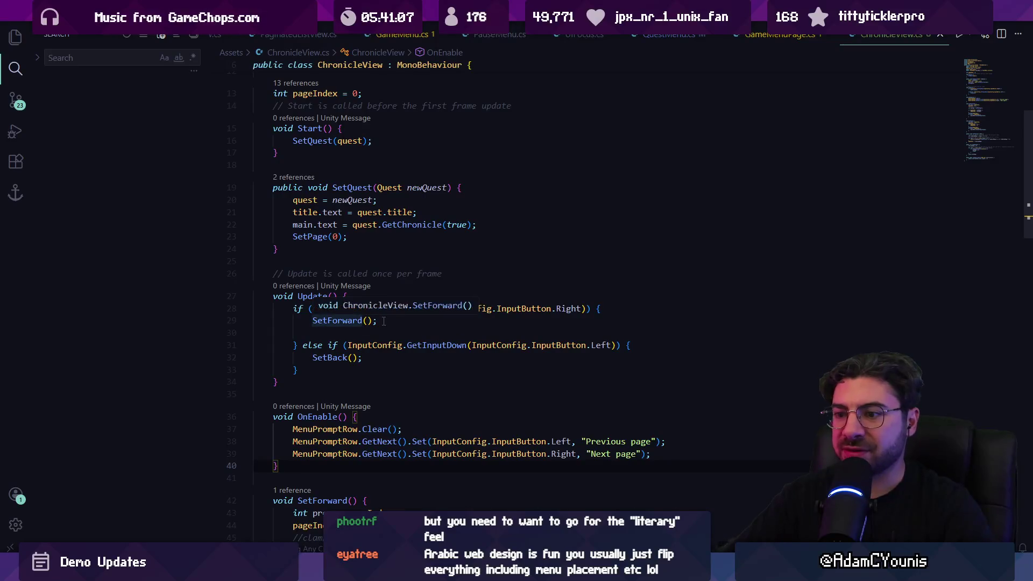
Add a comment and a foreach loop over texts at the top of OnEnable
key("Return")
key("Return")
key("Return")
key("Up")
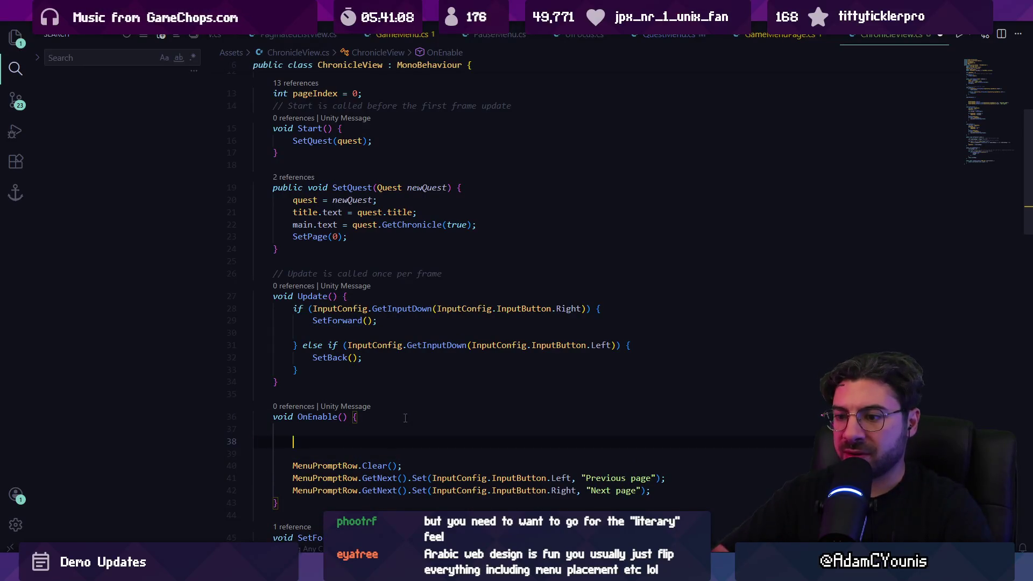
type("/.")
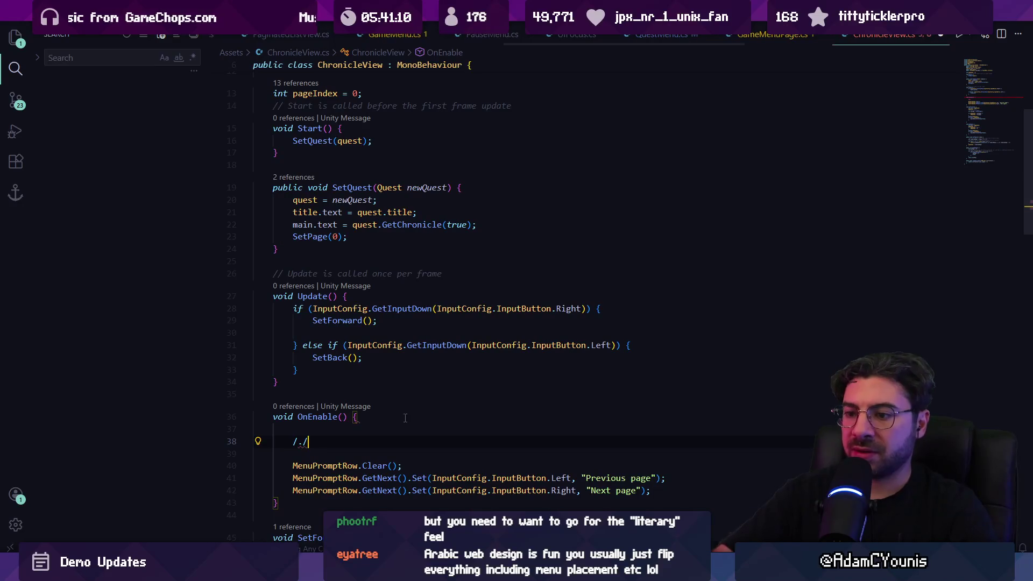
type("/fo")
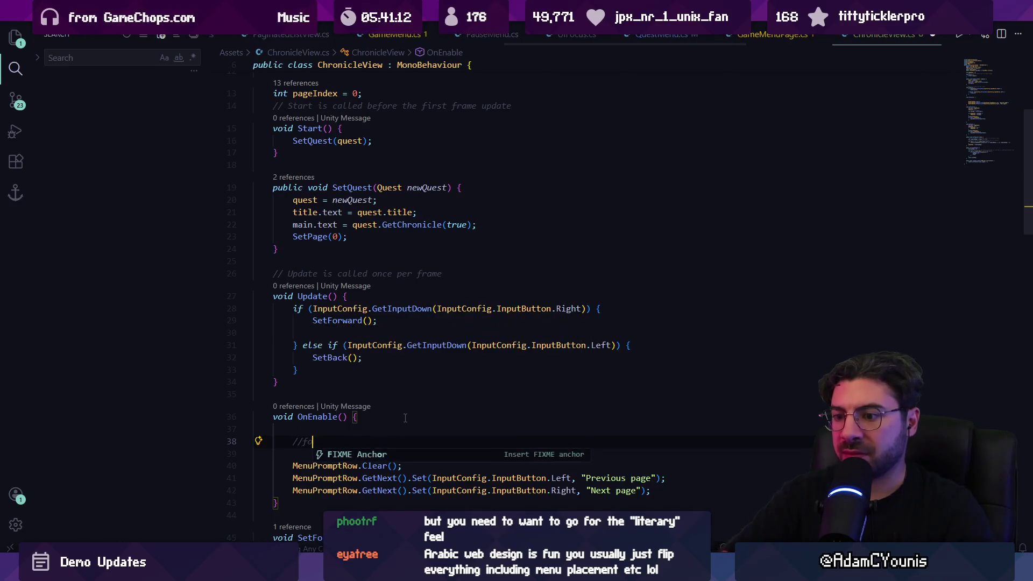
type("redthe texts, clear their text except the first one")
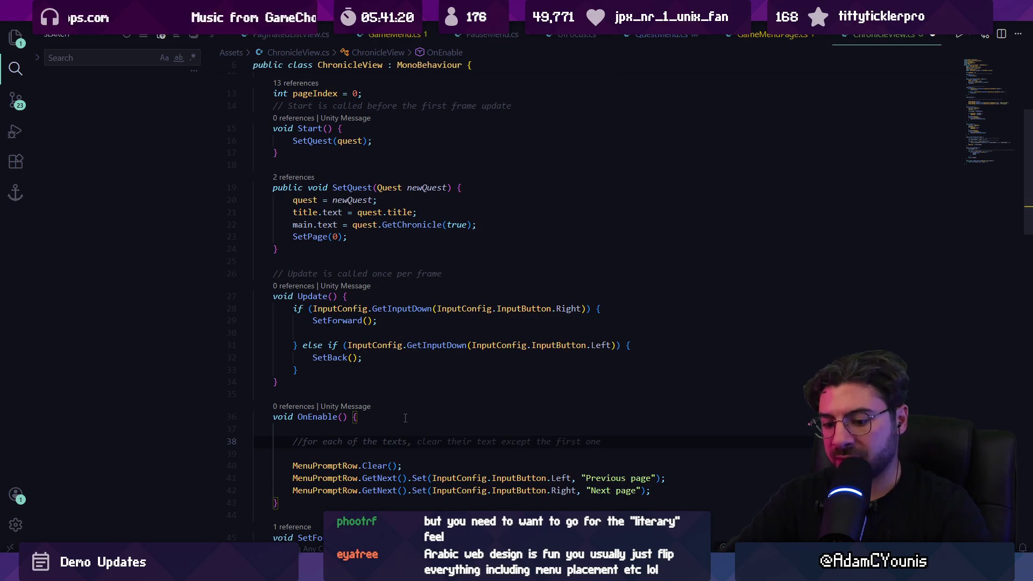
type("get")
key("BackSpace")
key("BackSpace")
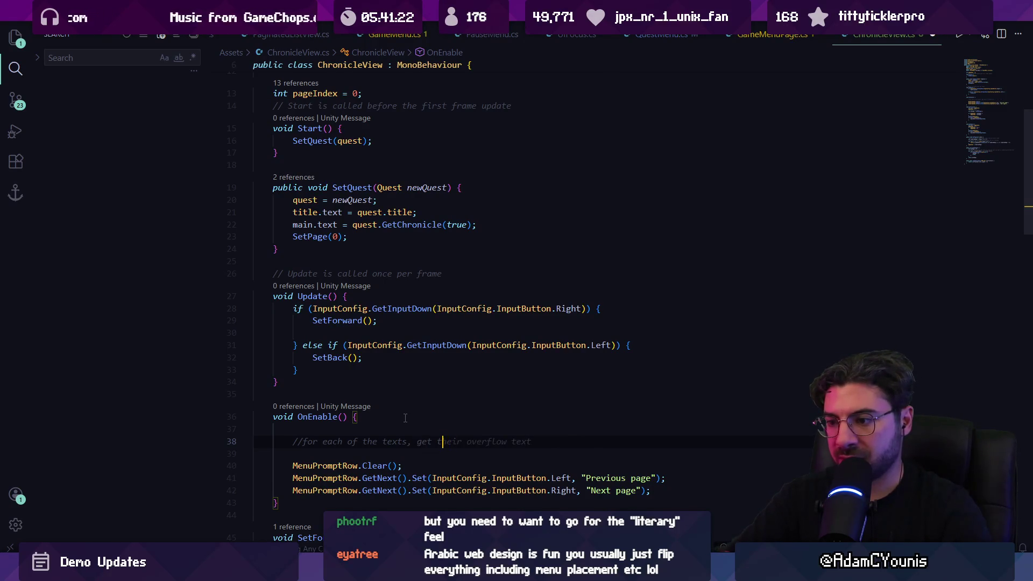
type("ir ")
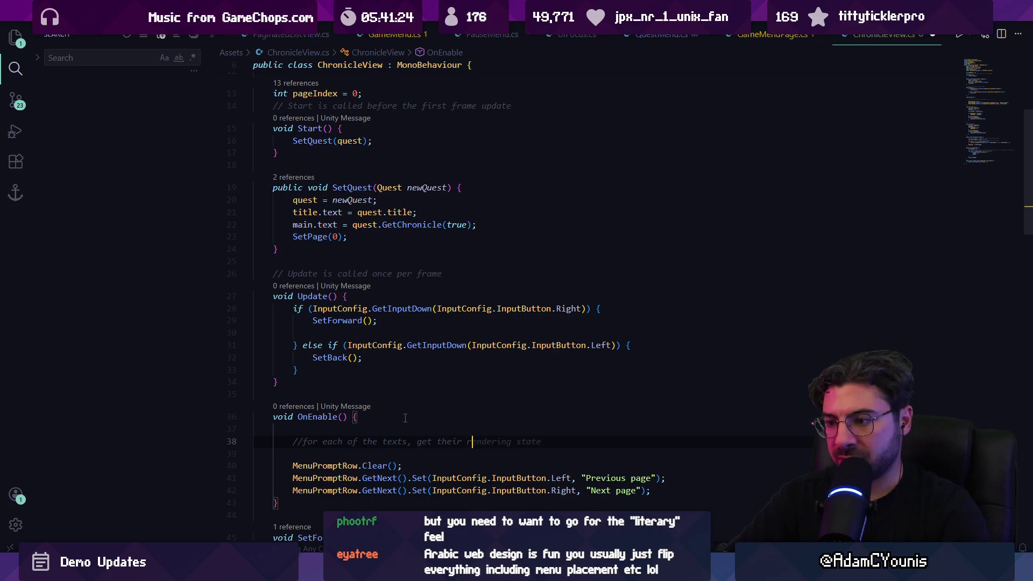
type("coer")
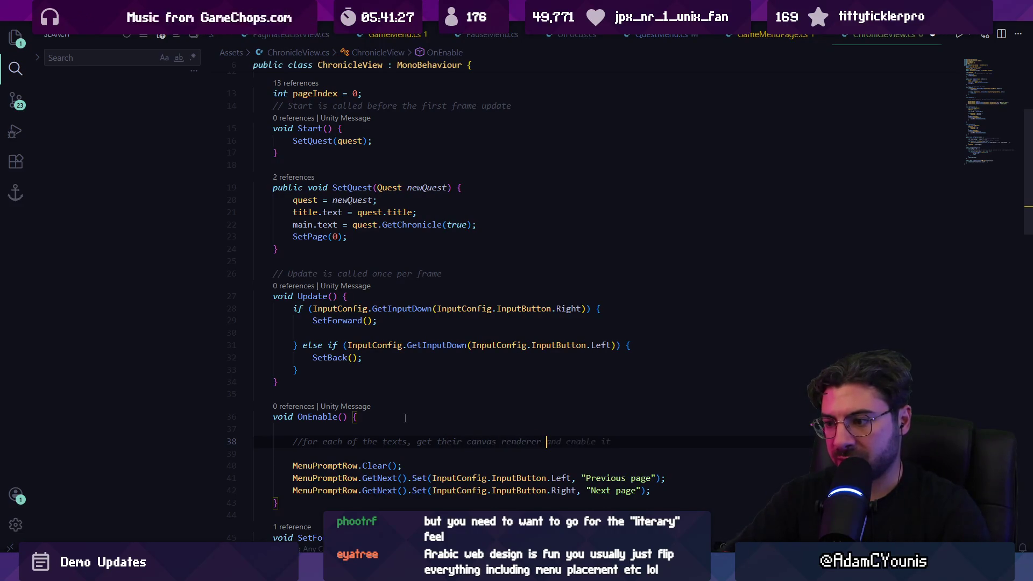
key("Tab")
key("Return")
key("Tab")
key("Return")
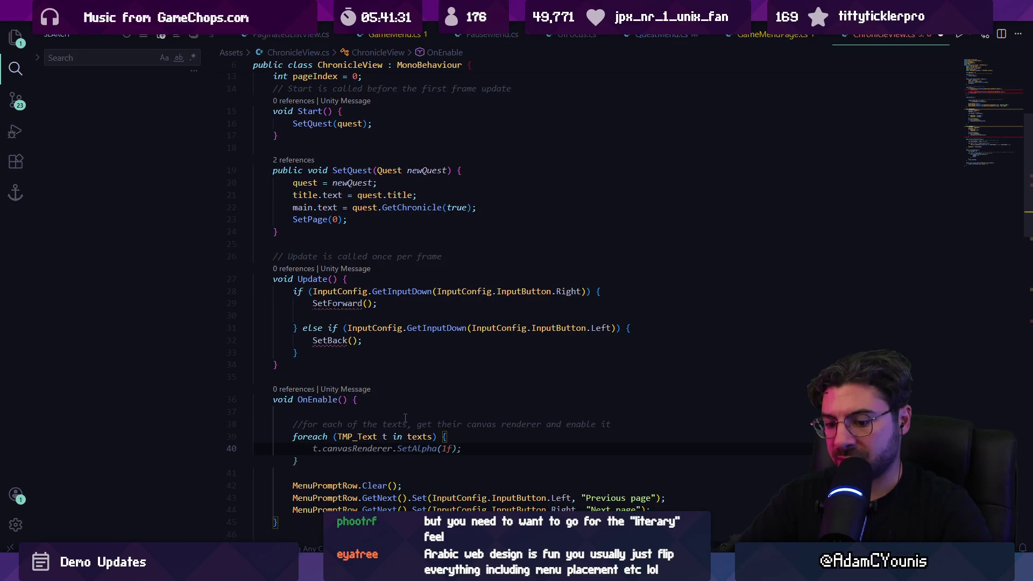
Fill the loop with a t.canvasRenderer GetComponent<CanvasRenderer> assignment, close it, and save
type("t.canvasRenderer =")
key("Tab")
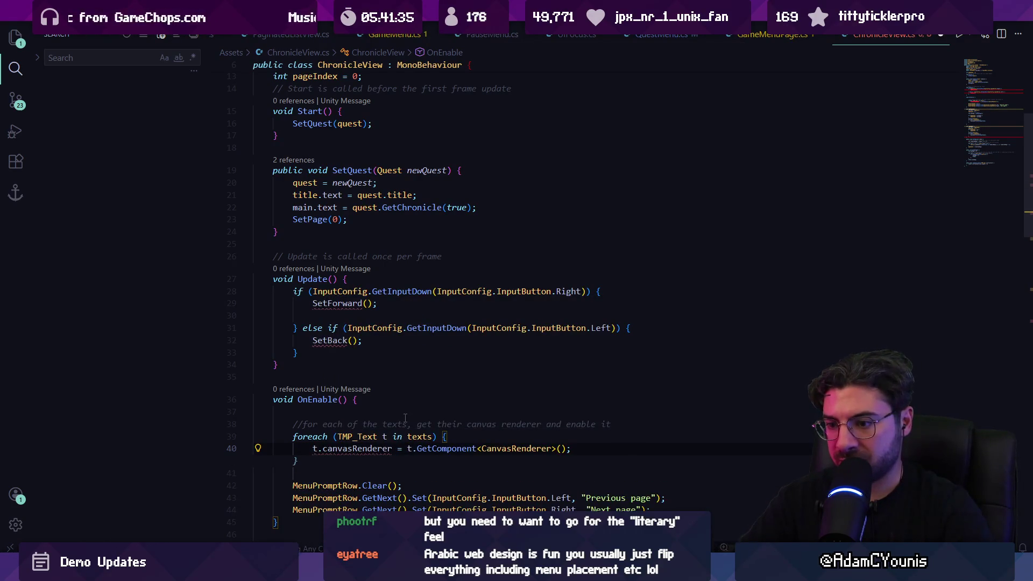
key("Down")
key("Return")
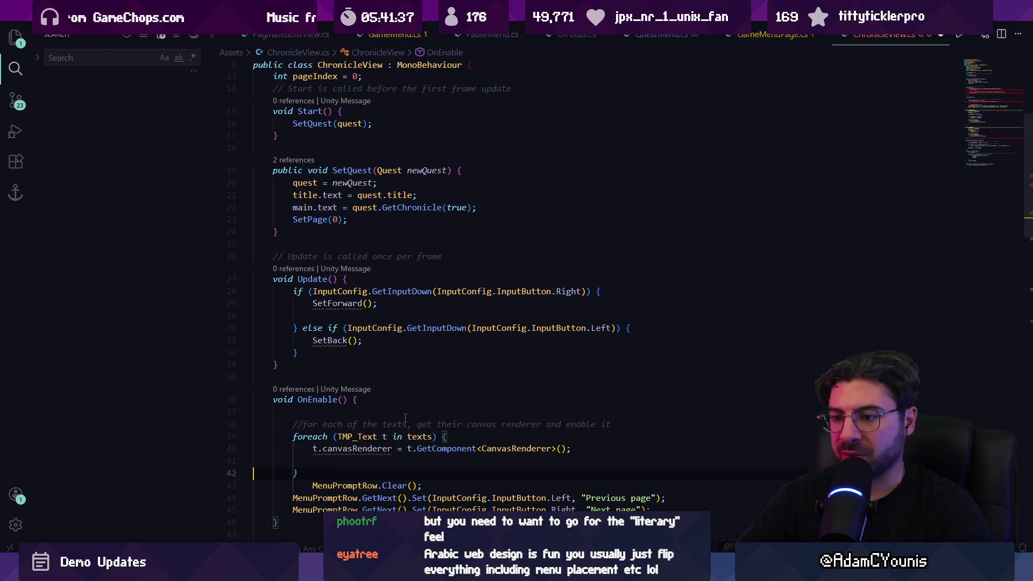
key("ctrl+s")
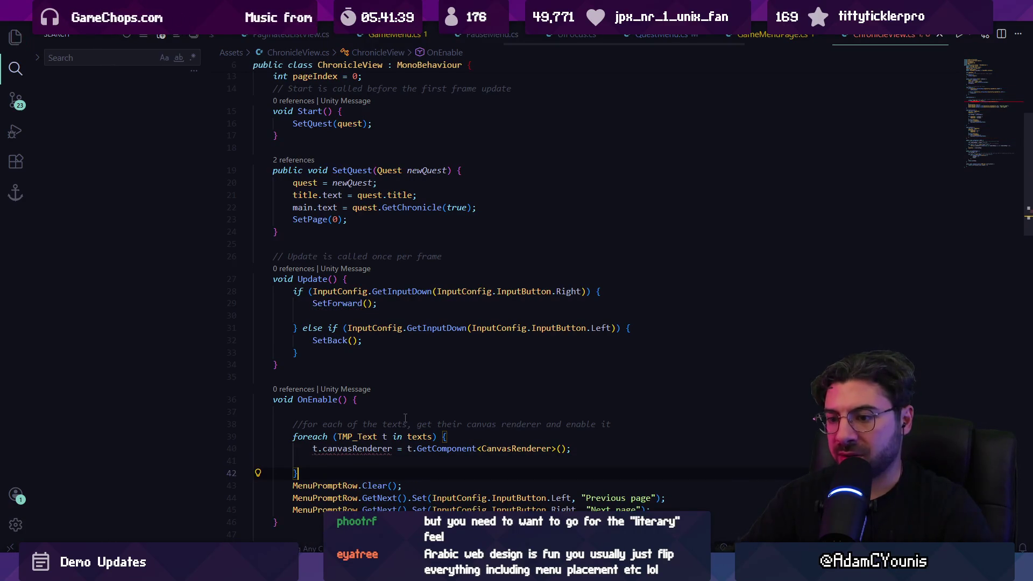
key("alt+Up")
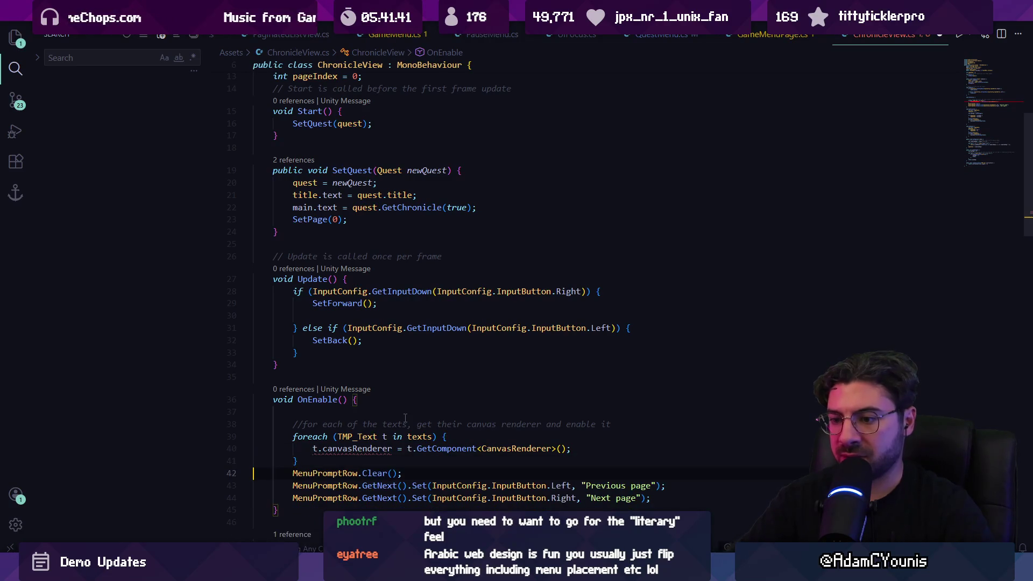
key("Down")
mouse_move(359, 450)
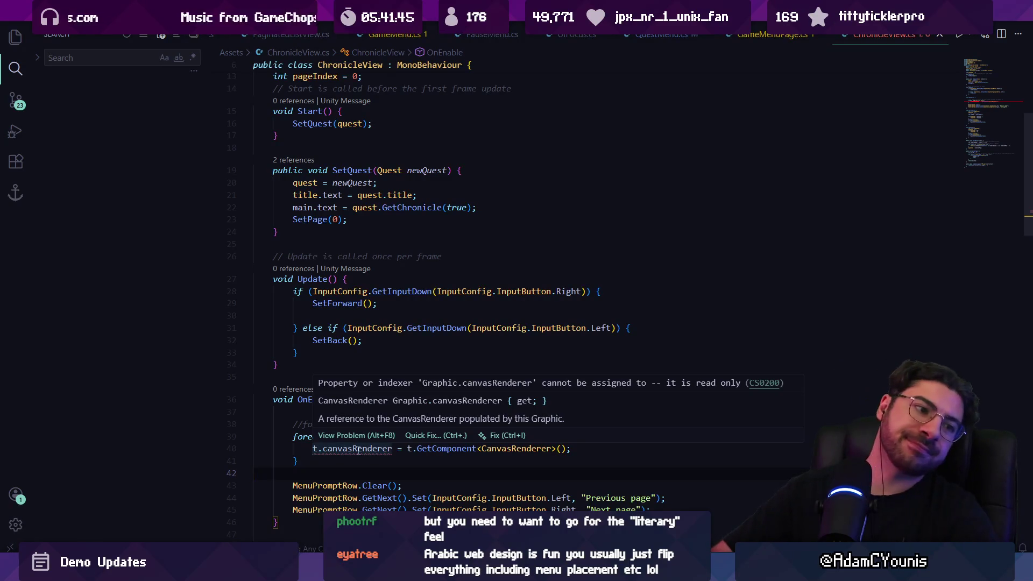
left_click(370, 453, "shift")
Examine Graphic.cs's canvasRenderer definition, including its m_CanvasRenderer null check and GetComponent fallback
left_click(368, 477)
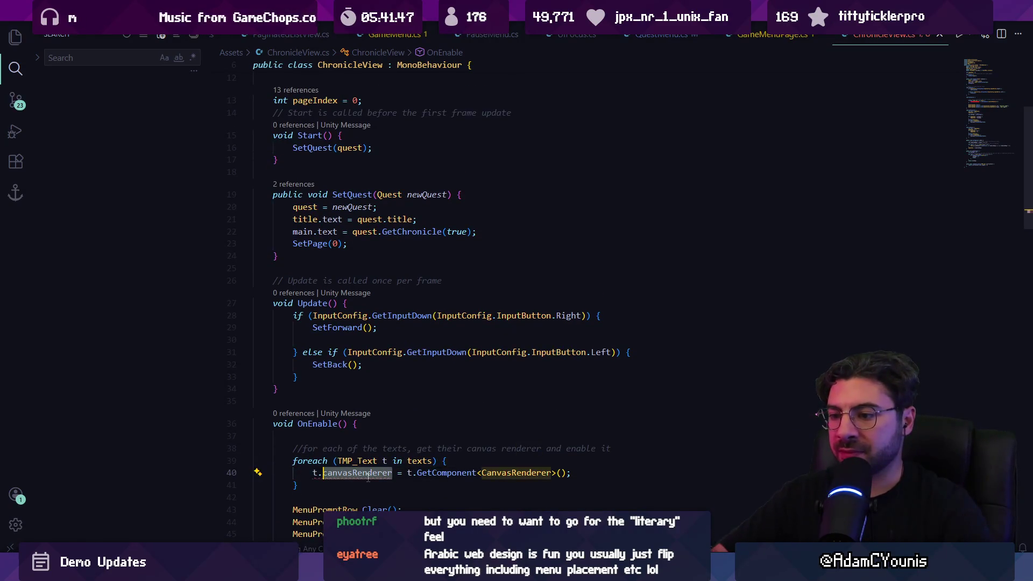
type("Set")
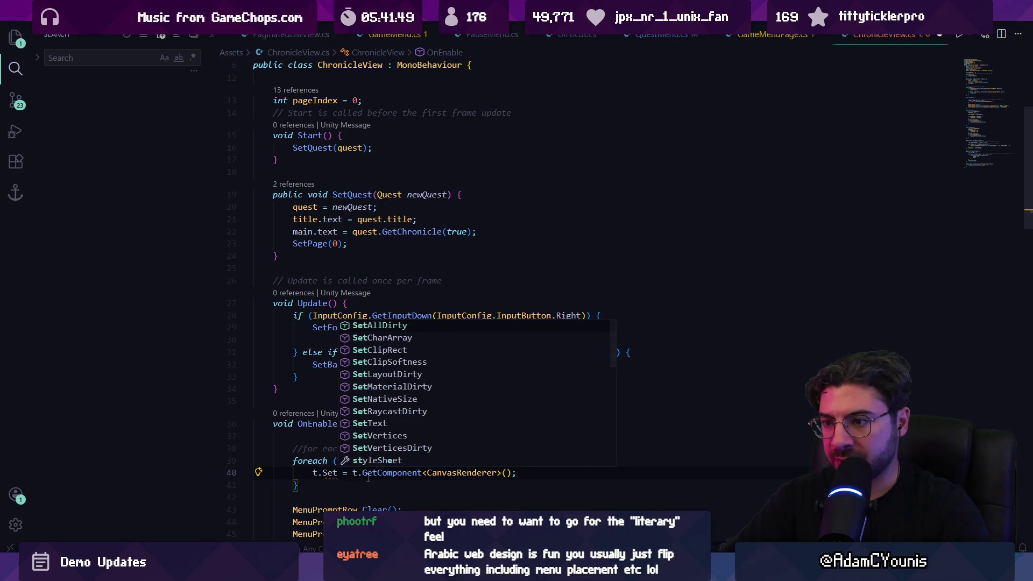
key("BackSpace")
key("BackSpace")
key("BackSpace")
type("Canvasren")
key("Tab")
left_click(370, 474, "ctrl")
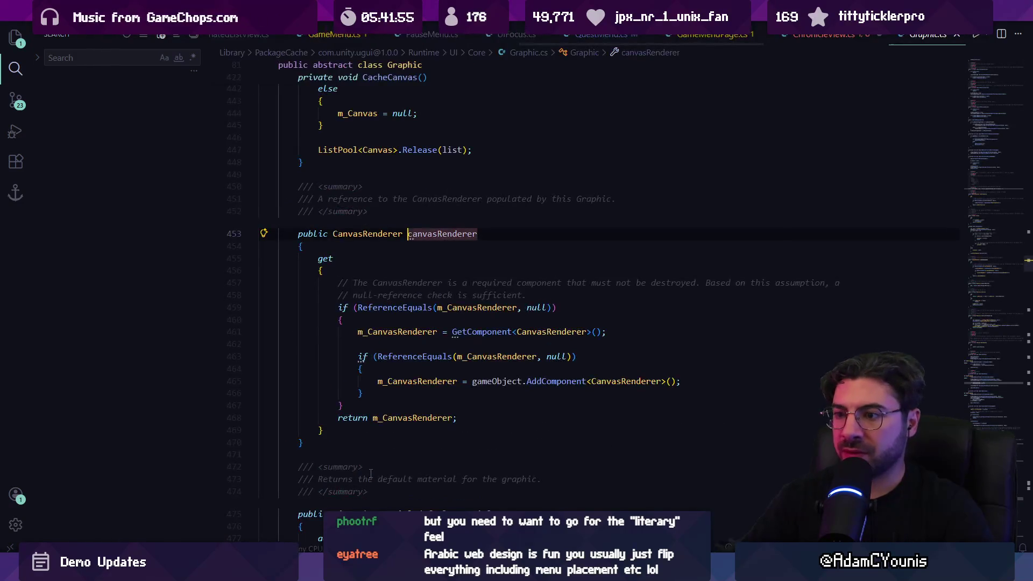
key("ctrl+f")
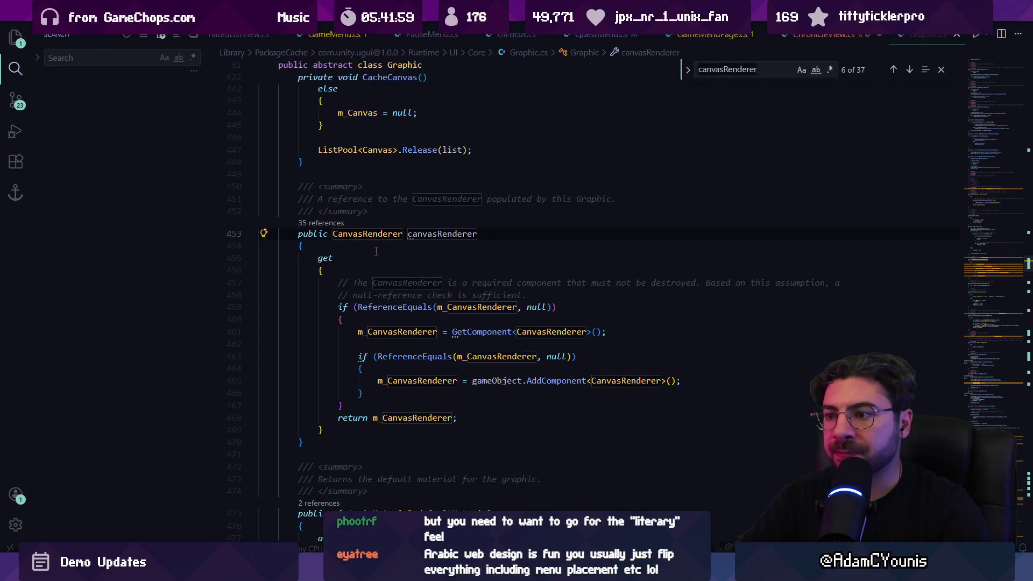
left_click(448, 306)
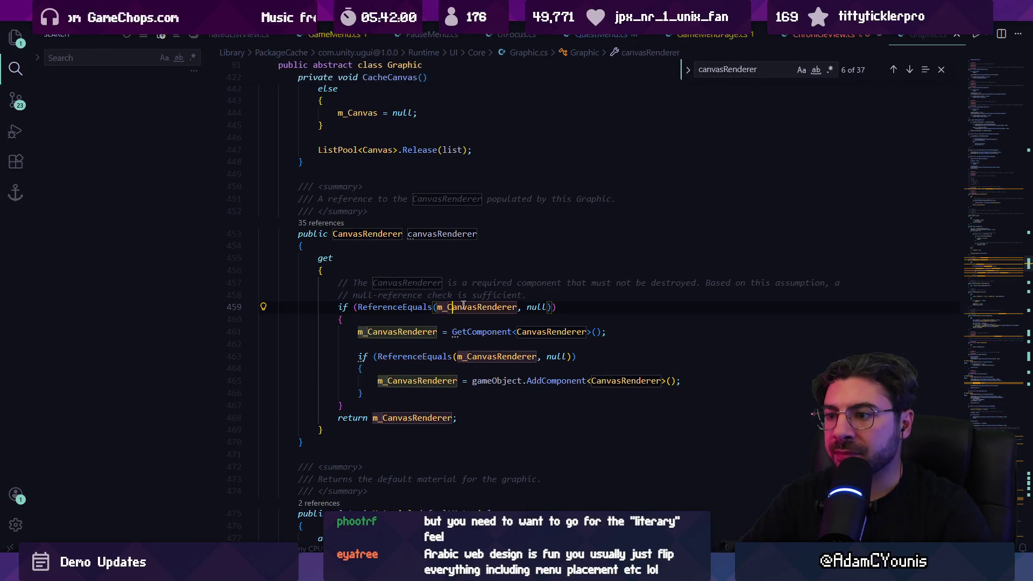
left_click(497, 332)
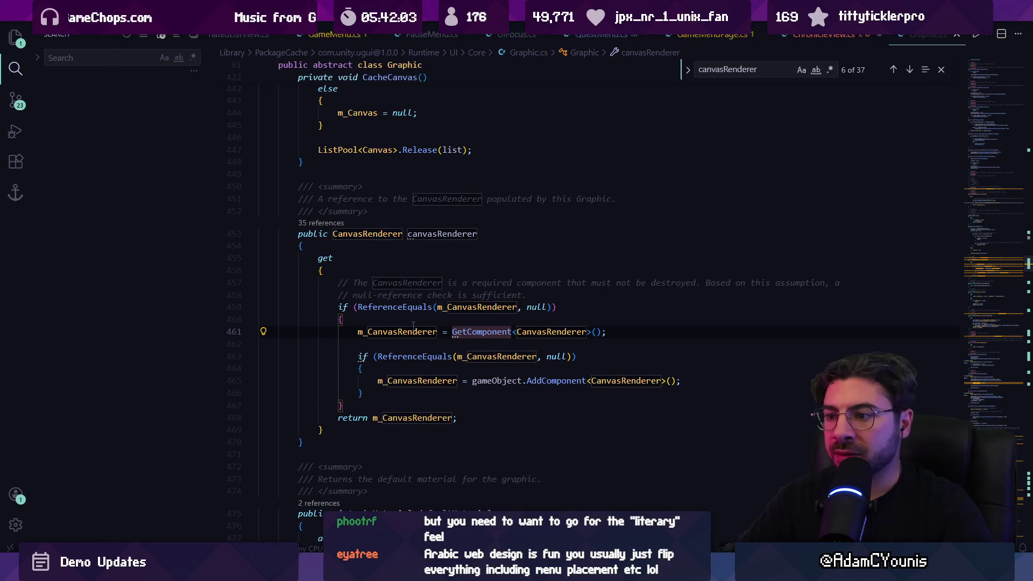
key("alt+Left")
Replace the invalid assignment with a local: CanvasRenderer r = t.canvasRenderer;
type(";")
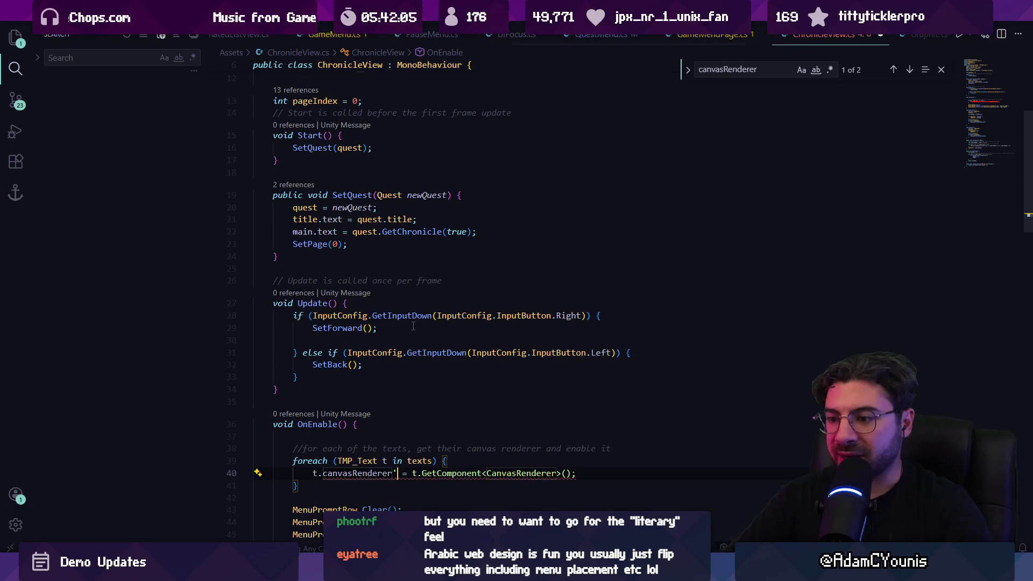
key("ctrl+shift+Right")
key("ctrl+shift+Right")
key("ctrl+shift+Right")
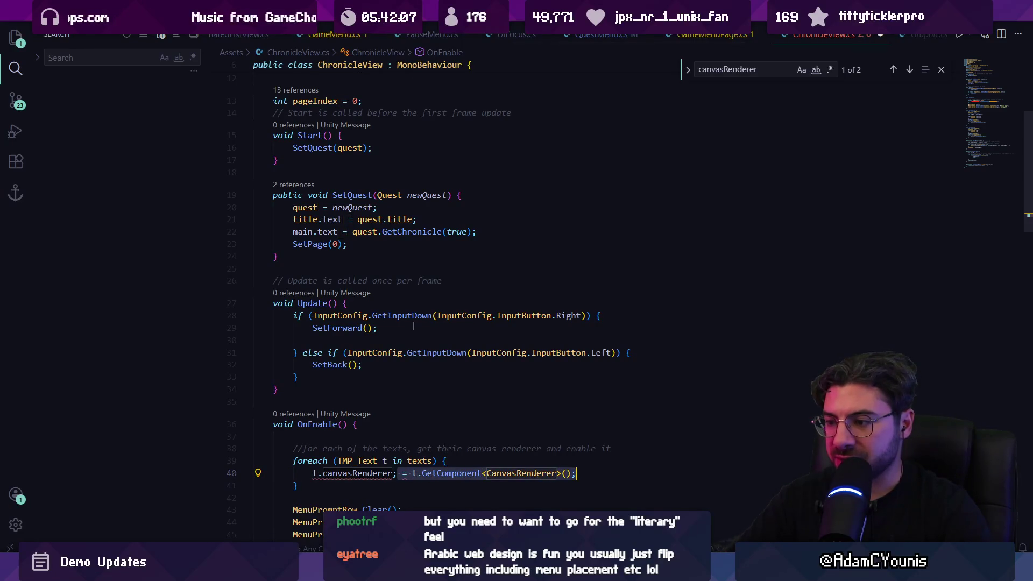
key("BackSpace")
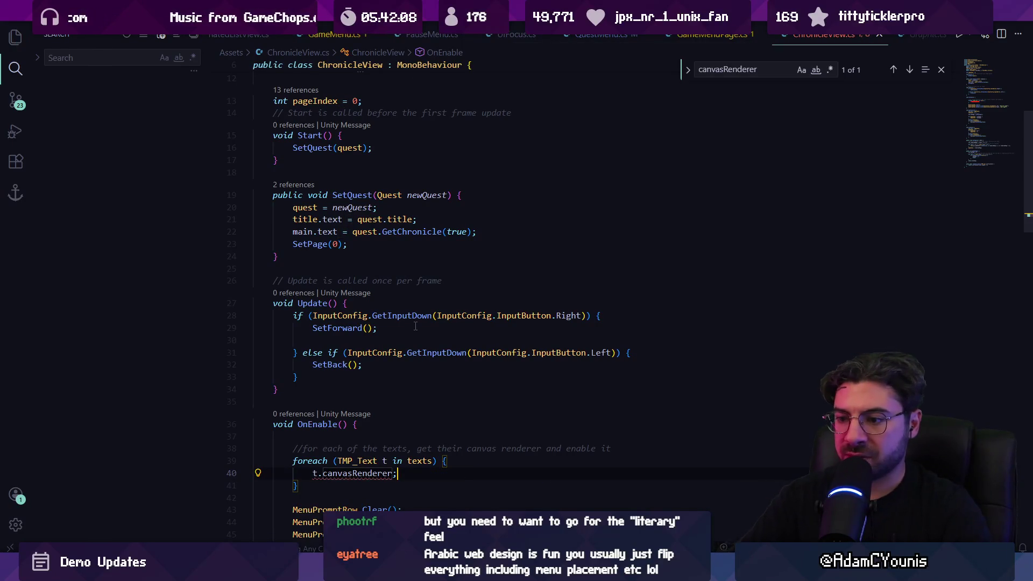
mouse_move(342, 476)
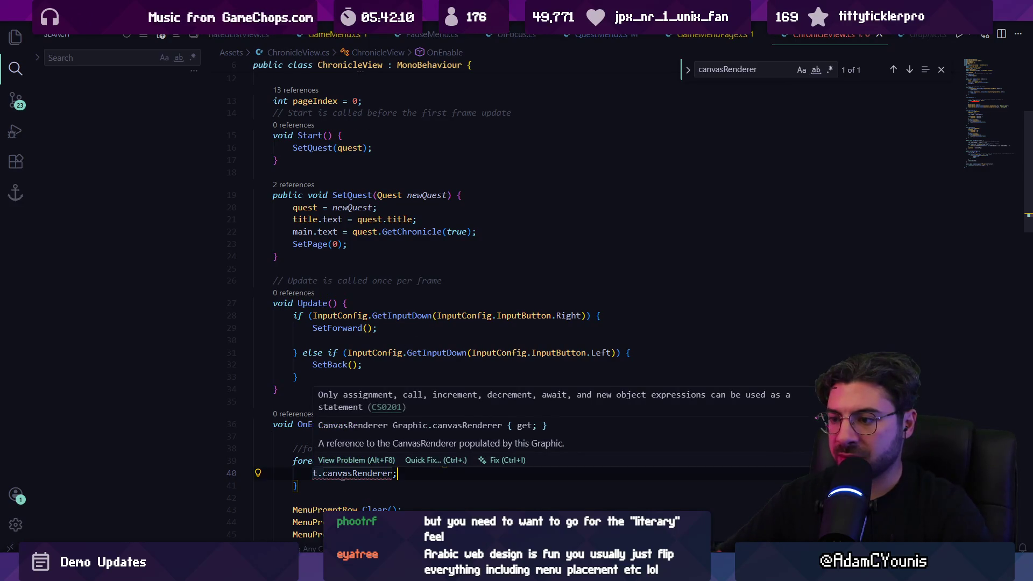
key("Home")
type("Canvasre")
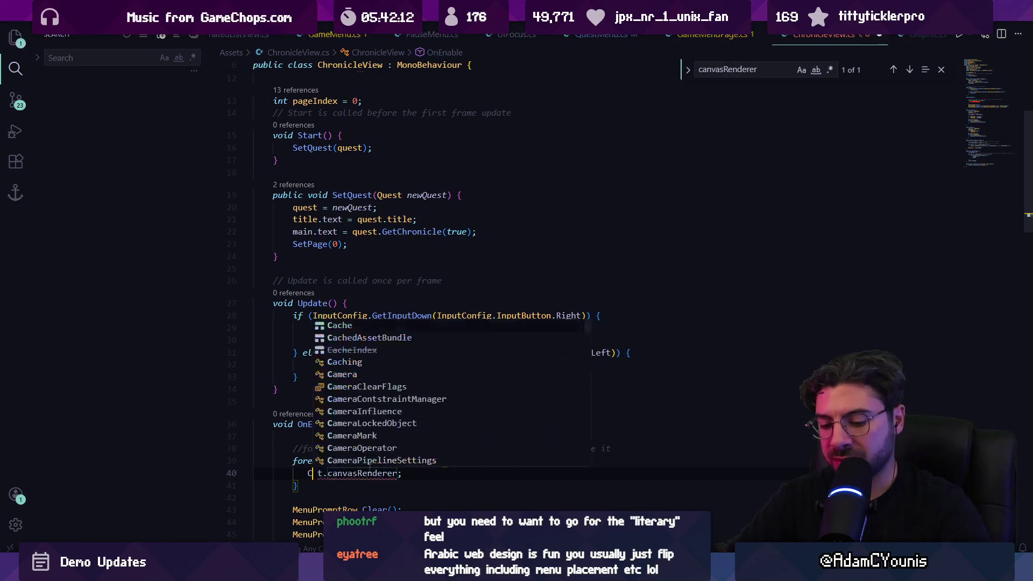
key("Tab")
type("r =")
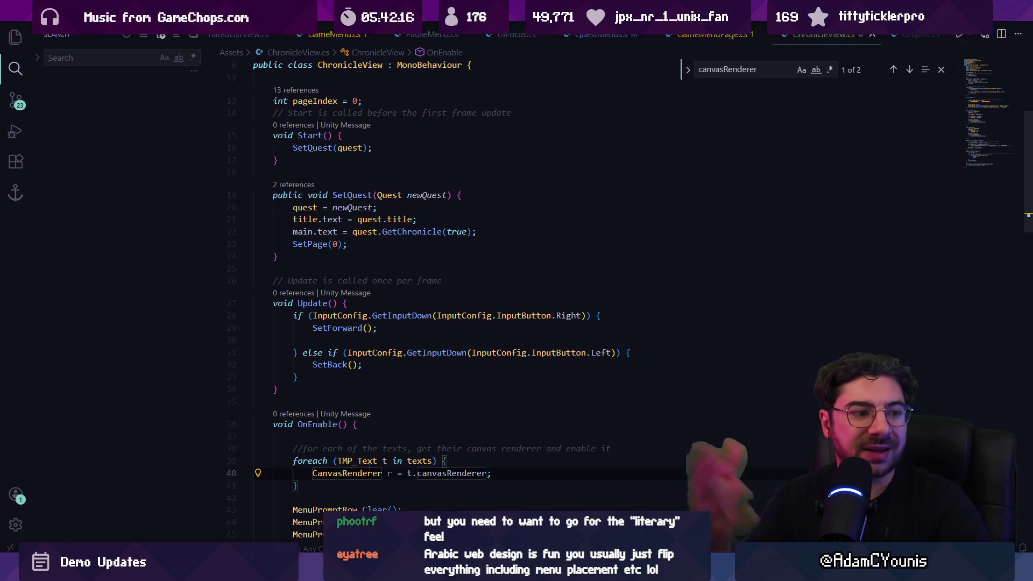
Revisit the canvasRenderer property definition in Graphic.cs before returning to ChronicleView.cs
key("Escape")
scroll(440, 375, "down", 3)
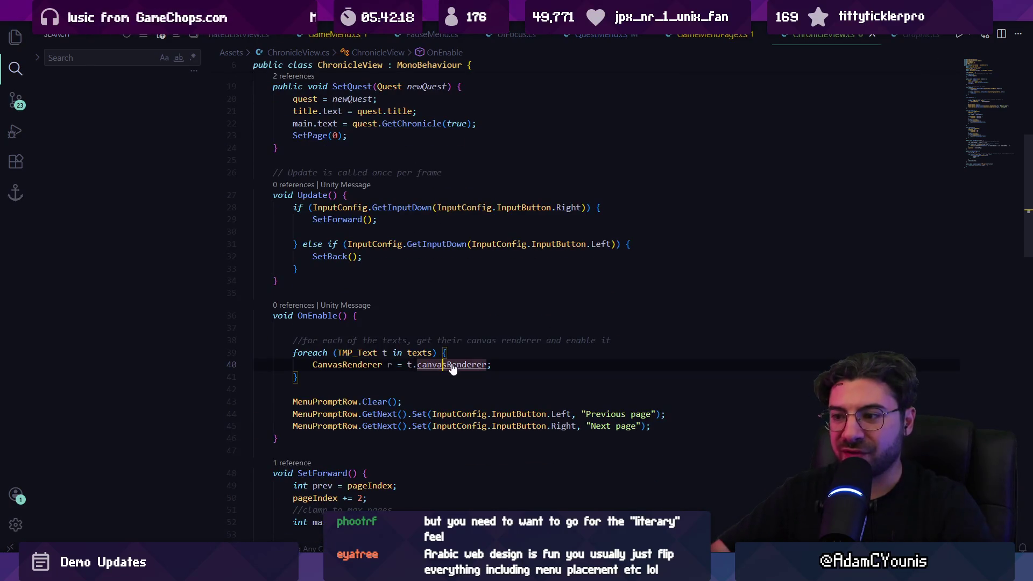
left_click(453, 365, "ctrl")
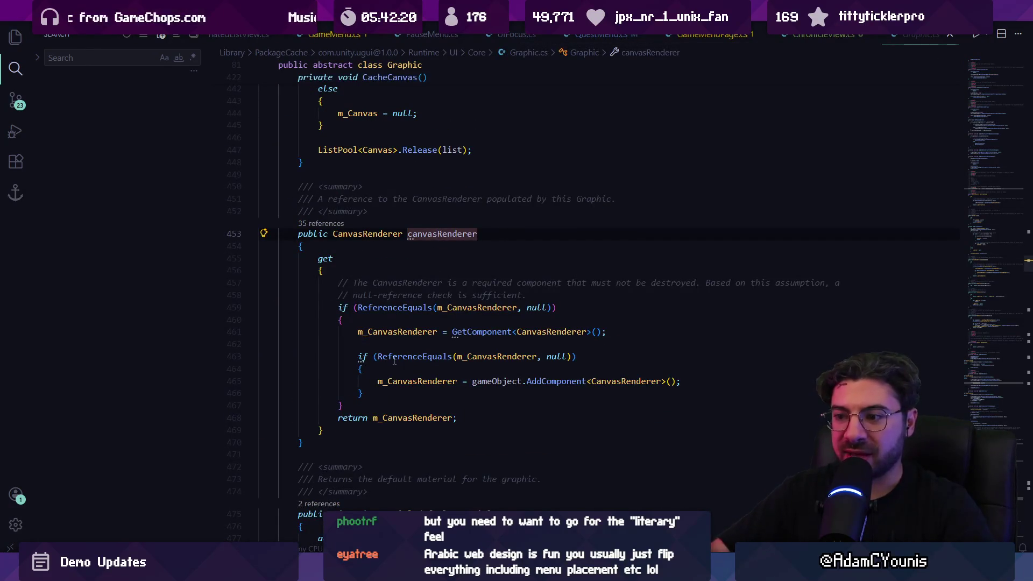
key("alt+Left")
key("alt+Tab")
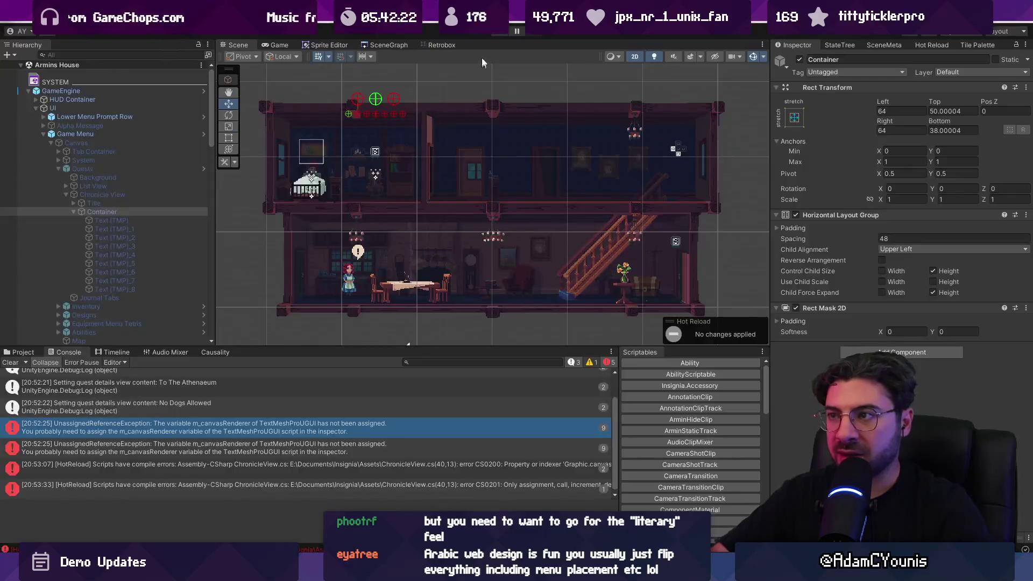
Play the game, open the journal's Quests page, open No Dogs Allowed's pages, then stop Play mode
left_click(499, 33)
key("j")
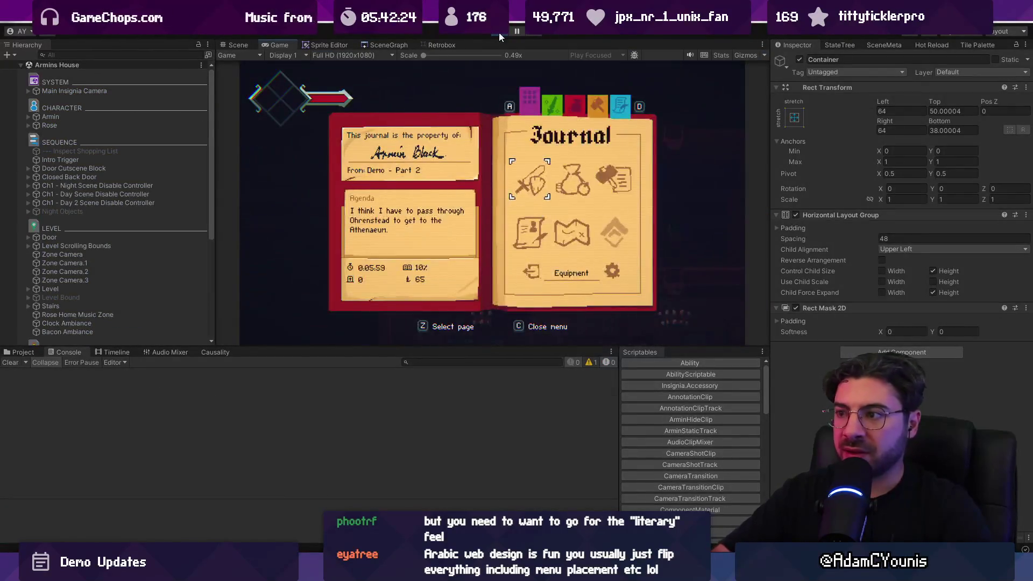
key("d")
key("s")
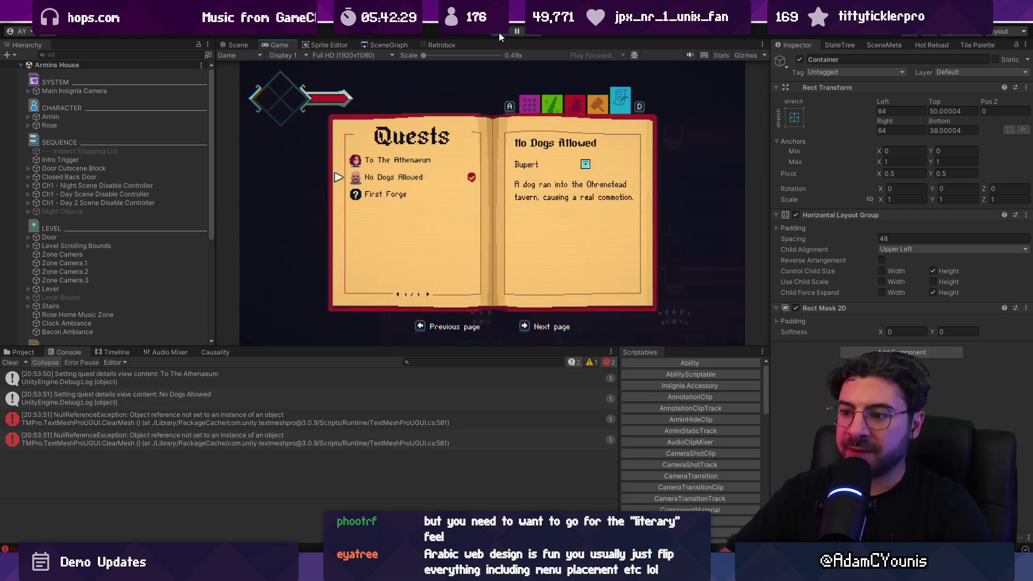
key("d")
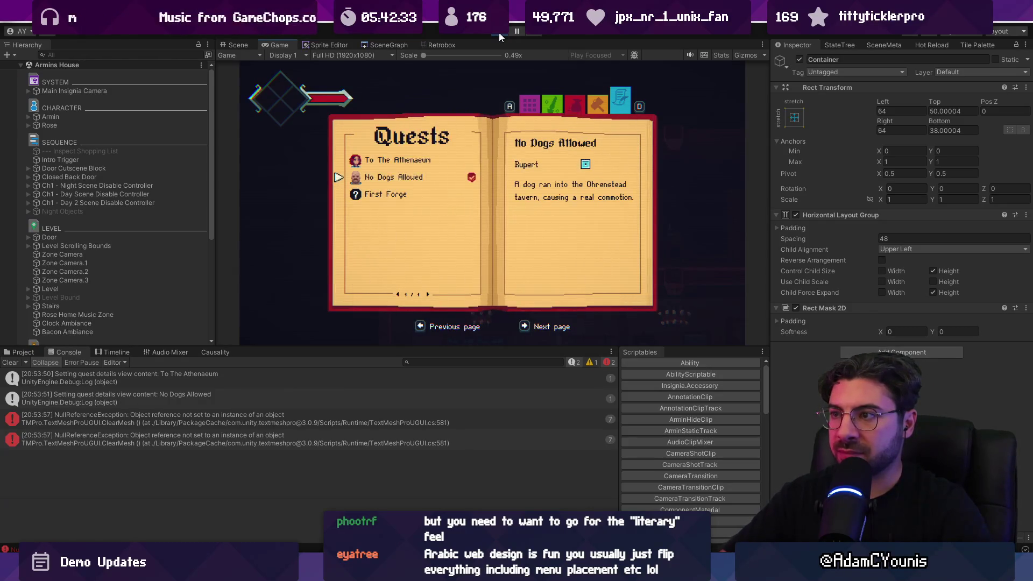
left_click(499, 33)
key("alt+Tab")
left_click(422, 317)
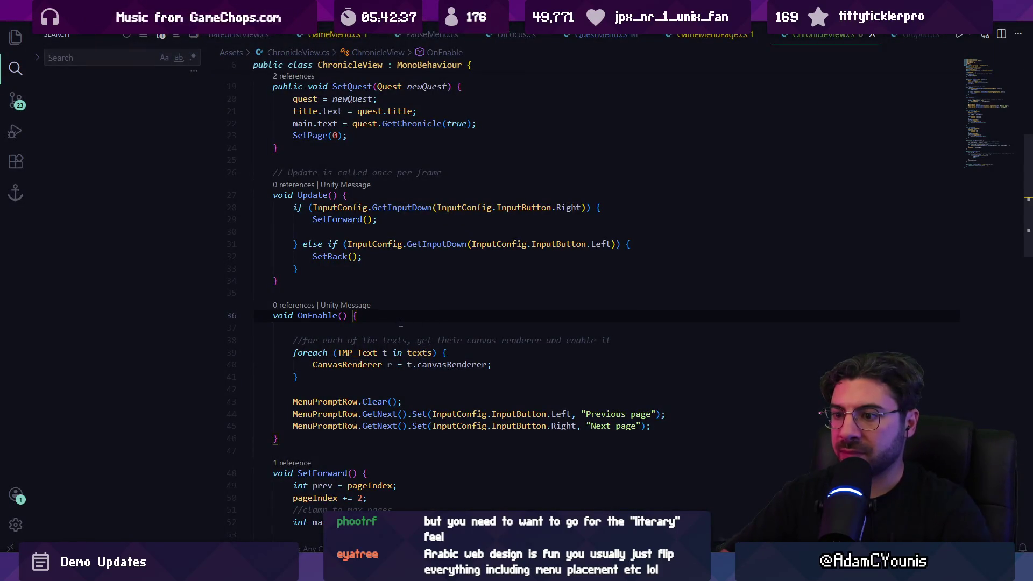
Open QuestMenu.cs and search it for the prompt lines
scroll(401, 322, "up", 5)
key("ctrl+p")
type("questm")
key("Return")
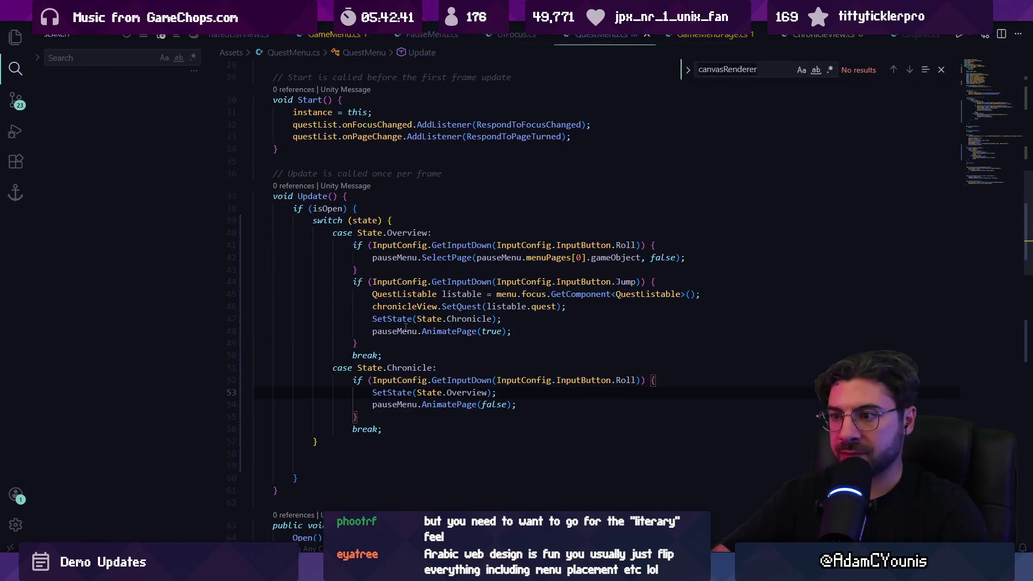
key("ctrl+f")
type("prmopt")
scroll(406, 325, "down", 10)
key("BackSpace")
type("ompt")
key("Return")
key("Return")
key("Return")
key("Escape")
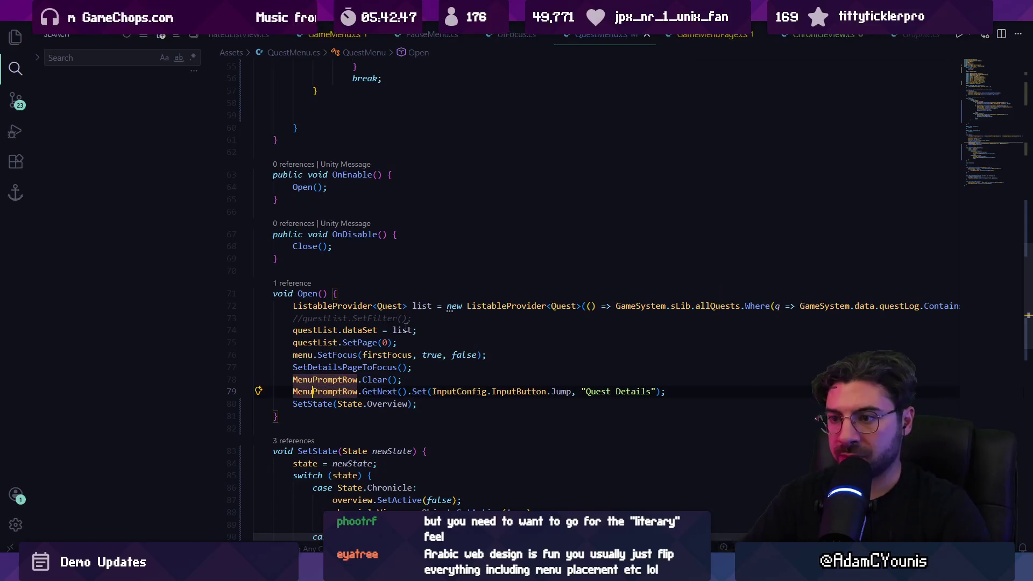
Cut the two MenuPromptRow lines from Open and paste them into SetState's switch, reordering the Chronicle case
key("shift+Up")
key("ctrl+c")
key("ctrl+shift+k")
scroll(414, 360, "down", 4)
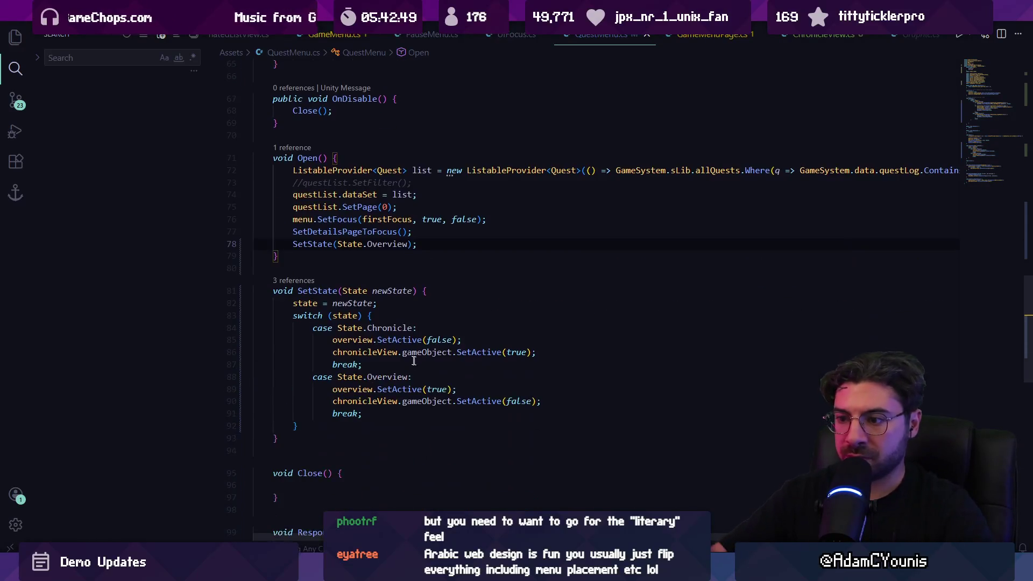
left_click(440, 304)
left_click(444, 316)
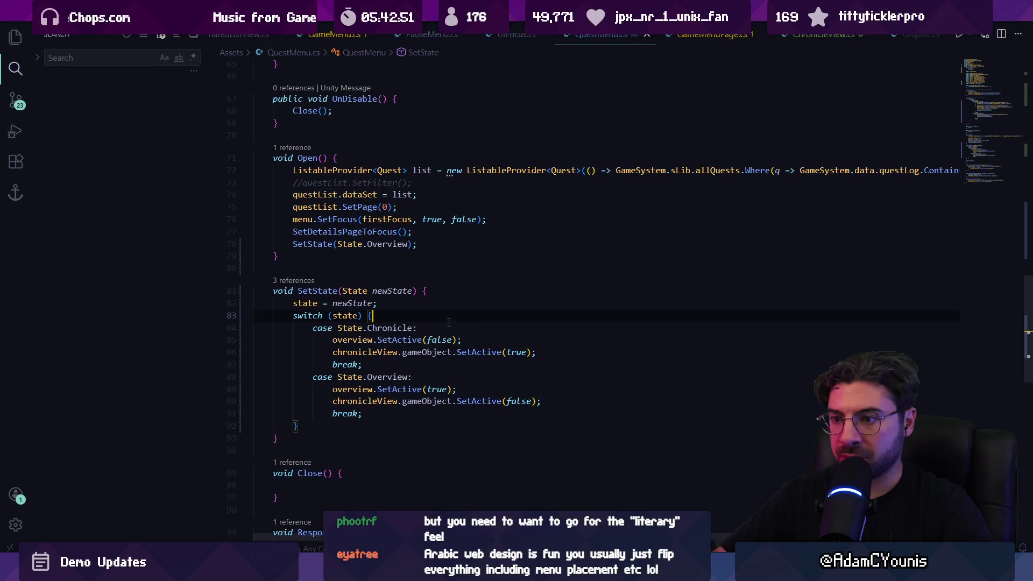
key("ctrl+v")
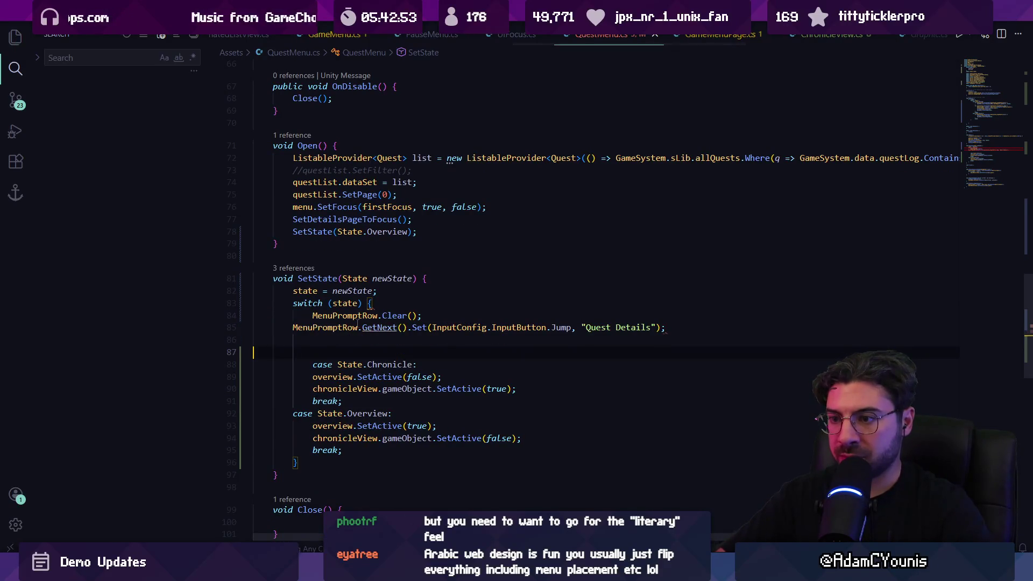
left_click(318, 364)
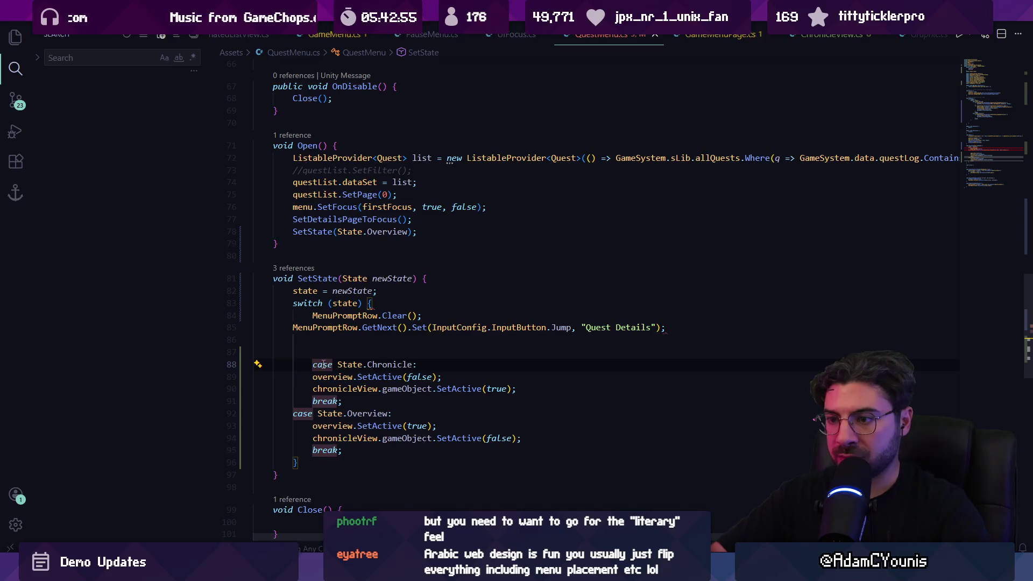
key("alt+Up")
key("alt+Up")
key("alt+Up")
key("ctrl+s")
Move the prompt lines down into the Overview case, tidy blank lines, and save QuestMenu.cs
key("alt+Tab")
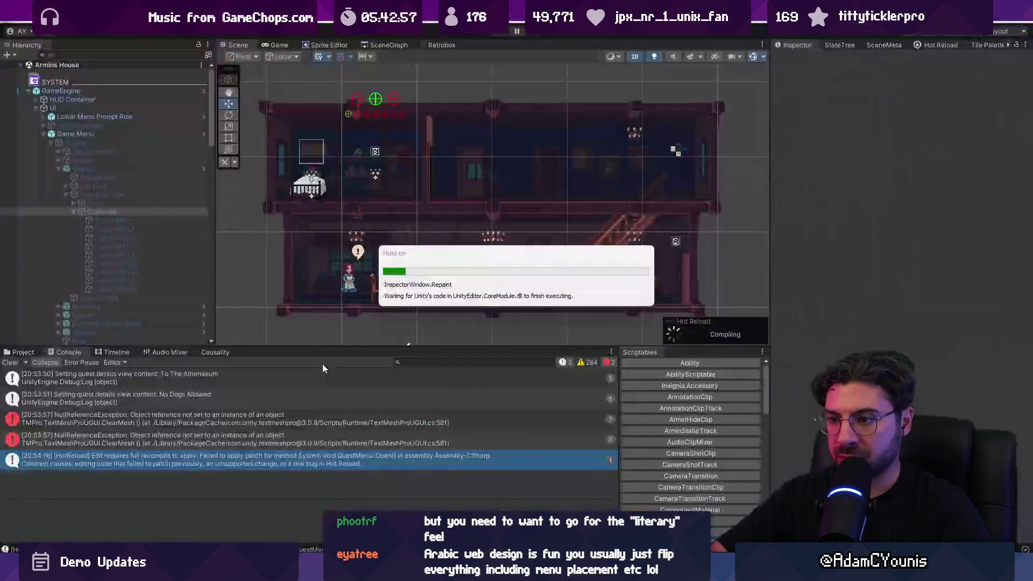
key("alt+Tab")
key("shift+Down")
key("shift+Down")
key("alt+Down")
key("alt+Down")
key("alt+Down")
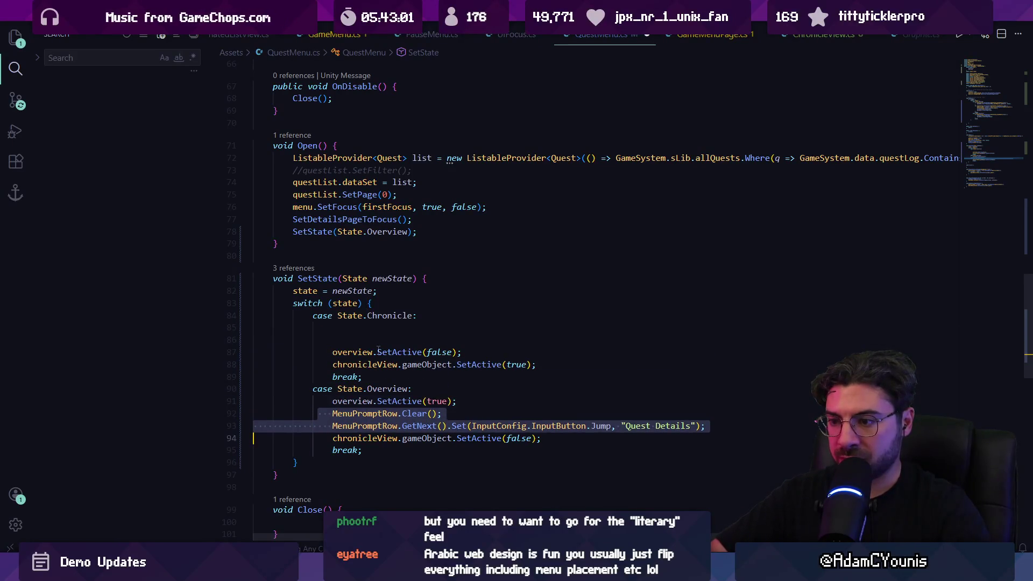
key("Up")
key("Up")
key("Up")
key("Delete")
key("Delete")
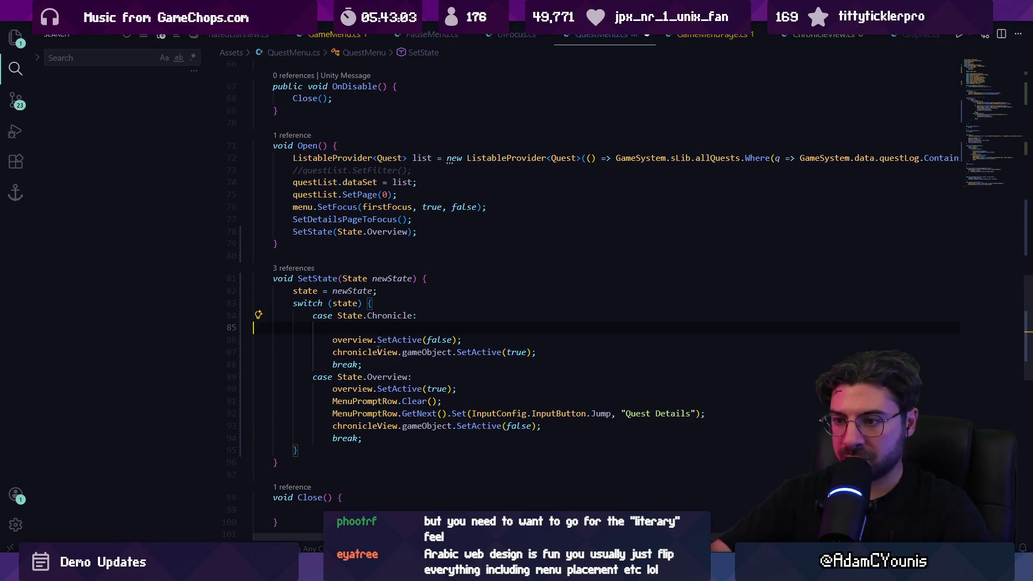
key("ctrl+s")
key("Return")
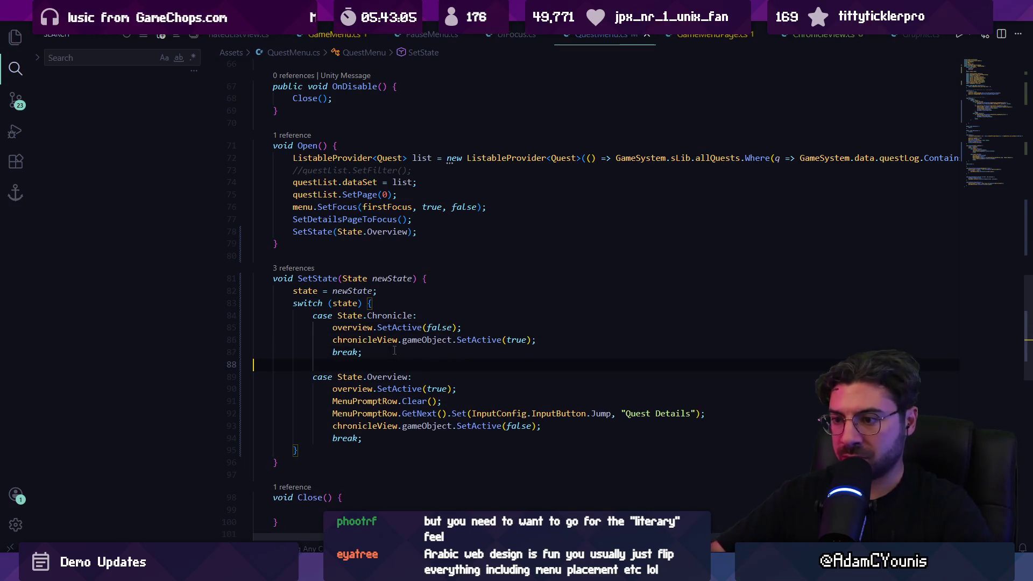
key("alt+Tab")
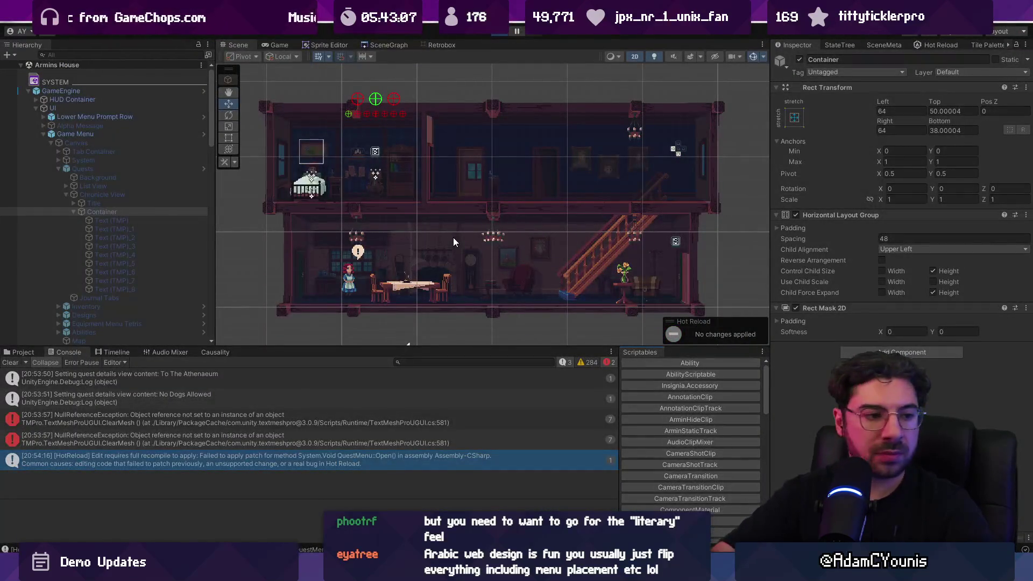
Play-test the book maximized, flipping between the Quests, Equipment and Journal pages
key("ctrl+p")
key("a")
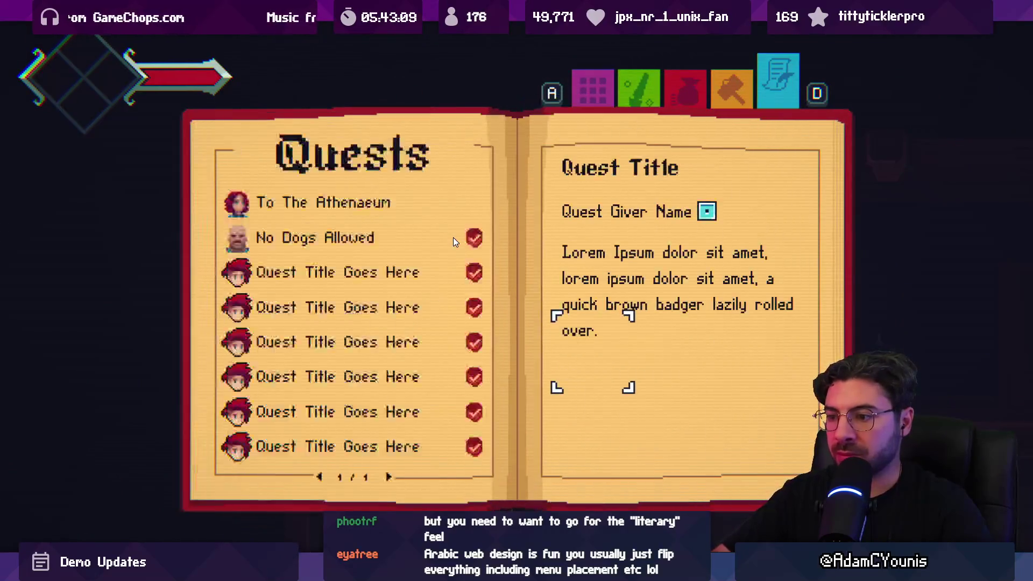
key("w")
key("d")
key("d")
key("a")
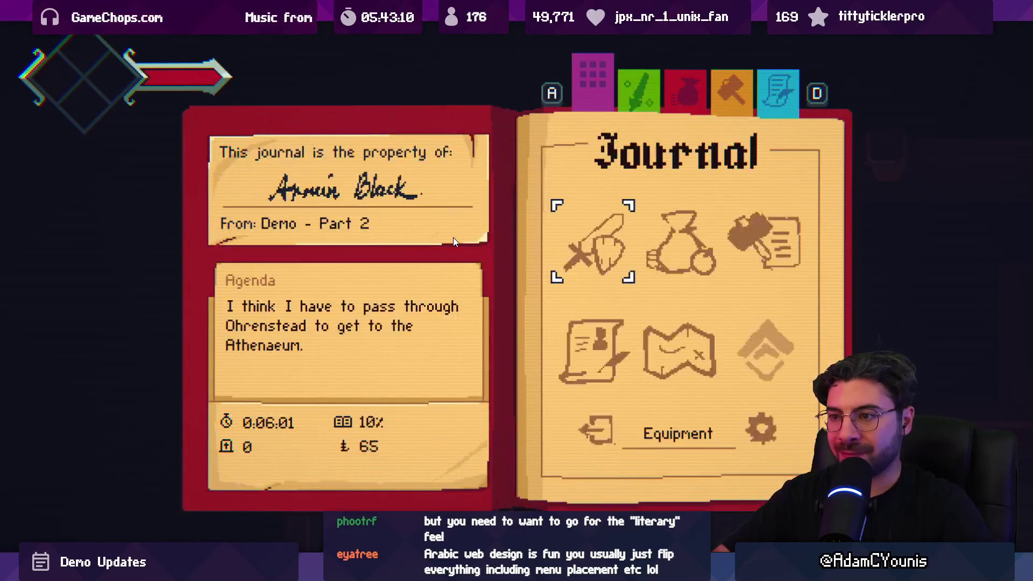
key("a")
Open and close the No Dogs Allowed quest page four times from the Quests list
key("space")
key("Escape")
key("space")
key("Escape")
key("space")
key("Escape")
key("space")
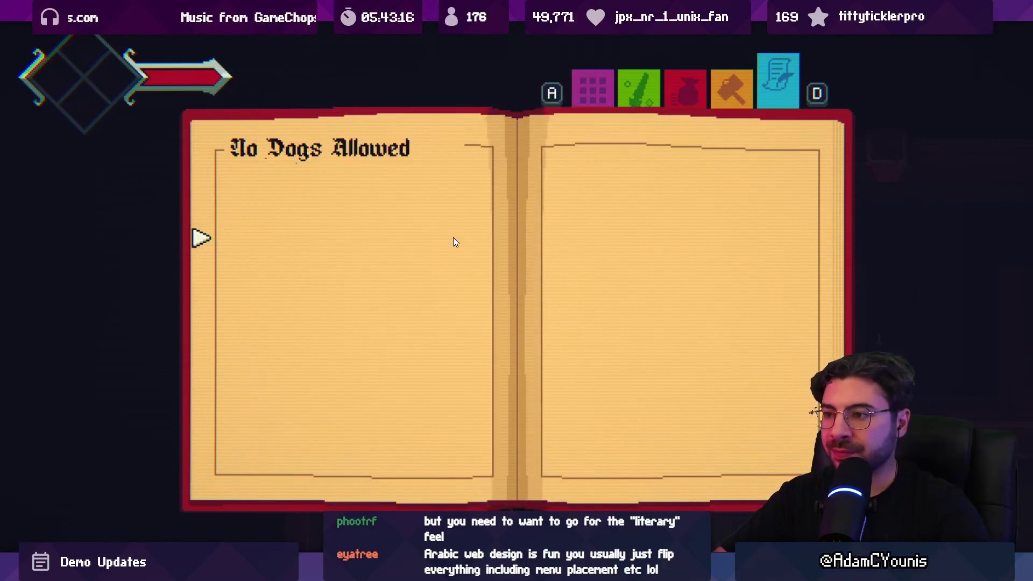
key("Escape")
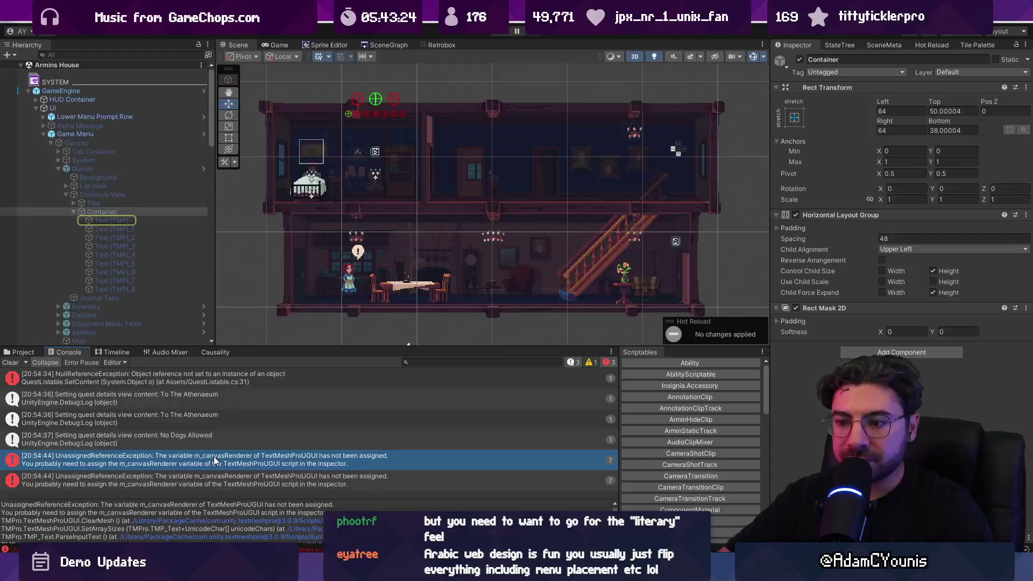
Select the m_canvasRenderer error and follow its stack-trace link to the ClearMesh code
left_click(215, 456)
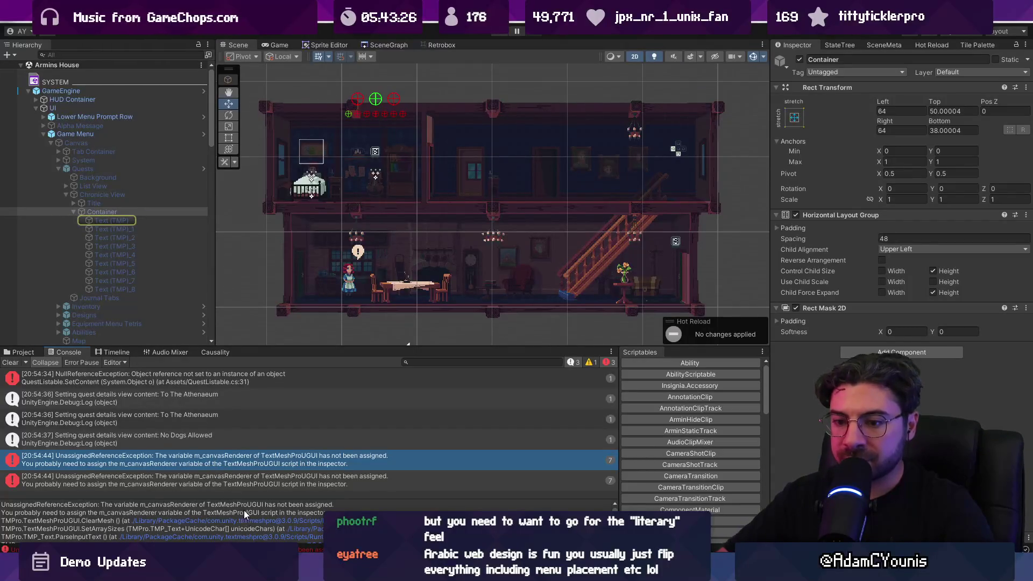
scroll(244, 511, "down", 2)
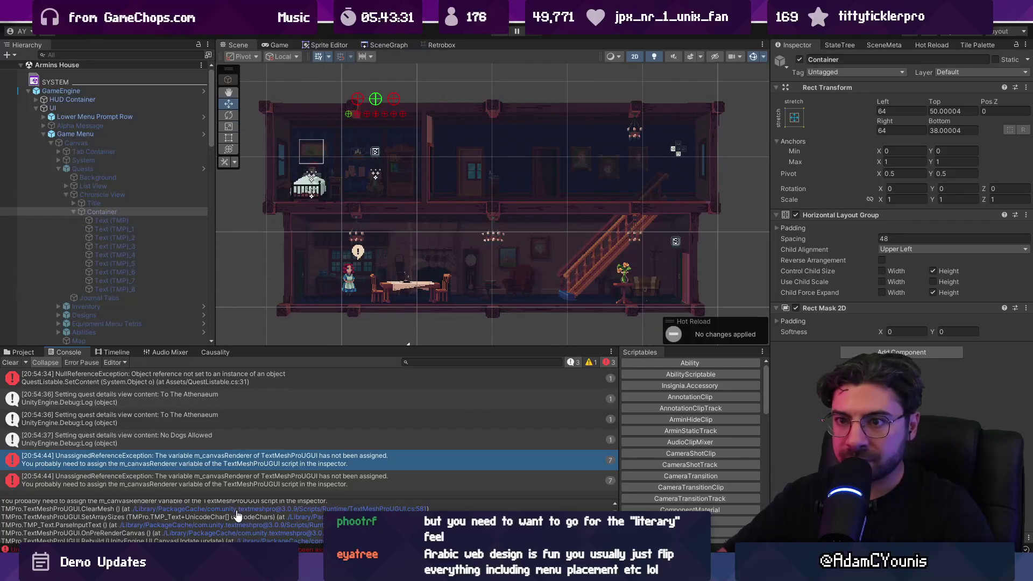
left_click(237, 510)
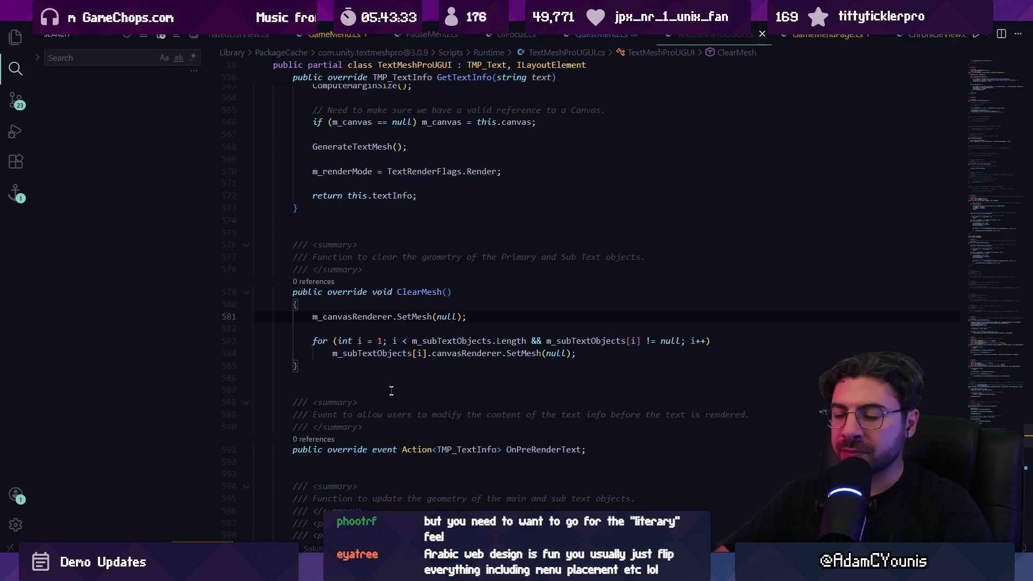
Read ClearMesh's failing SetMesh(null) call in TextMeshProUGUI.cs, then return to QuestMenu.cs and Unity
triple_click(447, 314)
left_click(423, 317)
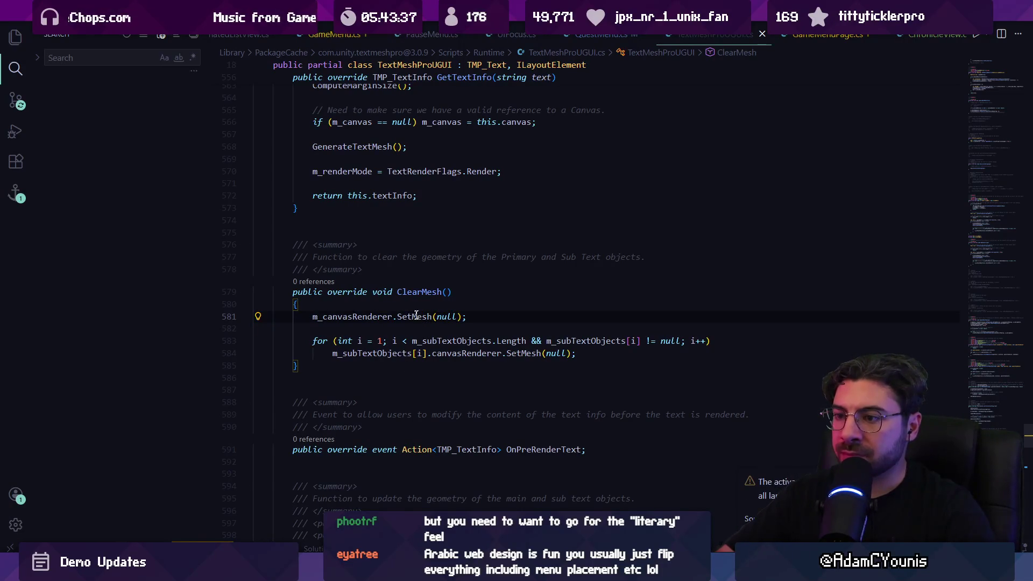
left_click(422, 292)
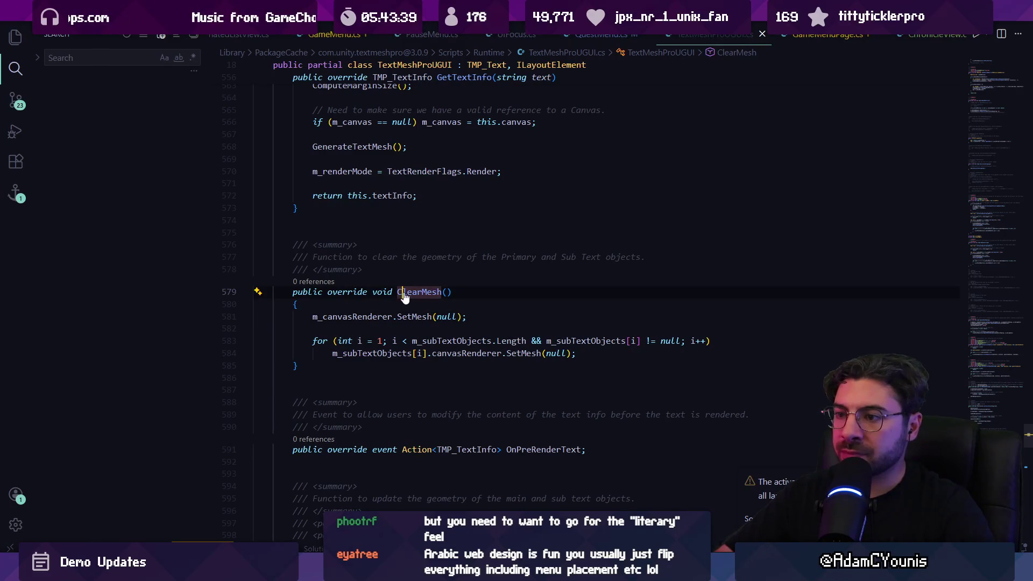
left_click(481, 296)
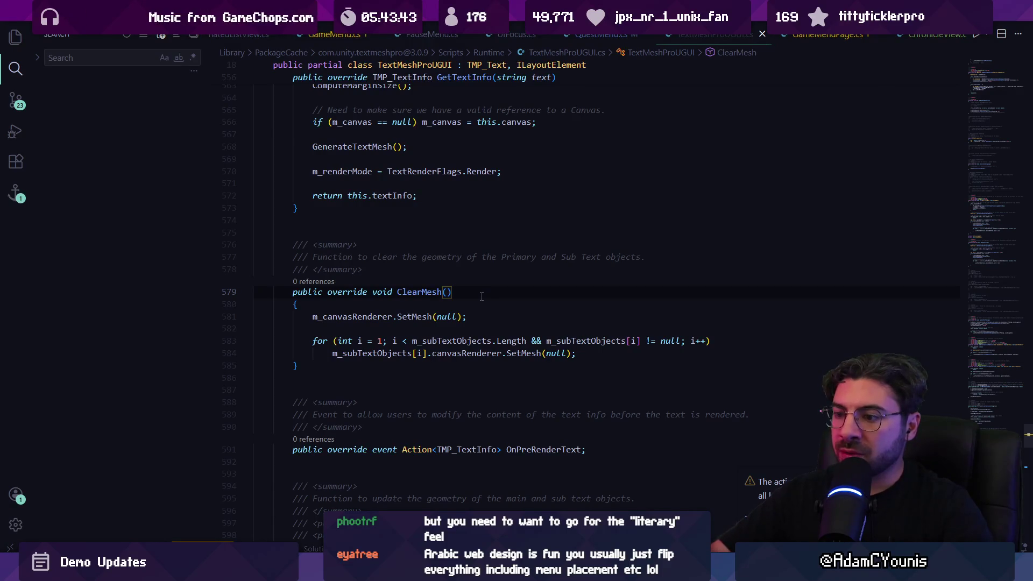
key("alt+Left")
key("alt+Tab")
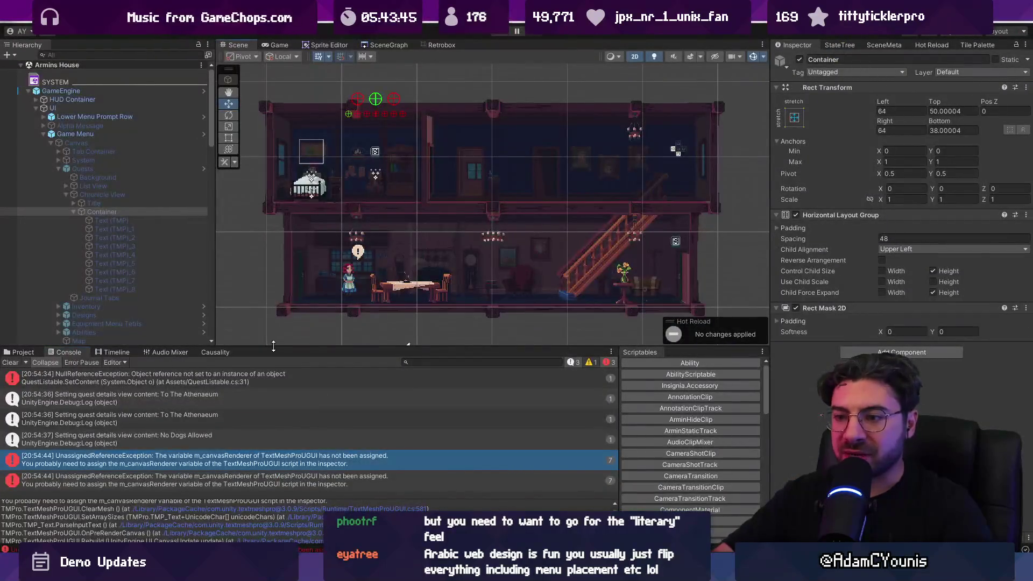
Enlarge the Console's stack-trace area, read the trace, and open TextMeshProUGUI.cs line 216
left_click_drag(273, 346, 276, 237)
left_click_drag(215, 447, 208, 387)
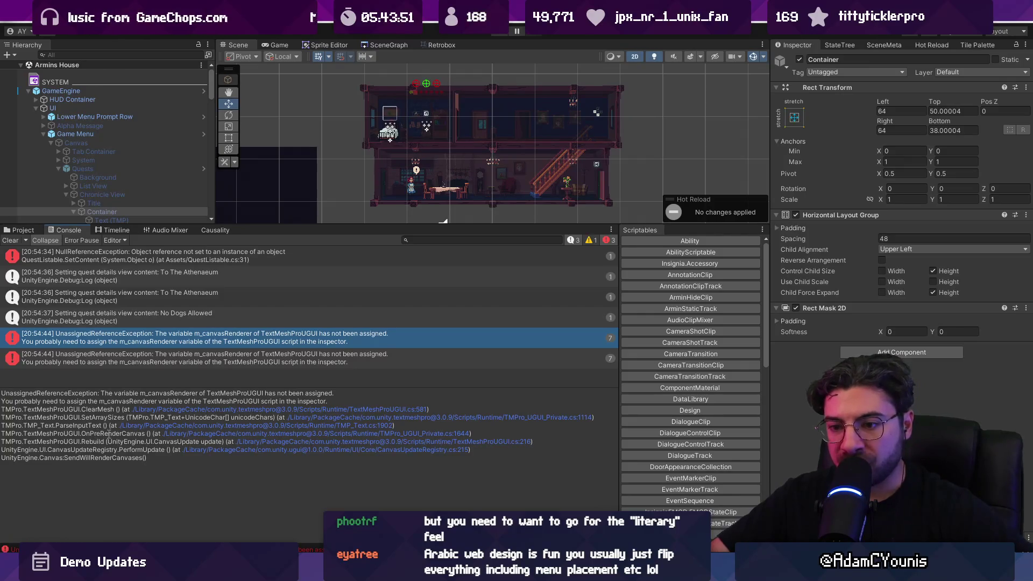
double_click(88, 449)
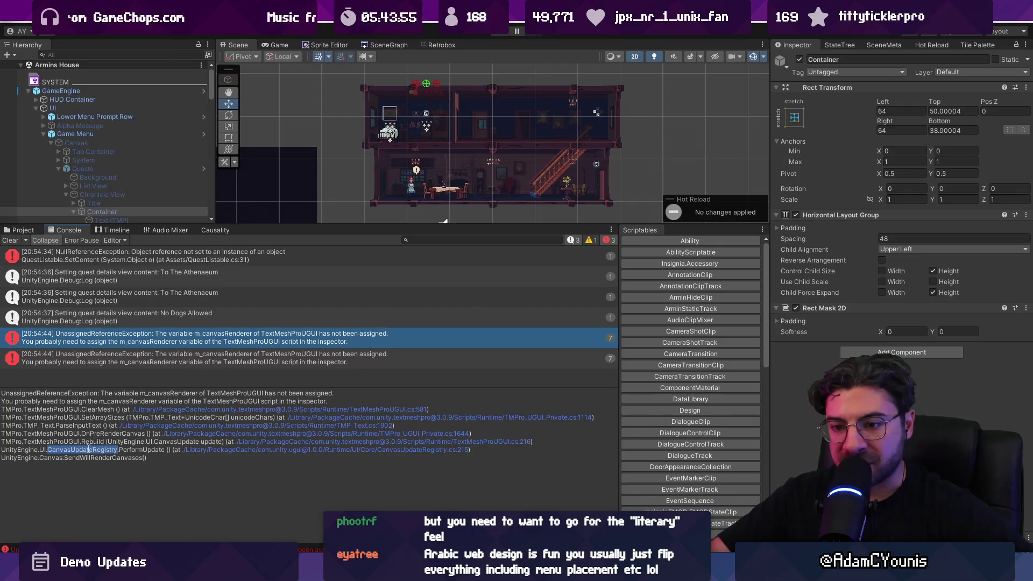
double_click(84, 457)
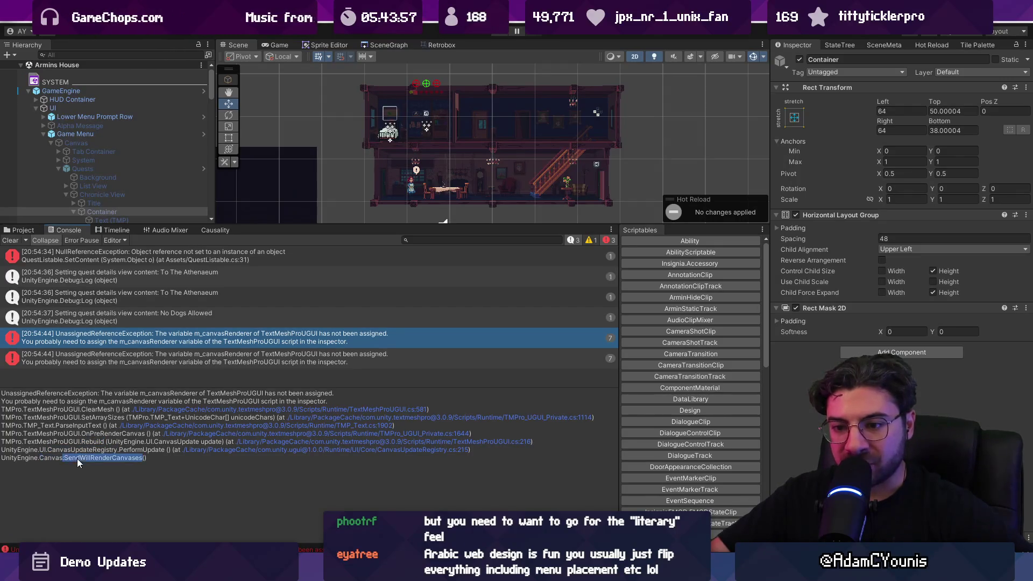
double_click(84, 449)
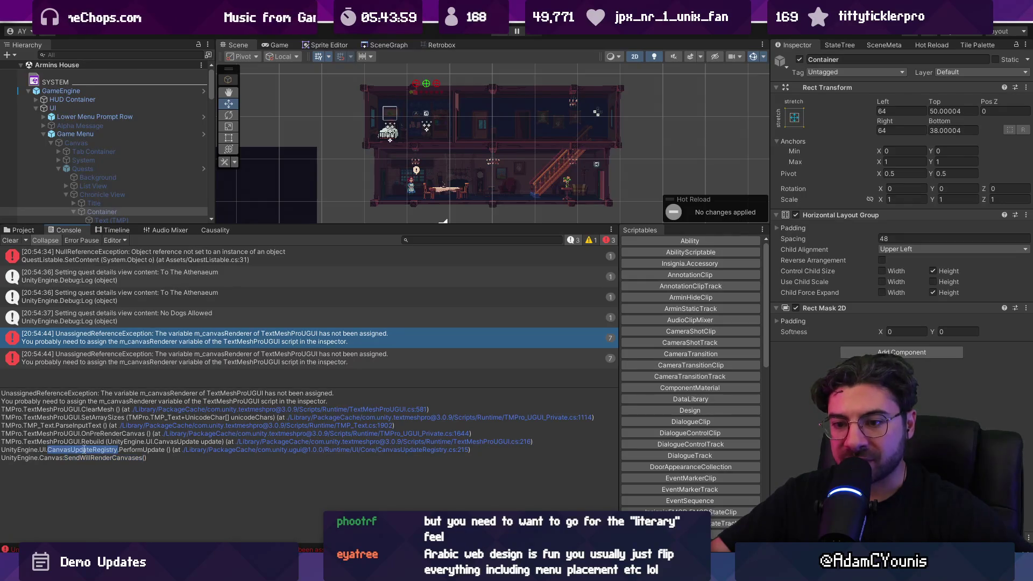
double_click(141, 450)
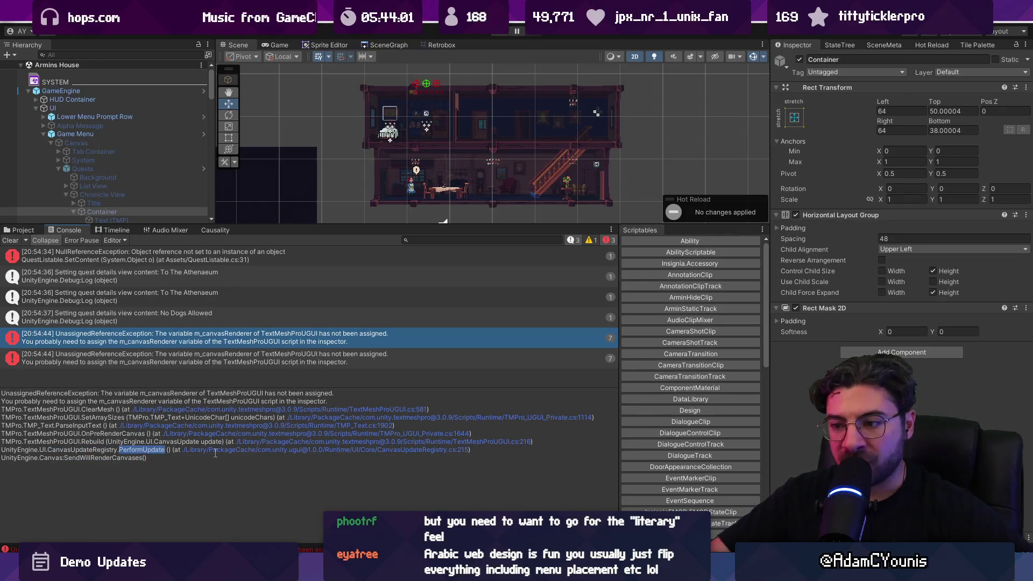
left_click(214, 457)
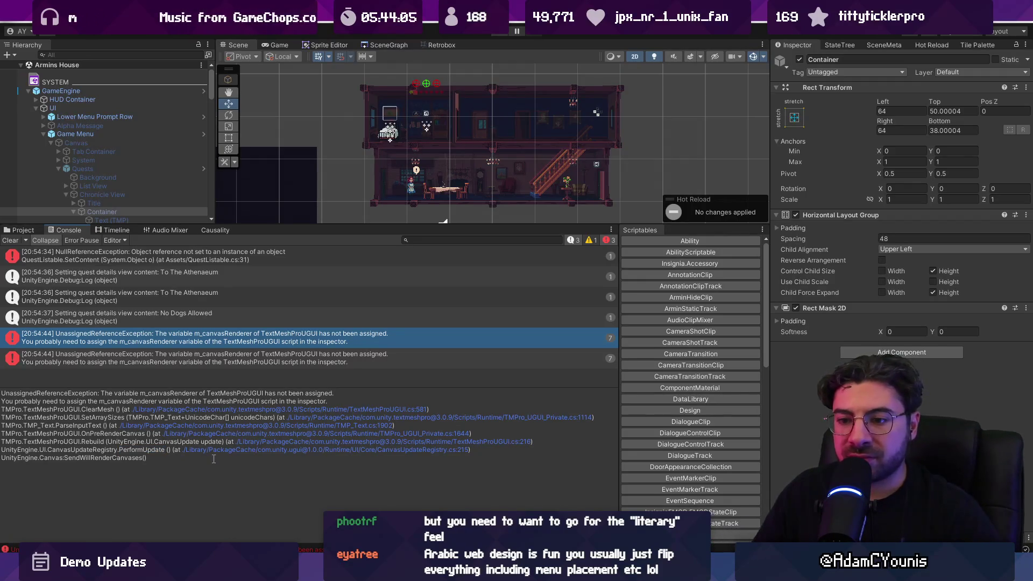
left_click(260, 442)
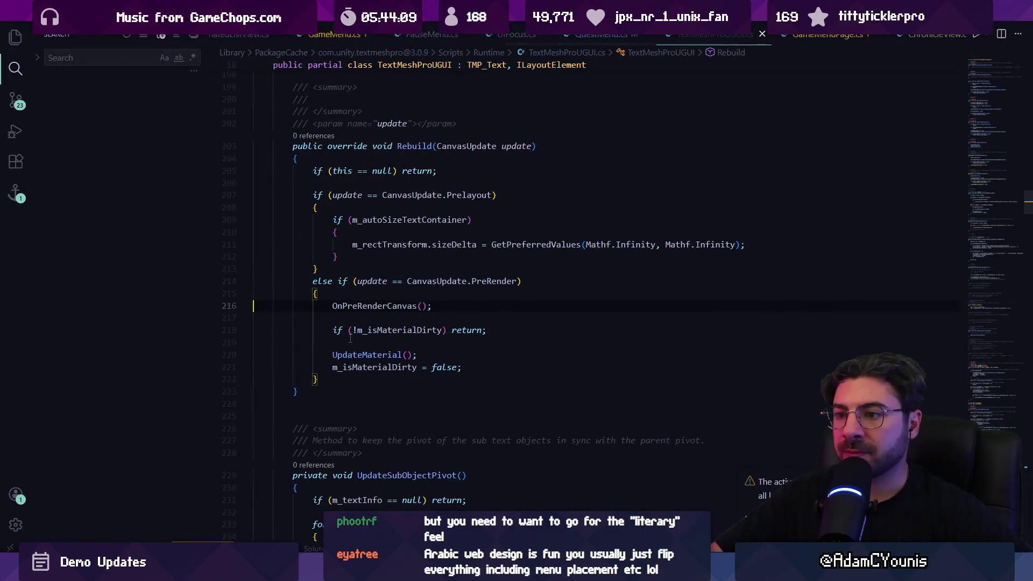
Examine the null check in the Rebuild method, then navigate back through QuestMenu.cs to ChronicleView.cs
scroll(350, 329, "up", 1)
left_click(422, 200)
scroll(422, 200, "up", 2)
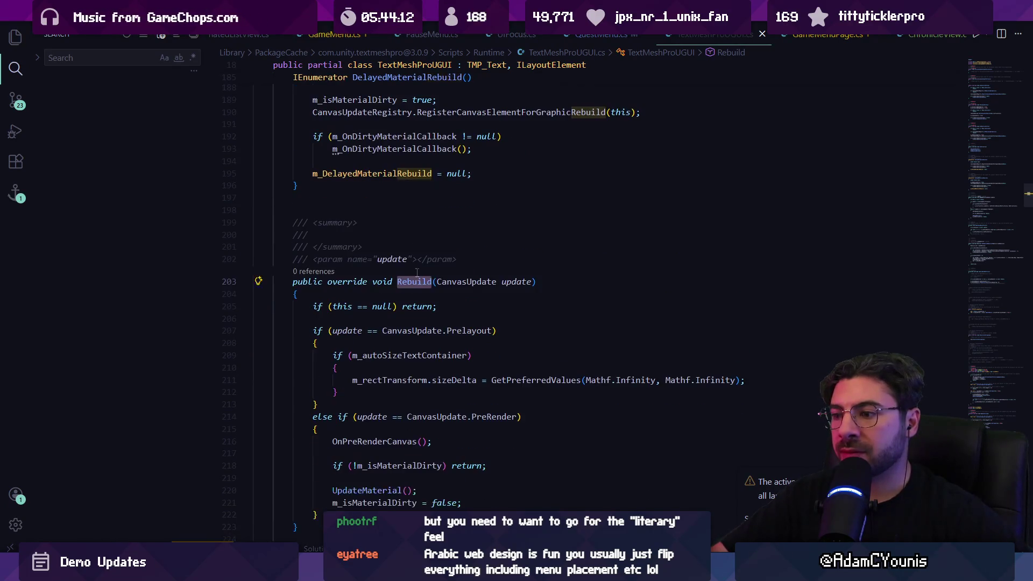
left_click(452, 303)
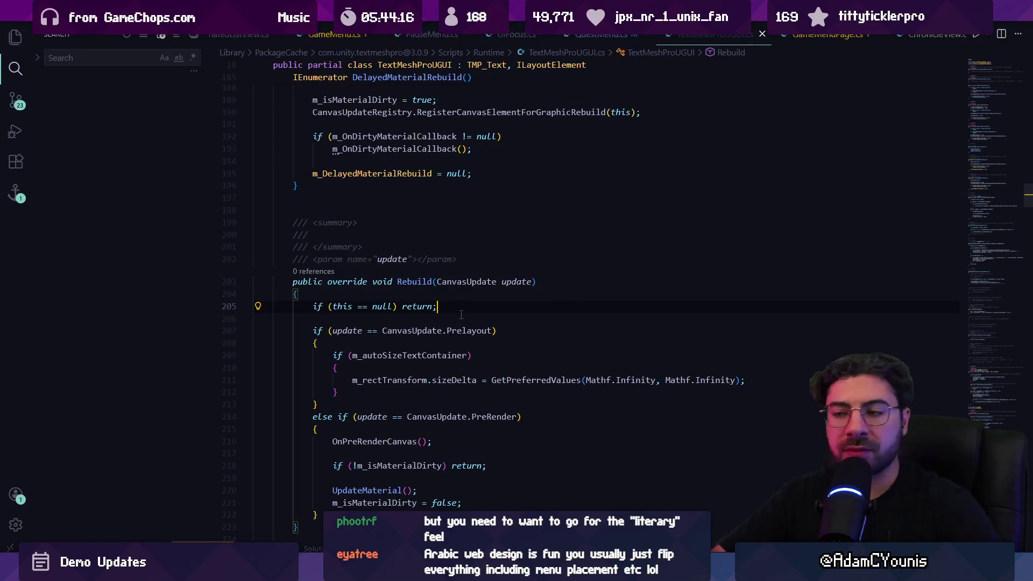
key("alt+Left")
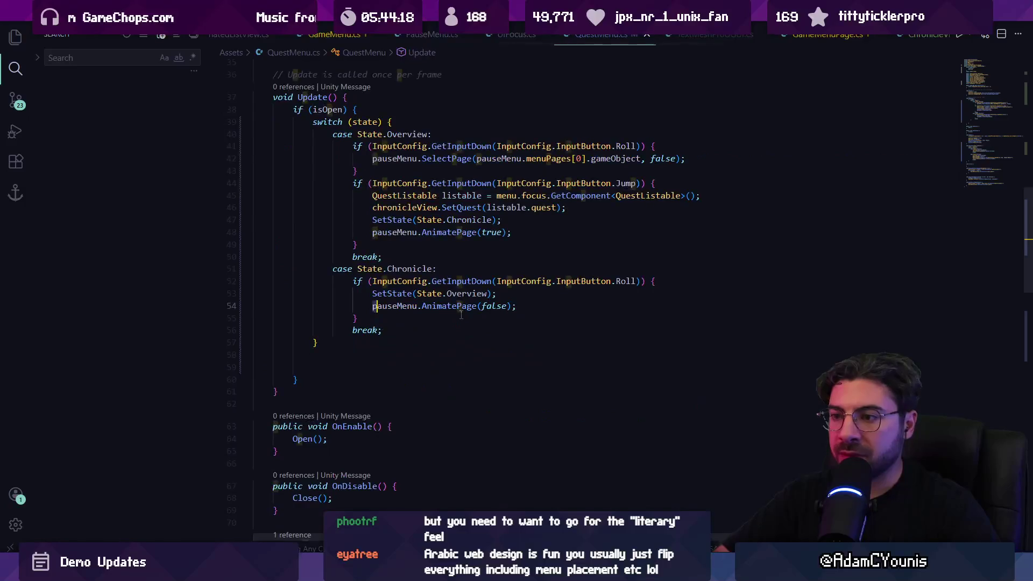
key("alt+Left")
key("alt+Left")
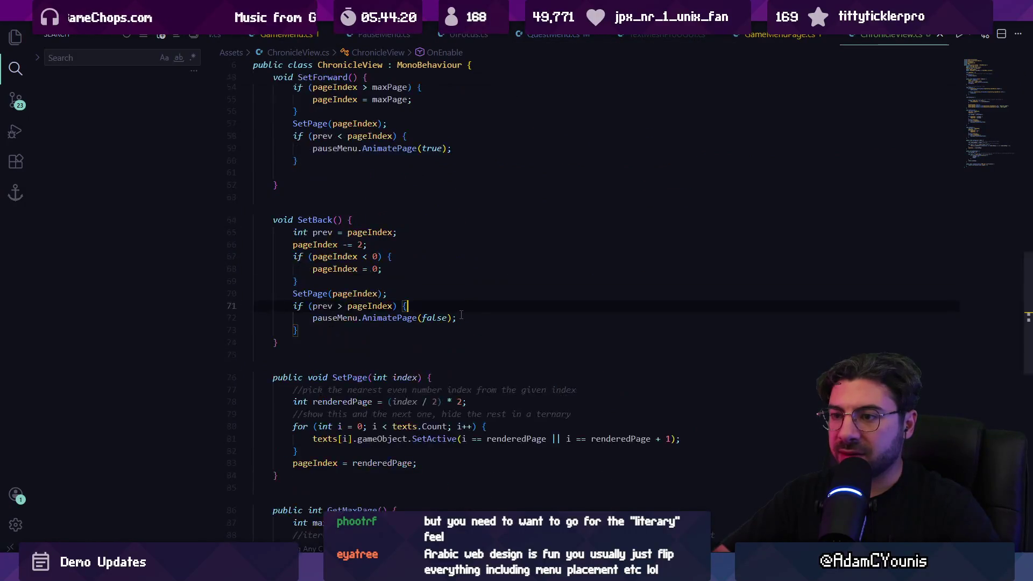
Open ChronicleView.cs through quick open ('chroni') and locate its OnEnable method
key("ctrl+p")
type("chroni")
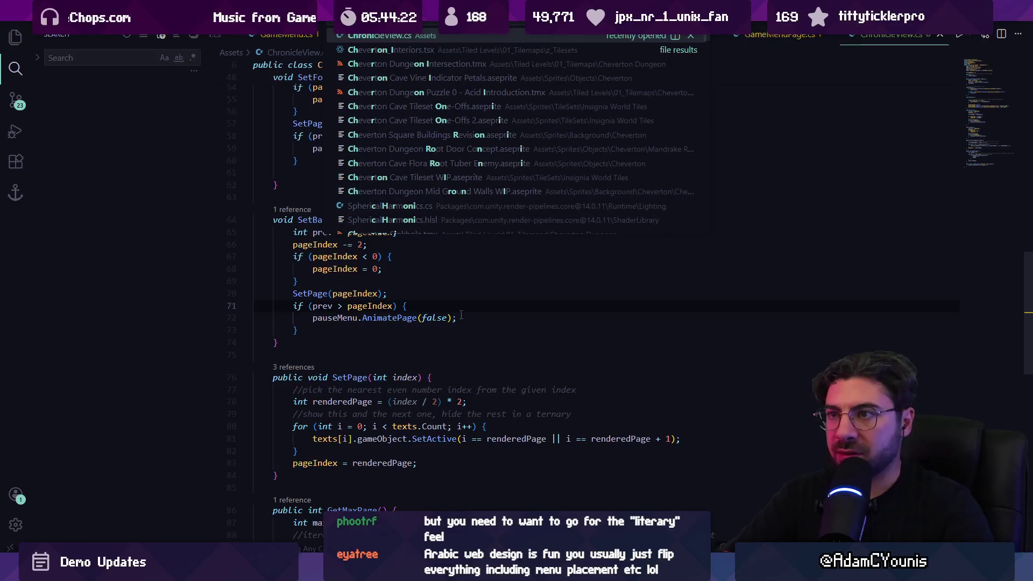
key("Return")
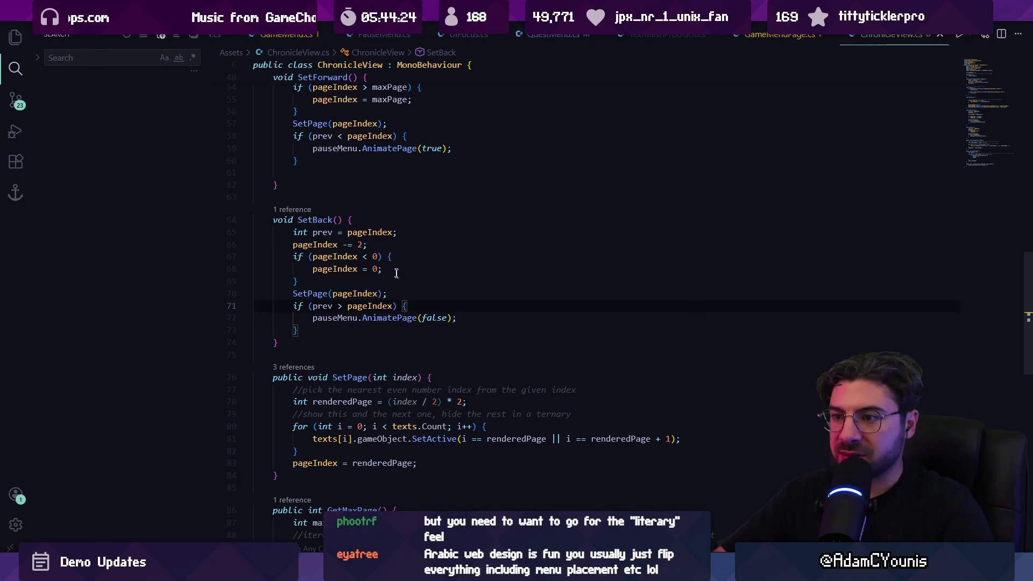
scroll(390, 279, "up", 6)
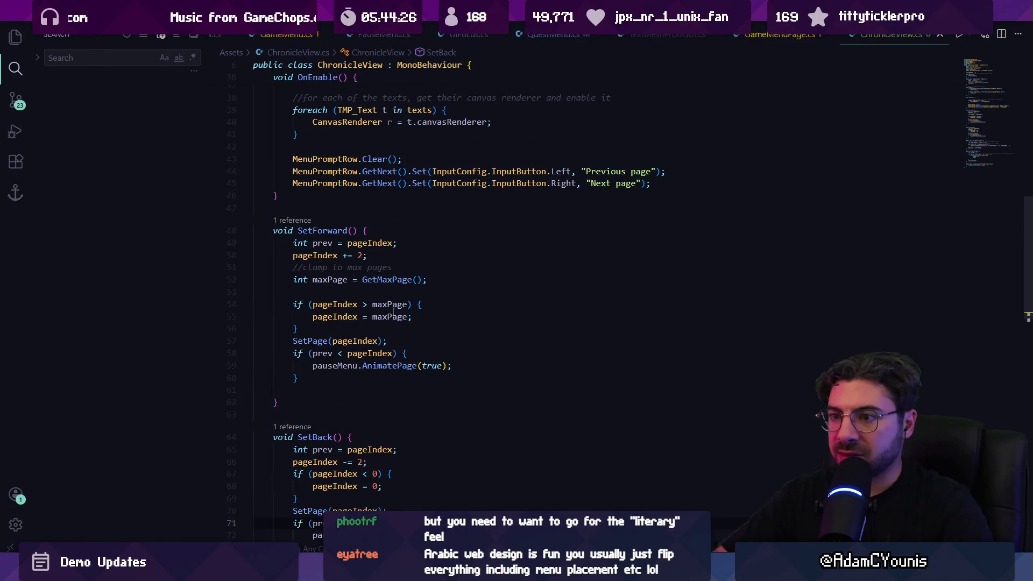
scroll(393, 312, "up", 8)
key("ctrl+f")
scroll(397, 347, "up", 2)
scroll(398, 349, "down", 15)
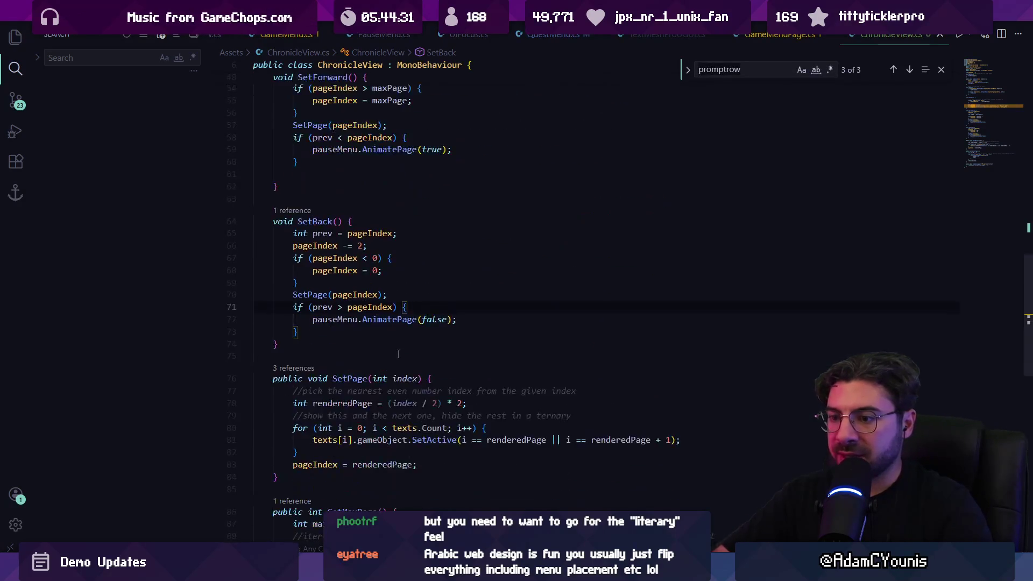
scroll(398, 355, "down", 7)
key("alt+Left")
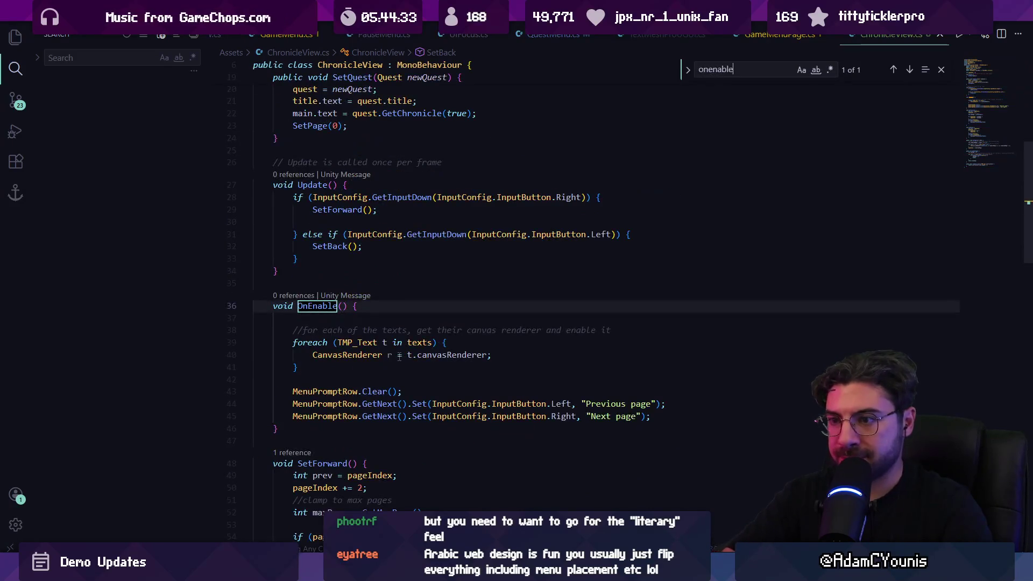
key("Escape")
key("End")
key("Return")
type("r.SetAlpha(1f);")
type("t.rebuild")
key("Tab")
type("();")
key("ctrl+s")
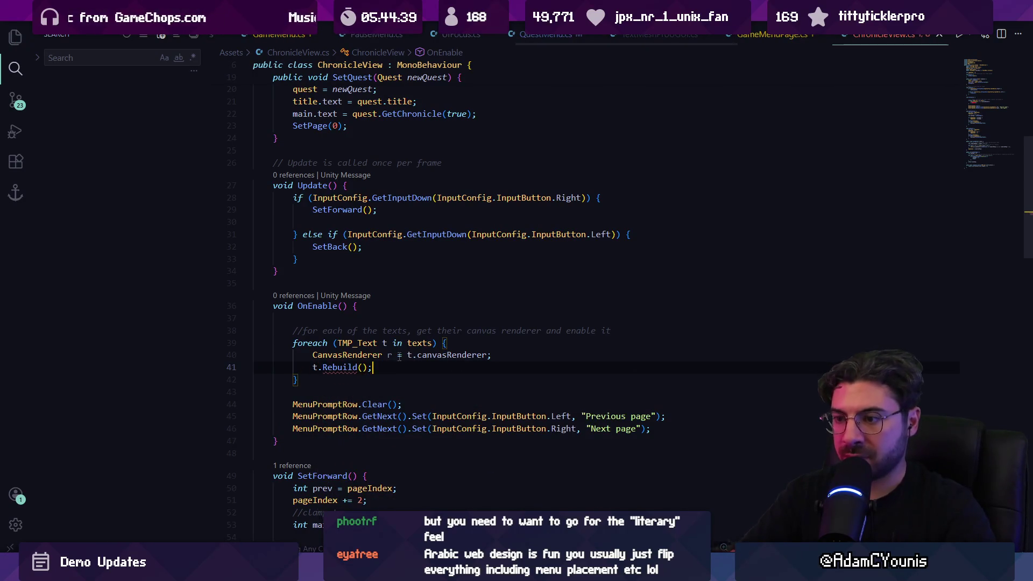
mouse_move(337, 367)
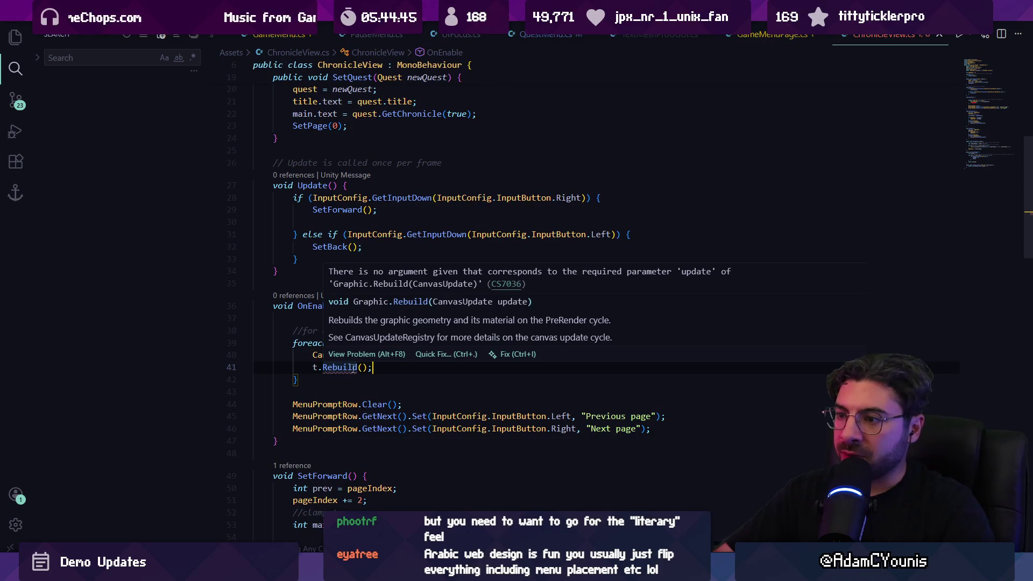
left_click(349, 371, "ctrl")
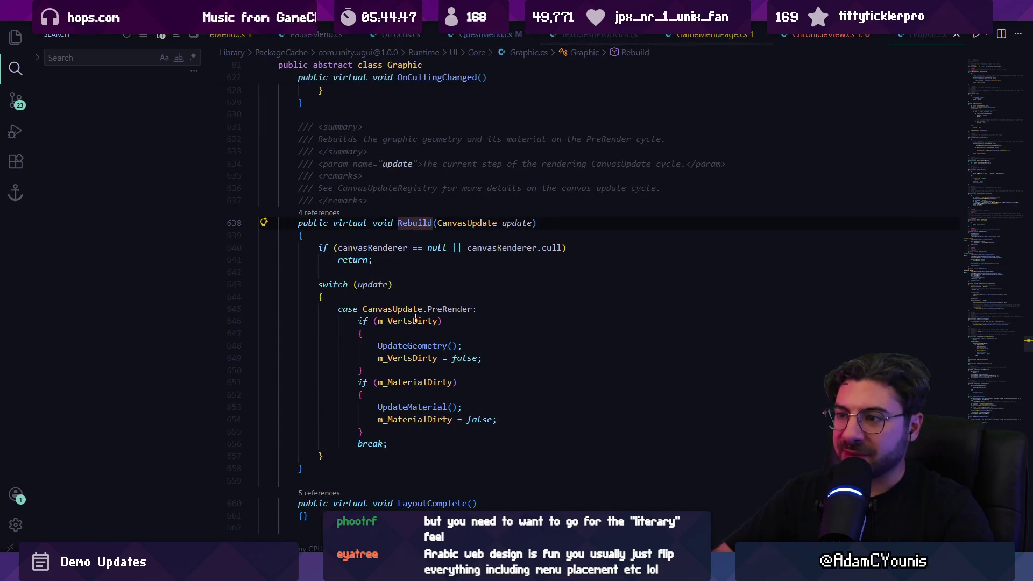
left_click(450, 224, "ctrl")
key("alt+Left")
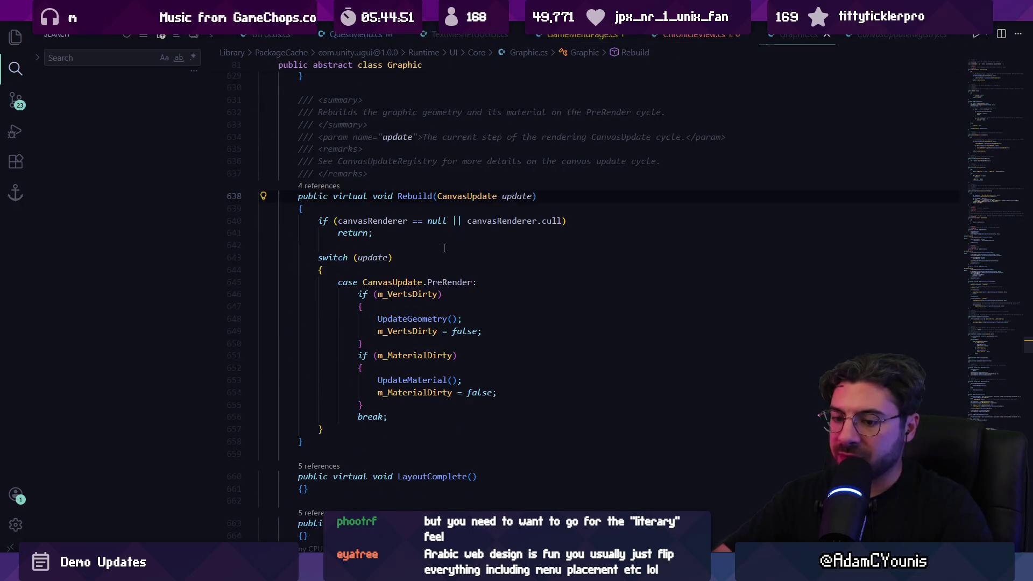
key("ctrl+f")
type("repa")
key("BackSpace")
key("BackSpace")
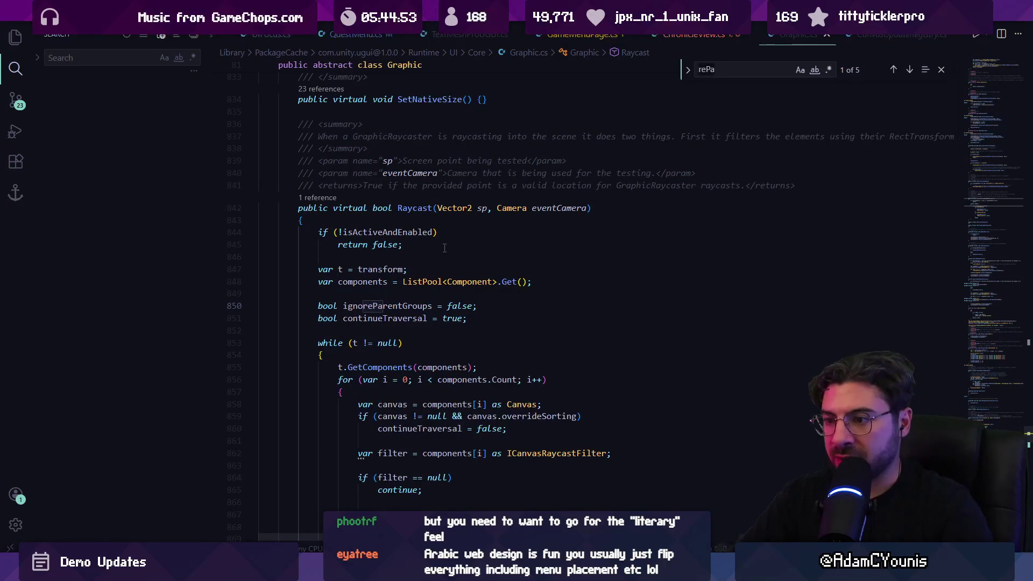
type("build")
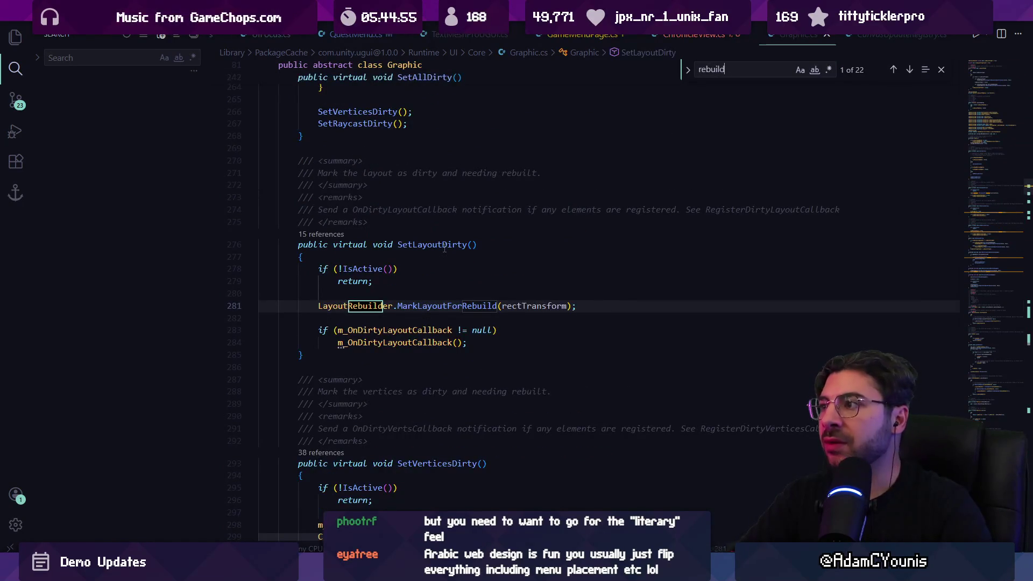
key("alt+Left")
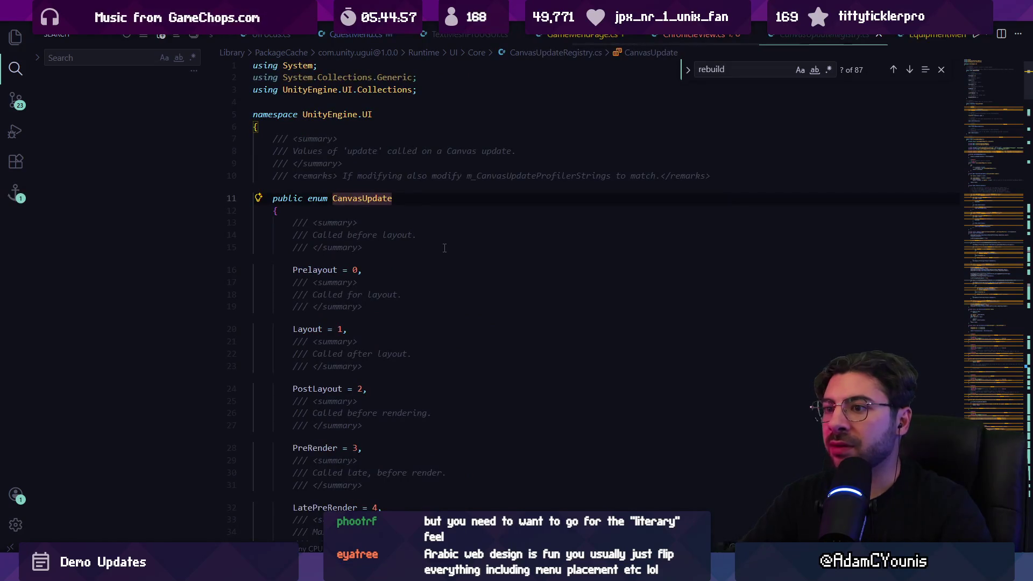
key("alt+Right")
key("alt+Left")
key("alt+Left")
key("alt+Left")
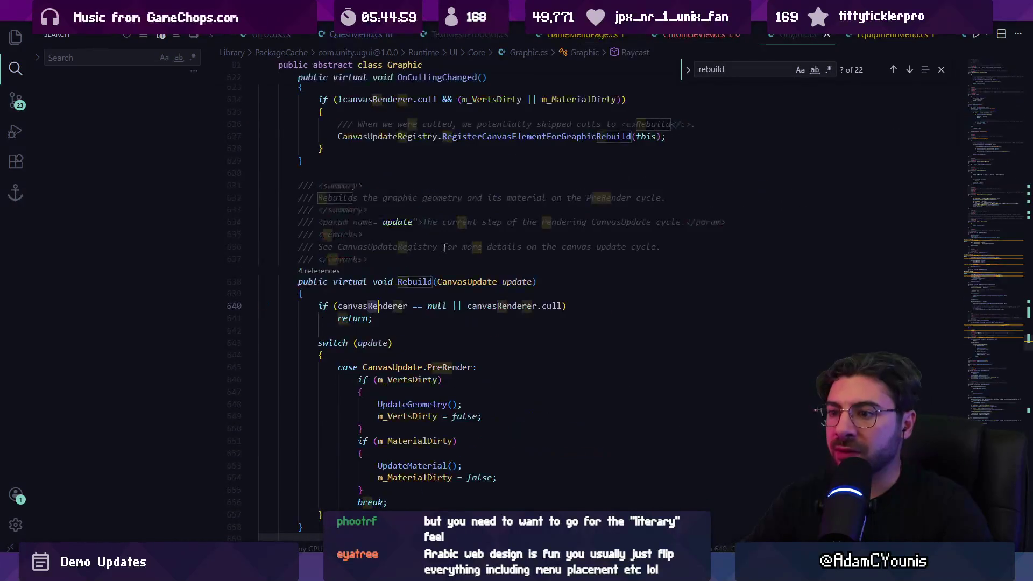
key("ctrl+d")
type("Repaint")
key("ctrl+BackSpace")
type("Re(")
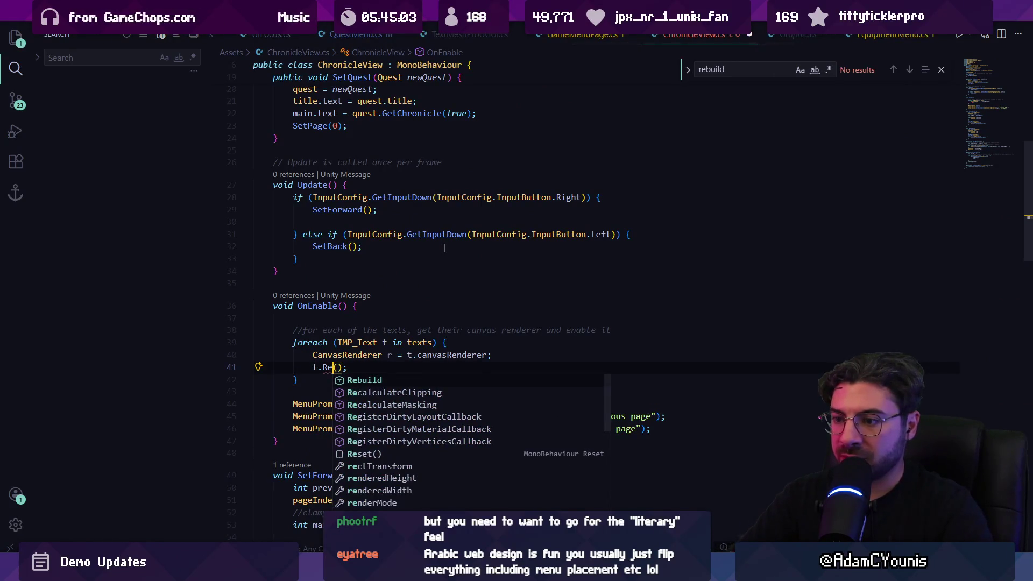
type("nder")
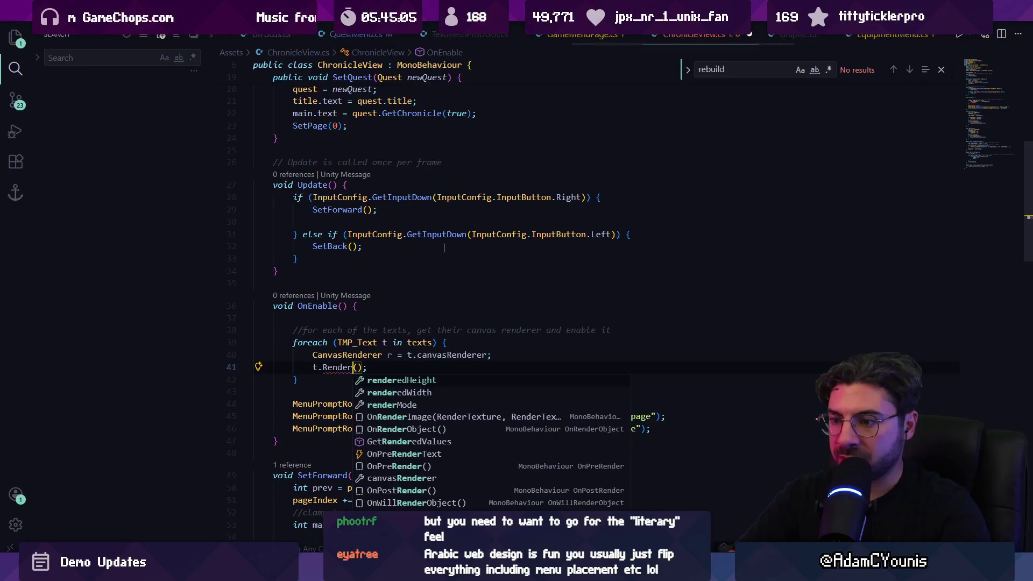
key("Right")
key("Right")
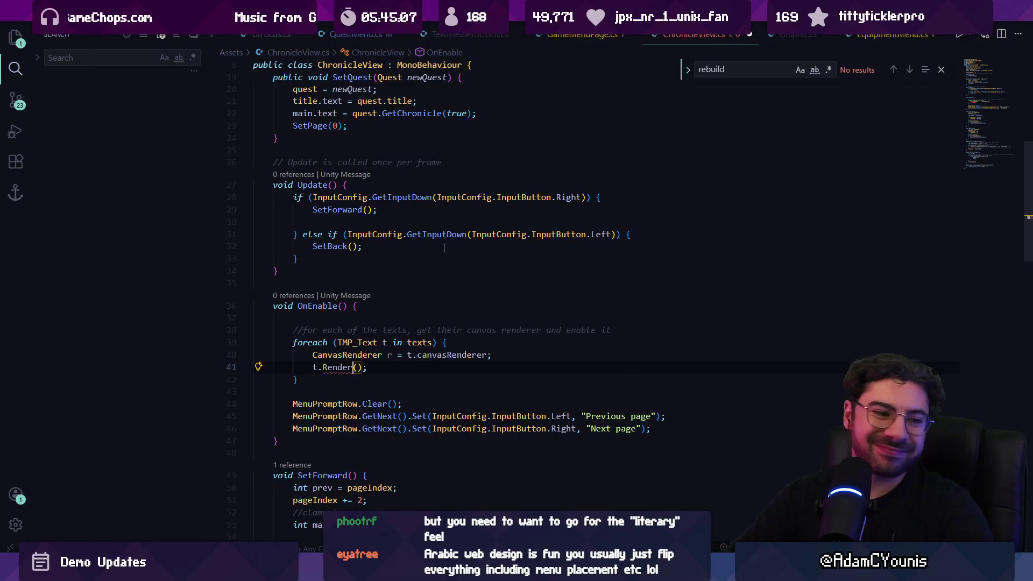
key("shift+Home")
key("shift+Home")
key("BackSpace")
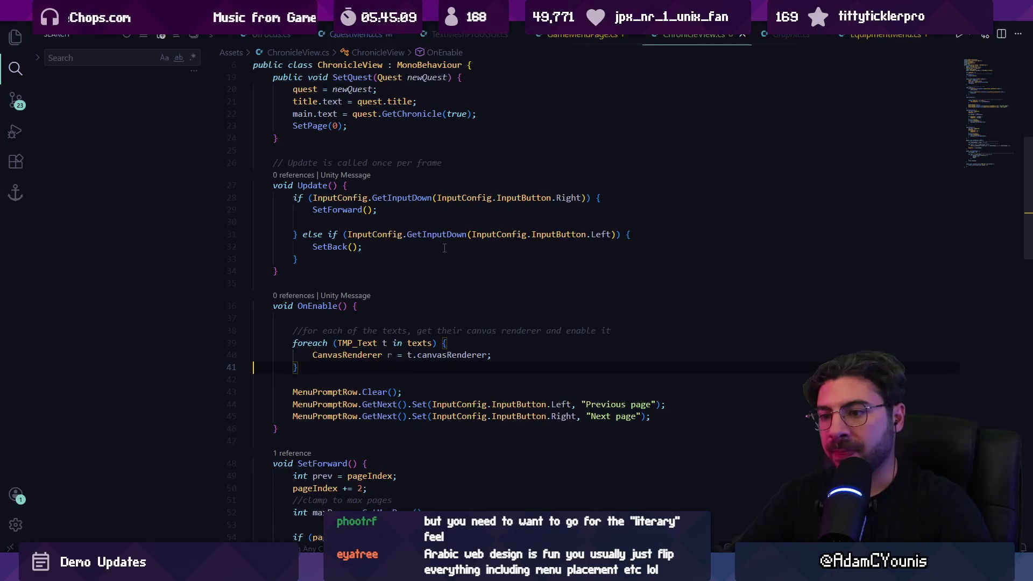
key("Delete")
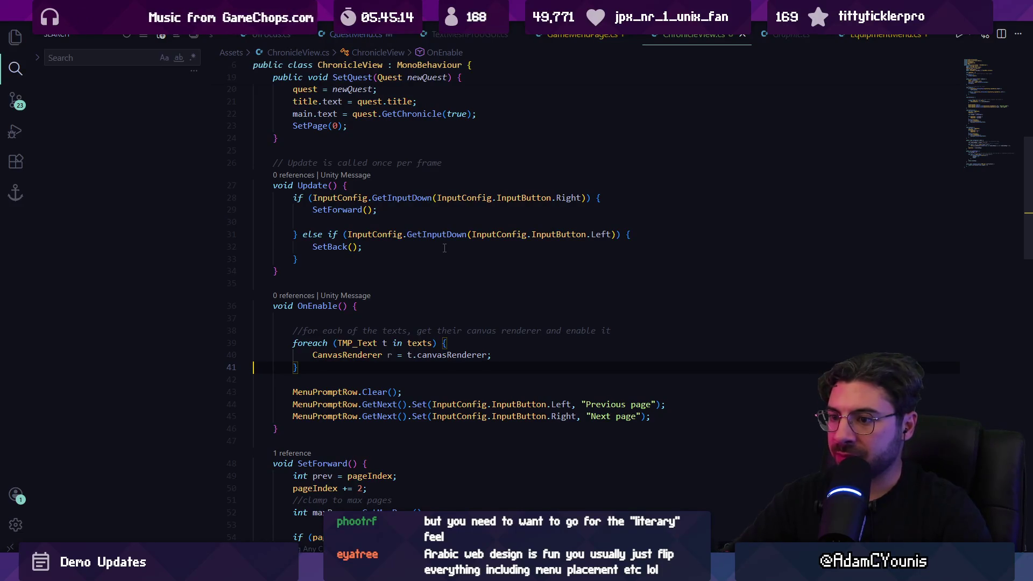
key("alt+Tab")
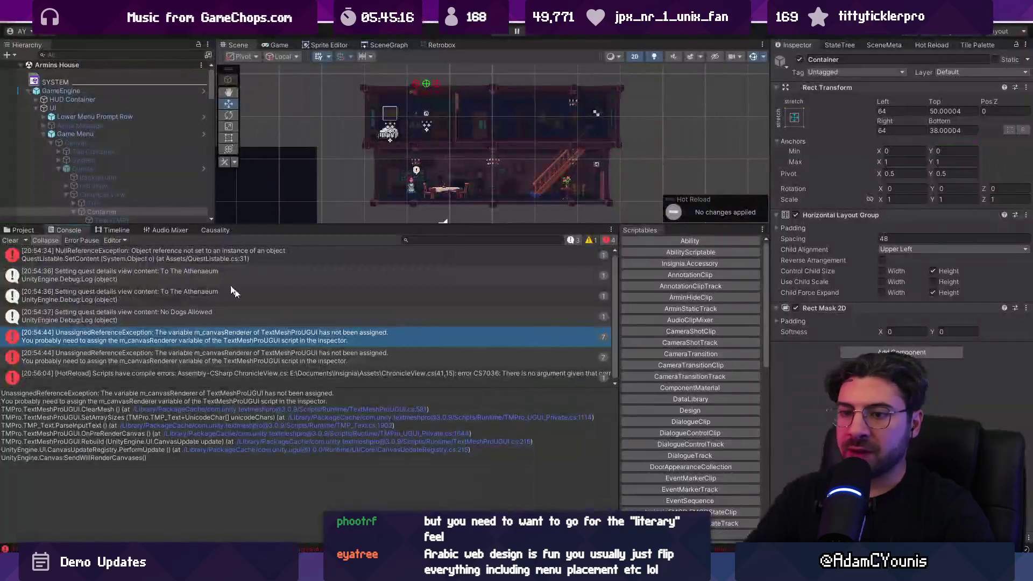
Clear the Console and inspect the Text (TMP), Text (TMP)_7 and Text (TMP)_2 page objects
mouse_move(235, 230)
left_mouse_down()
mouse_move(250, 276)
mouse_move(250, 343)
left_mouse_up()
left_click(10, 349)
left_click(116, 219)
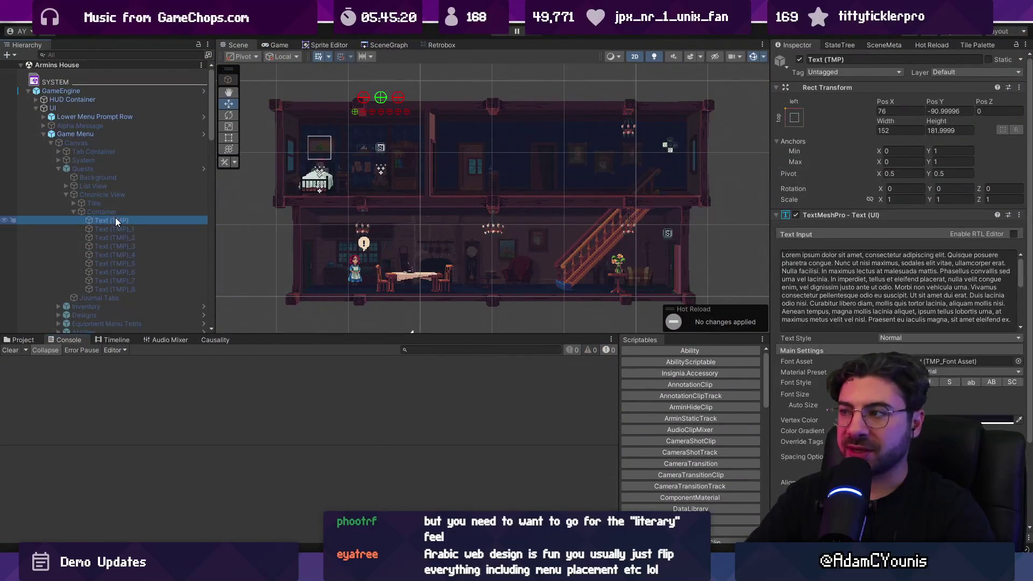
key("Down")
key("Down")
key("Down")
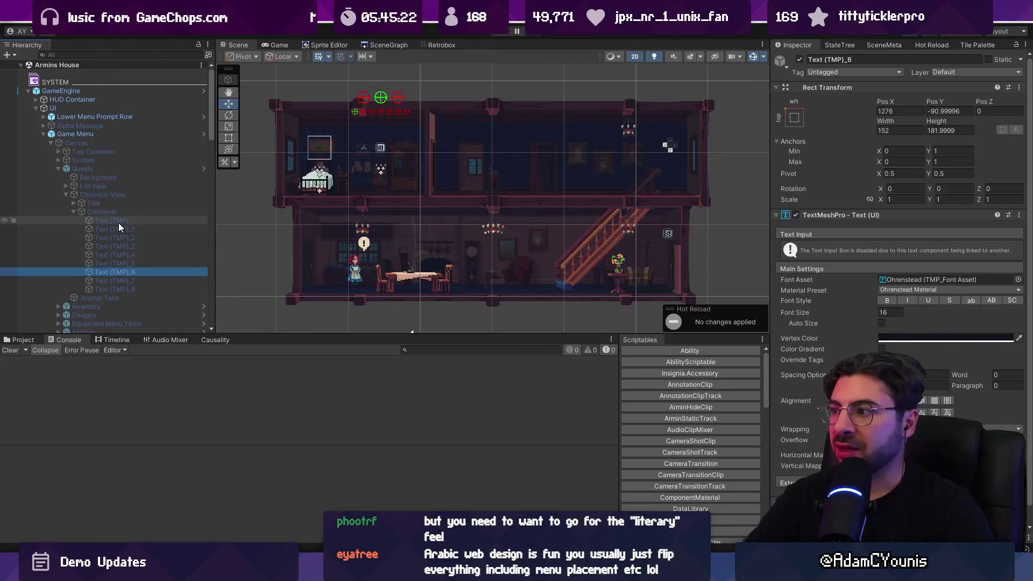
key("Up")
key("Up")
key("Up")
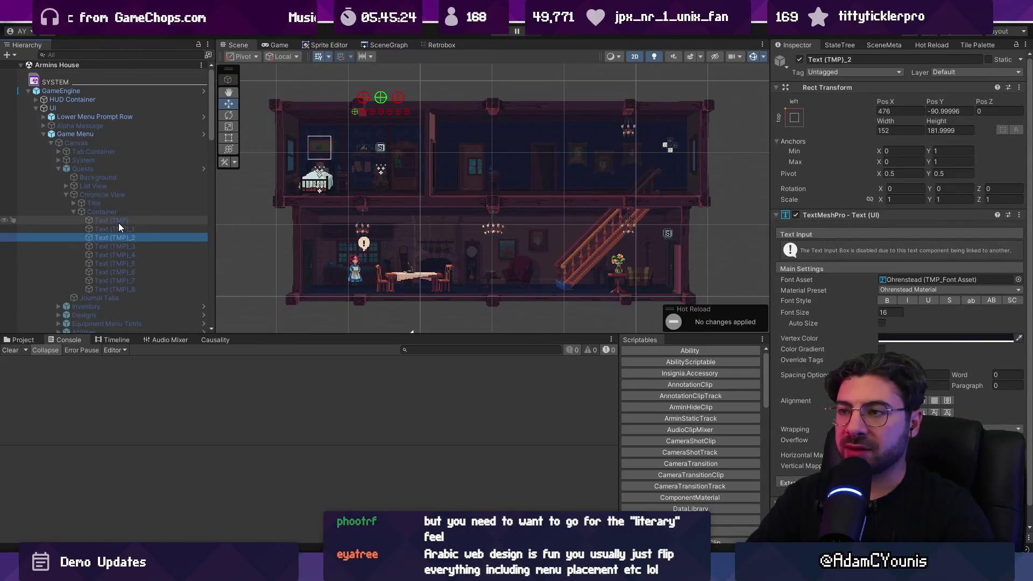
Run the game, open No Dogs Allowed from the Quests page, and view the first null error
left_click(498, 32)
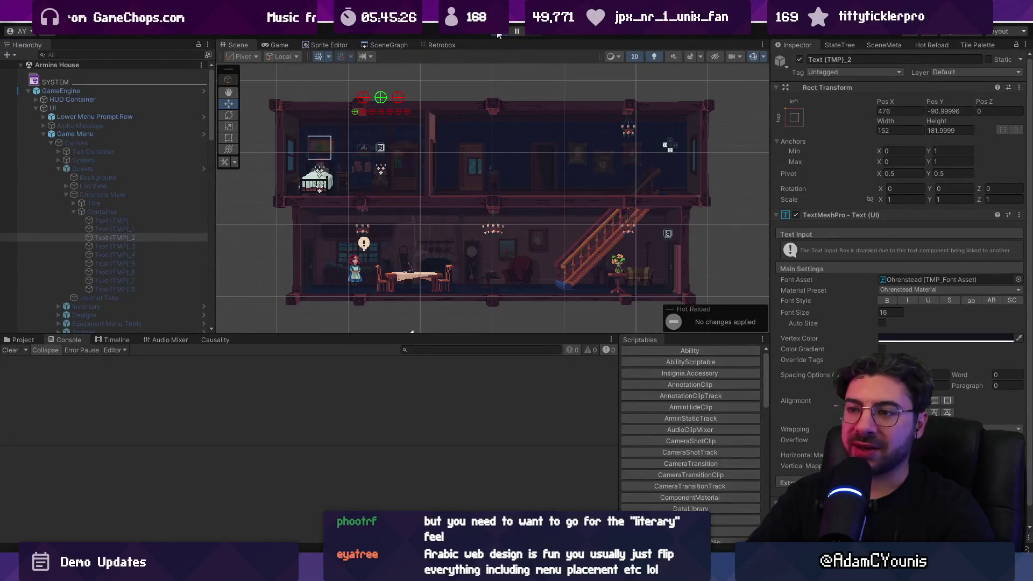
key("z")
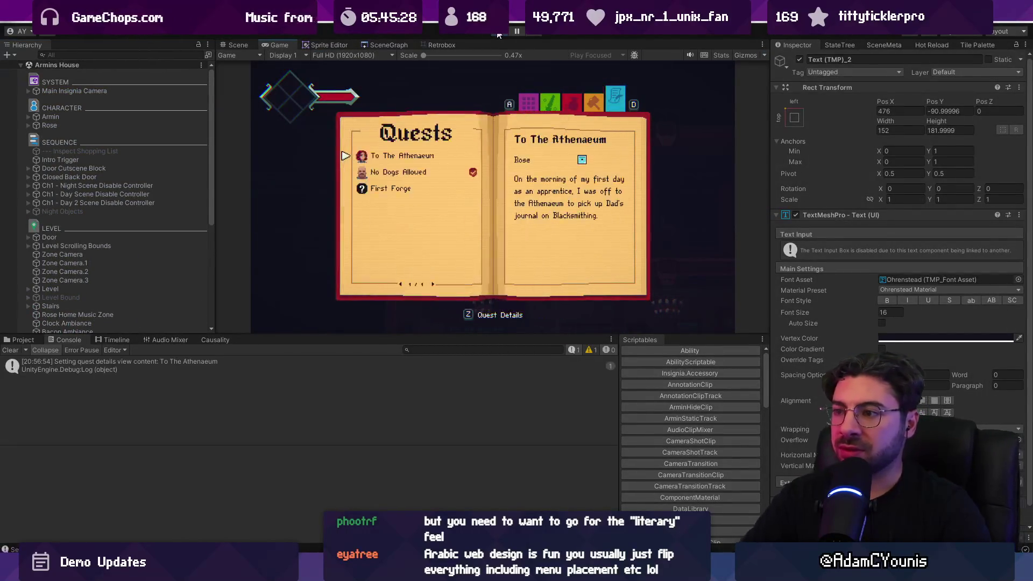
key("Down")
key("z")
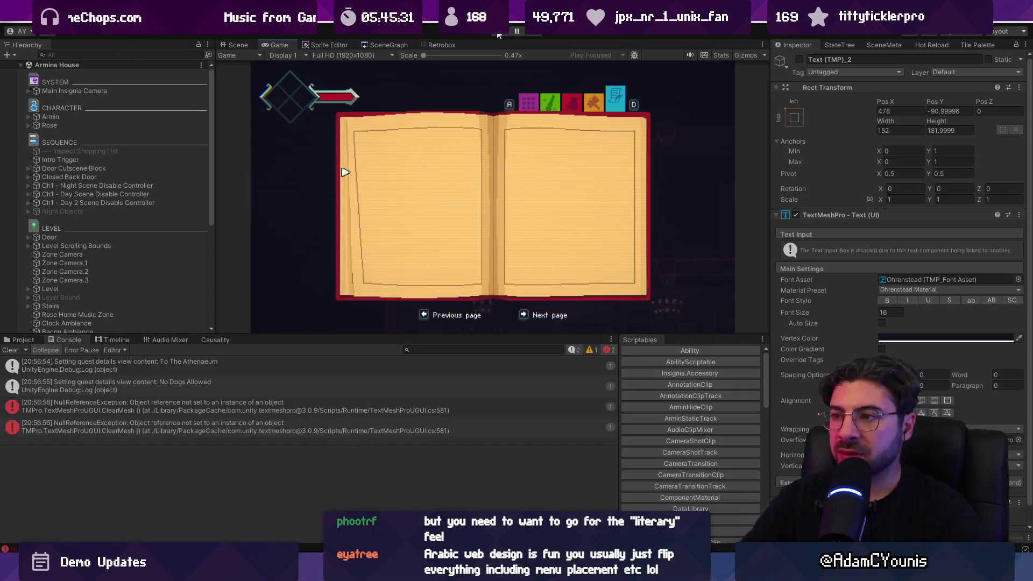
left_click(190, 406)
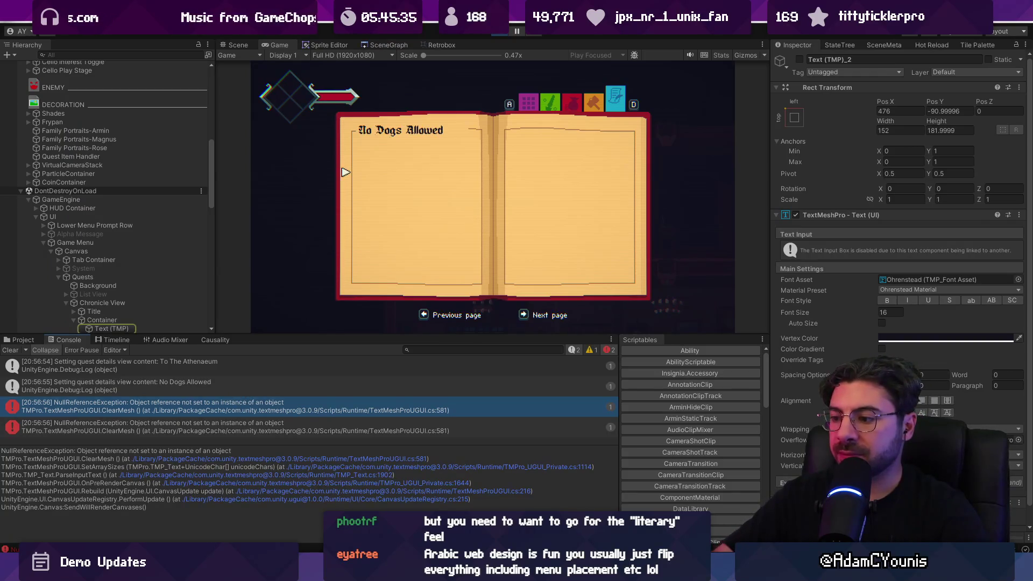
key("alt+Tab")
Search Google in a new tab for 'textmeshpro clearmesh canvasrenderer null'
key("ctrl+t")
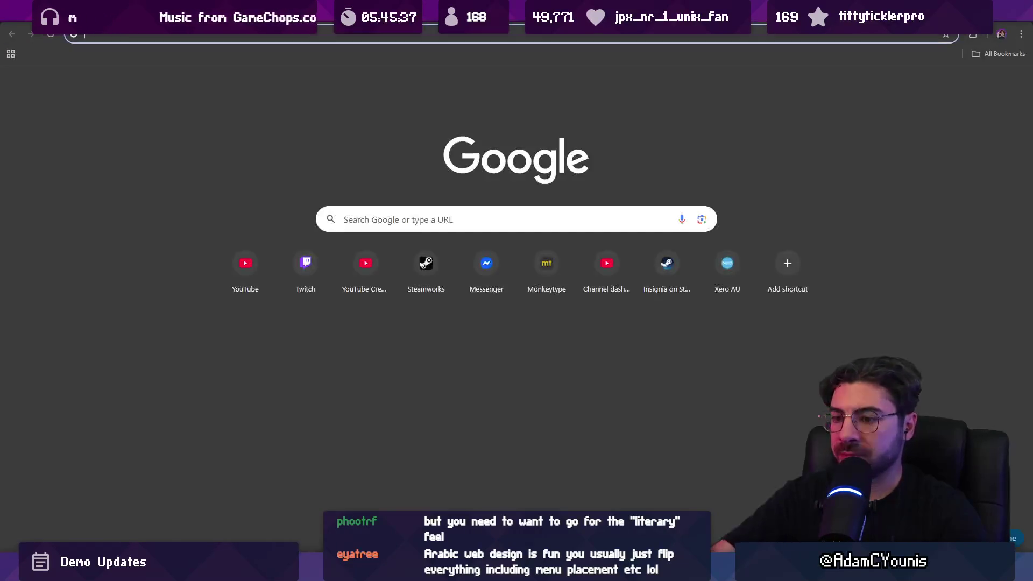
type("textmeshpro clearmesh canvasrenderer nu")
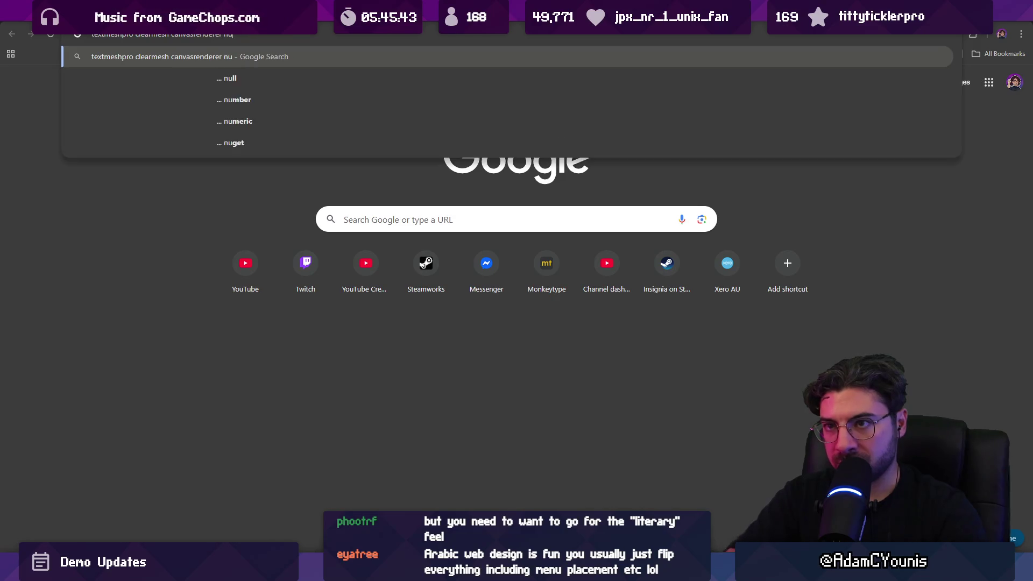
type("ll")
key("Return")
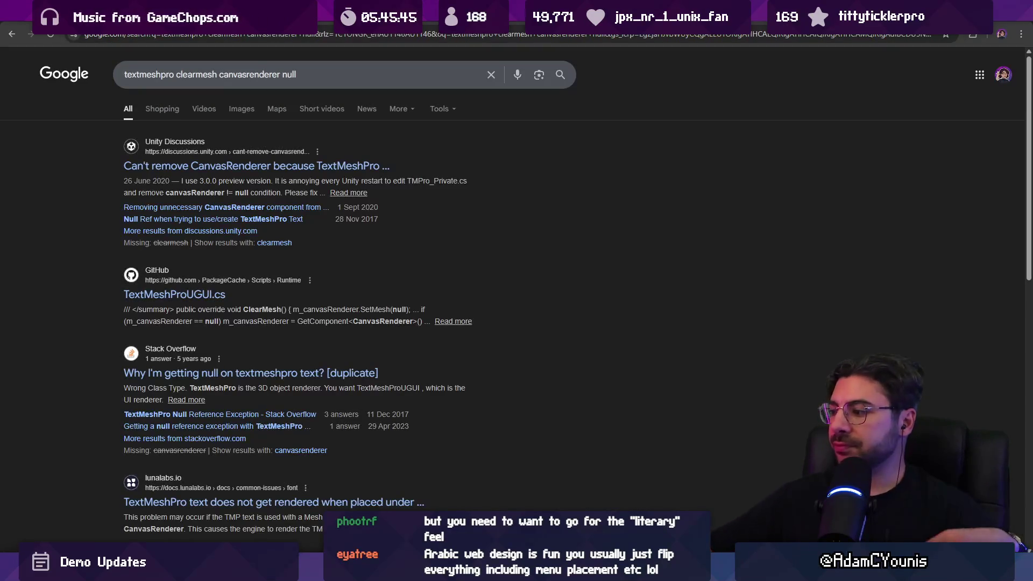
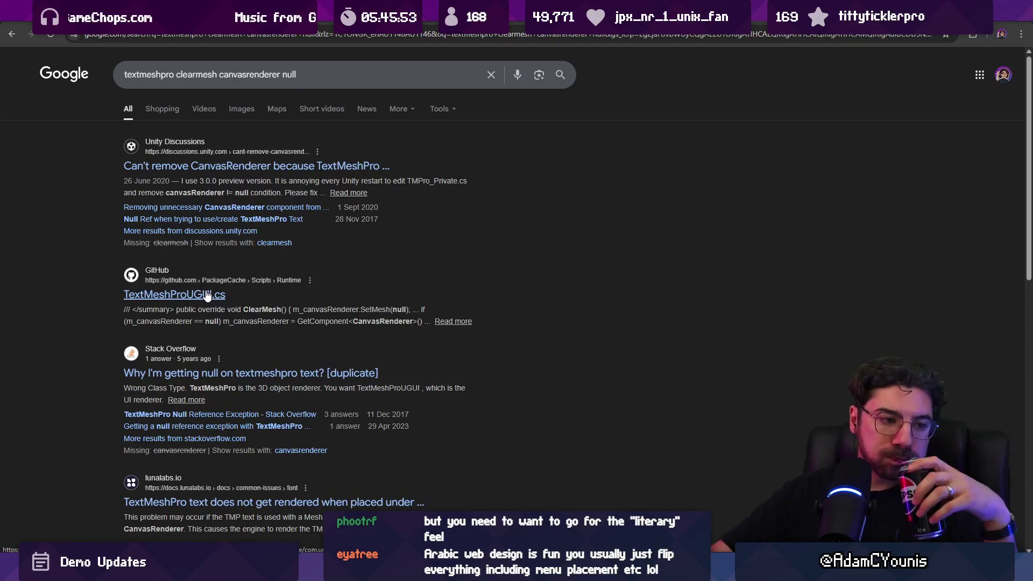
Add 'error' to the query and search for textmeshpro clearmesh canvasrenderer null error
scroll(255, 353, "down", 2)
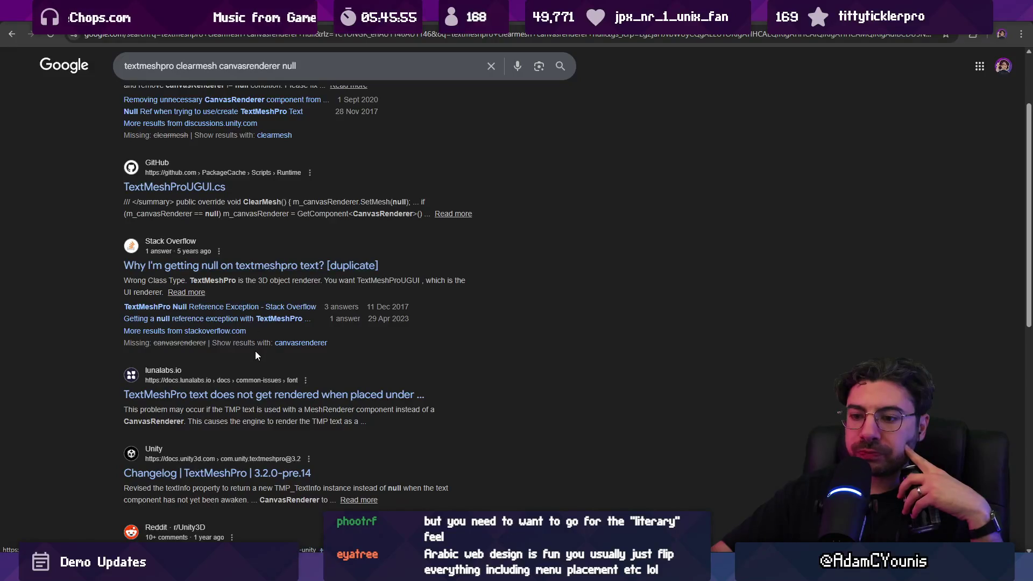
scroll(255, 355, "down", 1)
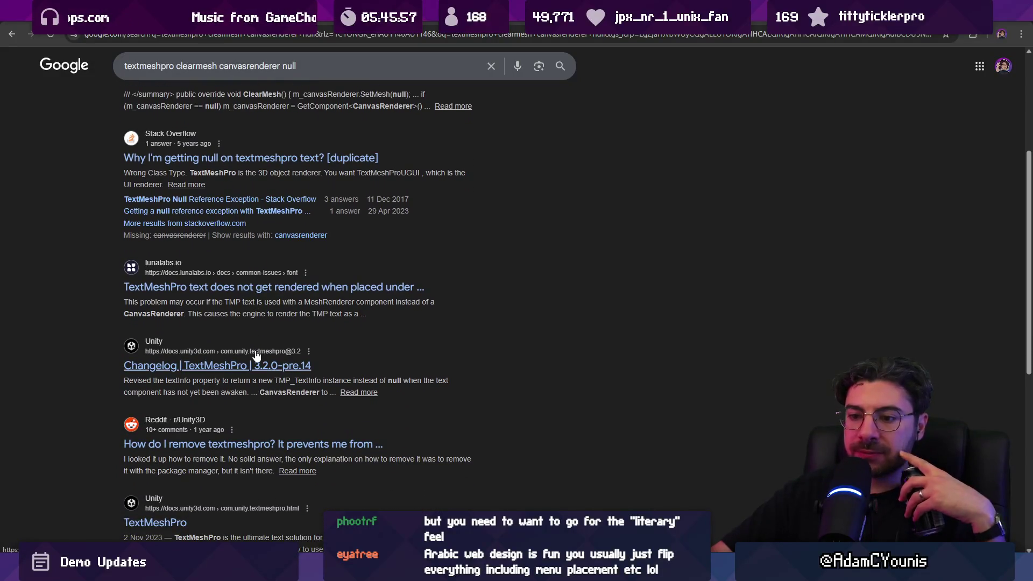
scroll(256, 356, "up", 4)
left_click(322, 72)
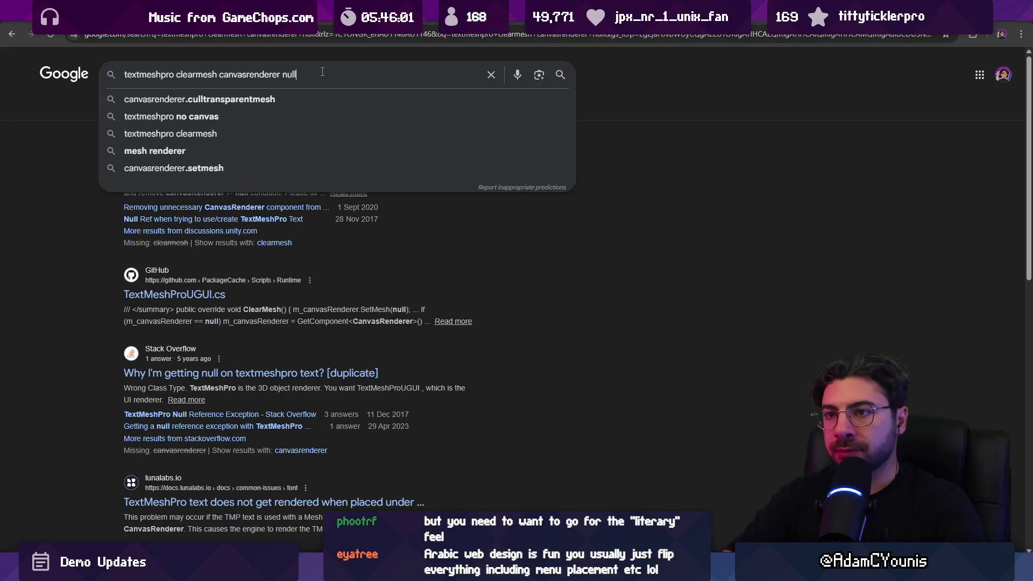
type(" error")
key("Return")
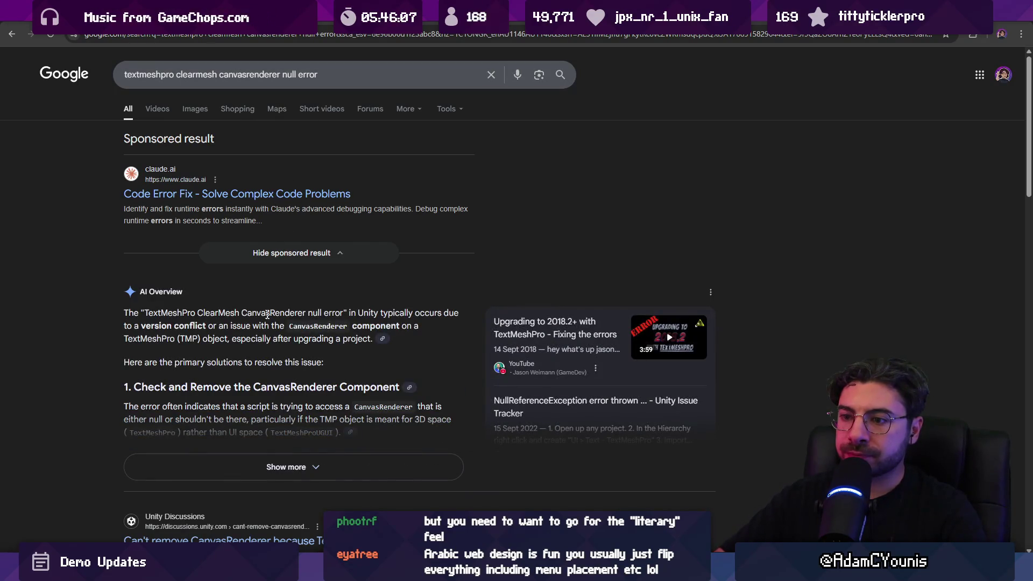
Expand the AI Overview and read through its full list of fixes
left_click(270, 460)
scroll(110, 335, "down", 1)
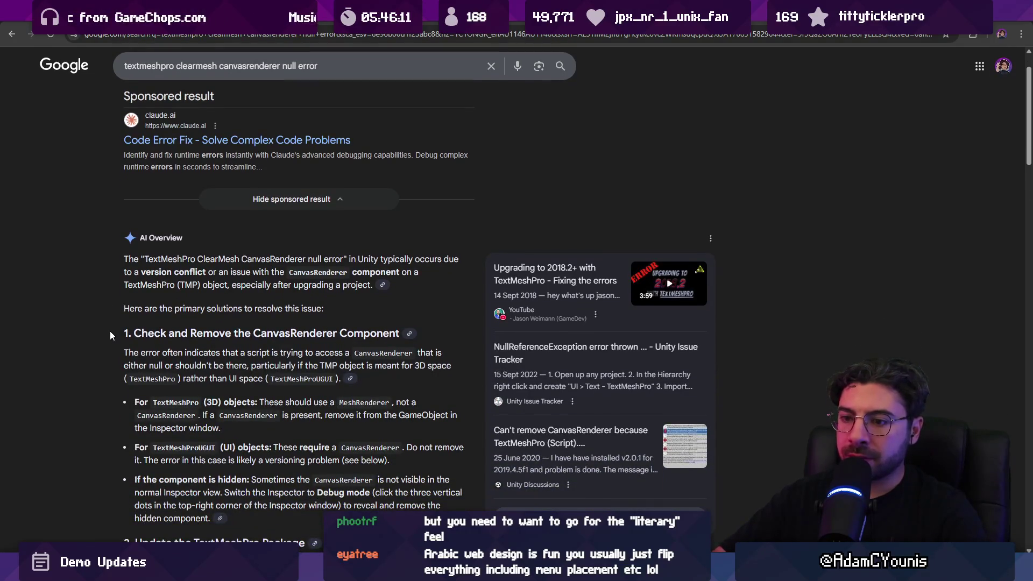
scroll(107, 350, "down", 5)
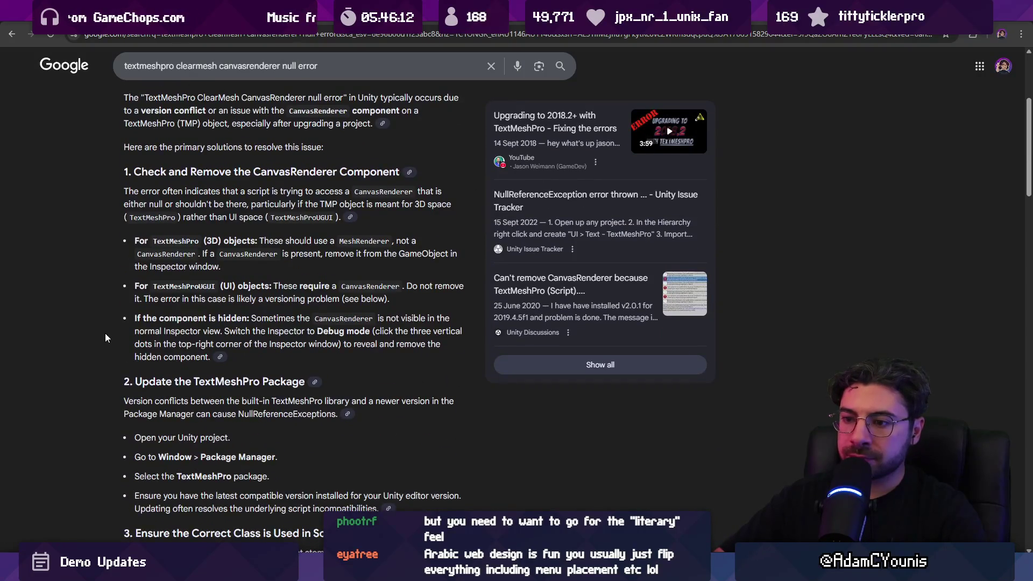
scroll(106, 333, "down", 5)
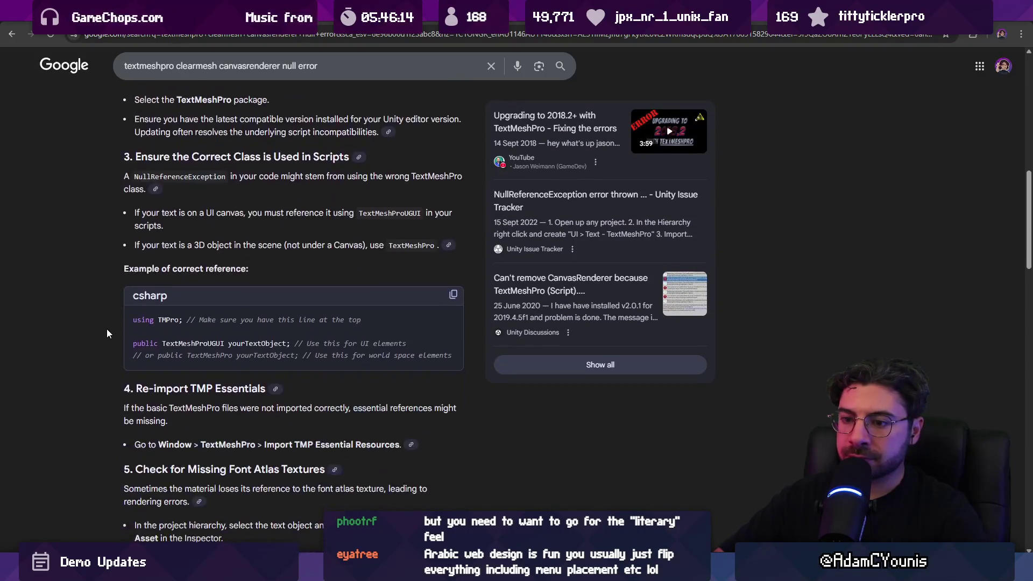
scroll(106, 329, "down", 2)
key("Home")
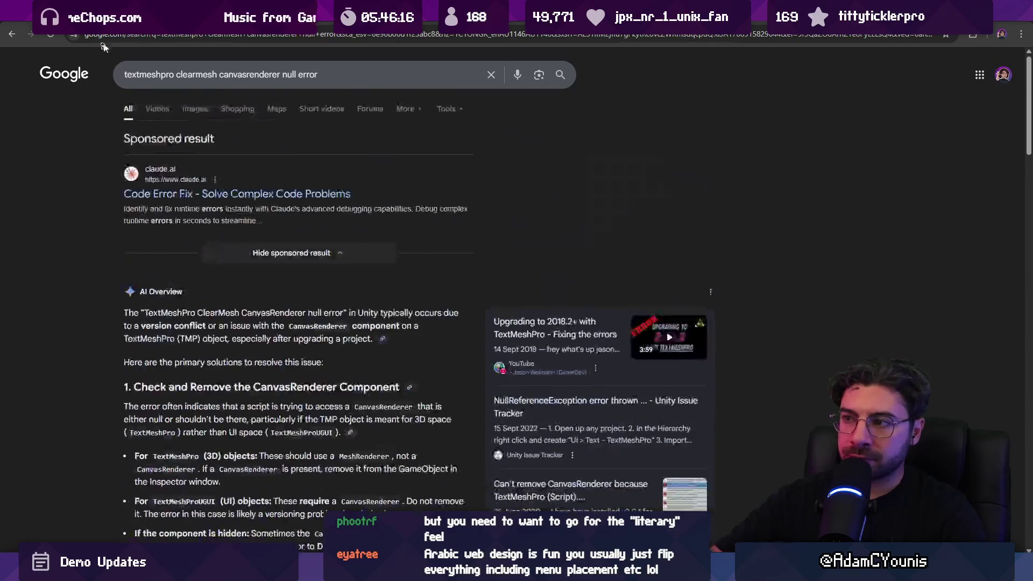
left_click(329, 79)
Search with 'reddit' appended, then replace 'error reddit' with 'on enable' and search again
type("reddit")
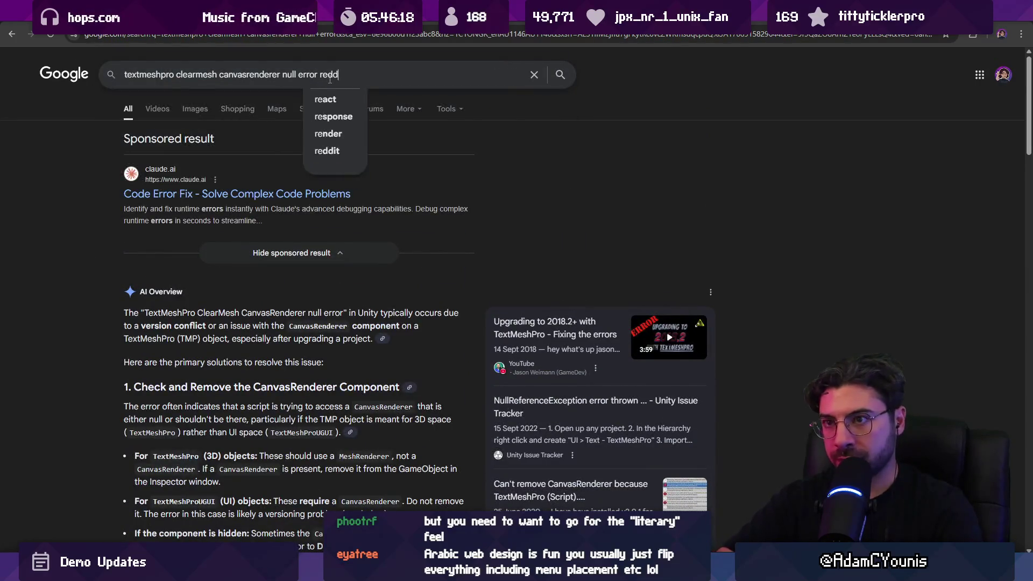
key("Return")
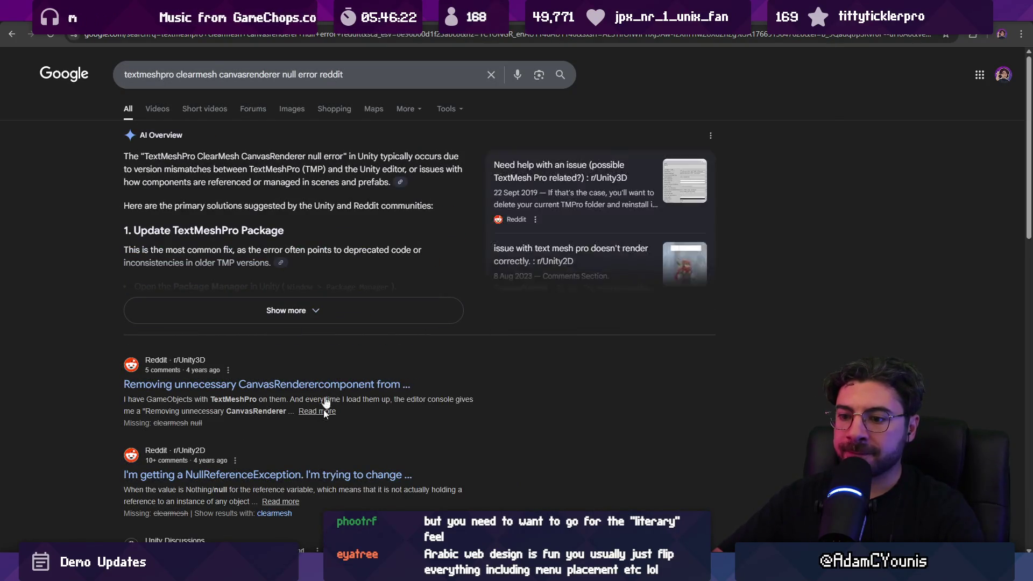
left_click(295, 73)
left_click_drag(282, 75, 319, 75)
key("ctrl+shift+Left")
key("ctrl+shift+Right")
key("ctrl+shift+Left")
key("Right")
key("BackSpace")
type("on ena")
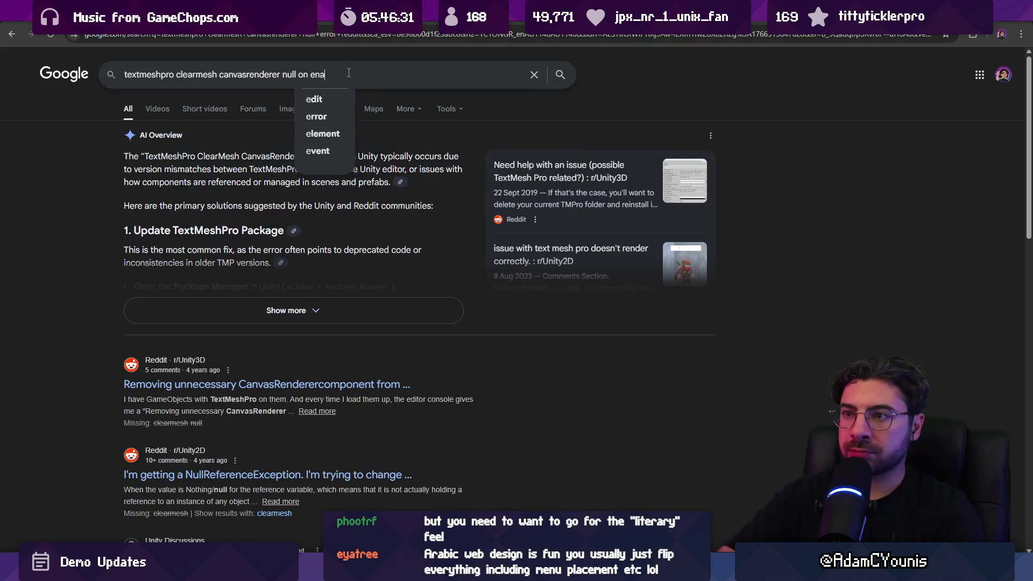
type("ble")
key("Return")
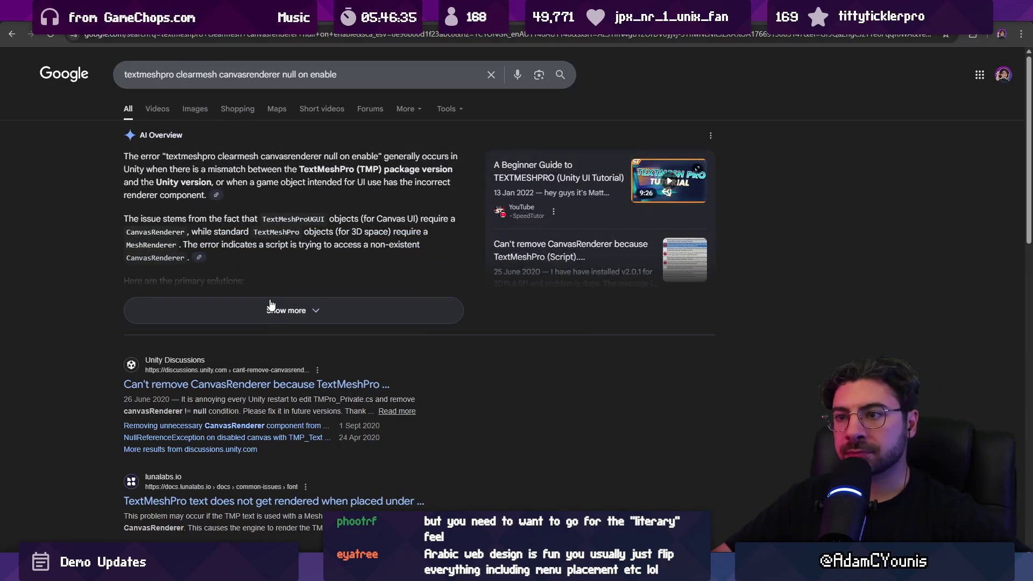
Scroll through the results for textmeshpro clearmesh canvasrenderer null on enable
scroll(270, 299, "down", 2)
scroll(270, 323, "down", 5)
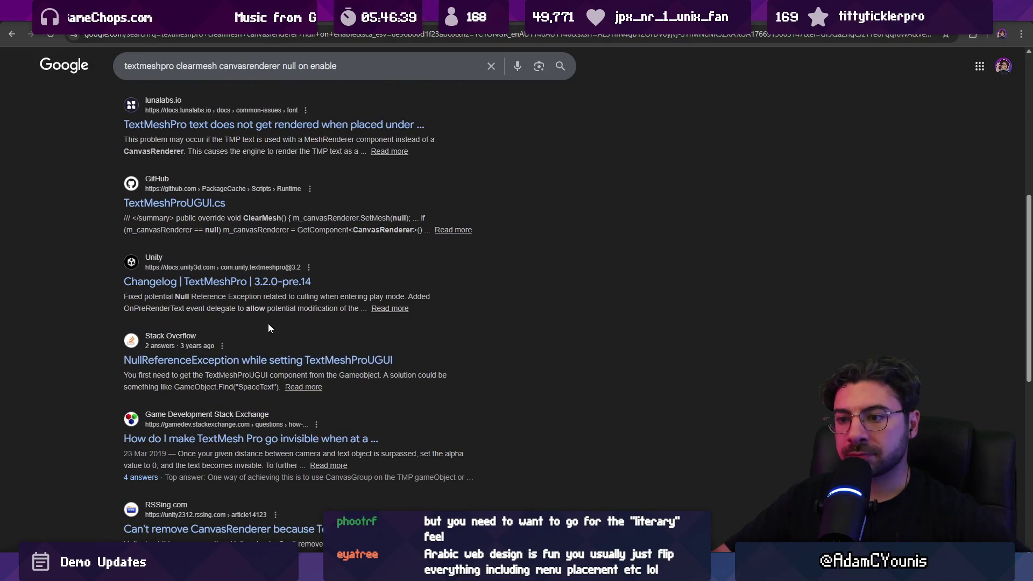
scroll(268, 328, "down", 2)
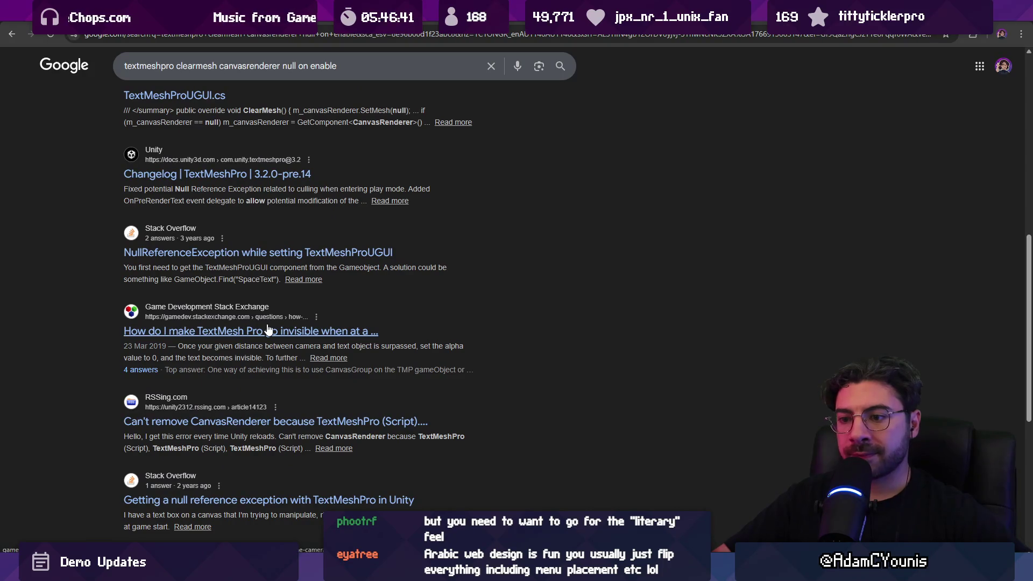
scroll(96, 376, "down", 2)
scroll(95, 376, "down", 2)
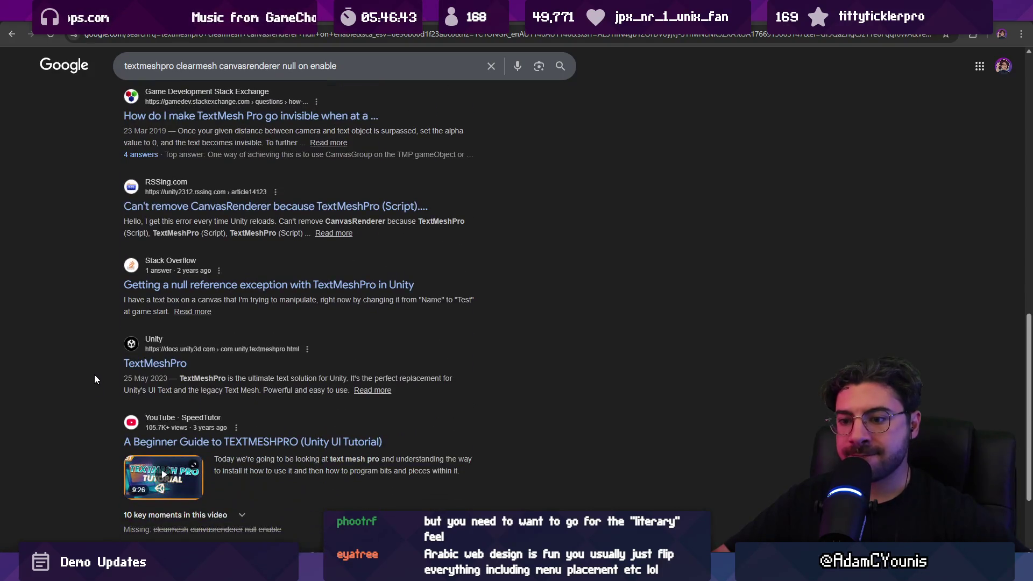
scroll(95, 380, "up", 10)
key("alt+Tab")
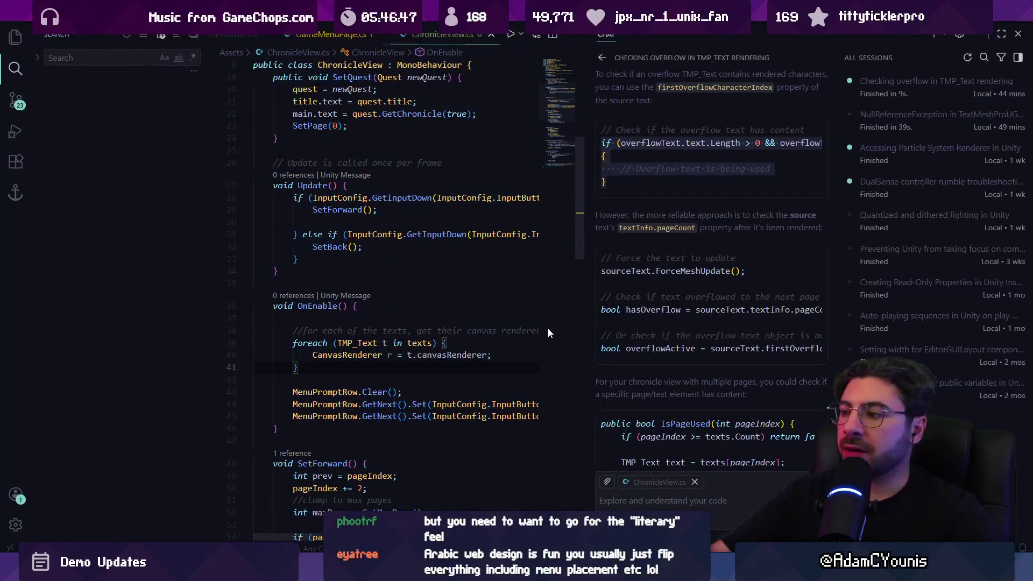
Send the chat a race-condition question: ChronicleView's canvas renderer is null when ClearMesh runs after activation
scroll(666, 396, "down", 4)
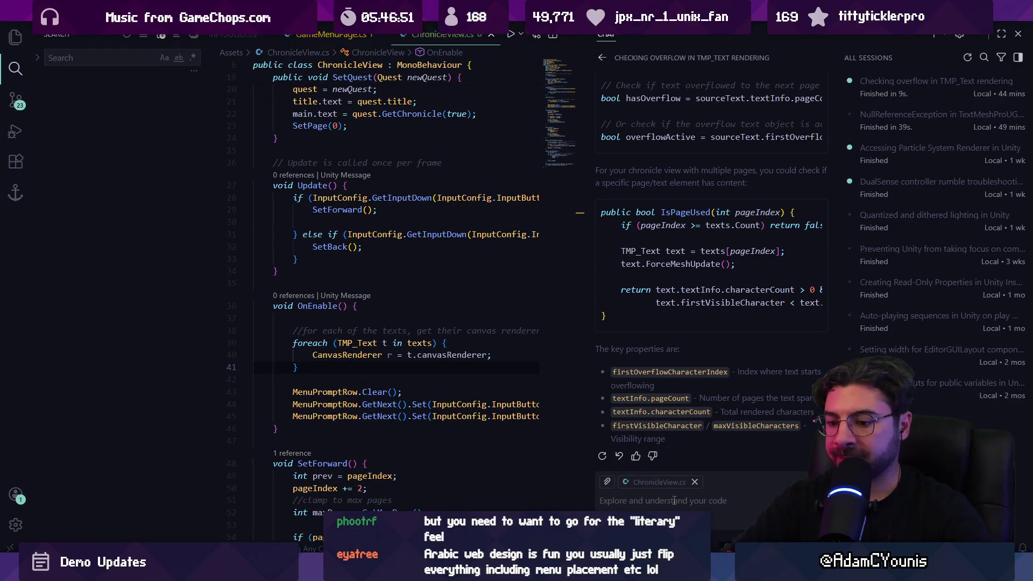
type("itr seems like there's a script exequ")
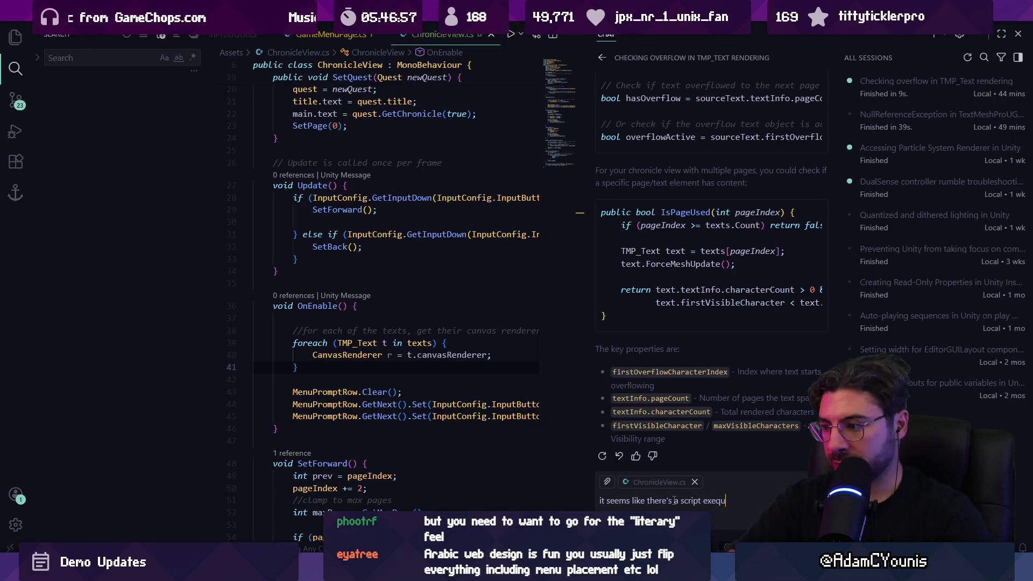
key("ctrl+BackSpace")
key("ctrl+BackSpace")
type("race condition")
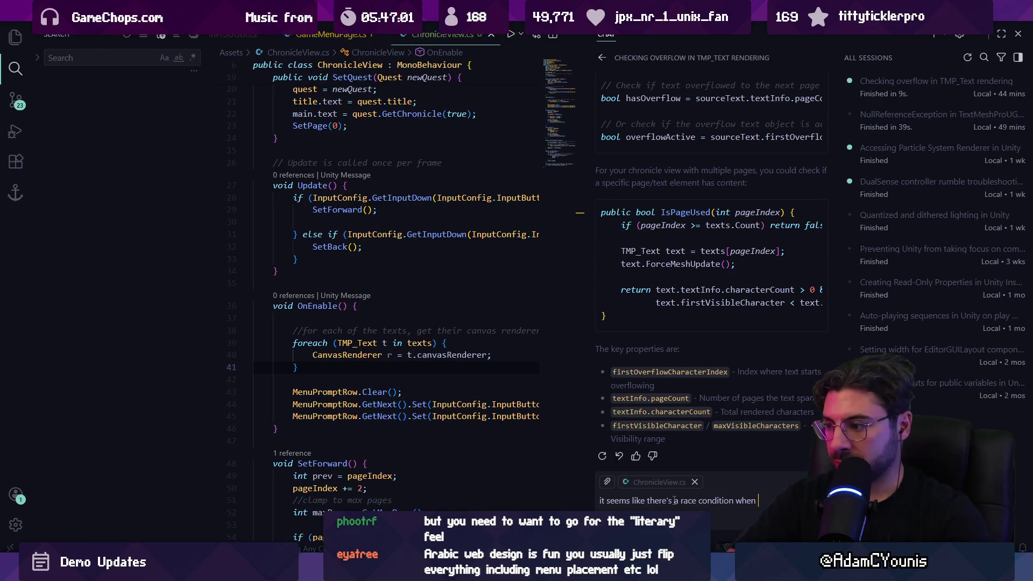
type("ble contr")
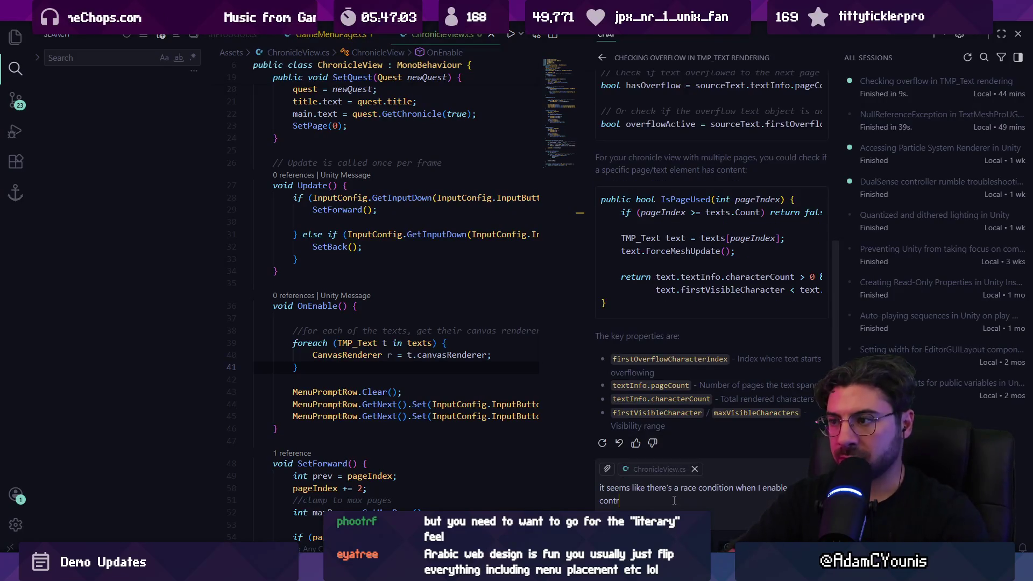
key("ctrl+BackSpace")
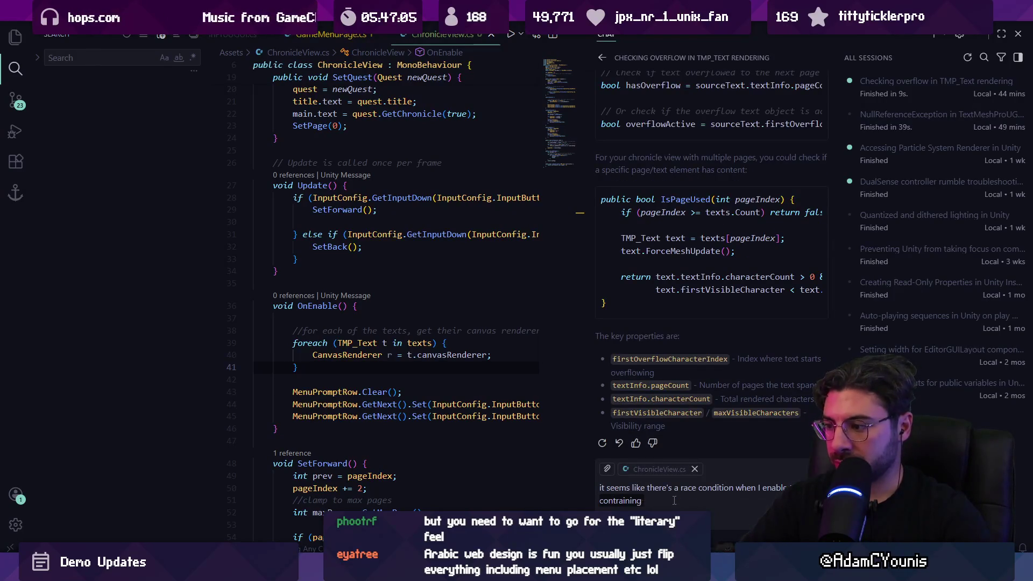
key("BackSpace")
key("BackSpace")
key("BackSpace")
type("s")
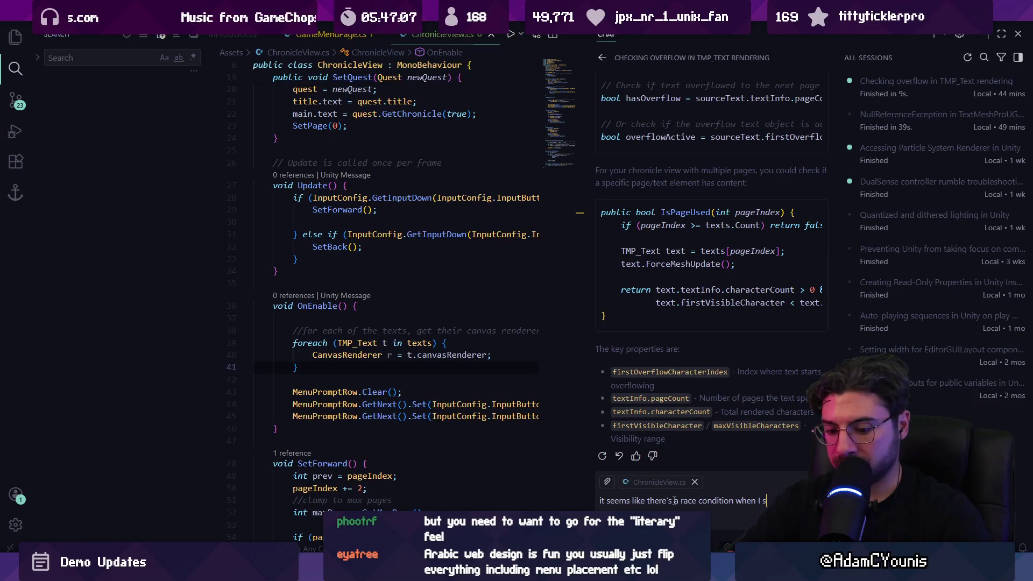
type("this gameobject to active, such that the textmeshpr")
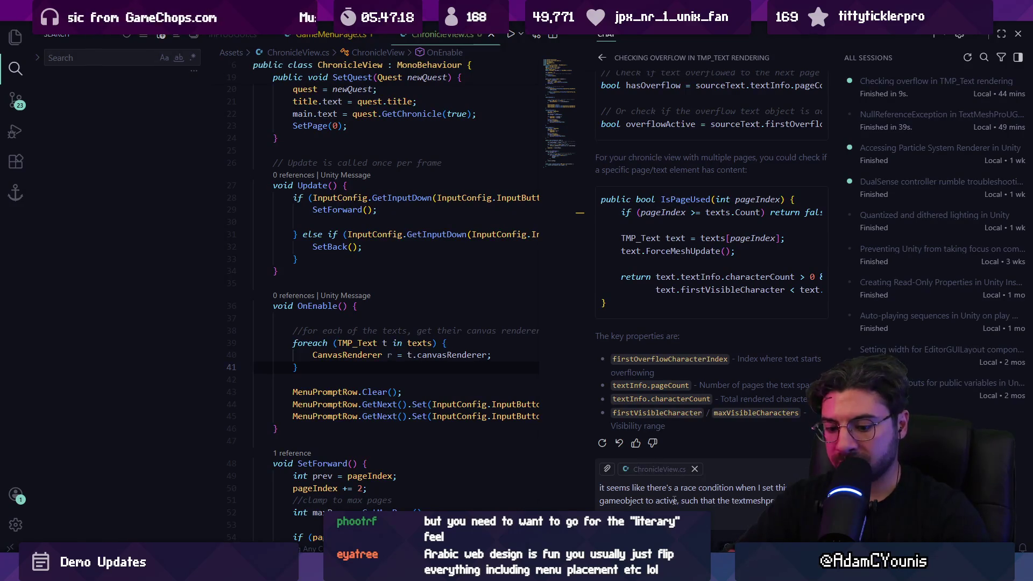
type("and their canvas renderers are not in step, and")
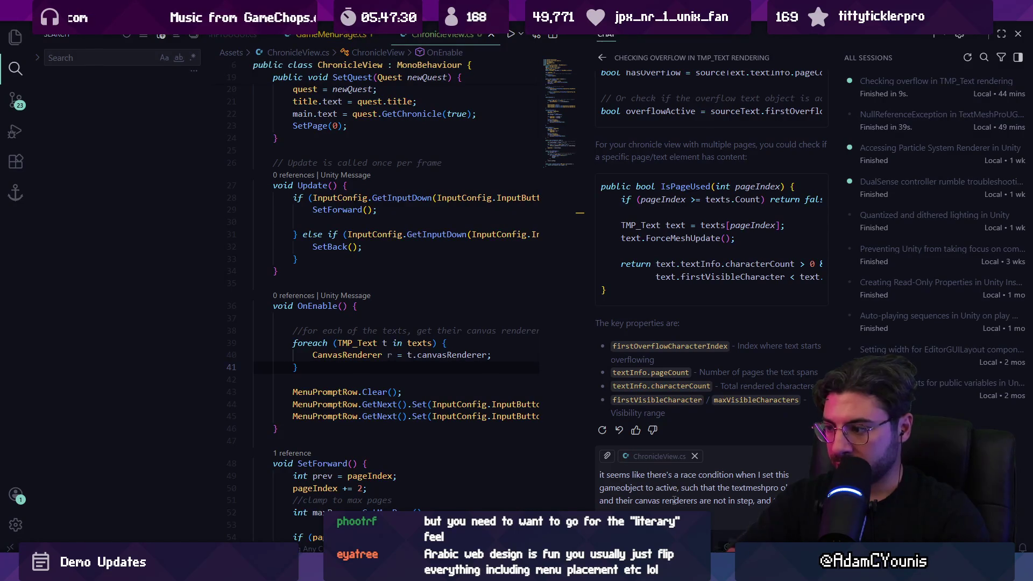
type("renderer is null when the textmeshpro objec")
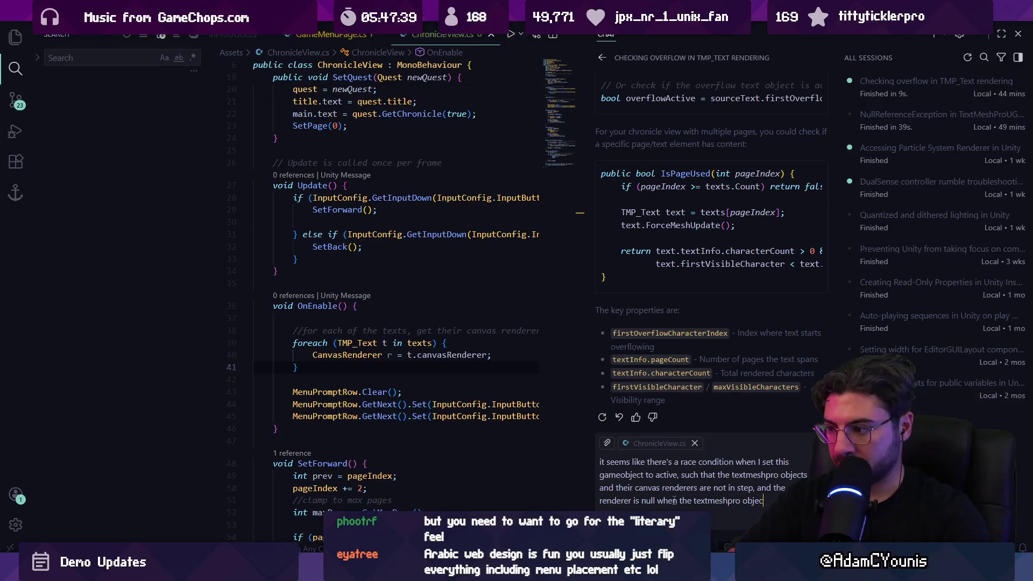
type("ses clearmesh. What can I do to make sure it's alwa")
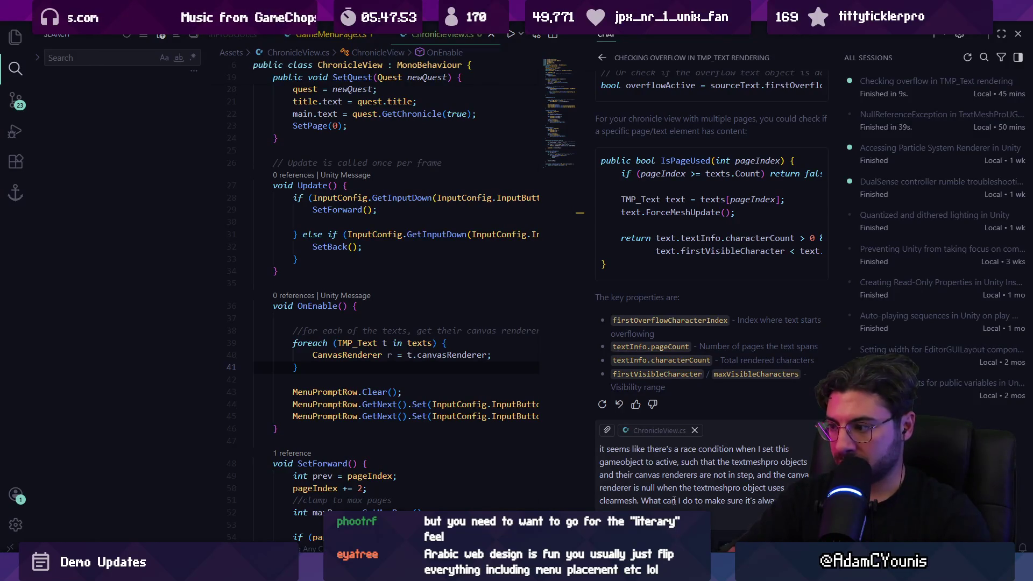
type("tried")
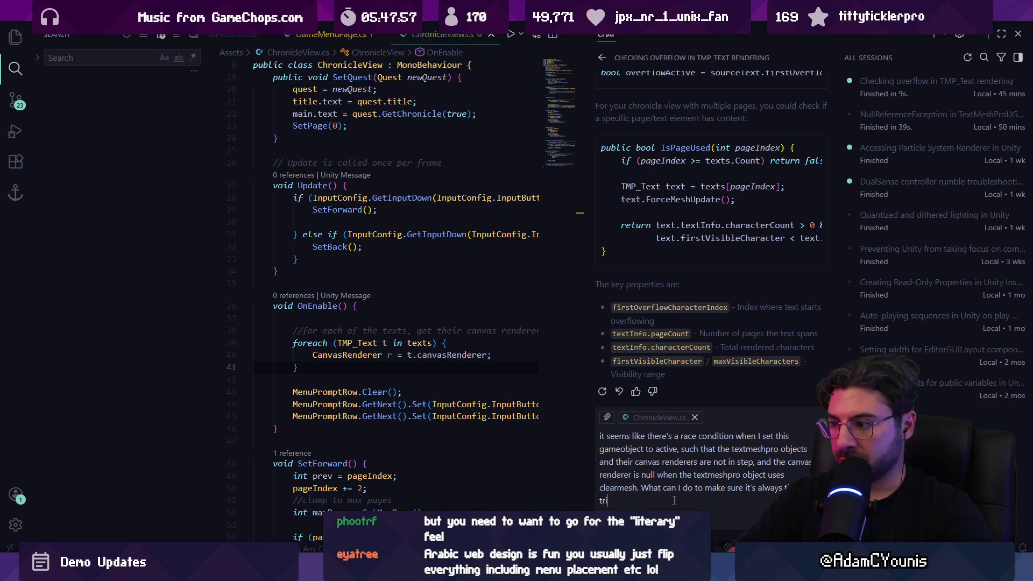
key("BackSpace")
key("BackSpace")
key("BackSpace")
key("Return")
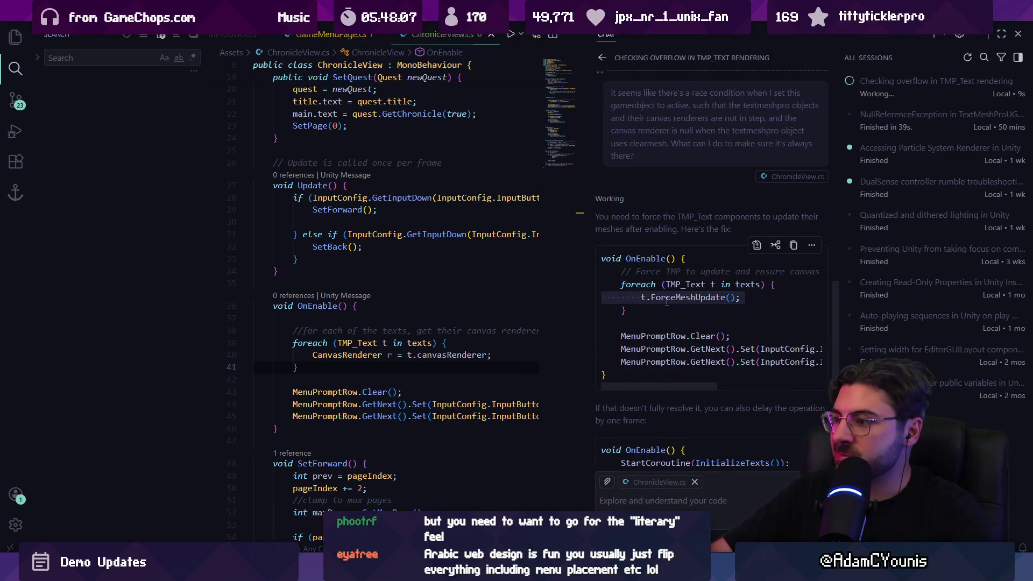
Replace the canvas renderer line with the ForceMeshUpdate call
scroll(364, 258, "up", 2)
scroll(376, 253, "up", 3)
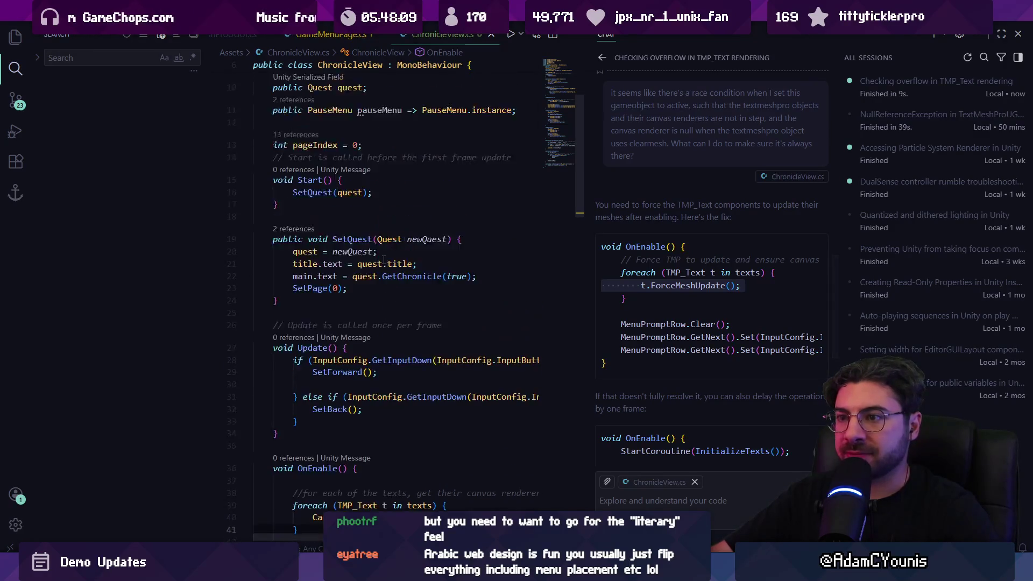
scroll(350, 229, "down", 5)
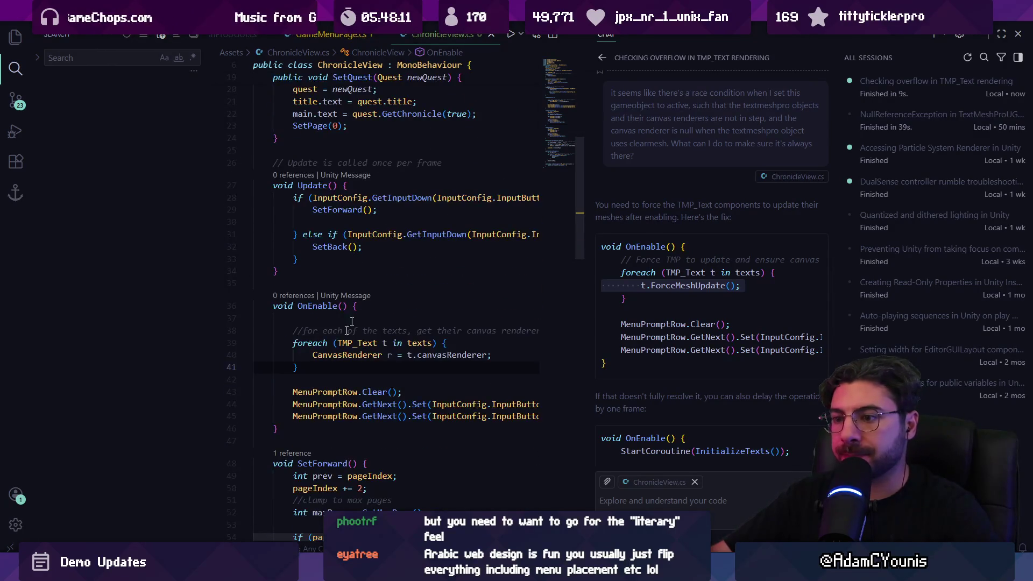
key("Tab")
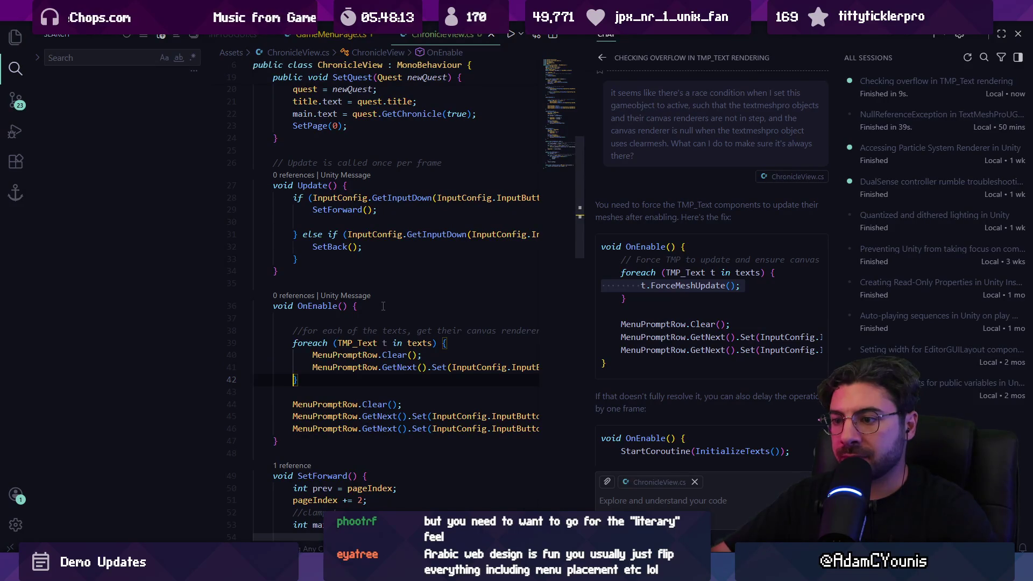
key("ctrl+z")
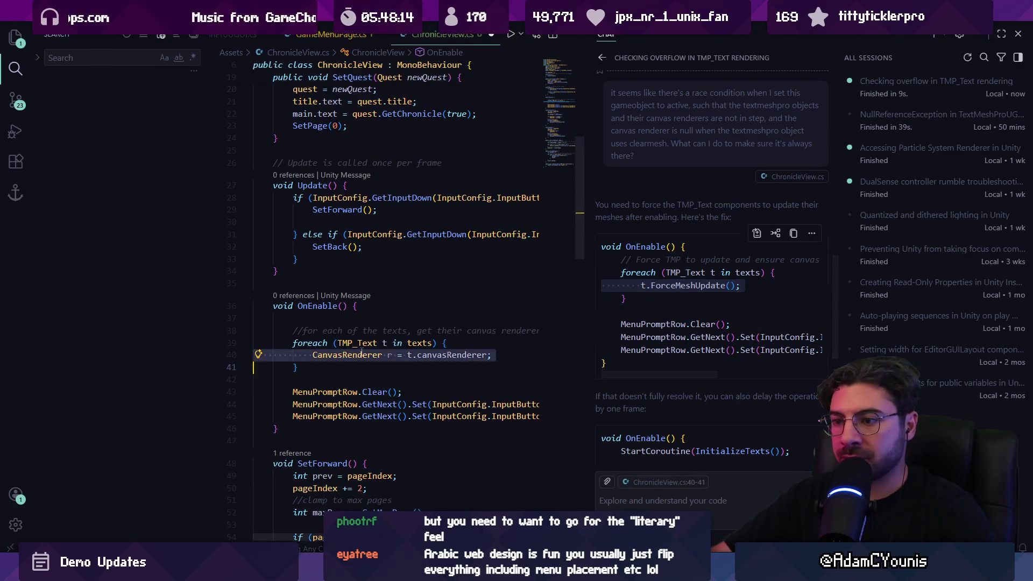
type("t.ForceMeshUpdate();")
key("Escape")
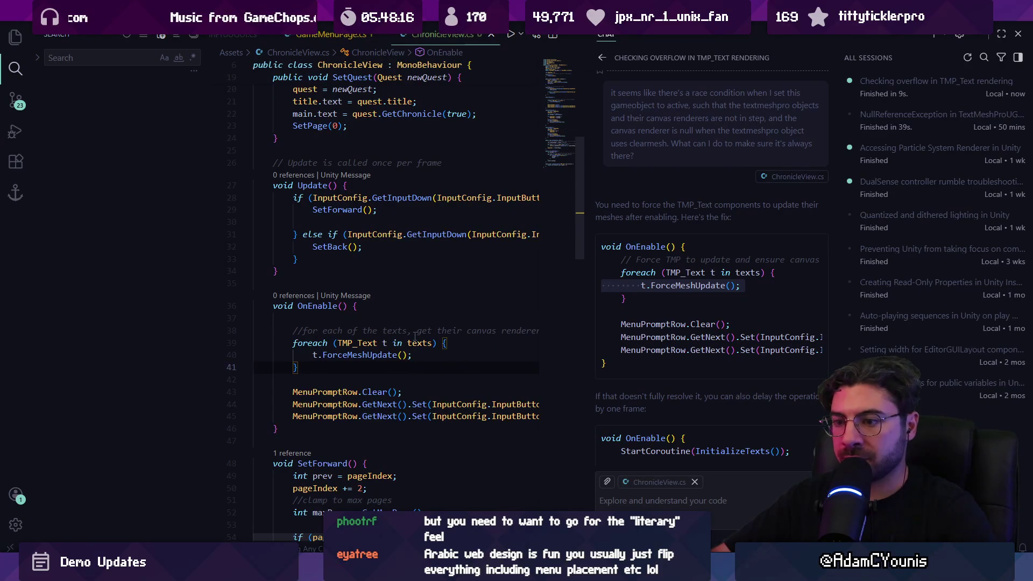
Copy the chat's InitializeTexts coroutine and paste it below OnEnable
scroll(635, 360, "down", 2)
scroll(650, 337, "down", 3)
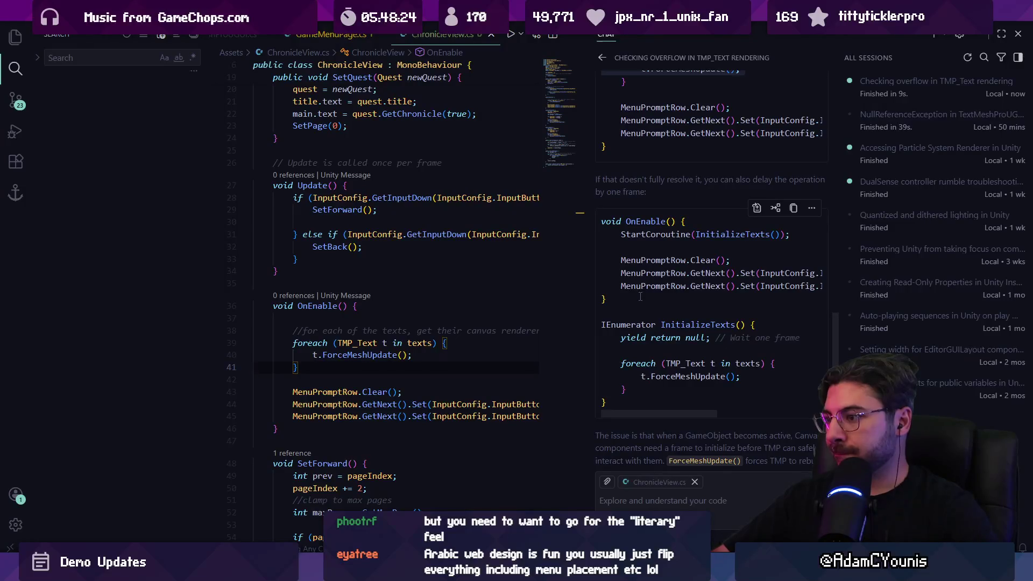
left_click_drag(624, 401, 598, 323)
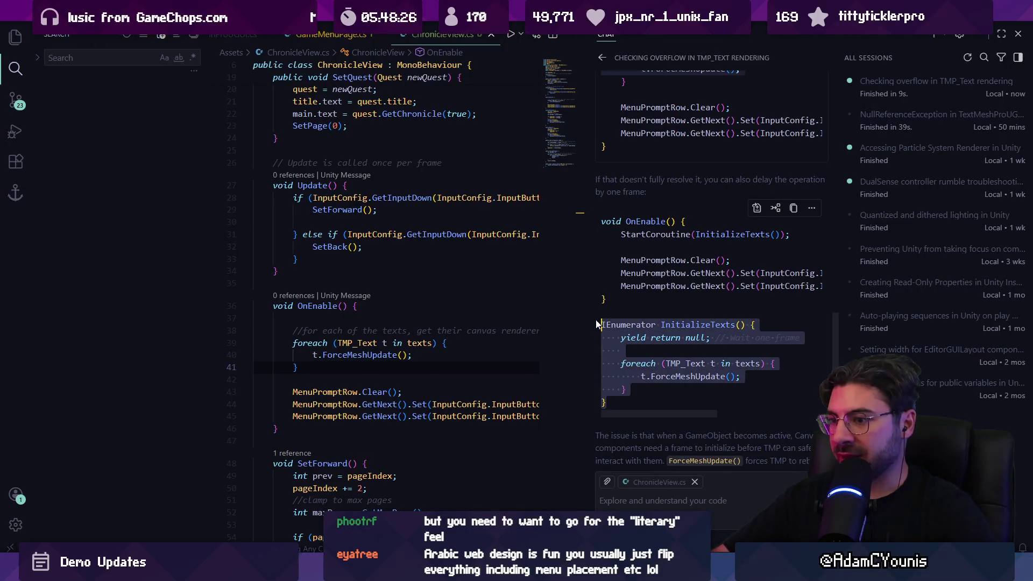
left_click(312, 423)
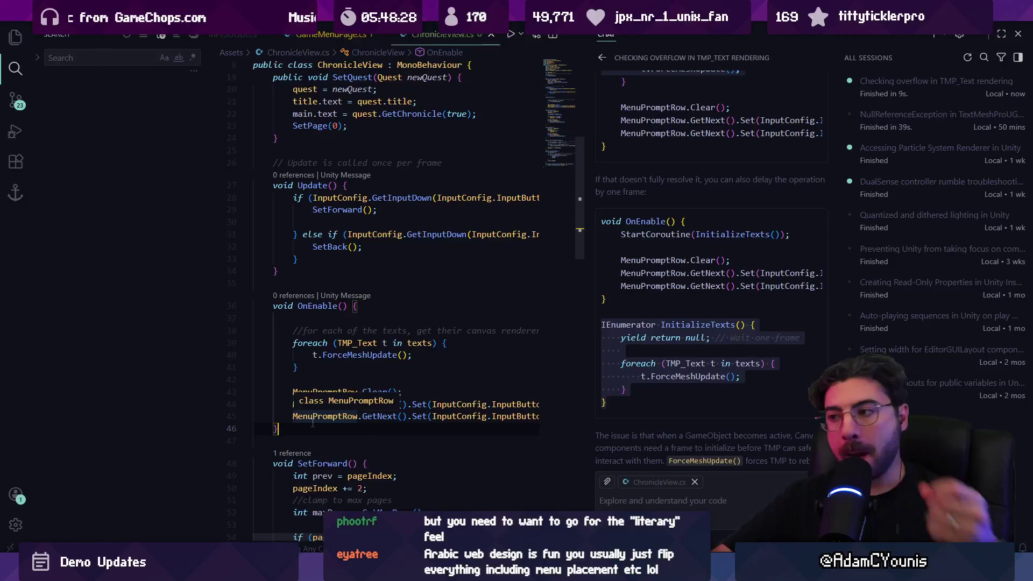
type("IEnumerator InitializeTexts() {     yield return null; // Wait one frame          foreach (TMP_Text t in texts) {         t.ForceMeshUpdate();     } }")
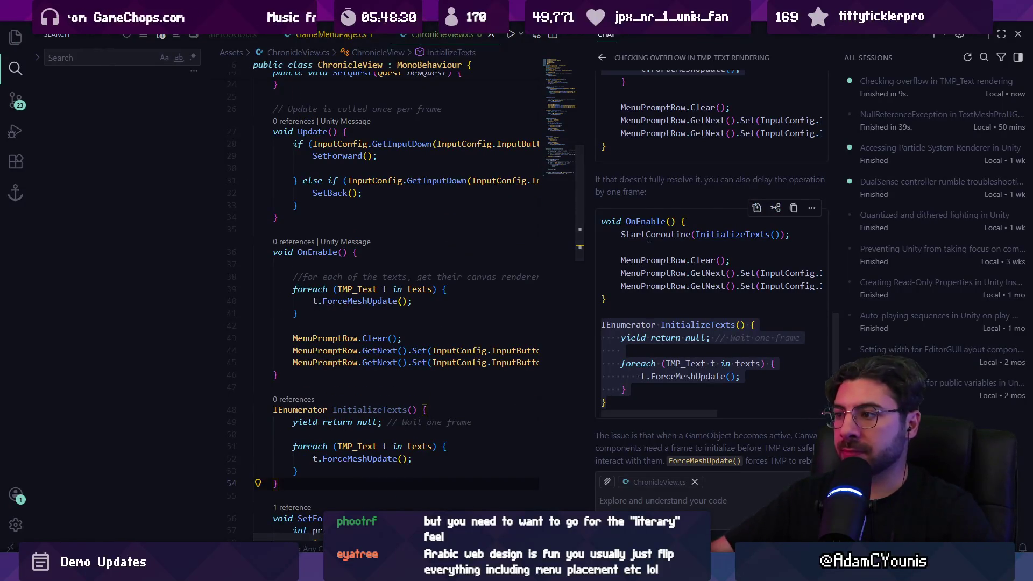
Replace OnEnable's foreach loop with StartCoroutine(InitializeTexts());
triple_click(699, 234)
left_click_drag(329, 312, 293, 289)
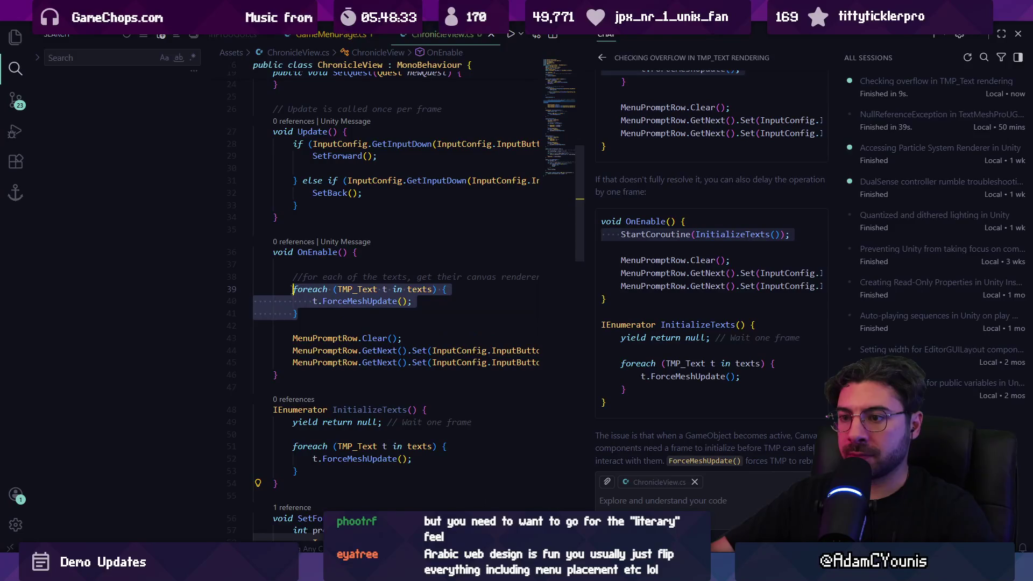
type("StartCoroutine(InitializeTexts());")
key("BackSpace")
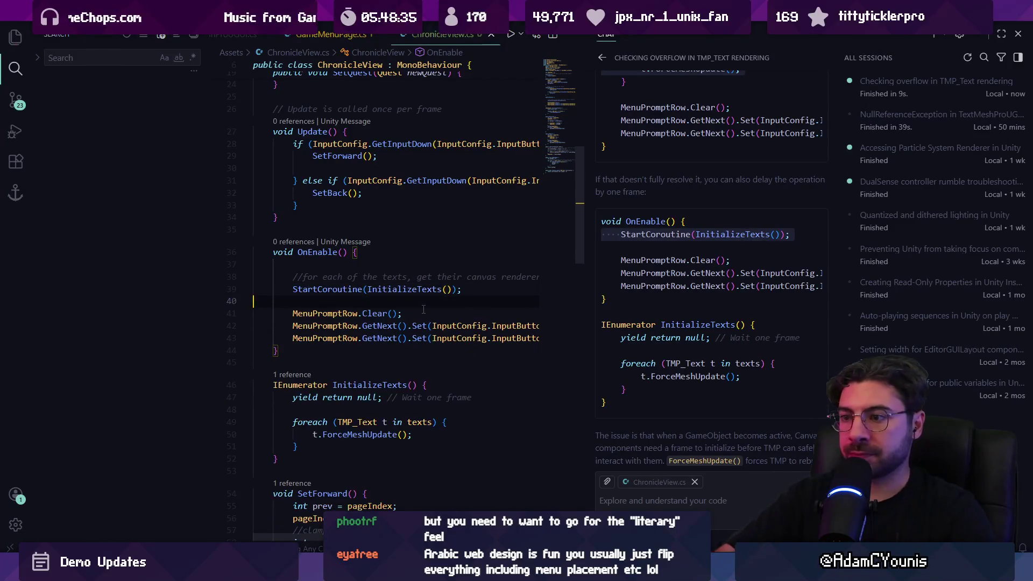
key("alt+Tab")
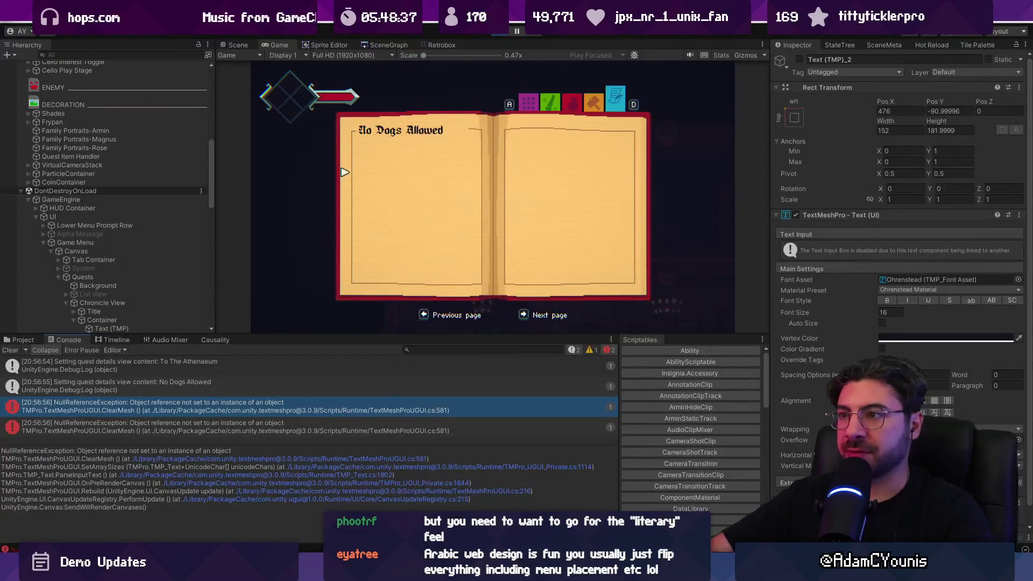
Pause the game and open QuestListable.cs at line 31 from the null reference error
left_click(507, 30)
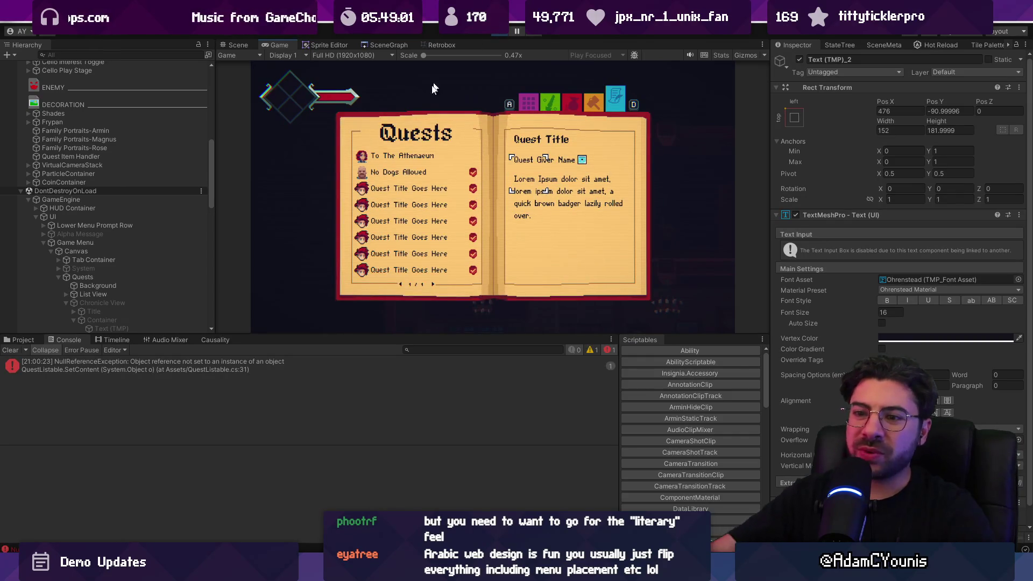
left_click(185, 367)
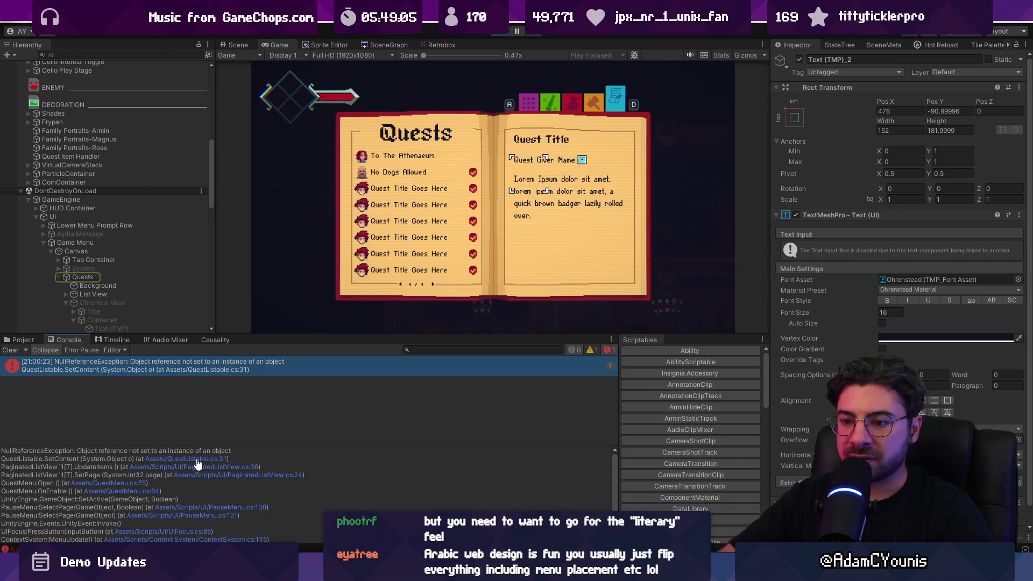
left_click(197, 460)
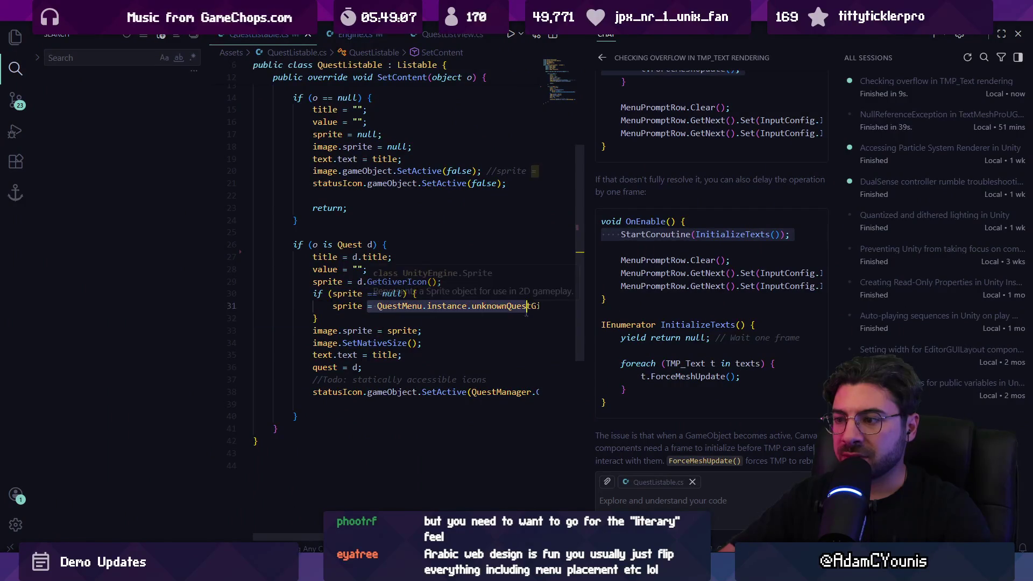
Jump to the declaration of QuestMenu's static instance, then go back to Unity
scroll(525, 311, "right", 2)
scroll(377, 310, "left", 5)
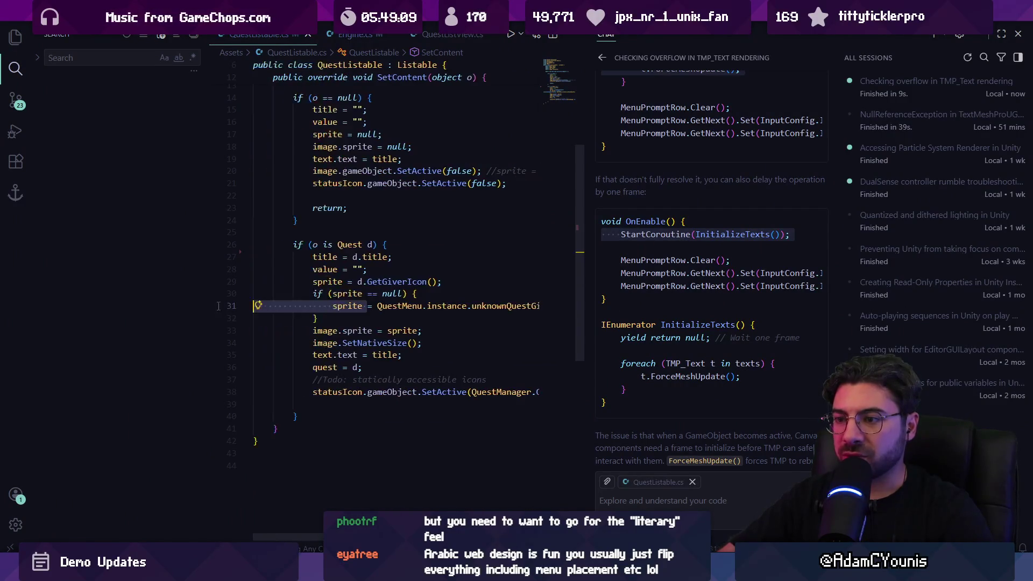
left_click(429, 305)
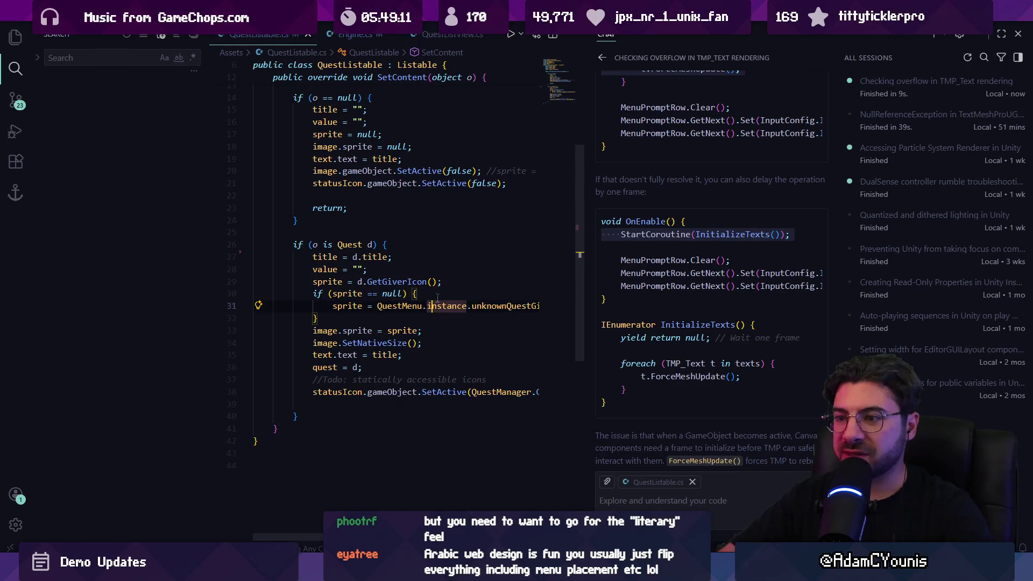
left_click(444, 305, "ctrl")
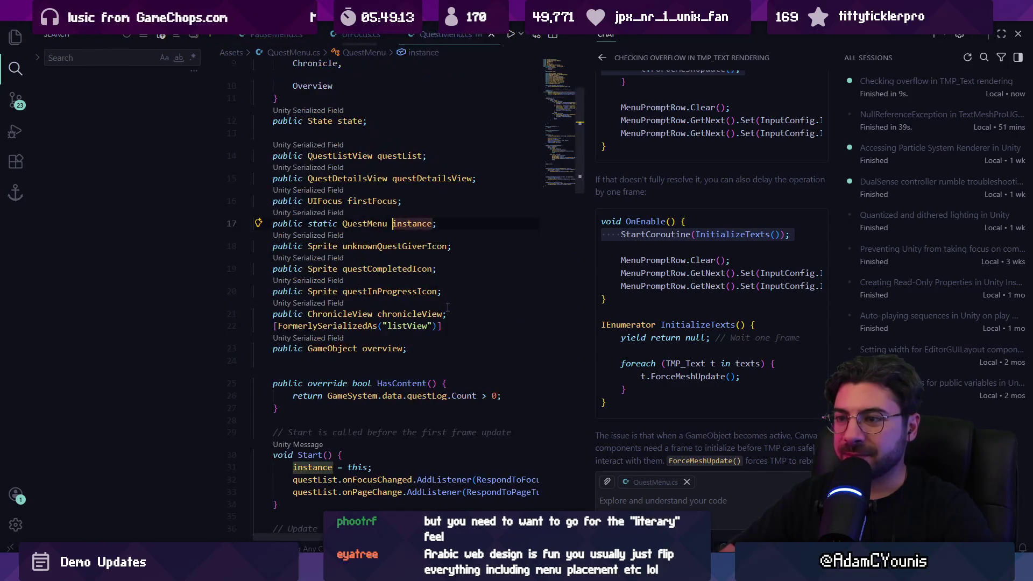
key("alt+Tab")
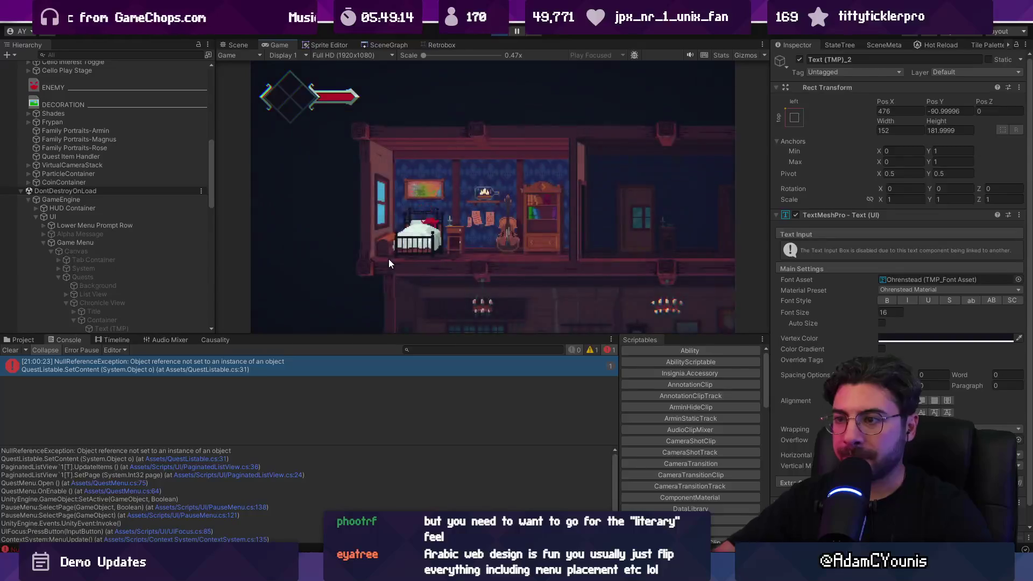
Open the journal's Quests page and the No Dogs Allowed chronicle page
key("z")
key("Down")
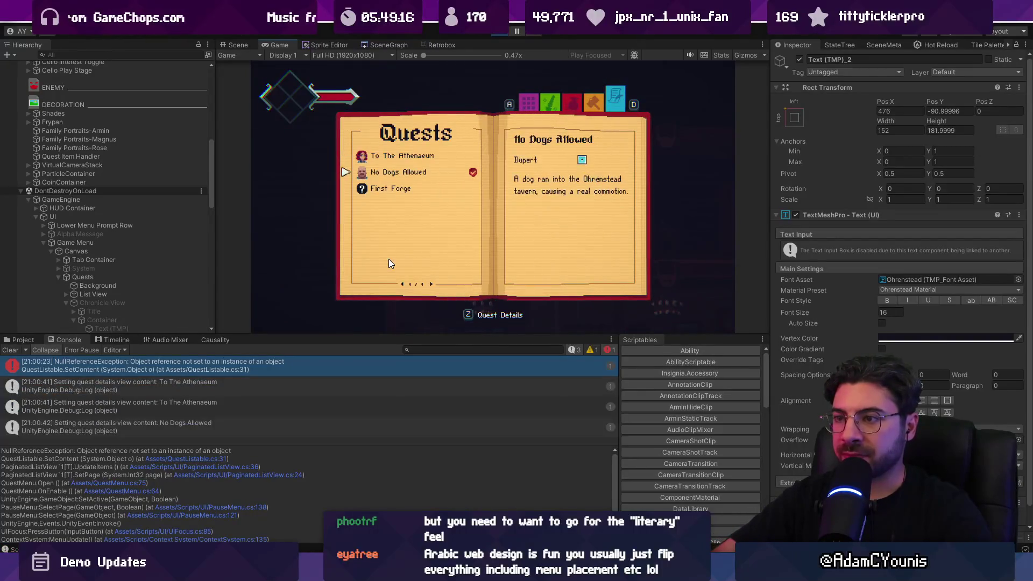
key("z")
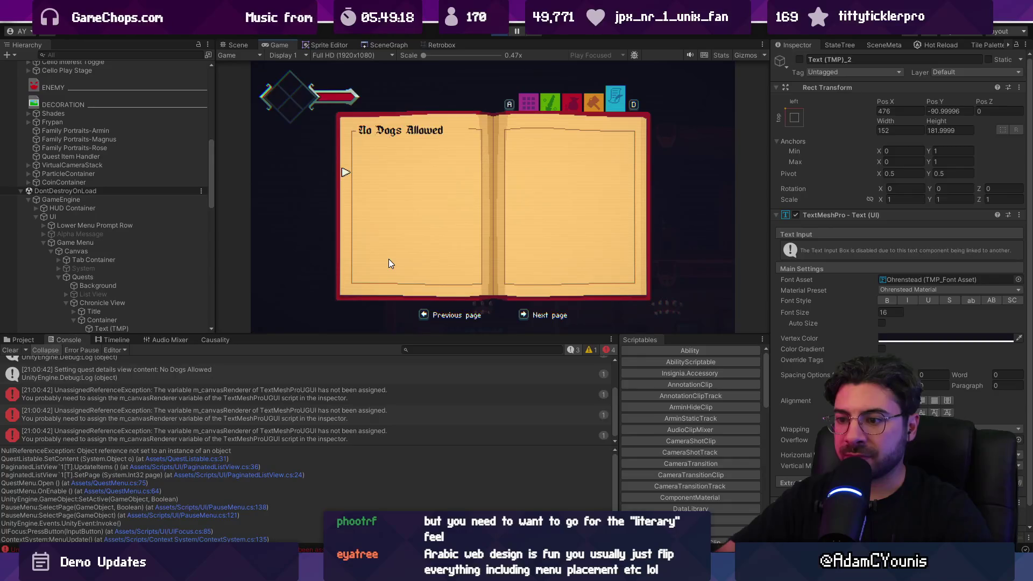
Read the stack traces of the m_canvasRenderer UnassignedReferenceException errors in the Console
left_click(302, 400)
left_click(289, 418)
left_click(292, 431)
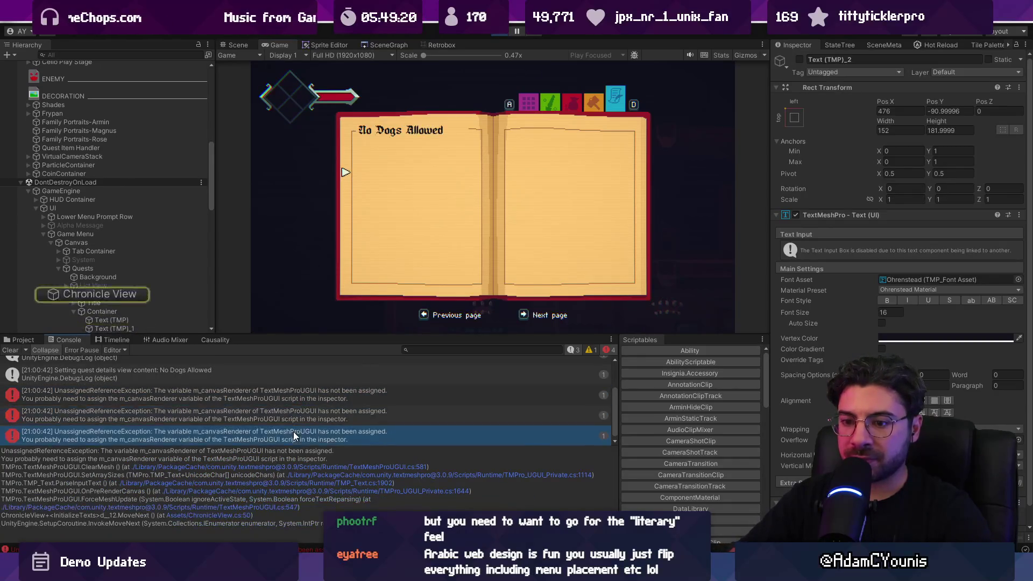
scroll(293, 411, "up", 2)
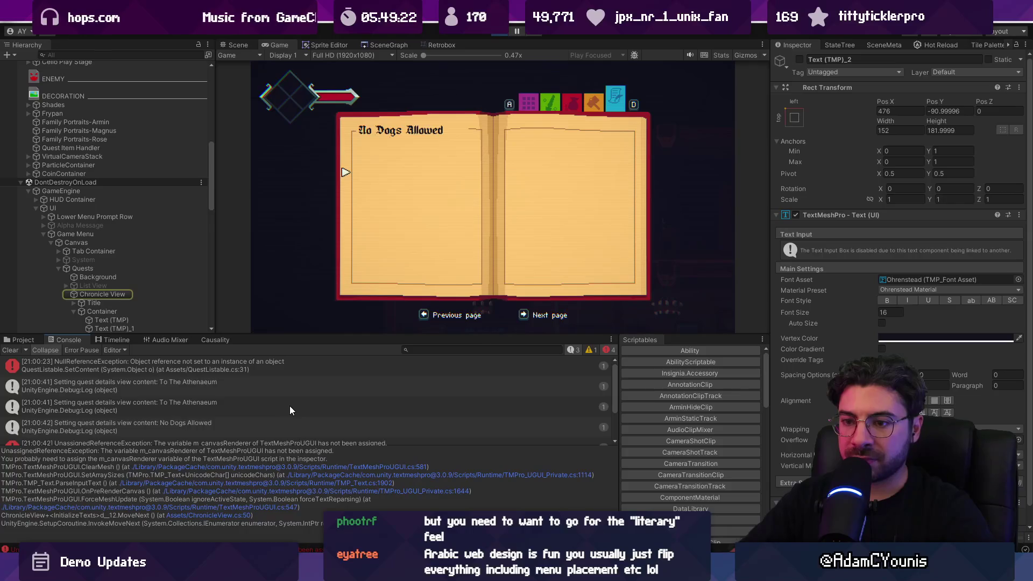
scroll(288, 402, "down", 3)
left_click(272, 434)
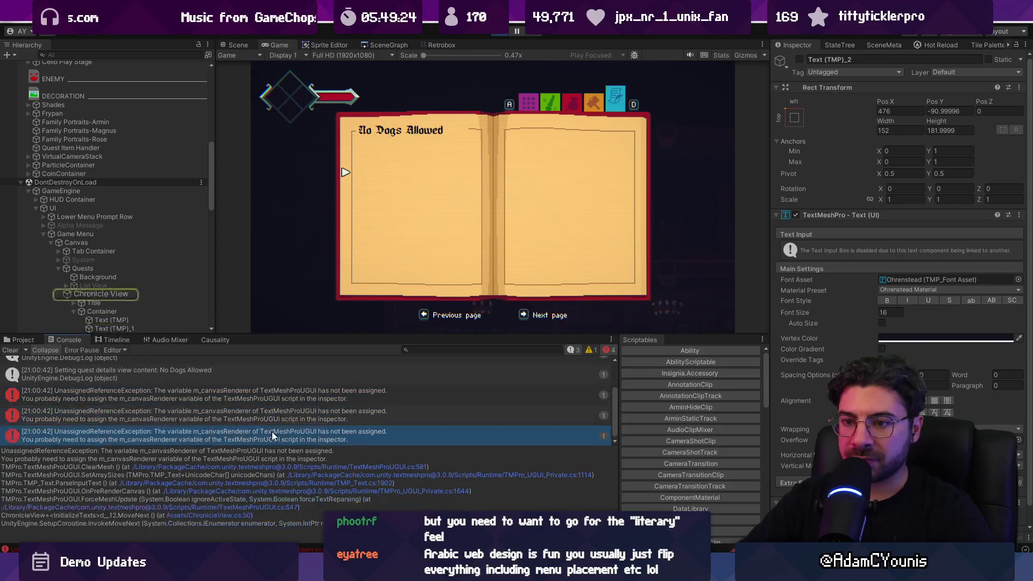
scroll(120, 285, "down", 5)
left_click_drag(200, 397, 214, 425)
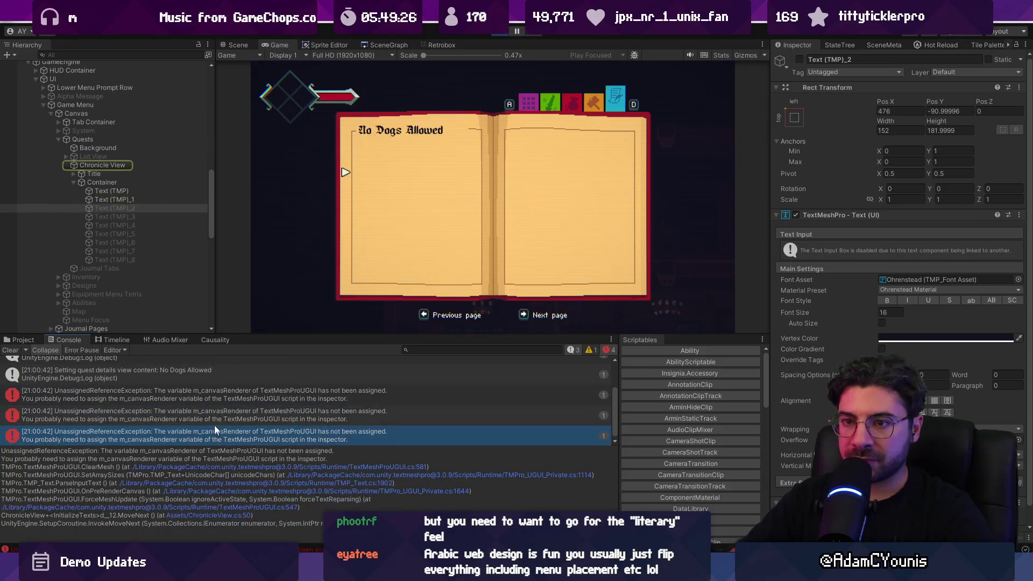
left_click(209, 391)
left_click(218, 428)
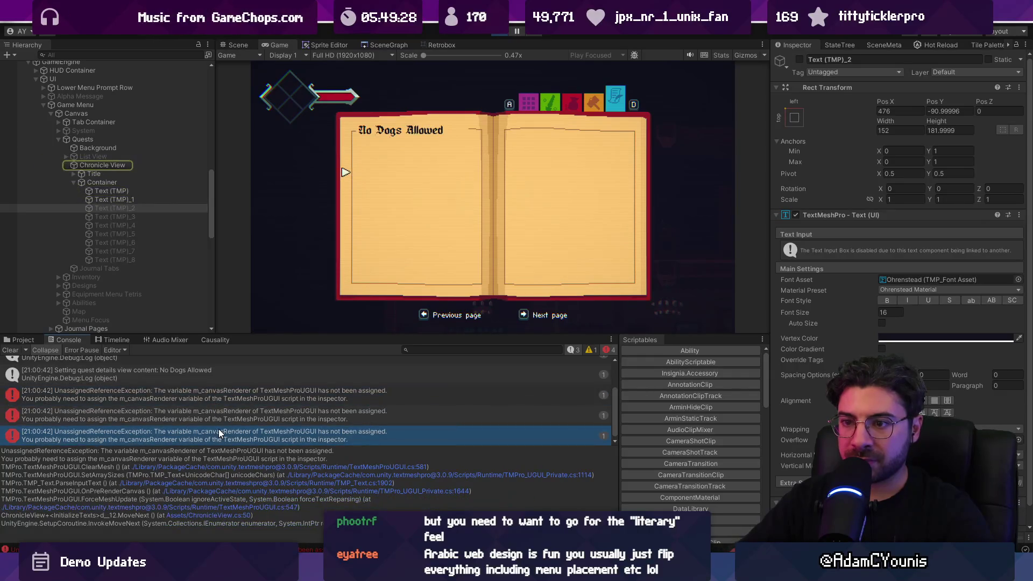
Select Chronicle View in the Hierarchy, inspect its settings, and stop play mode
left_click(168, 430)
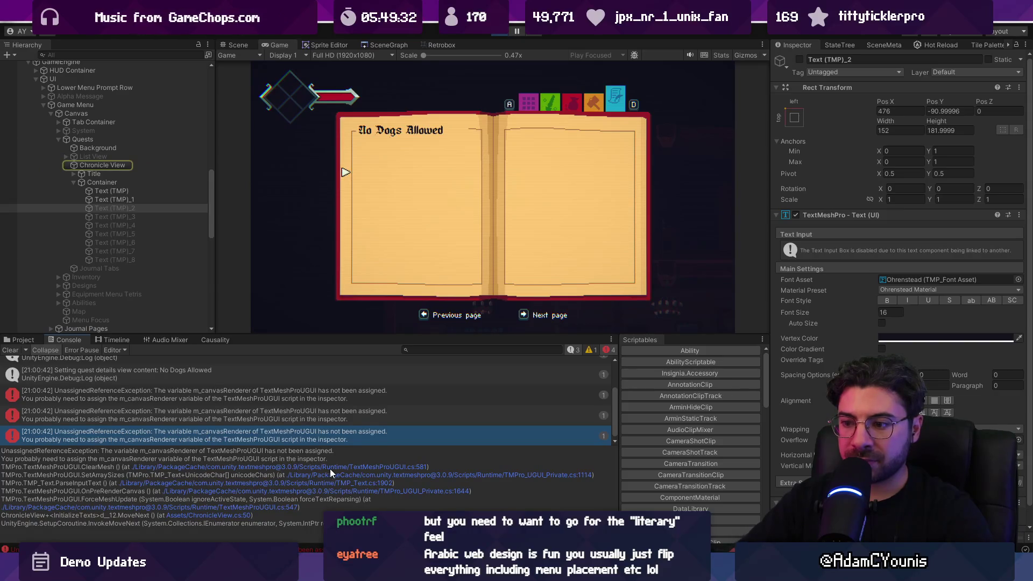
left_click(108, 165)
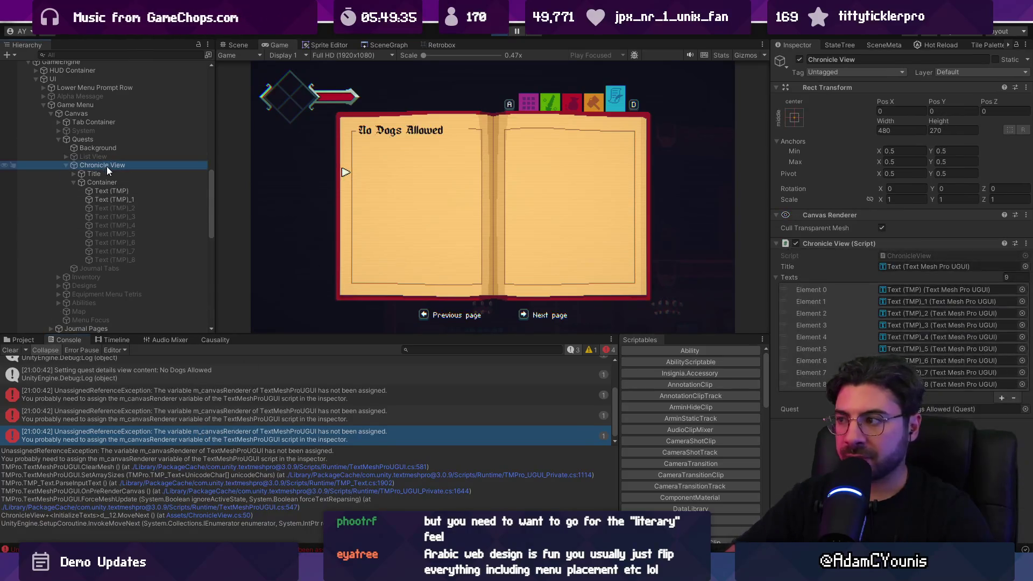
left_click(499, 34)
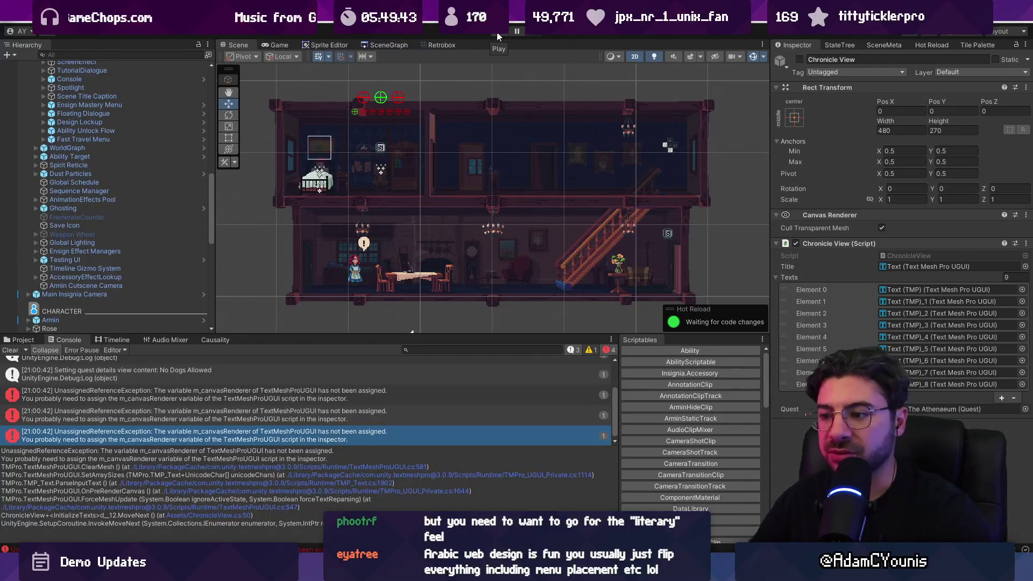
Close the VS Code chat panel beside QuestMenu.cs and return to Unity
key("alt+Tab")
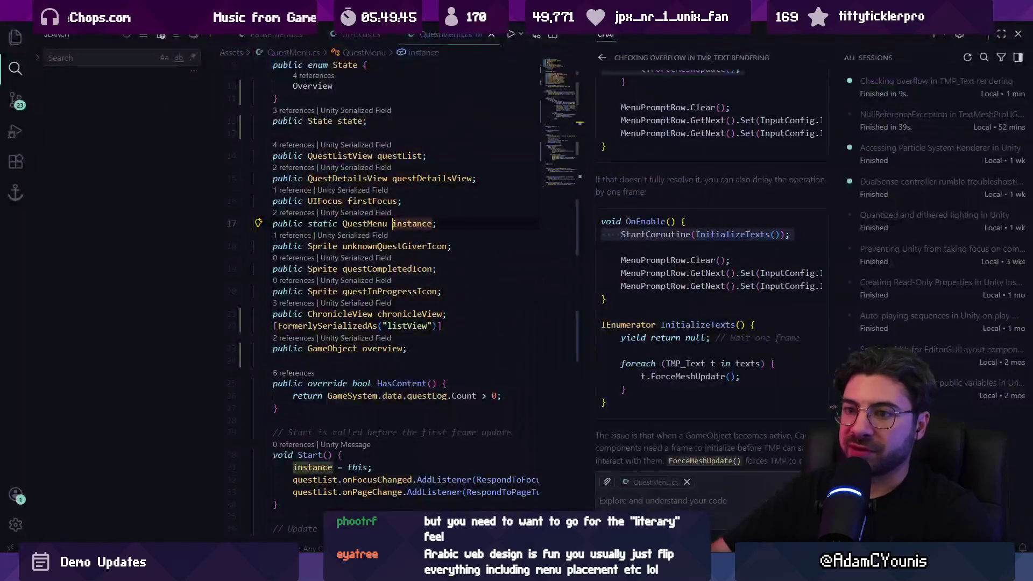
key("alt+Tab")
key("alt+Tab")
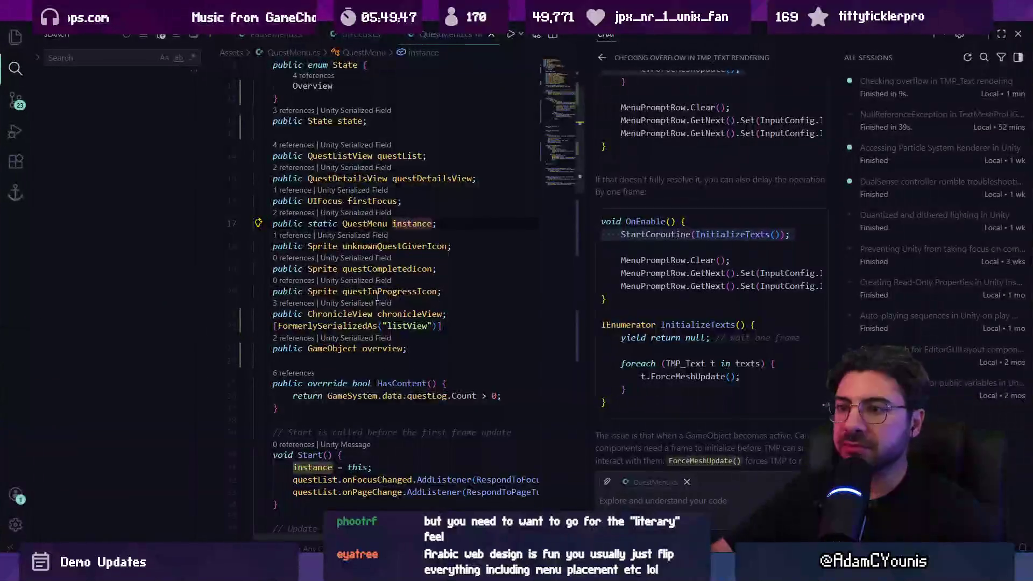
left_click(1017, 34)
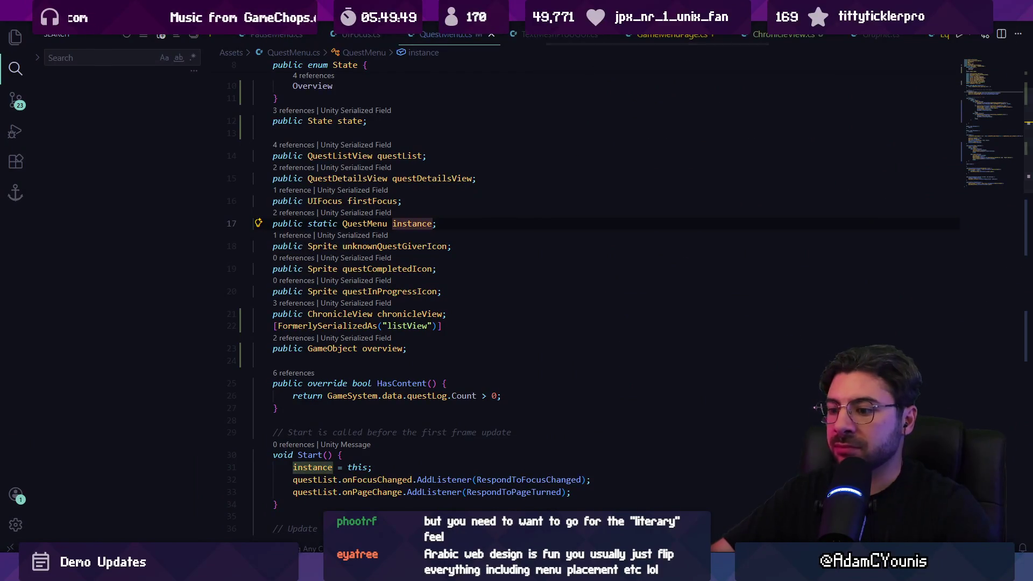
key("alt+Tab")
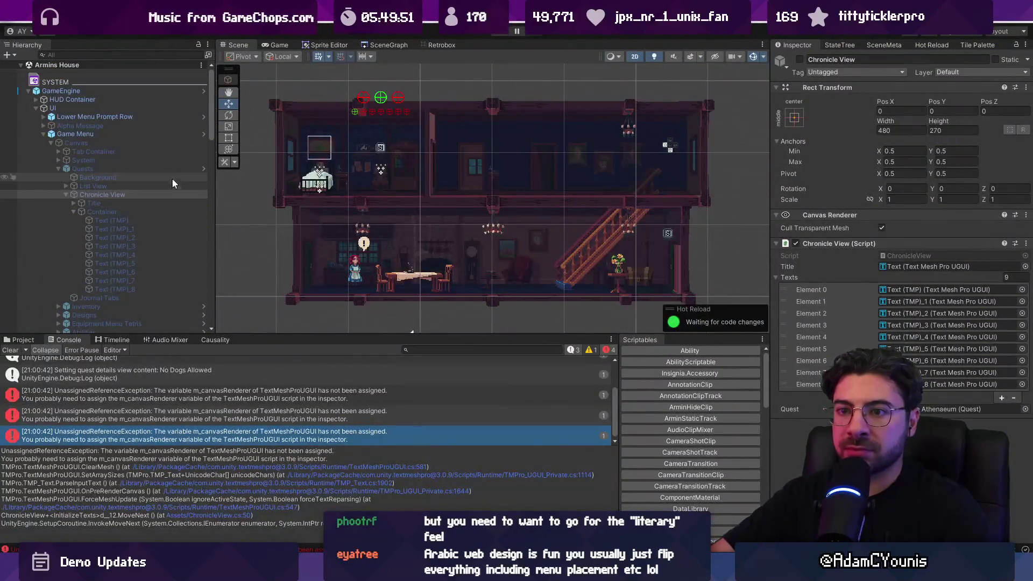
Open the Game Menu prefab, collapse unneeded branches and select the Quests object
left_click(203, 134)
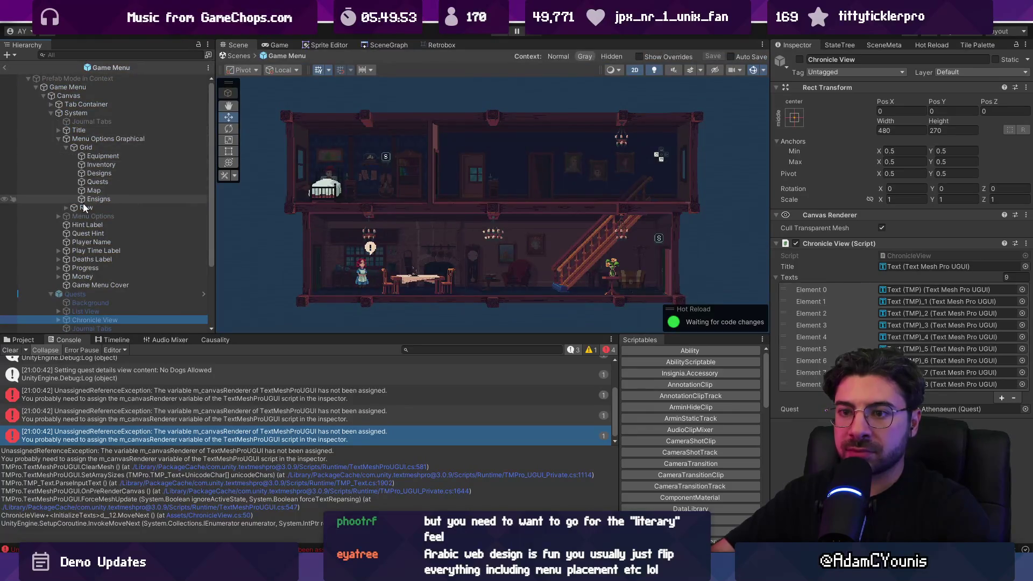
left_click(58, 138)
left_click(51, 112)
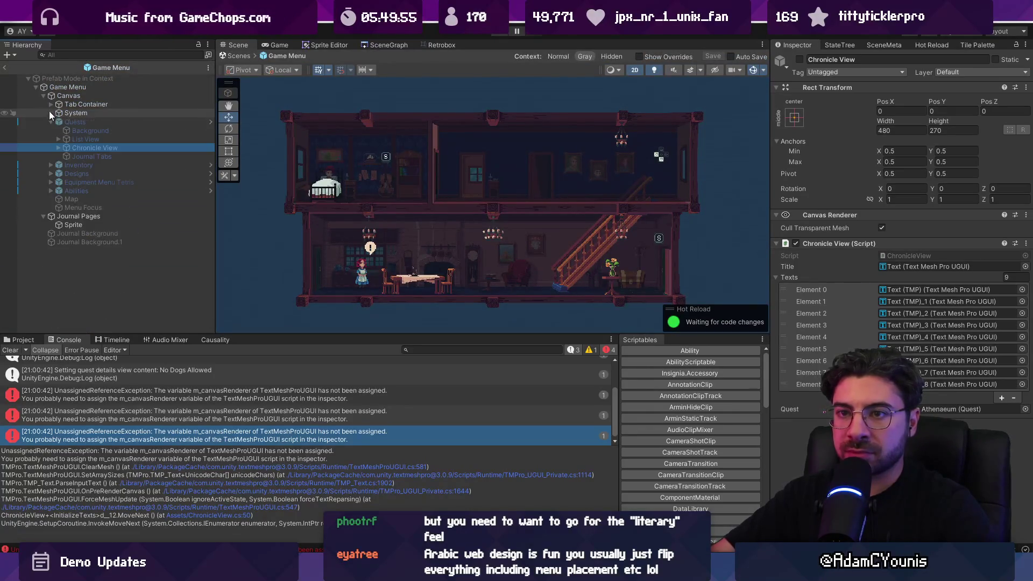
left_click(58, 147)
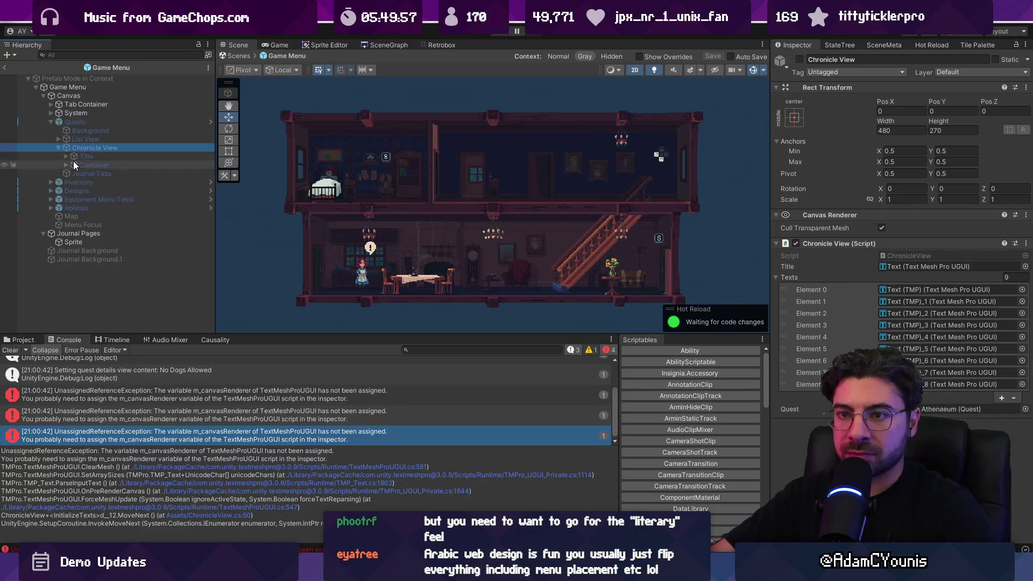
left_click(102, 124)
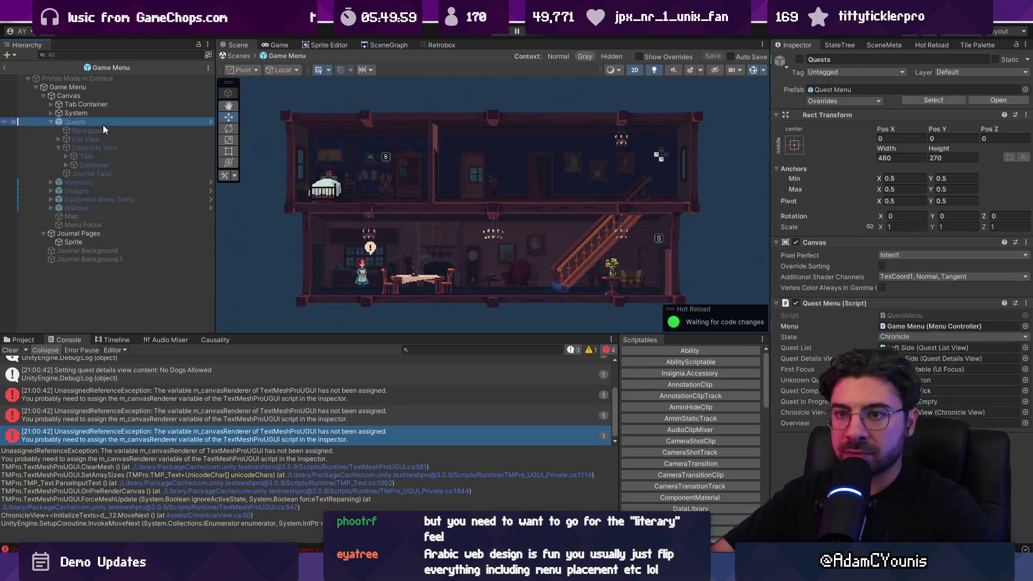
Activate Chronicle View in the Quests prefab, return to Game Menu, and start Play
left_click(211, 122)
left_click(160, 131)
left_click(799, 59)
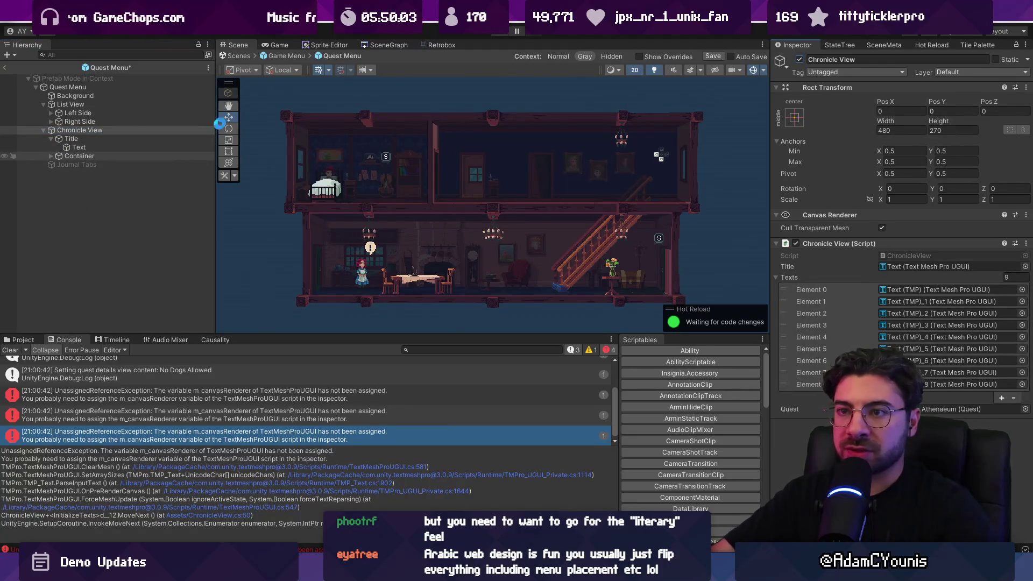
left_click(279, 55)
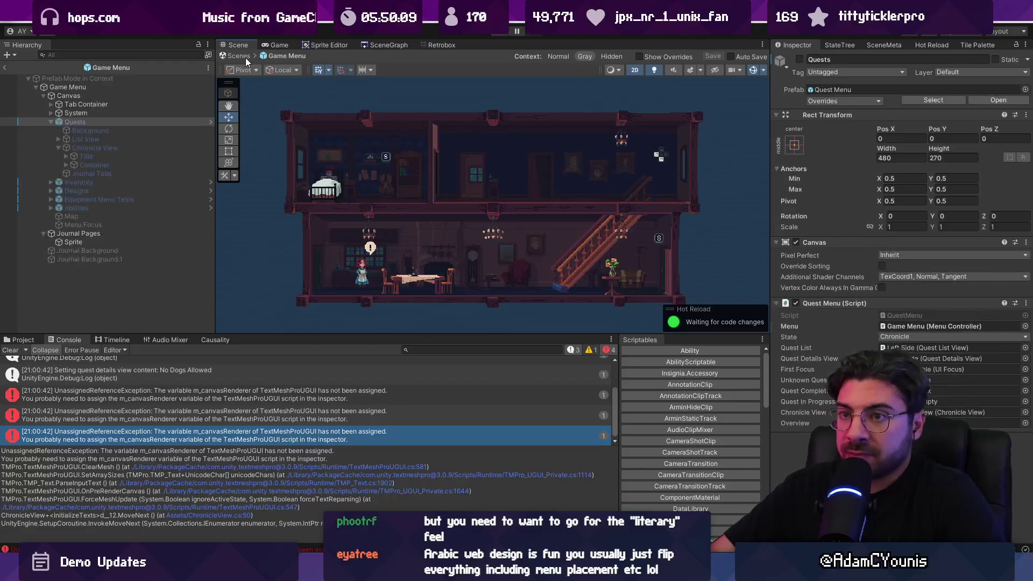
left_click(497, 32)
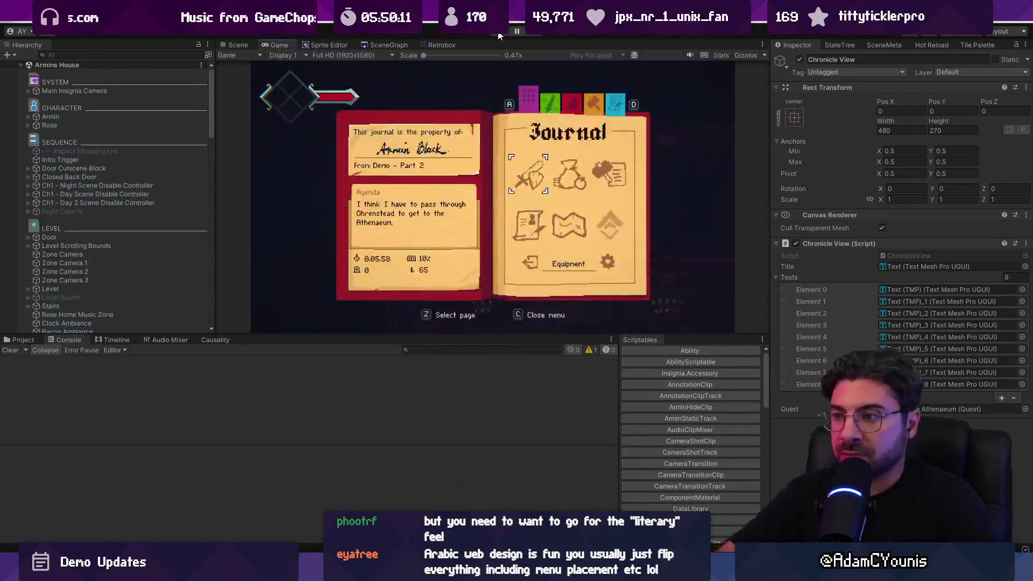
Open Quests, select No Dogs Allowed, and flip its pages forward and back
key("z")
key("Down")
key("Right")
key("Left")
key("c")
Reopen the No Dogs Allowed entry, flip to its next page, and back out to the Journal
key("c")
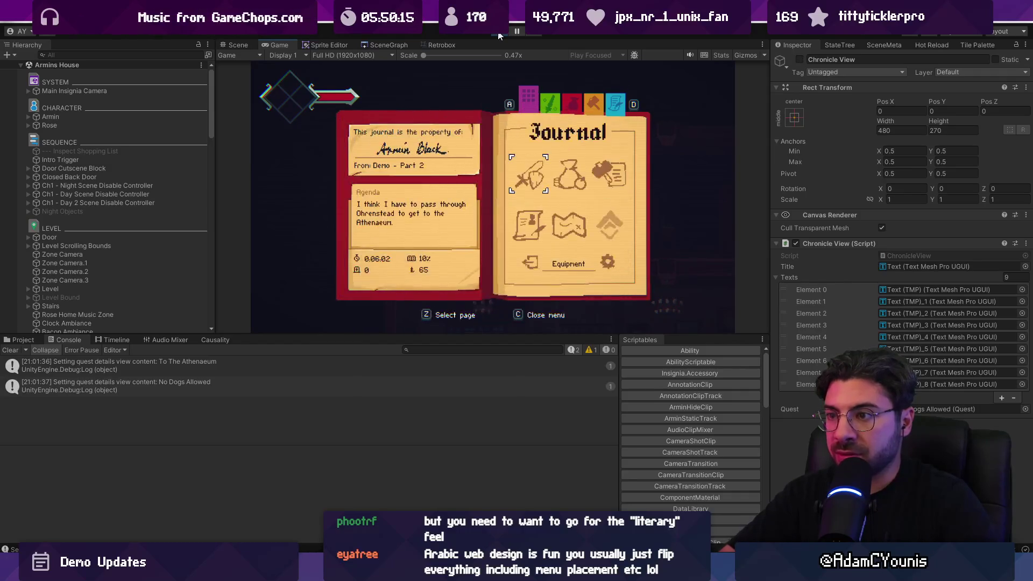
key("z")
key("Down")
key("z")
key("c")
key("z")
key("Right")
key("c")
key("c")
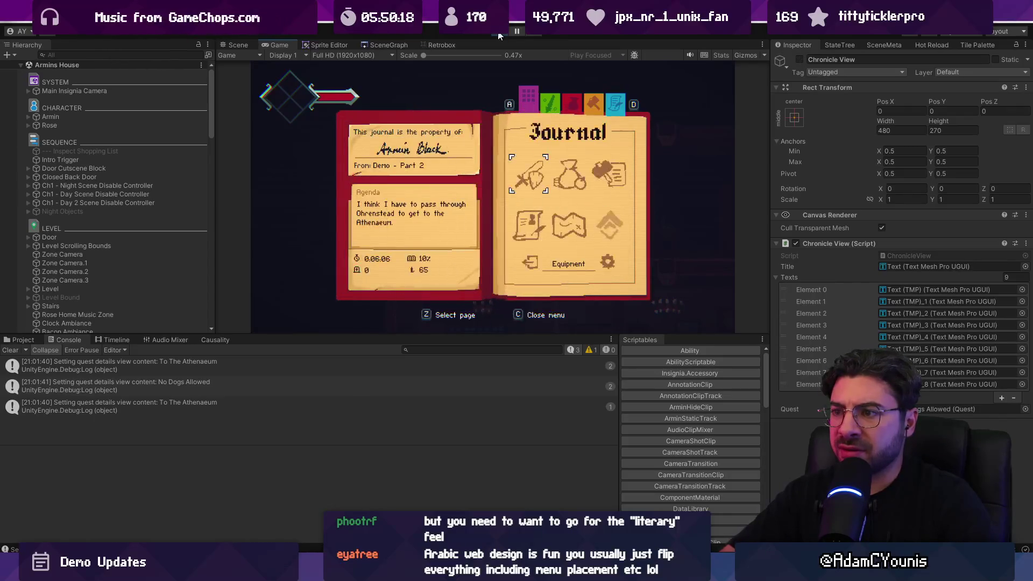
key("c")
Restart play mode and open the First Forge quest details twice
left_click(499, 36)
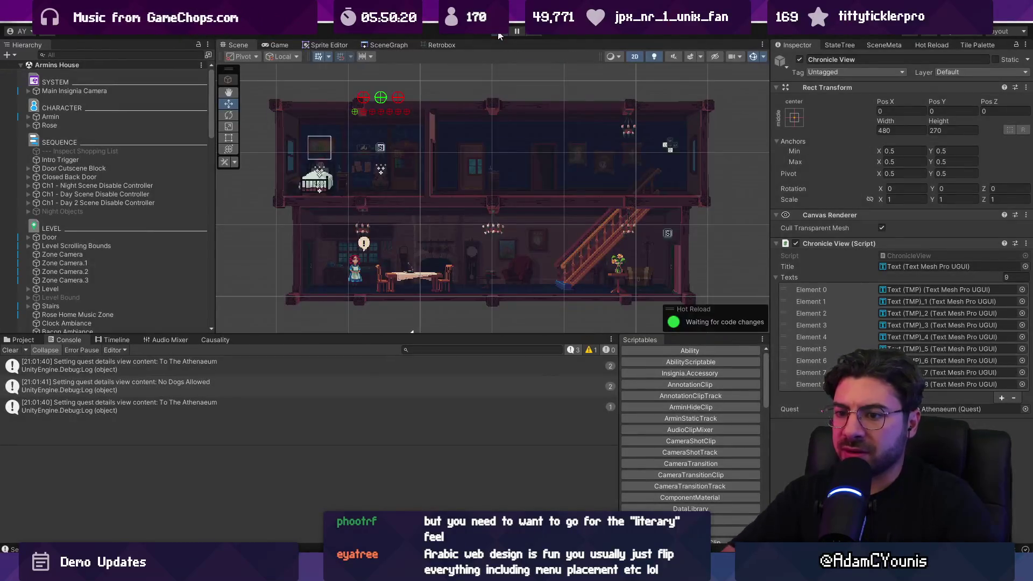
left_click(499, 36)
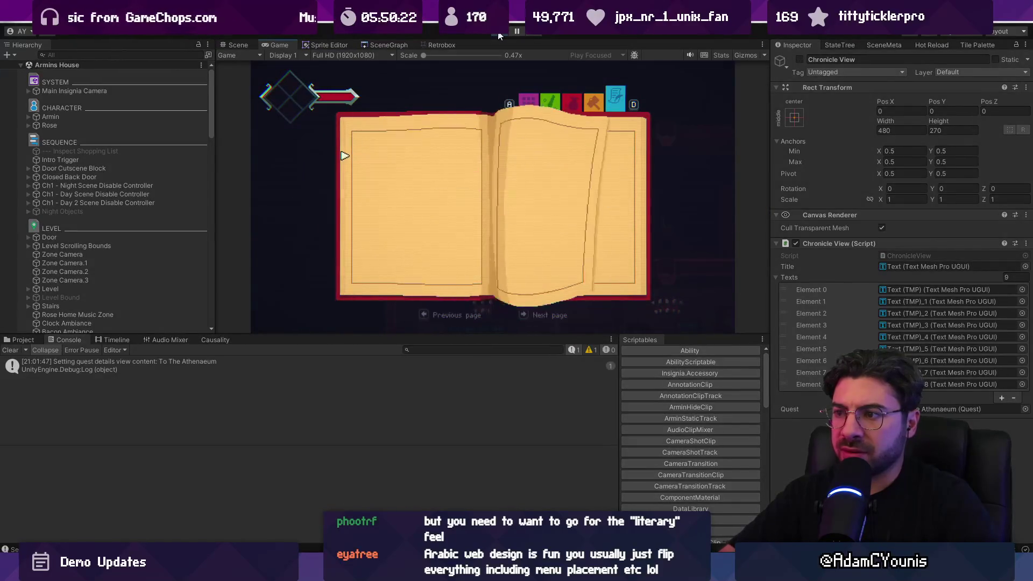
key("c")
key("Down")
key("z")
key("c")
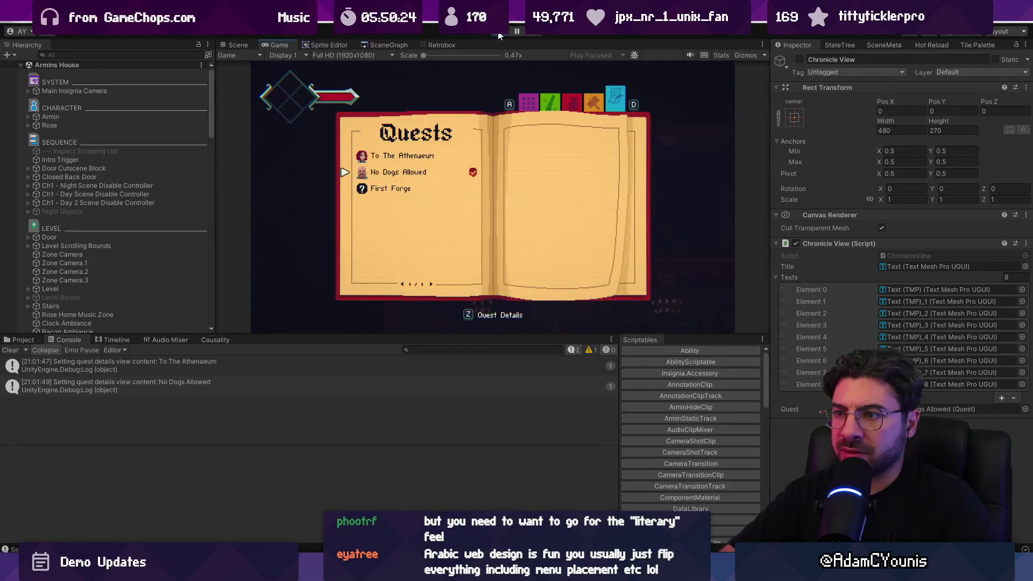
key("Down")
key("z")
key("c")
key("z")
key("c")
Page through the No Dogs Allowed details again, then return to the Quests list
key("Up")
key("z")
key("Right")
key("Left")
key("c")
key("c")
key("c")
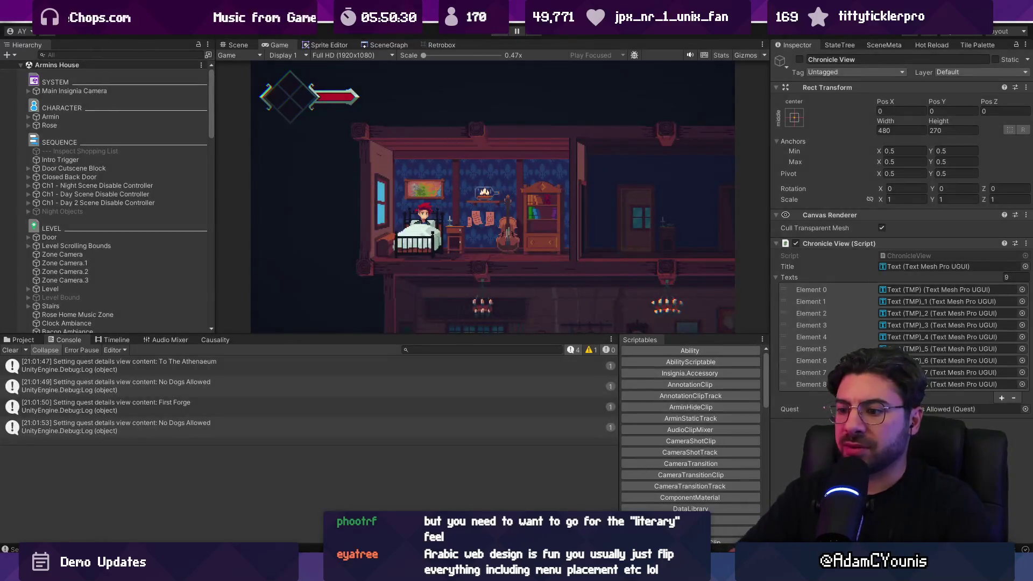
key("alt+Tab")
scroll(461, 230, "down", 5)
Remove the comment and StartCoroutine call from ChronicleView's OnEnable
scroll(461, 229, "down", 1)
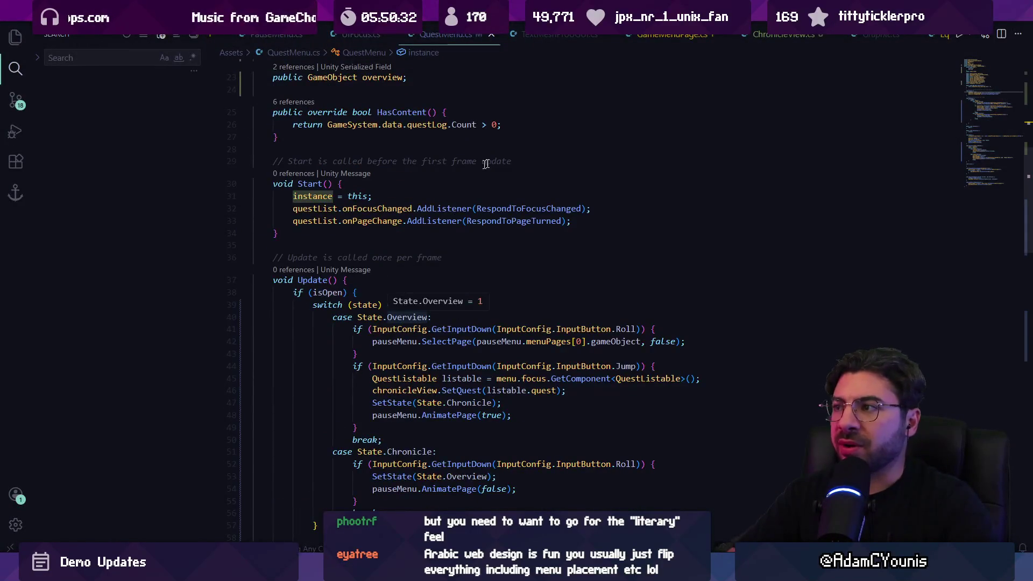
scroll(461, 230, "down", 5)
scroll(461, 229, "down", 20)
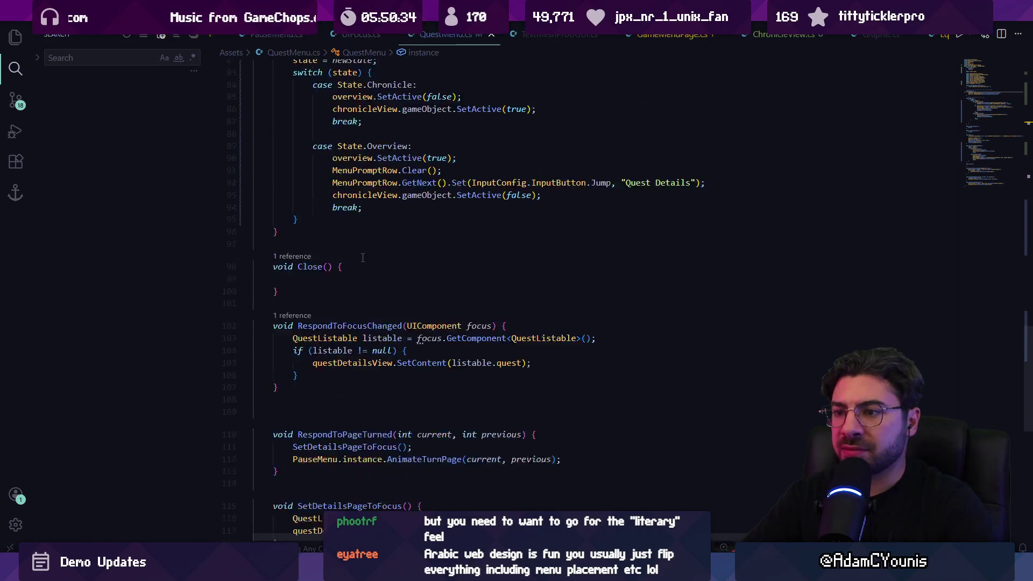
scroll(435, 197, "up", 5)
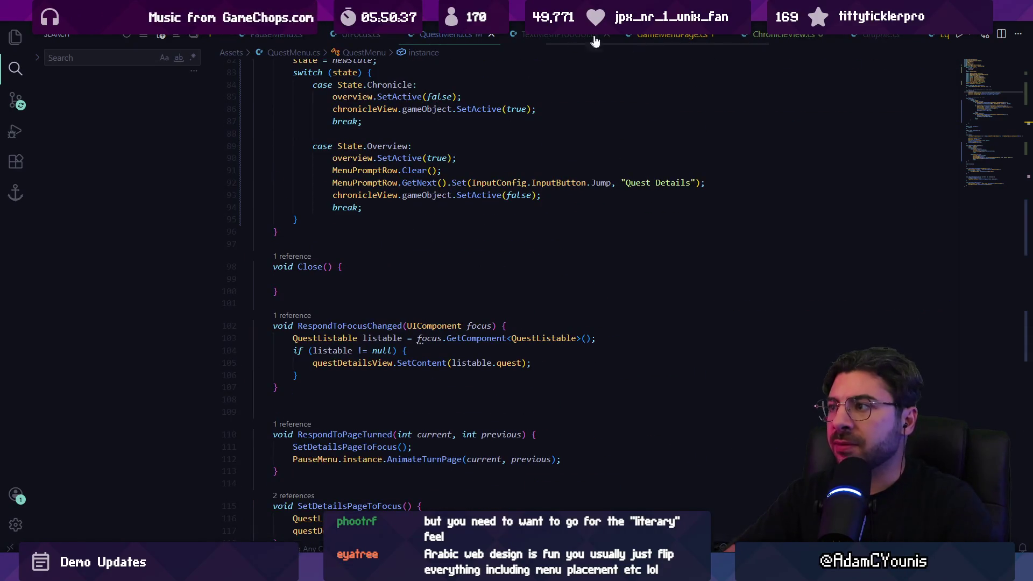
scroll(606, 41, "down", 2)
key("ctrl+Tab")
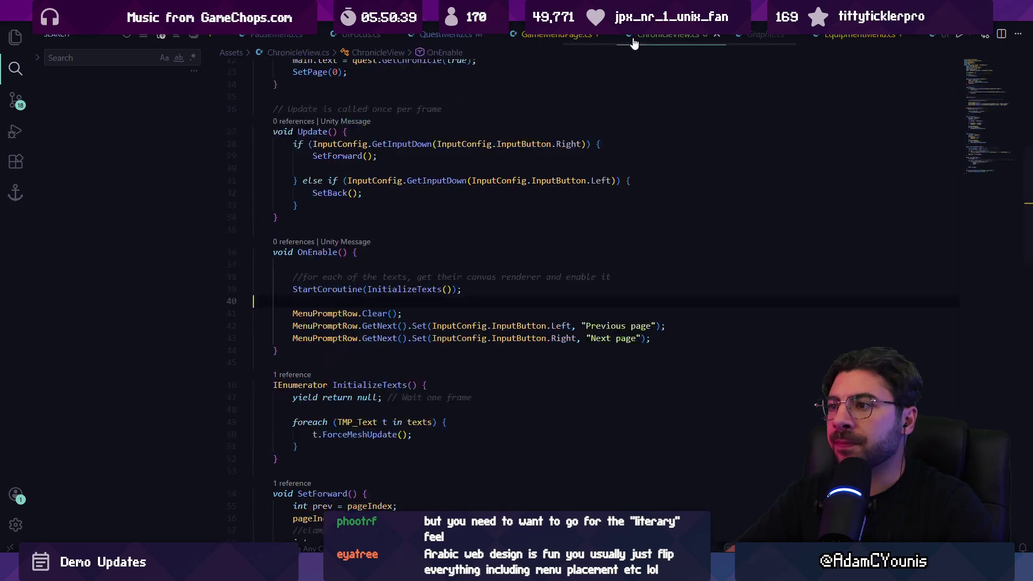
left_click_drag(331, 298, 253, 264)
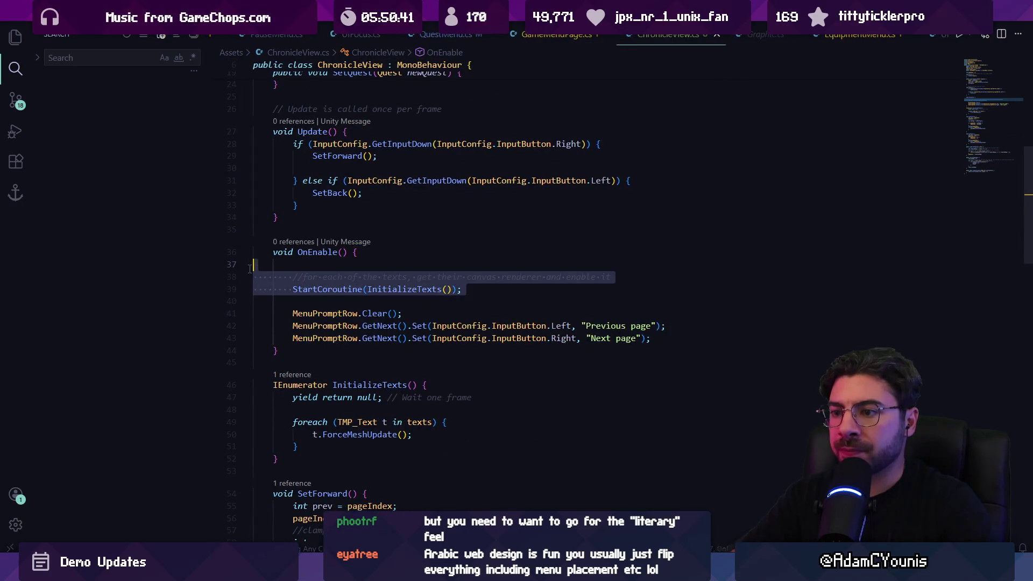
key("BackSpace")
Delete the InitializeTexts coroutine from ChronicleView.cs and return to Unity
key("Down")
key("Down")
key("Down")
key("shift+Down")
key("shift+Down")
key("shift+Down")
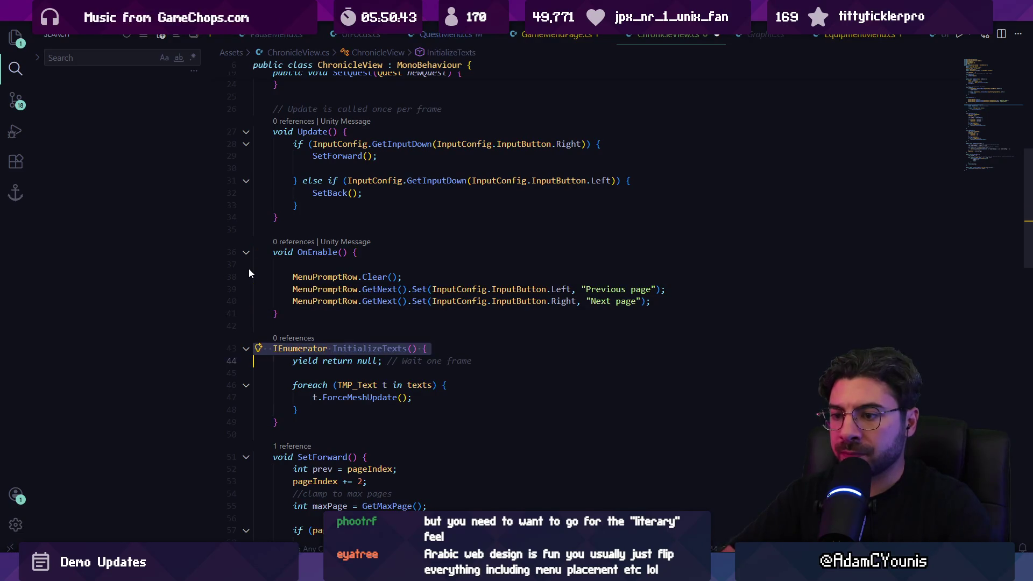
key("BackSpace")
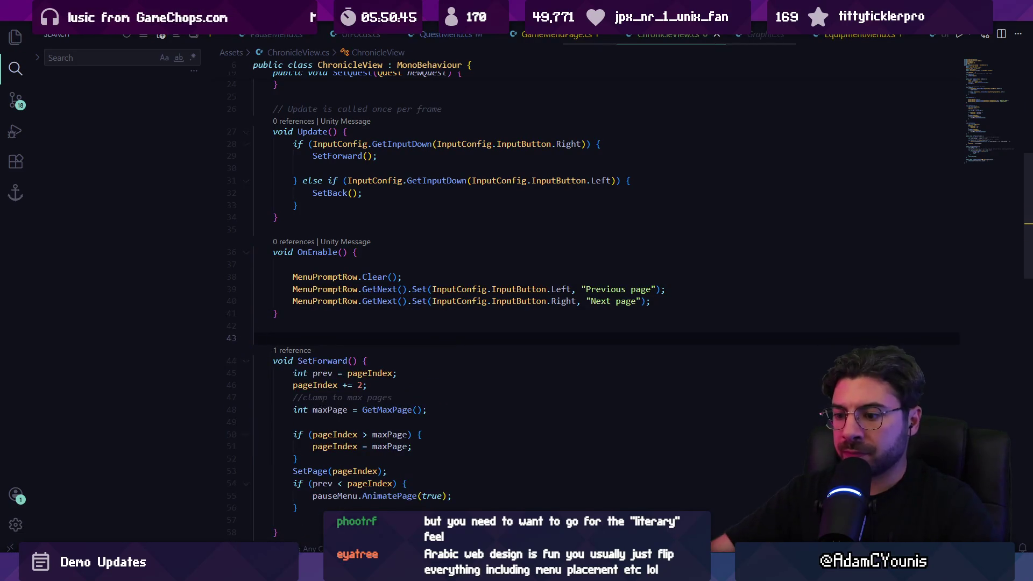
key("alt+Tab")
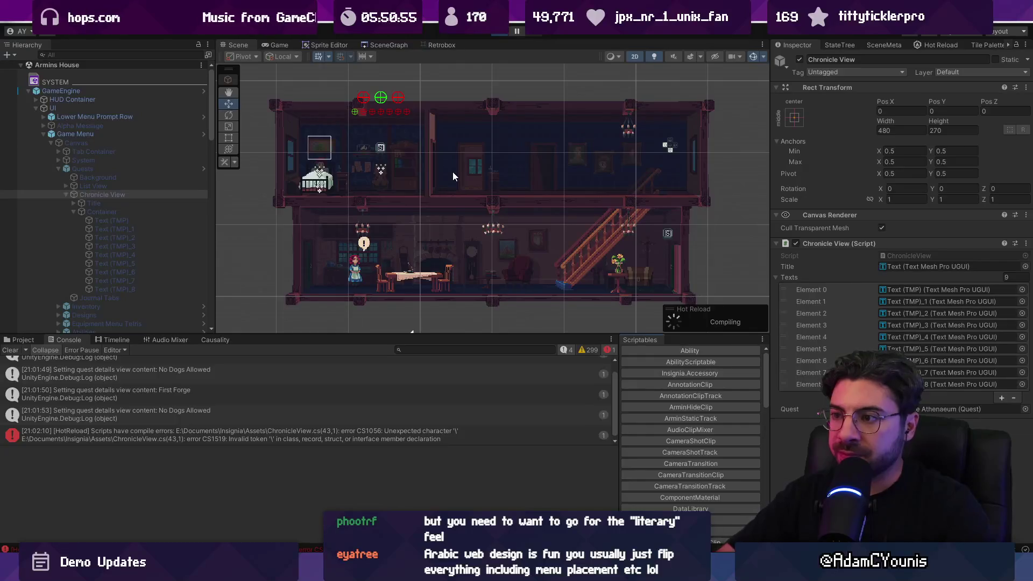
Playtest the journal, then open the NullReferenceException's QuestListable.cs:31 source line
key("ctrl+p")
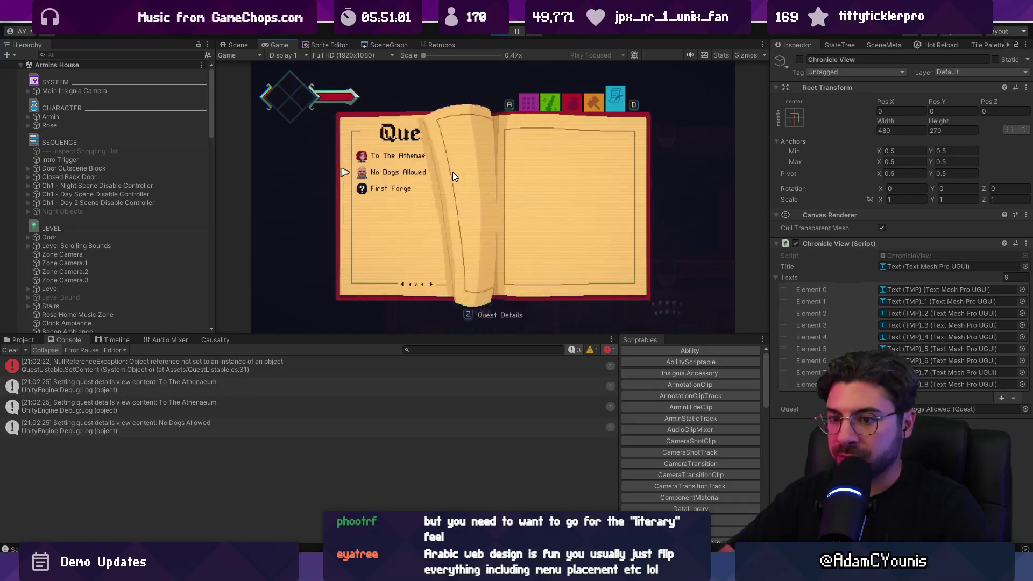
left_click(501, 33)
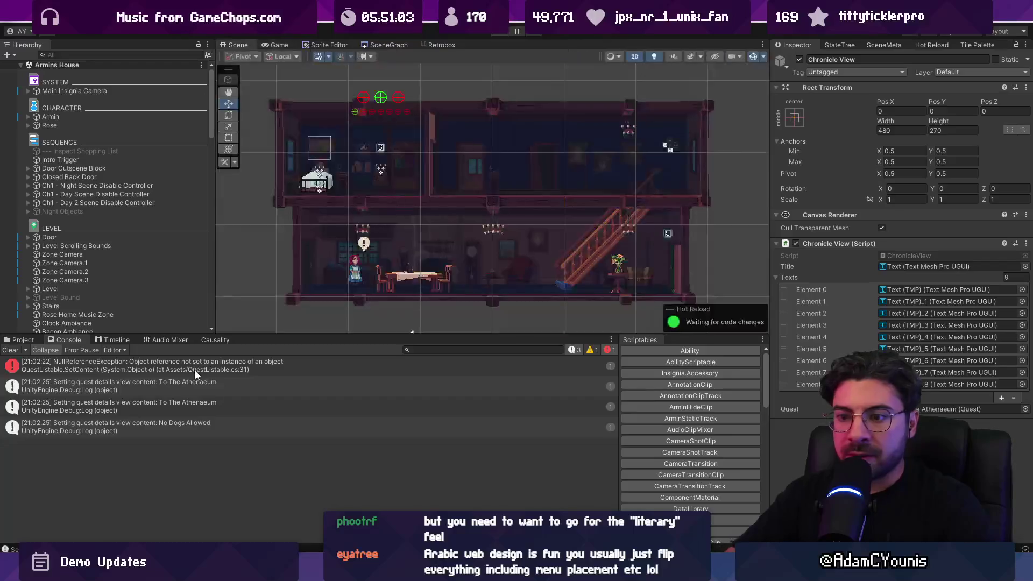
left_click(198, 366)
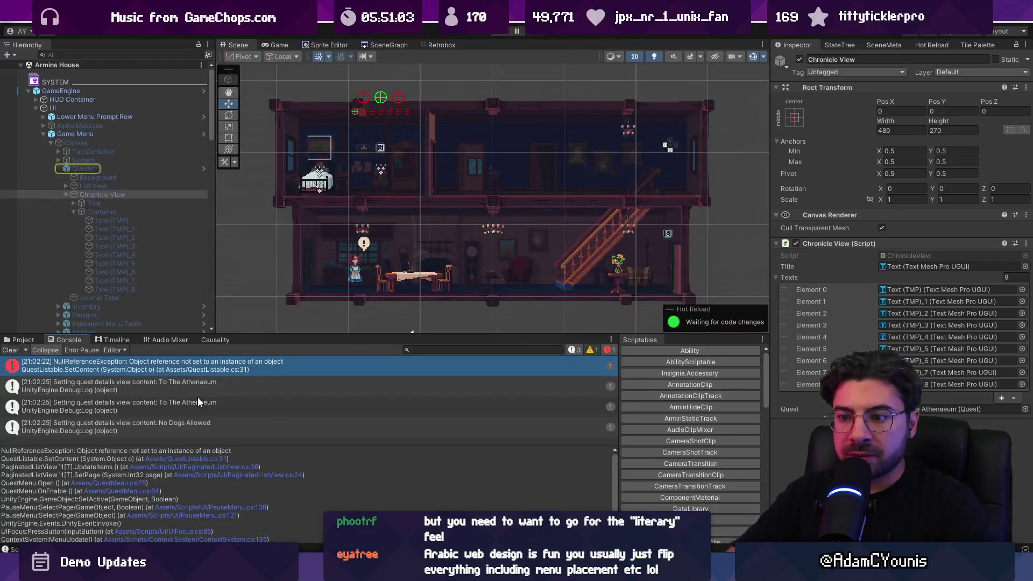
left_click(196, 459)
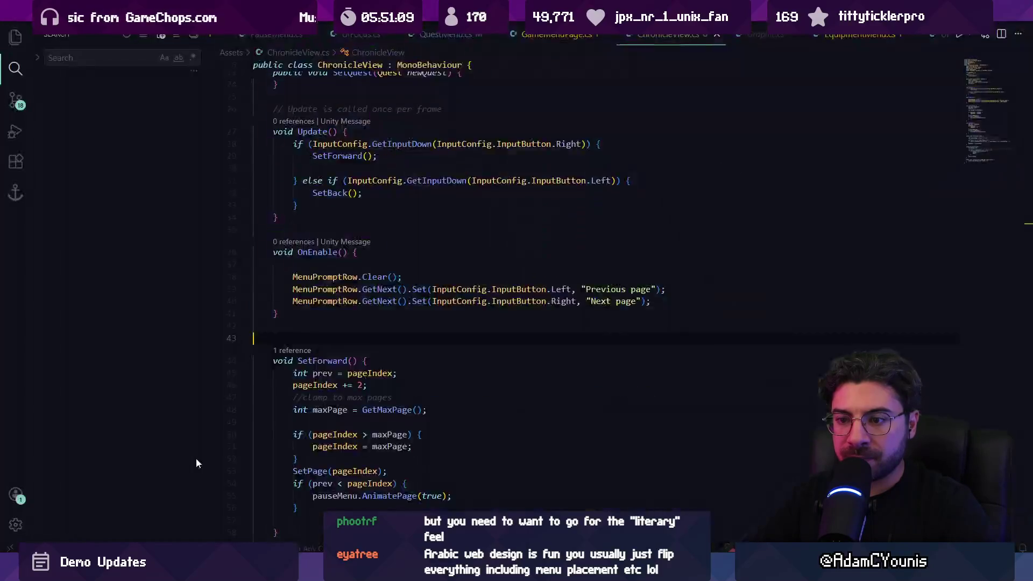
Trace QuestMenu.instance to its field declaration and its 'instance = this;' assignment in Start
left_click(449, 305)
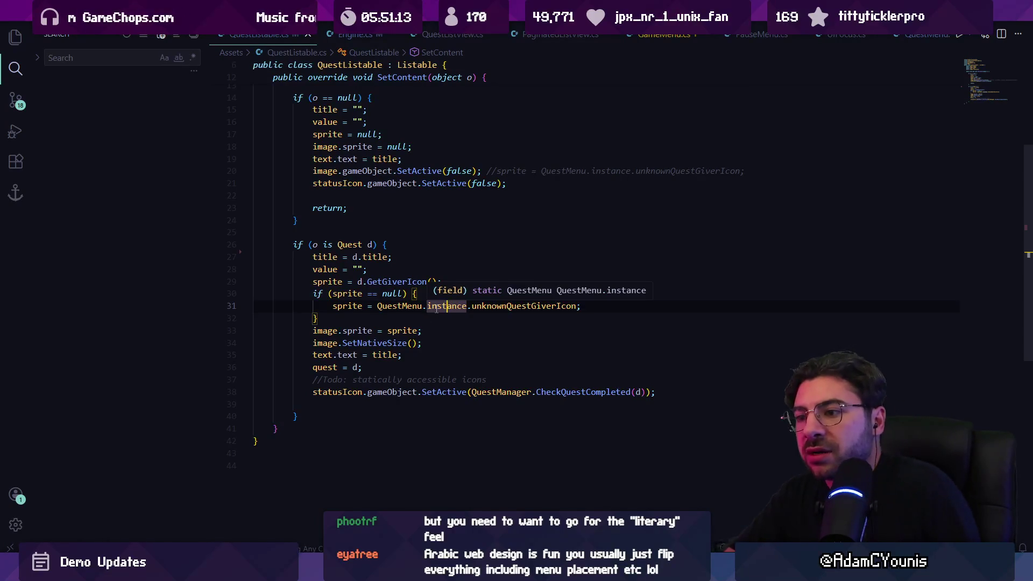
left_click(439, 306, "ctrl")
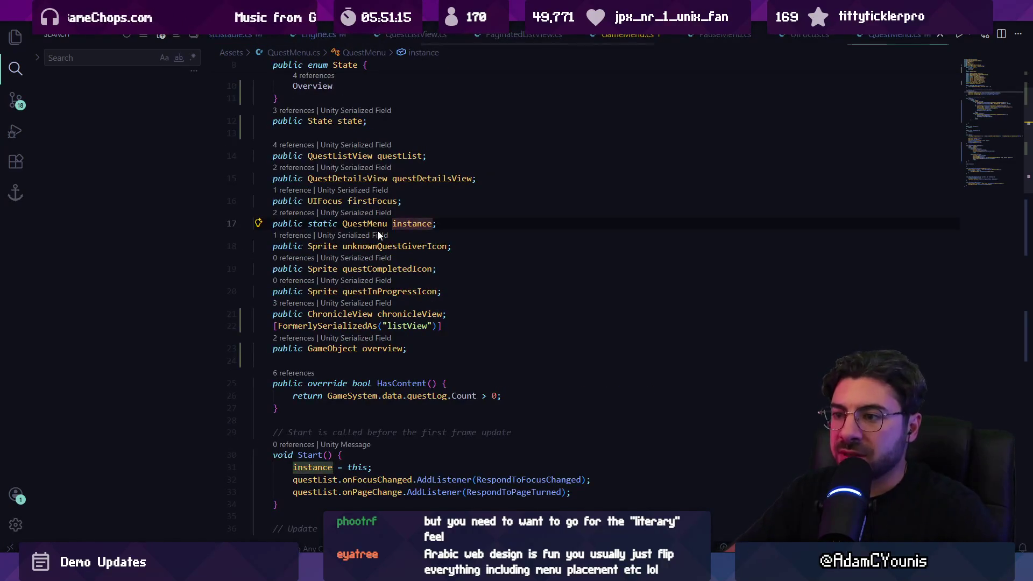
scroll(406, 287, "down", 2)
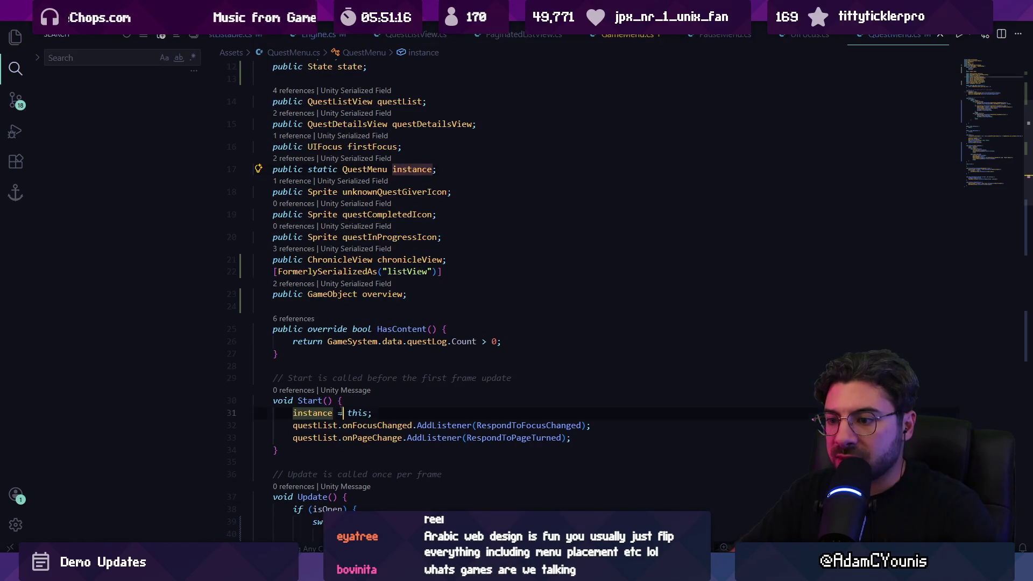
left_click(340, 413)
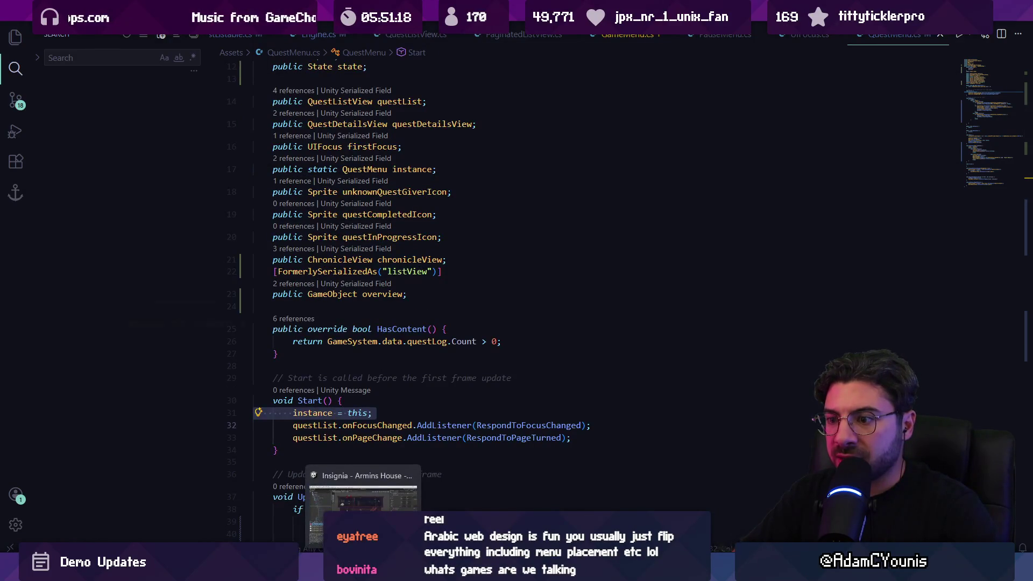
left_click(355, 489)
left_click(102, 143)
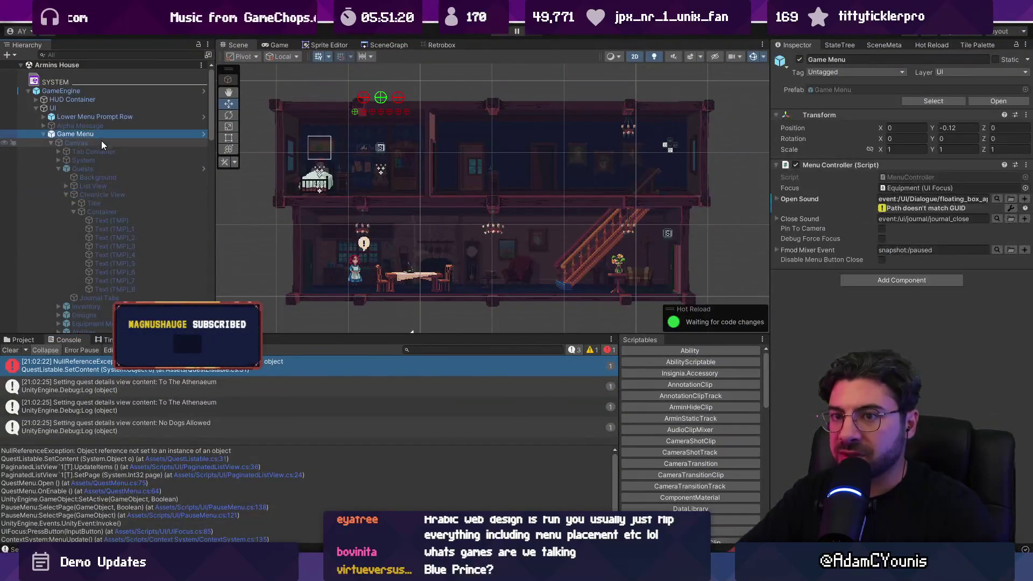
Inspect the Quests object's Quest Menu script (Menu: Game Menu, State: Chronicle)
left_click(99, 167)
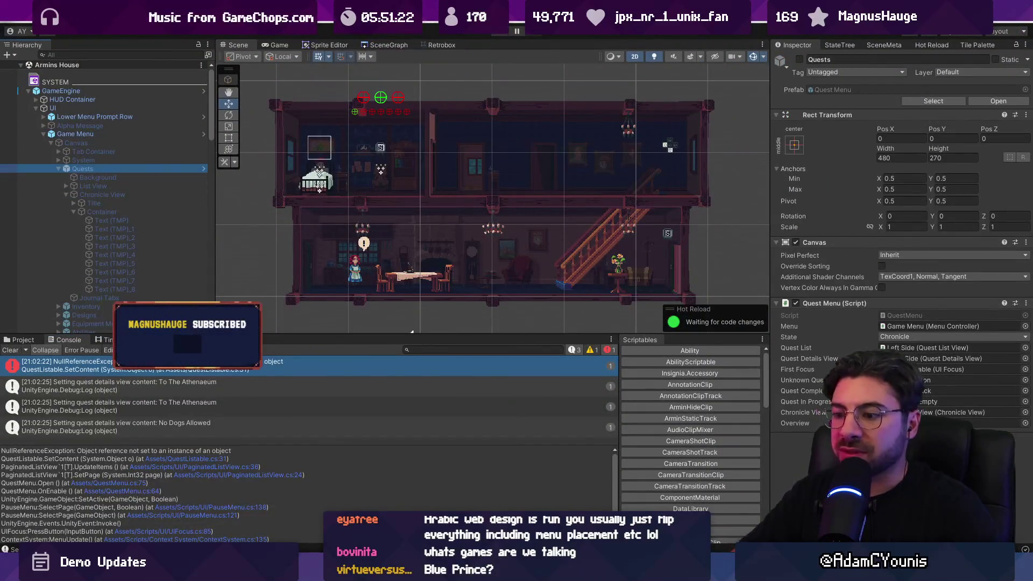
mouse_move(363, 574)
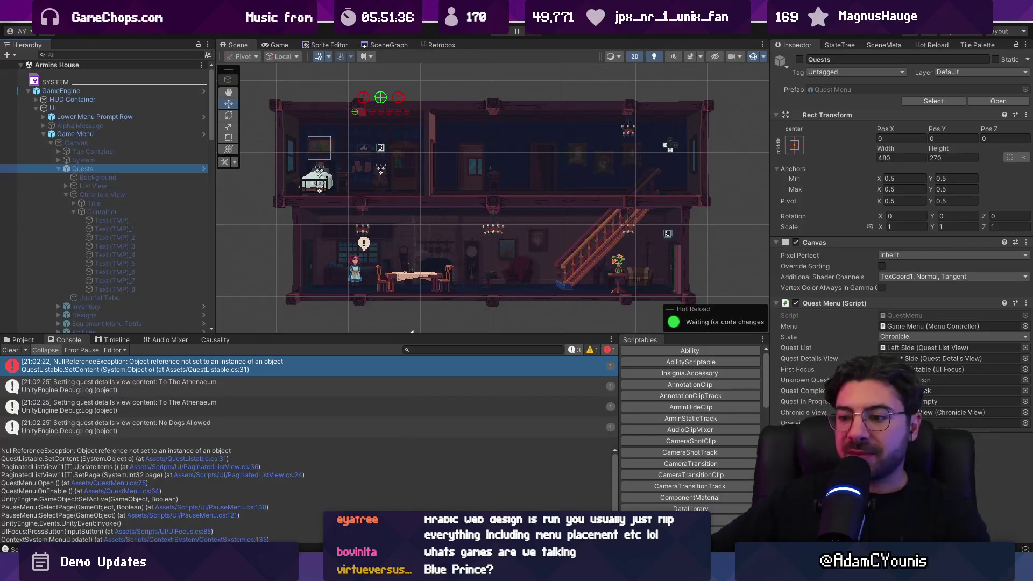
key("alt+Tab")
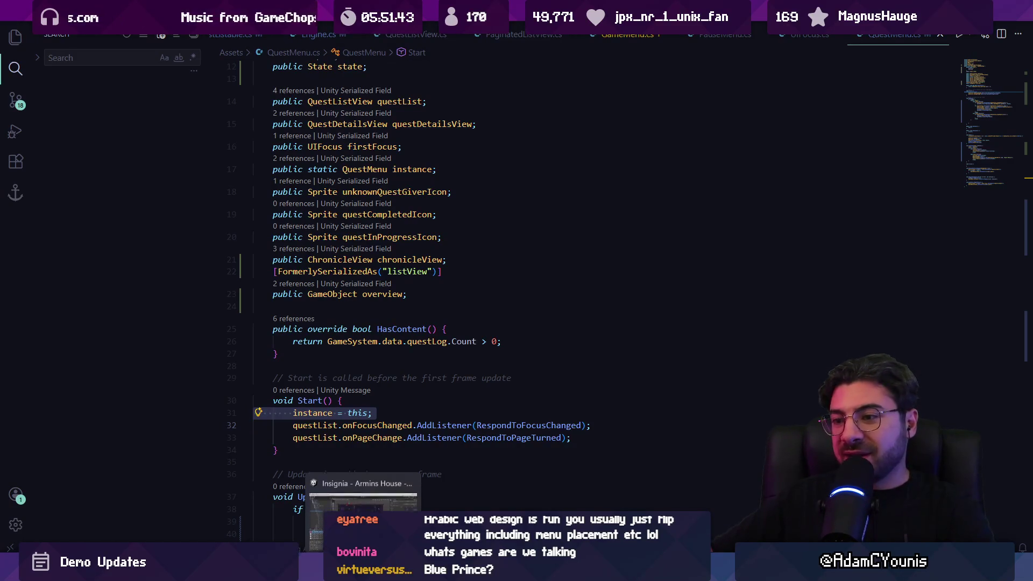
Clear the old messages from the Unity Console
left_click(387, 448)
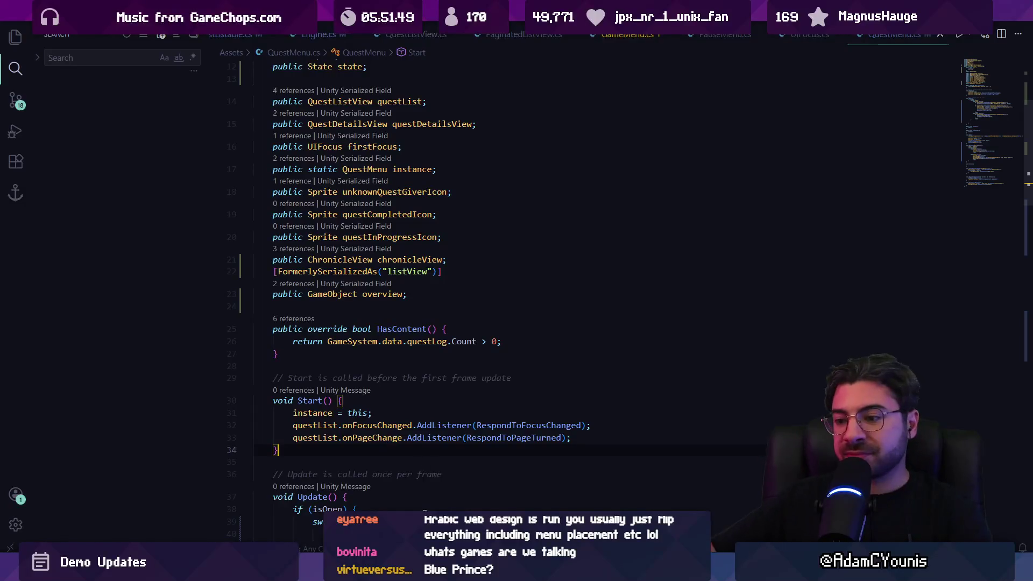
key("alt+Tab")
left_click(10, 350)
key("alt+Tab")
Add blank lines after the Roll and Jump if-blocks in QuestMenu's Update
scroll(371, 381, "down", 3)
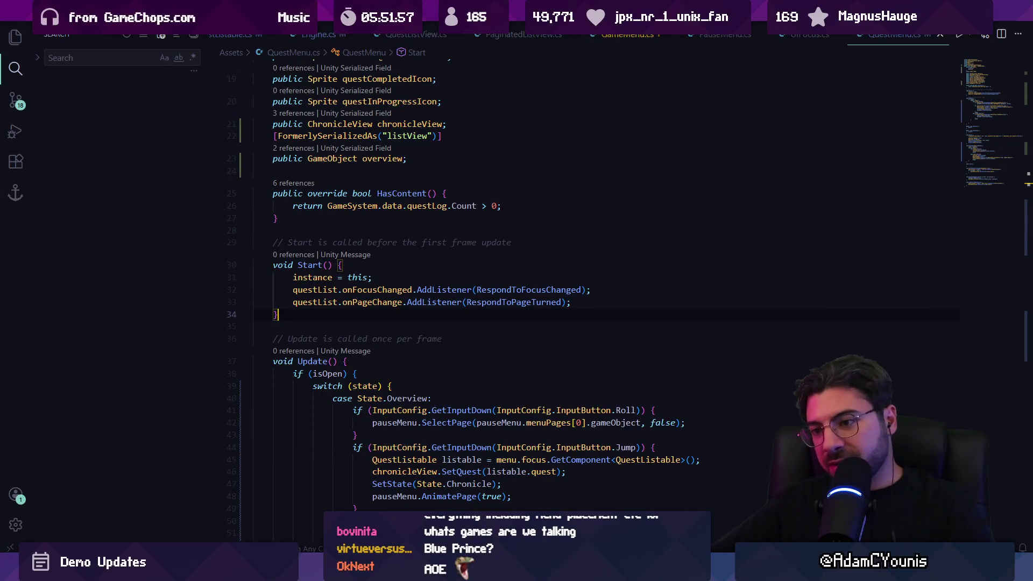
key("super")
key("Escape")
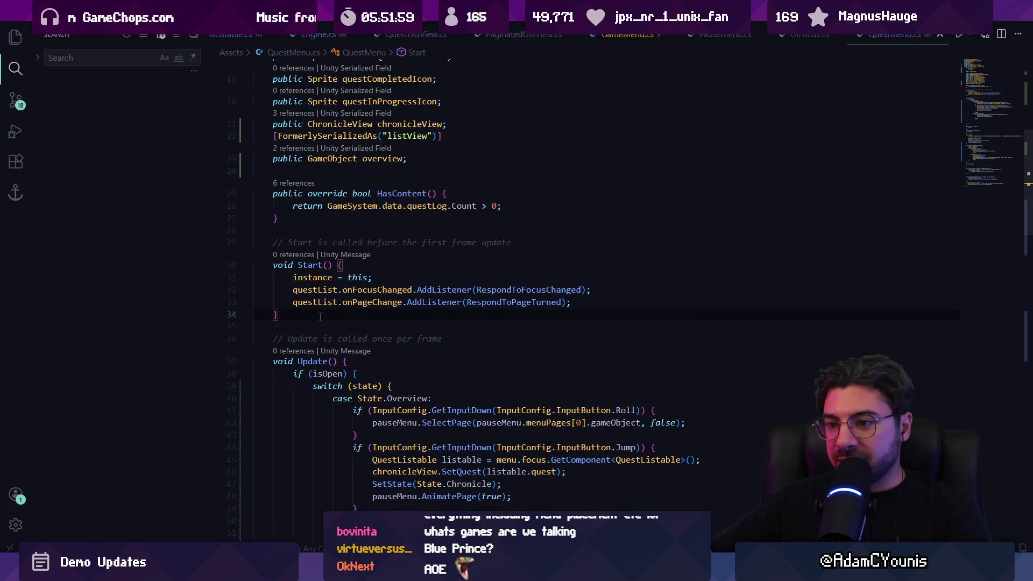
scroll(446, 363, "down", 1)
left_click(435, 383)
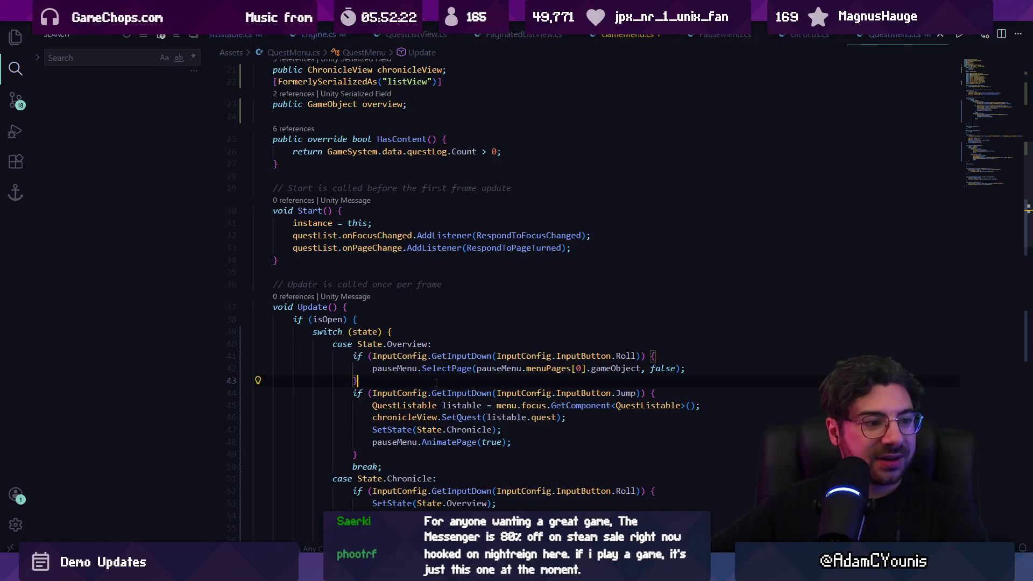
mouse_move(440, 396)
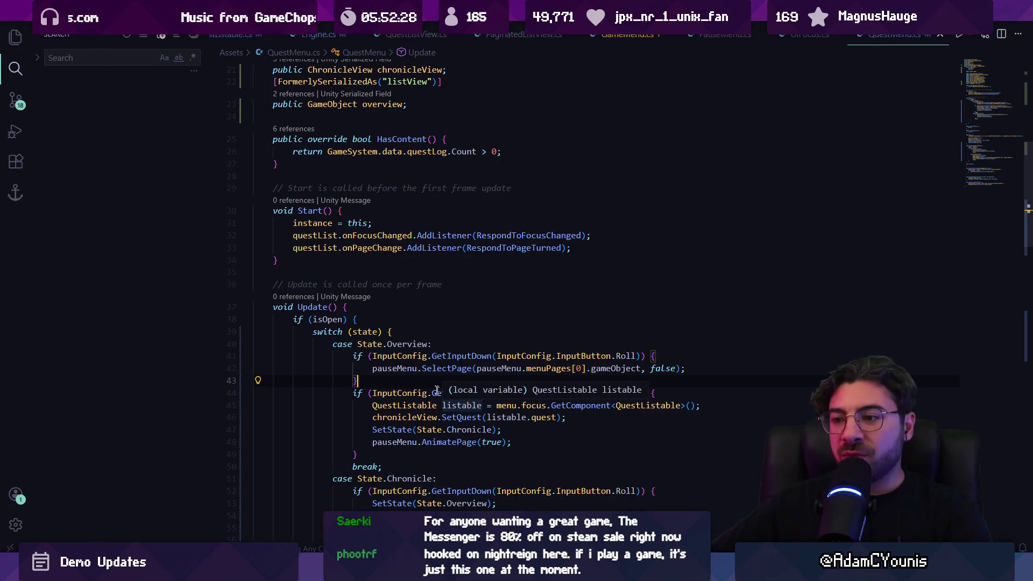
left_click(416, 380)
key("Return")
scroll(416, 380, "down", 4)
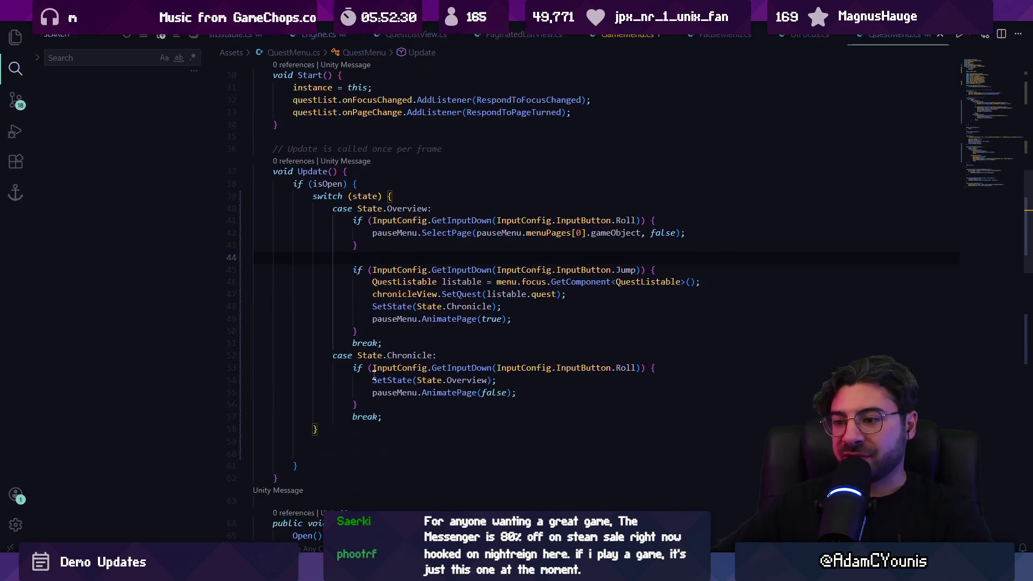
key("Return")
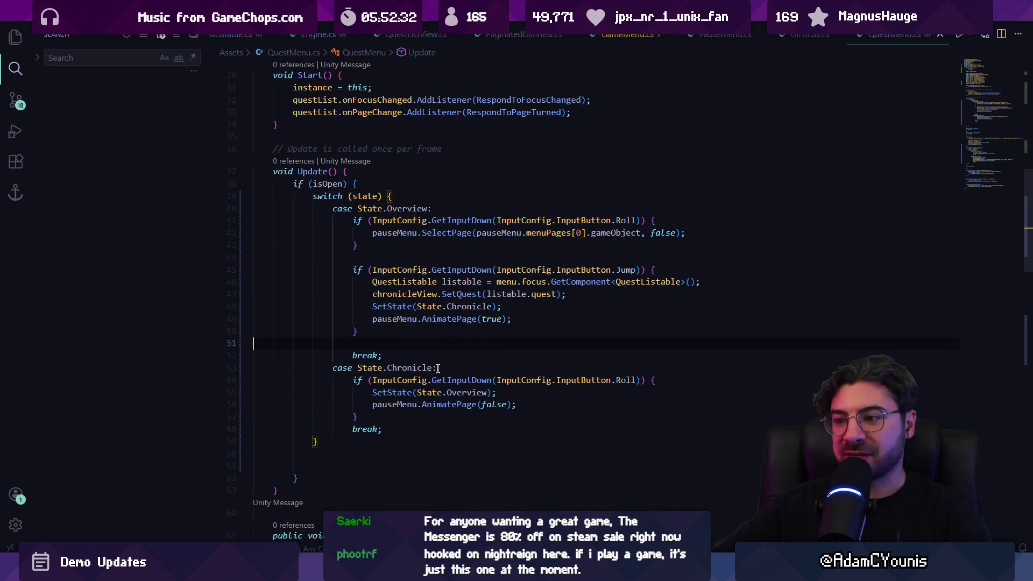
Bring up QuestListable.cs with its SetContent fallback on line 31
scroll(433, 333, "up", 5)
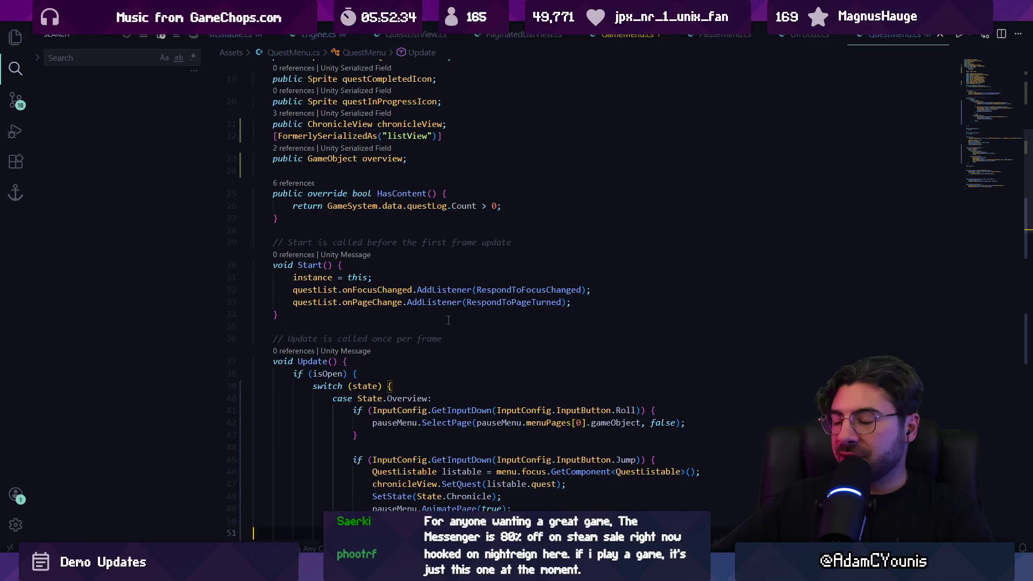
scroll(449, 304, "down", 2)
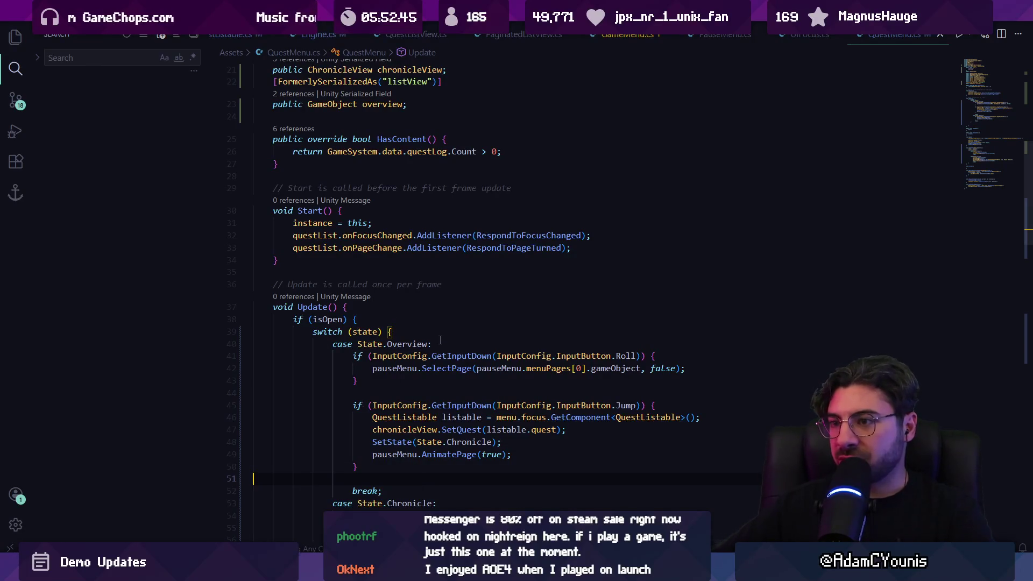
scroll(440, 321, "up", 5)
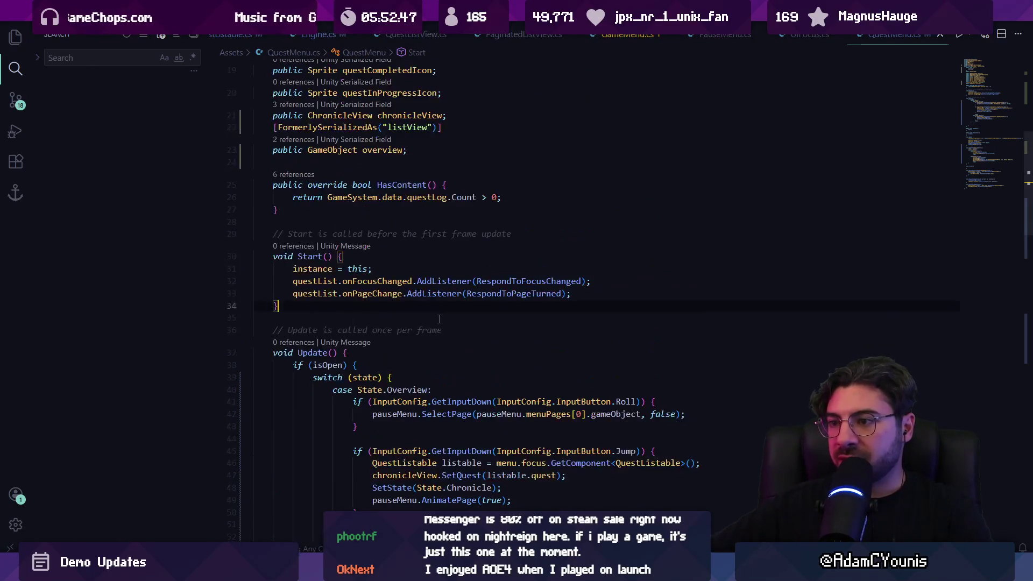
key("alt+Left")
key("alt+Right")
key("alt+Left")
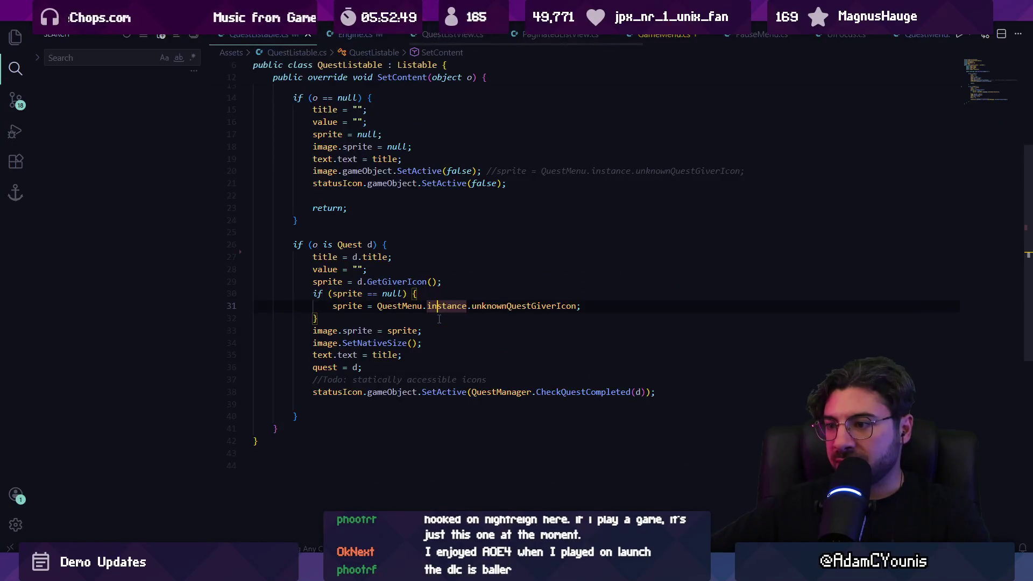
Select the QuestMenu.instance.unknownQuestGiverIcon fallback on line 31 of QuestListable.cs
key("ctrl+Left")
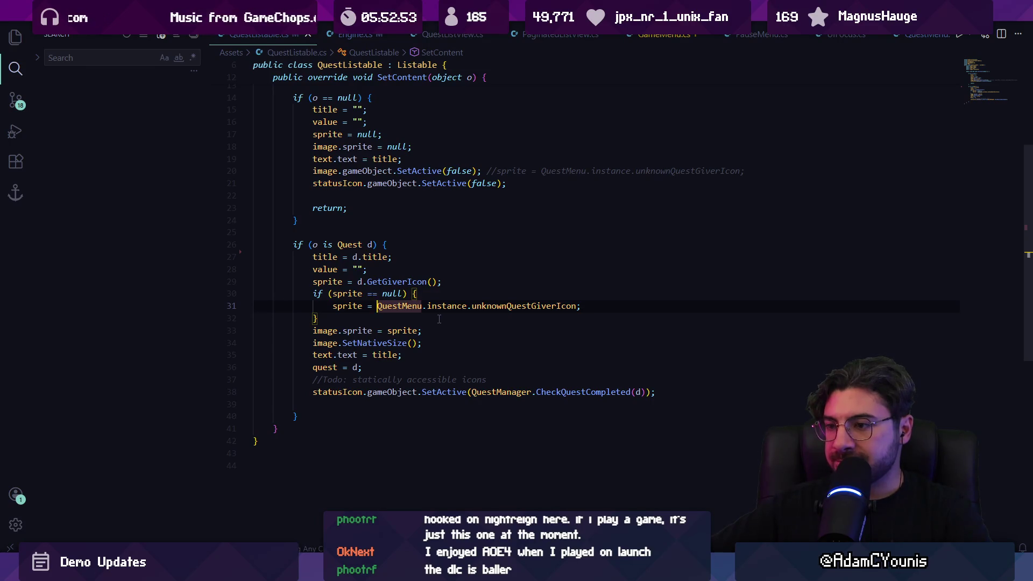
key("Up")
key("Right")
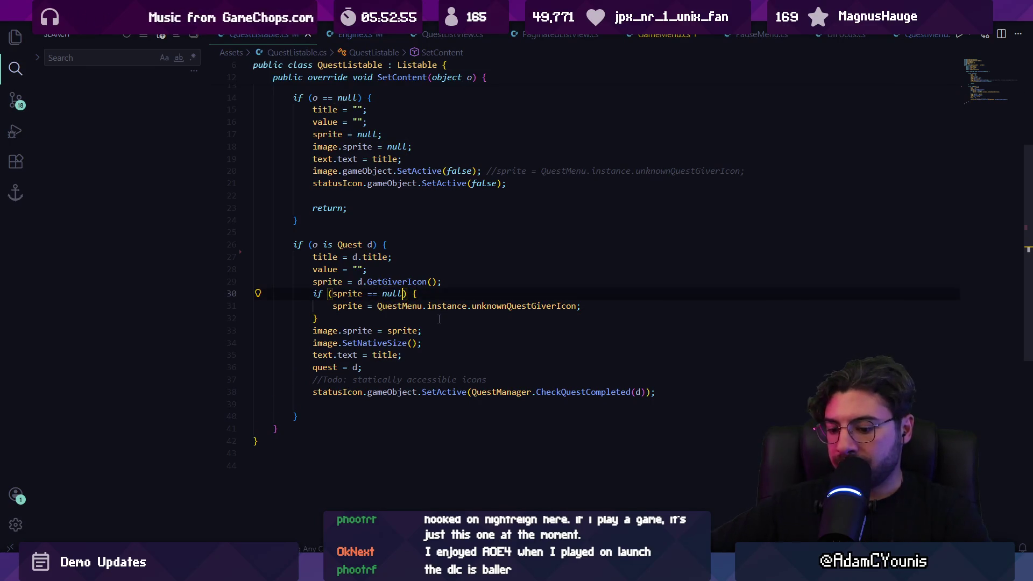
left_click(447, 306)
left_click_drag(377, 306, 575, 302)
scroll(441, 307, "up", 5)
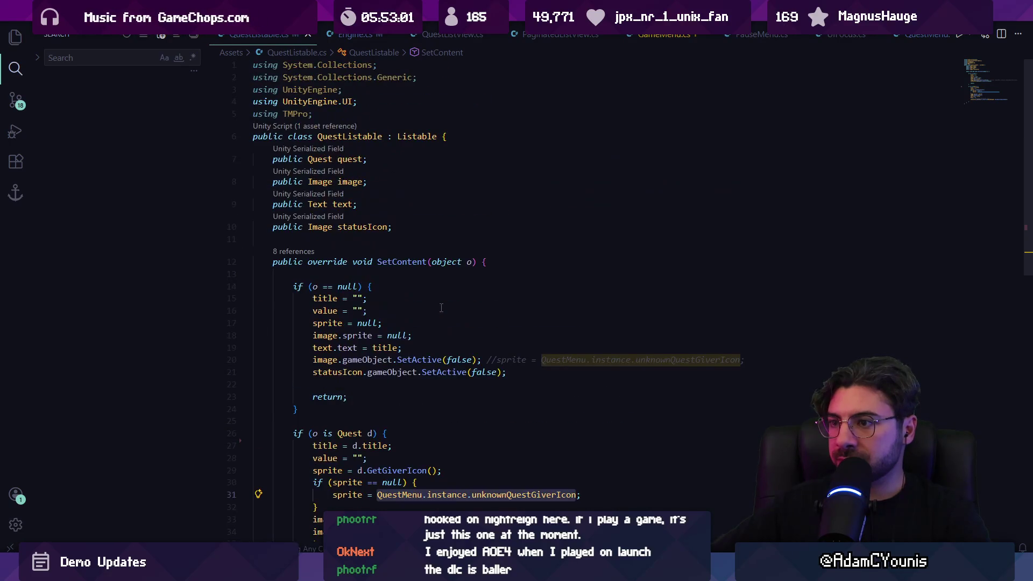
scroll(401, 457, "down", 3)
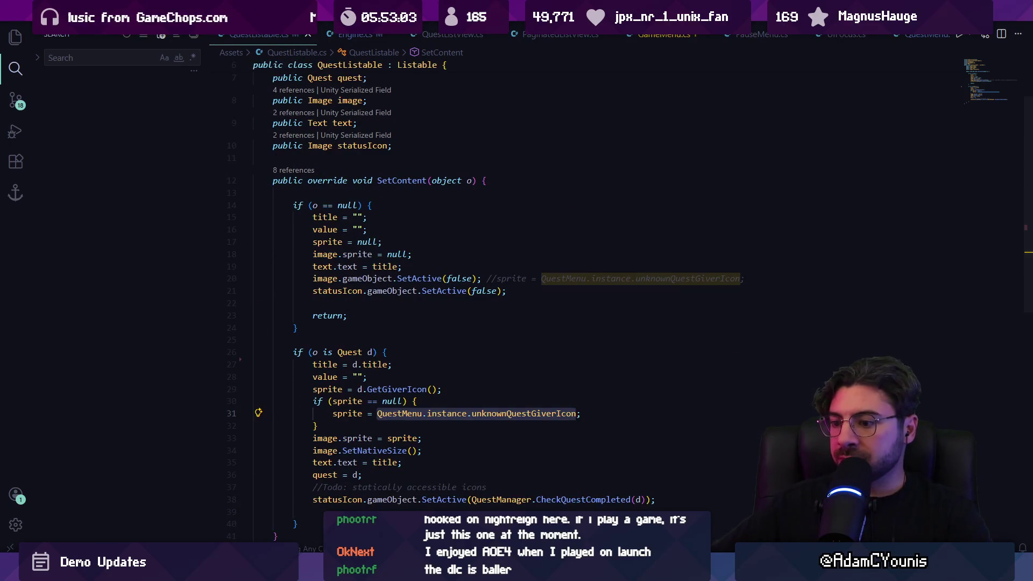
key("alt+Tab")
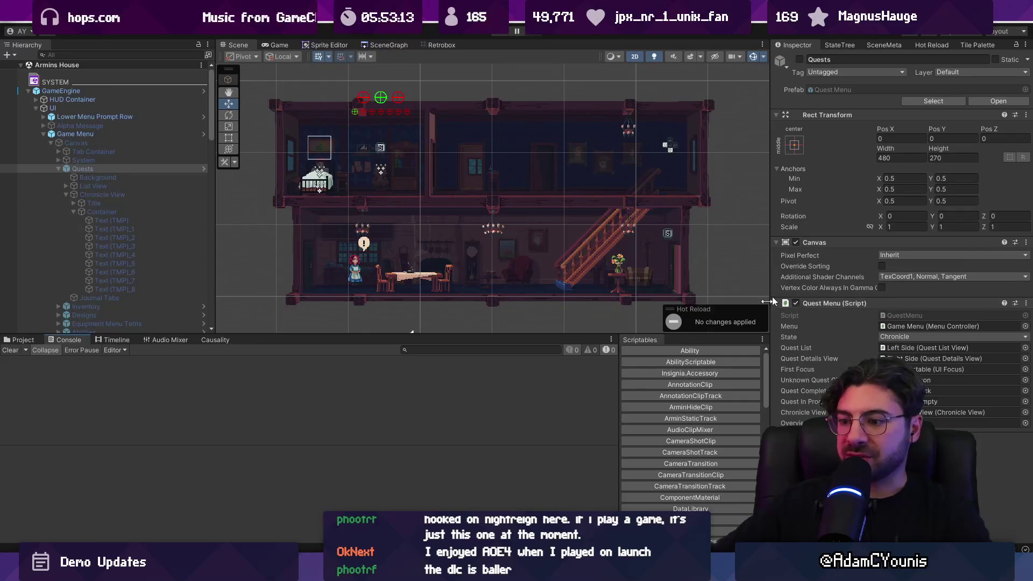
Review the Game Menu Canvas's components, then view GameMenu.cs's OnEnable Setup logic
mouse_move(386, 571)
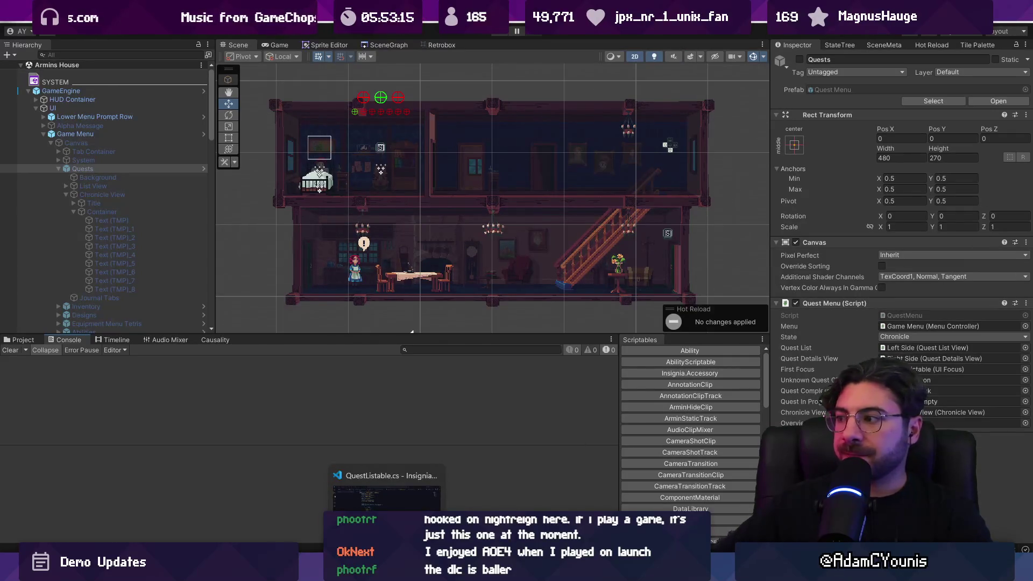
left_click(114, 142)
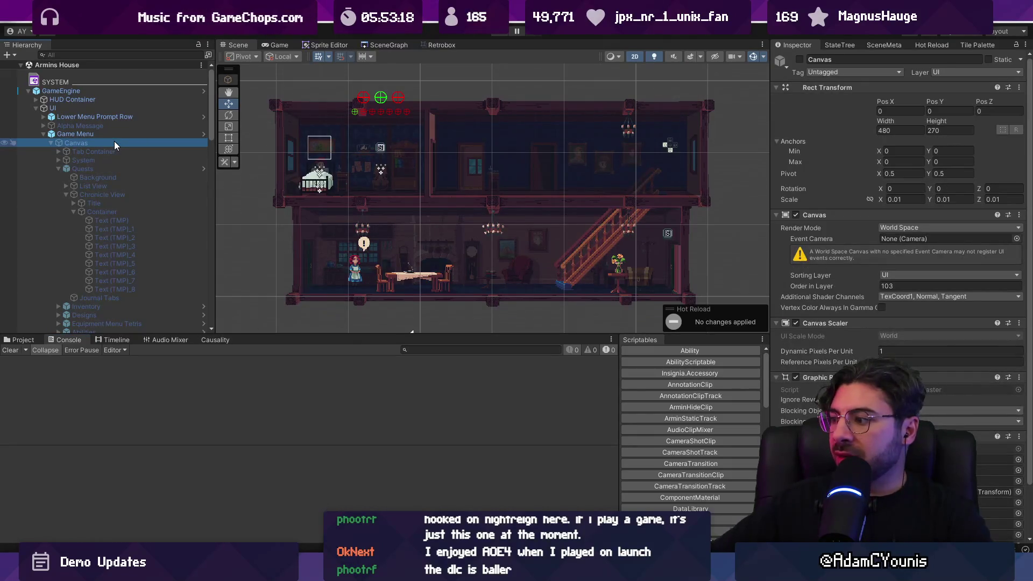
scroll(898, 296, "down", 2)
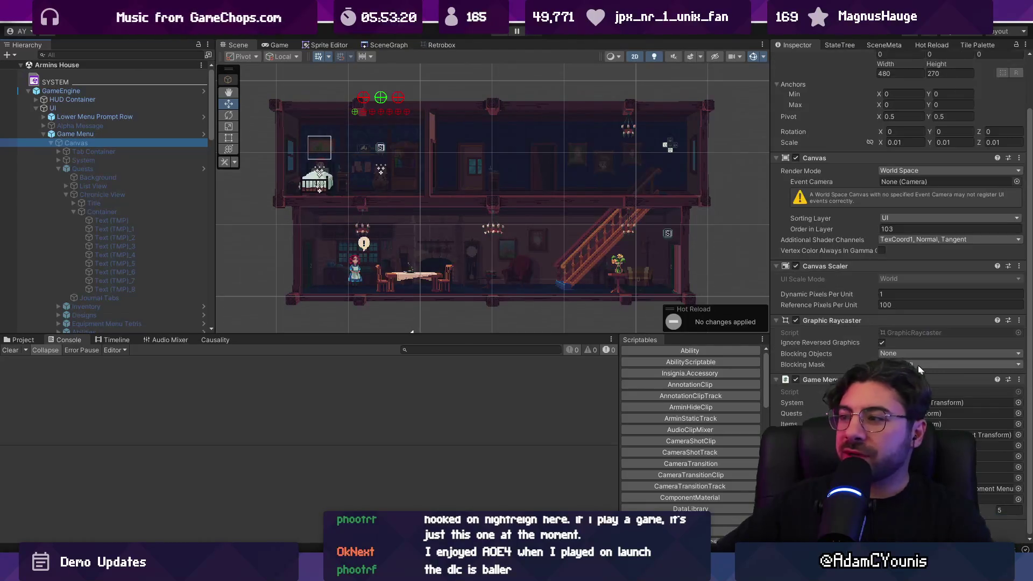
key("alt+Tab")
scroll(421, 313, "down", 6)
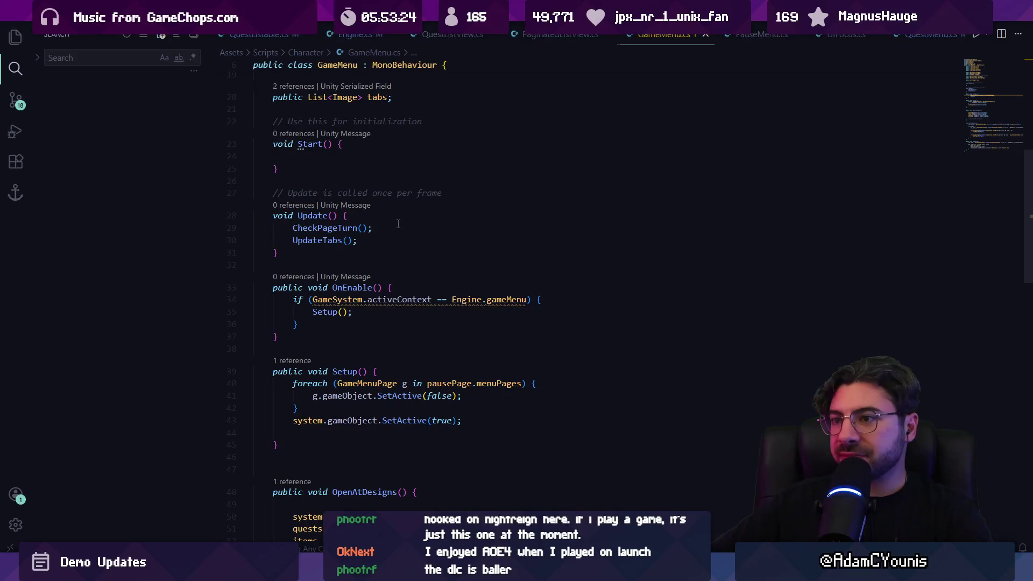
Replace Setup(); in GameMenu's Start with QuestMenu.instance = questPage;
left_click(366, 164)
type("Setup();")
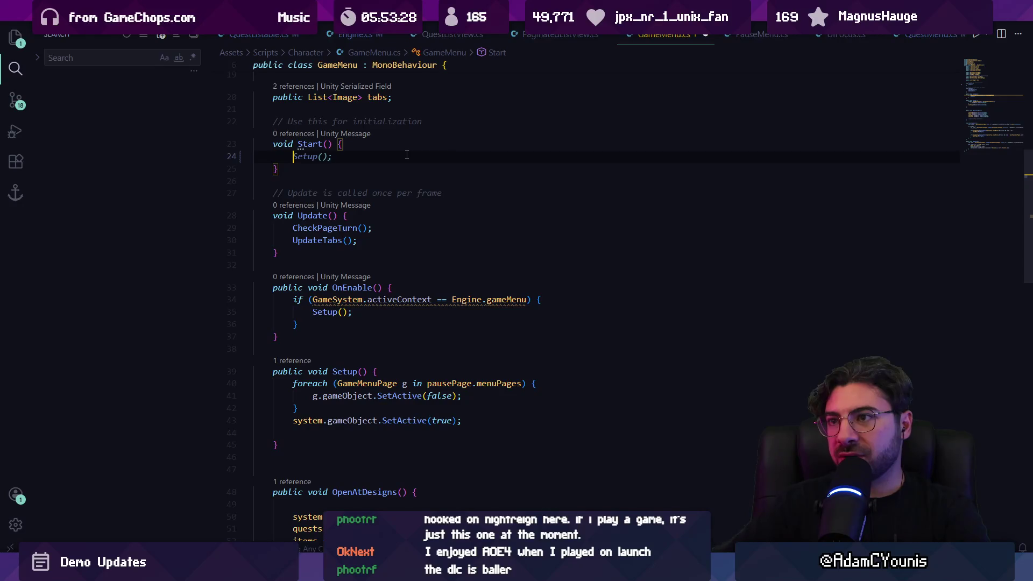
key("shift+End")
type("que")
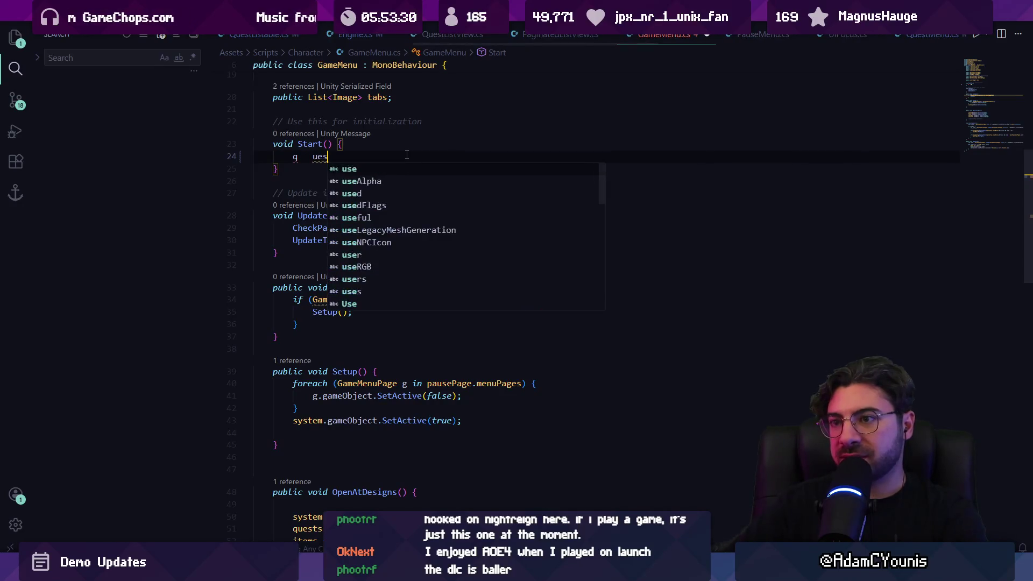
type("st")
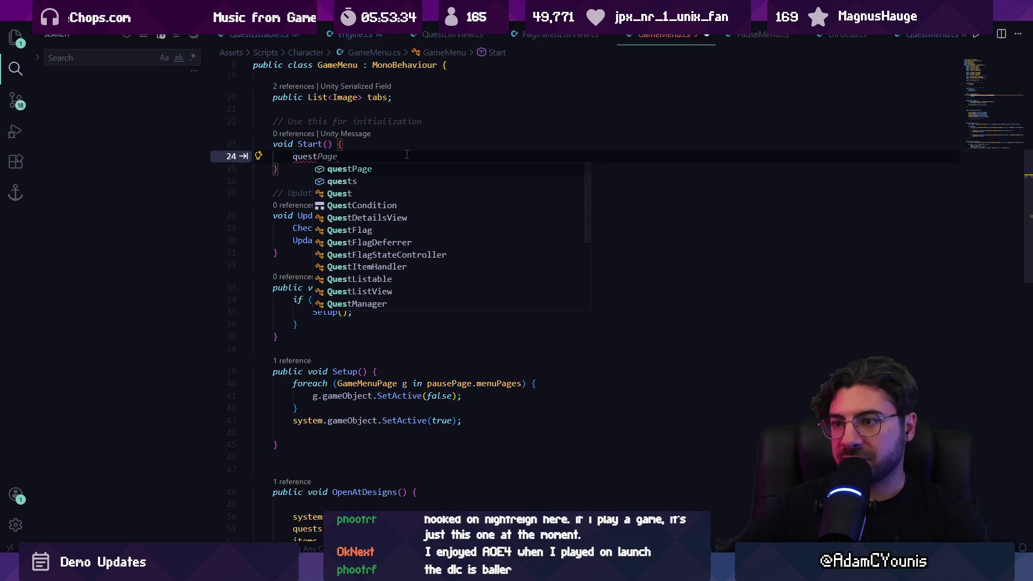
key("Tab")
type(".")
key("Escape")
type("insta")
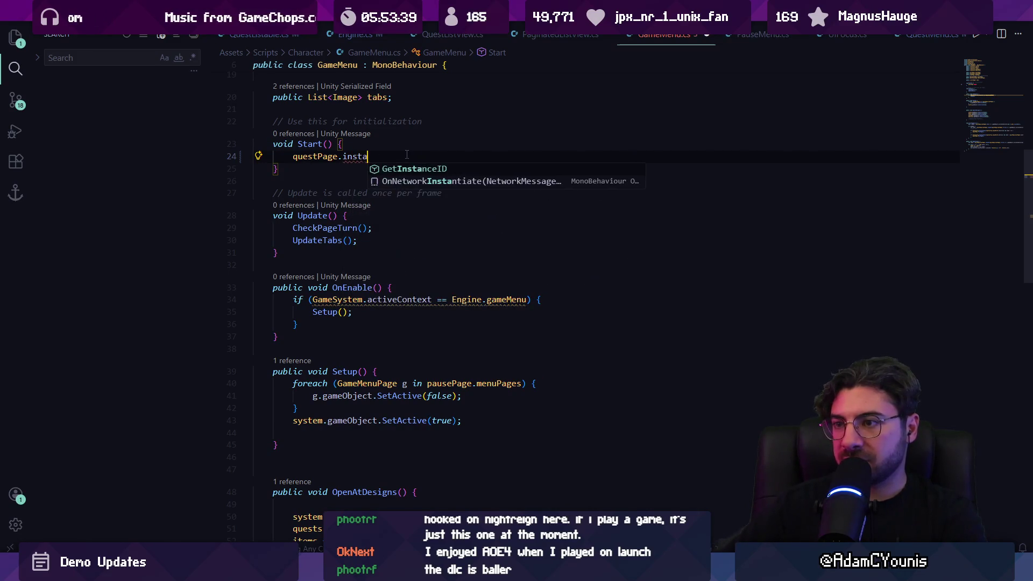
key("shift+Home")
type("Quest")
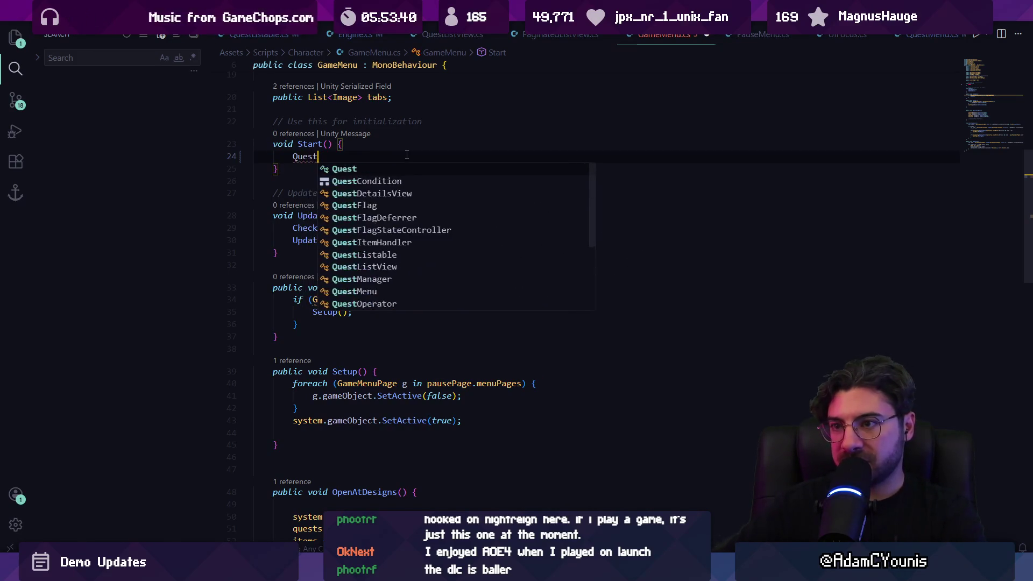
type("Menu.ins")
key("Tab")
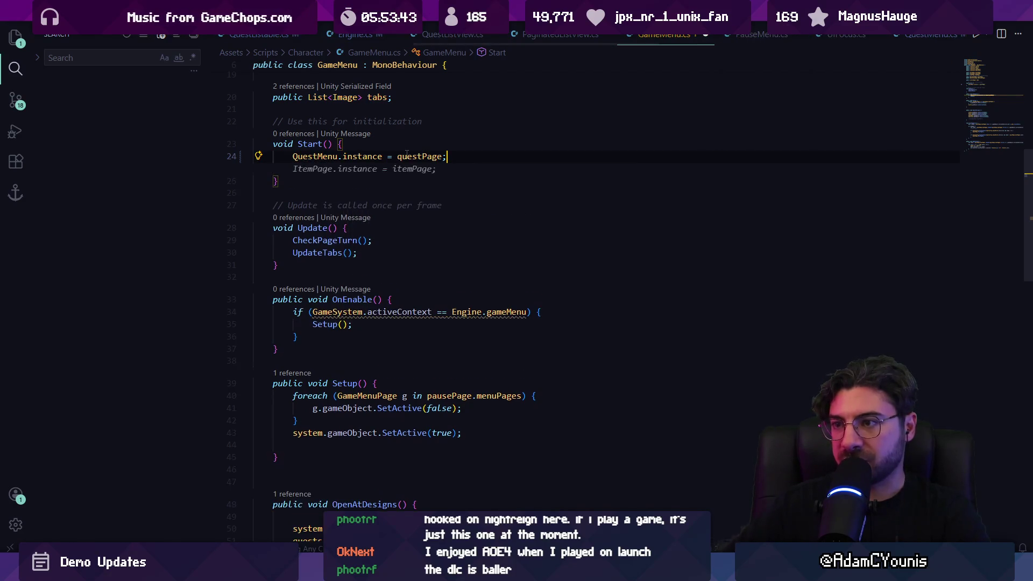
Save GameMenu.cs and return to Unity
scroll(412, 284, "up", 3)
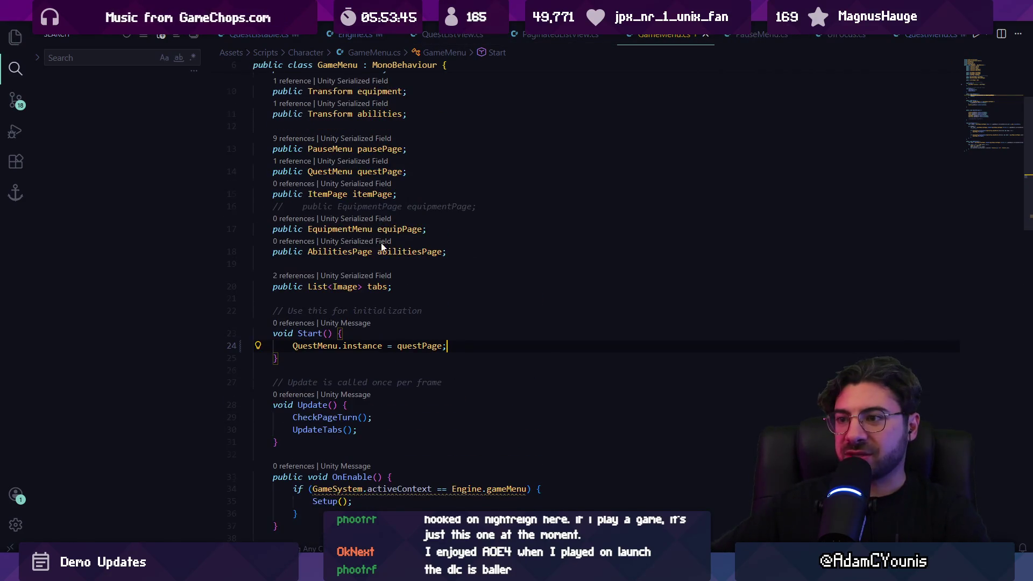
scroll(382, 246, "up", 2)
key("ctrl+s")
key("alt+Tab")
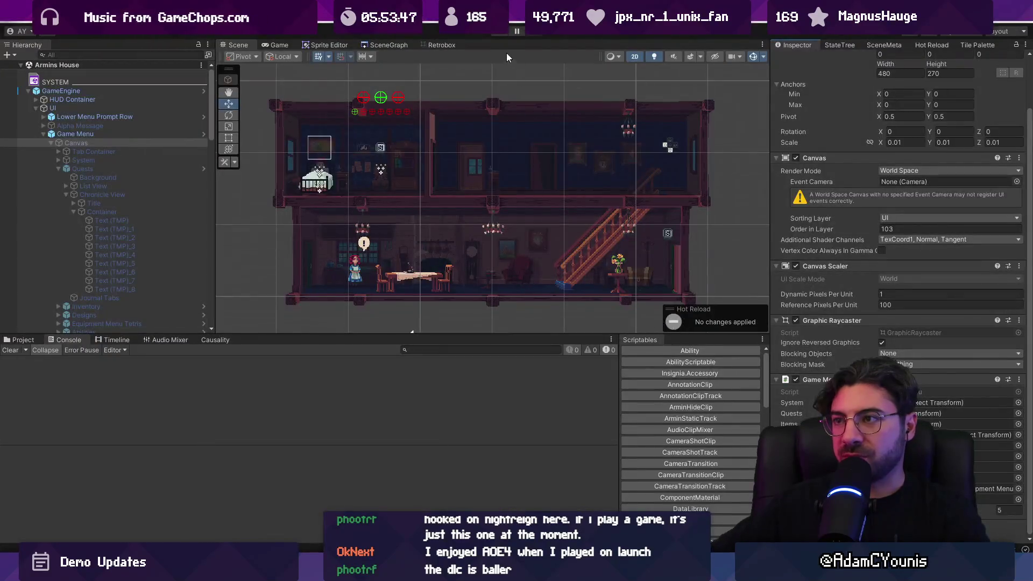
Play-test twice, opening the journal's Quests page and browsing the quest list
left_click(497, 33)
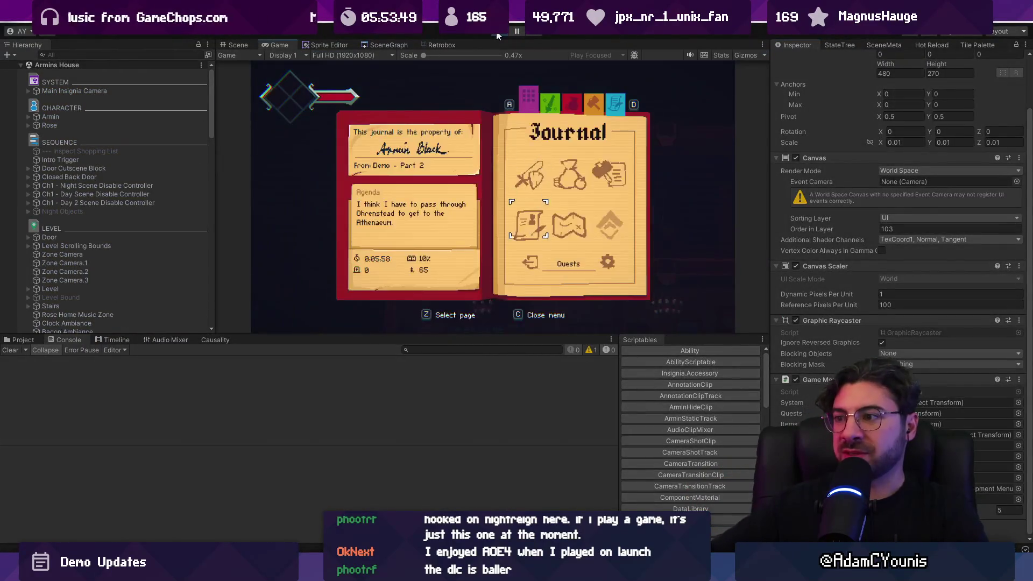
key("z")
key("c")
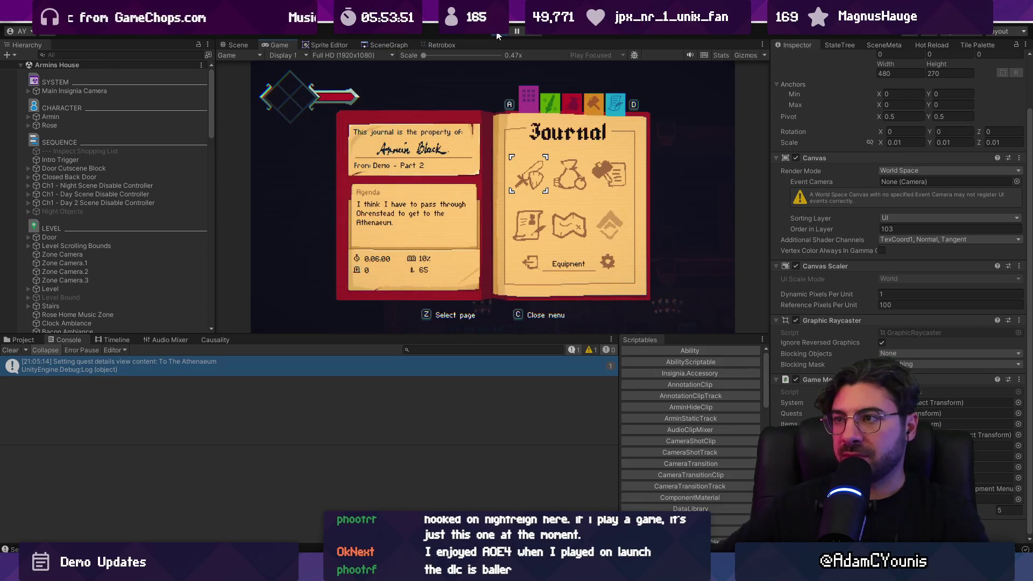
left_click(497, 33)
left_click(497, 33)
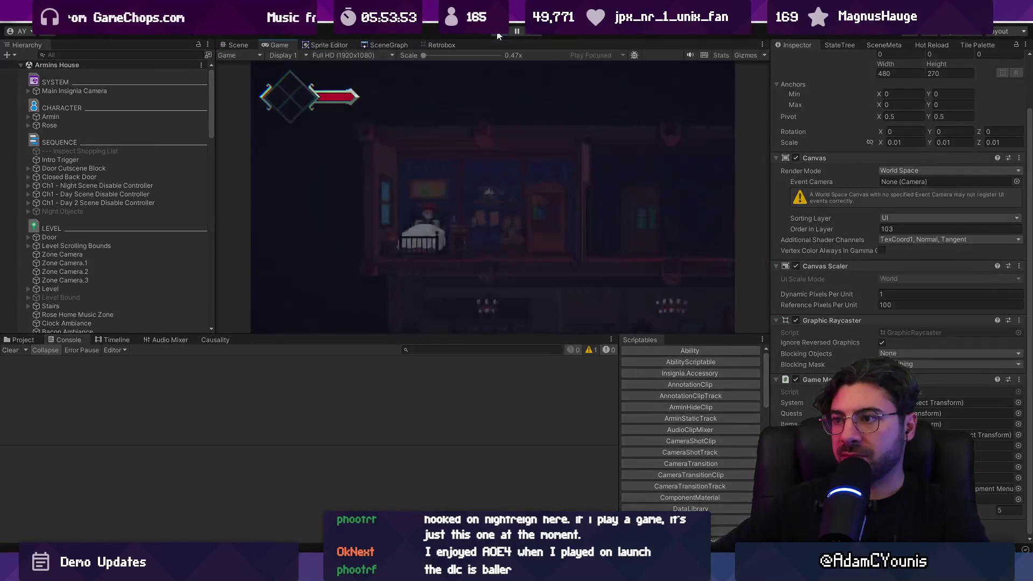
key("z")
key("Down")
key("Down")
key("Up")
key("Up")
key("c")
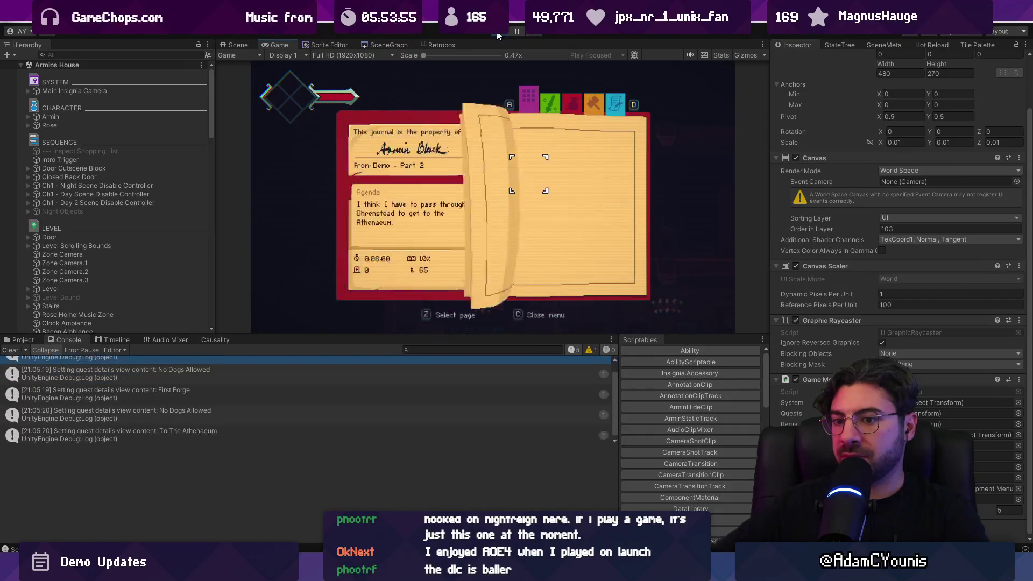
Delete the quest-details Debug.Log line reached from its Console entry
double_click(278, 369)
key("ctrl+shift+k")
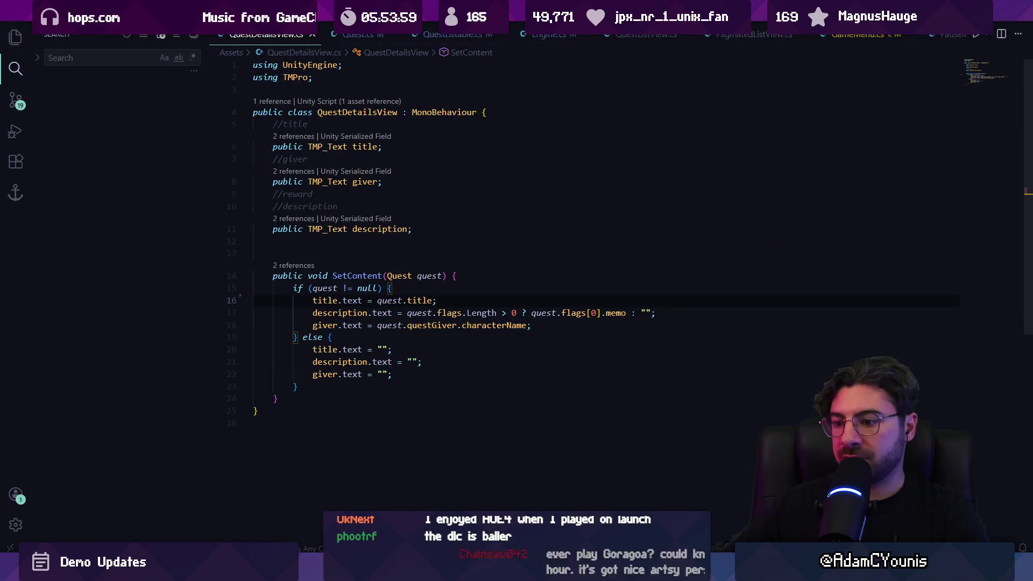
key("alt+Tab")
Browse the Quests list again and select the No Dogs Allowed quest
key("z")
key("Up")
key("Down")
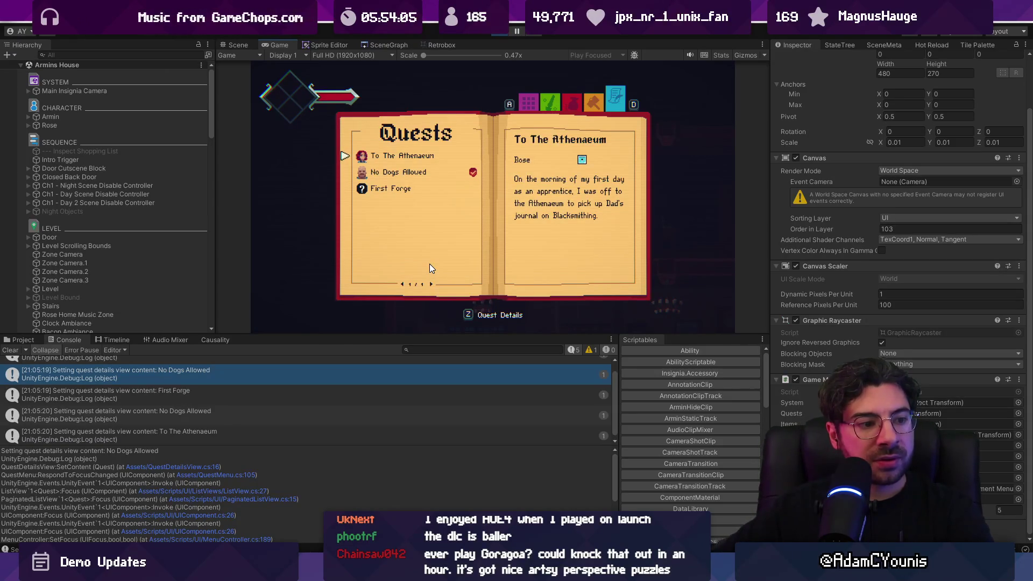
key("Up")
key("x")
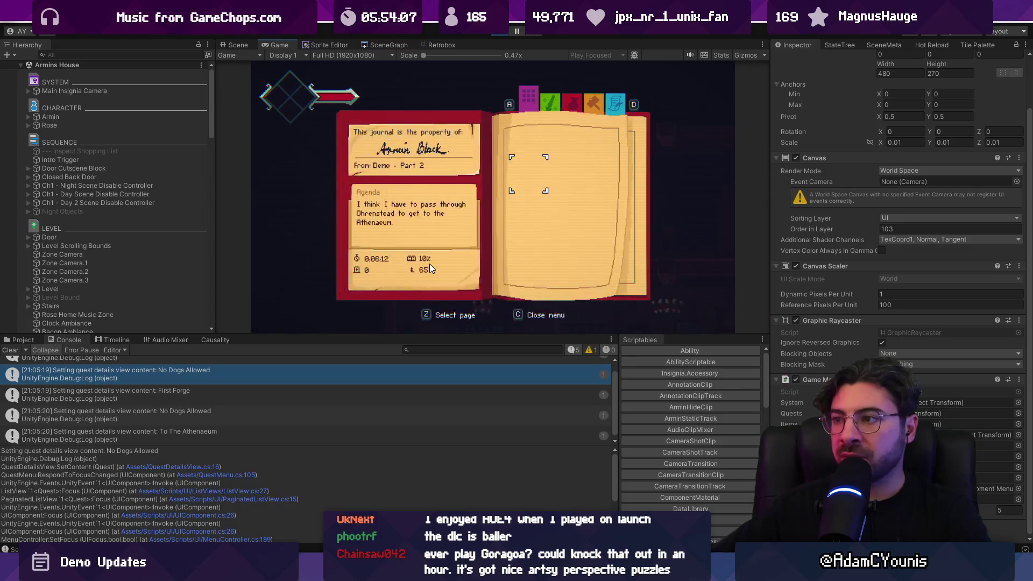
key("z")
key("Down")
key("Down")
key("Down")
key("z")
Flip back and forth through No Dogs Allowed's chronicle pages, return to Quests, and stop
key("x")
key("z")
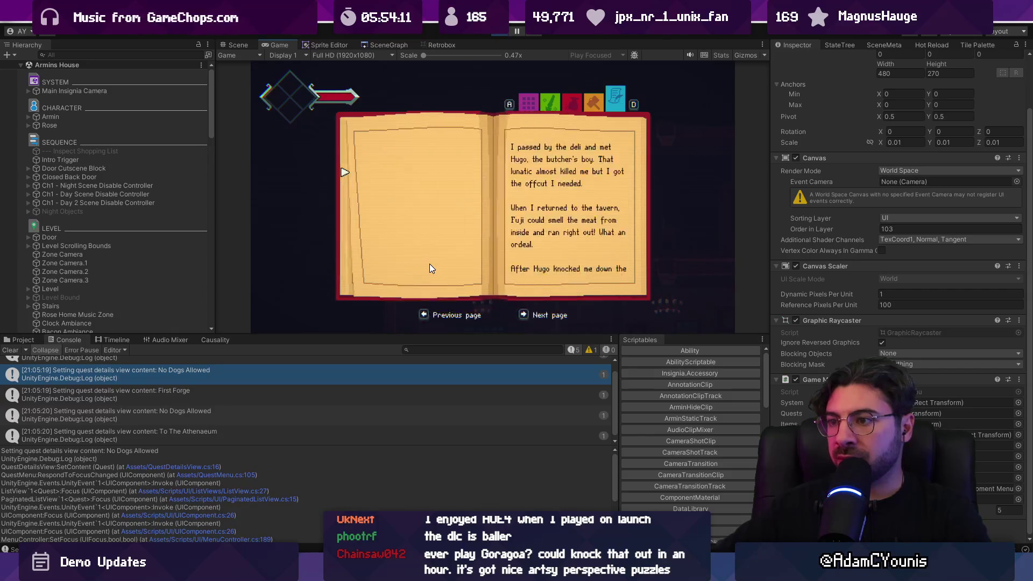
key("Left")
key("Right")
key("Left")
key("x")
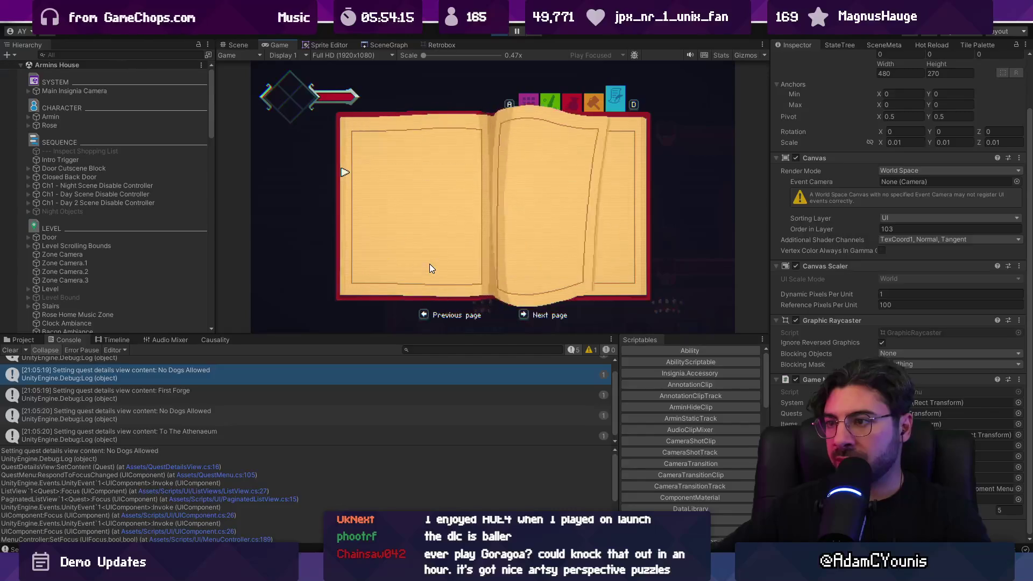
left_click(499, 31)
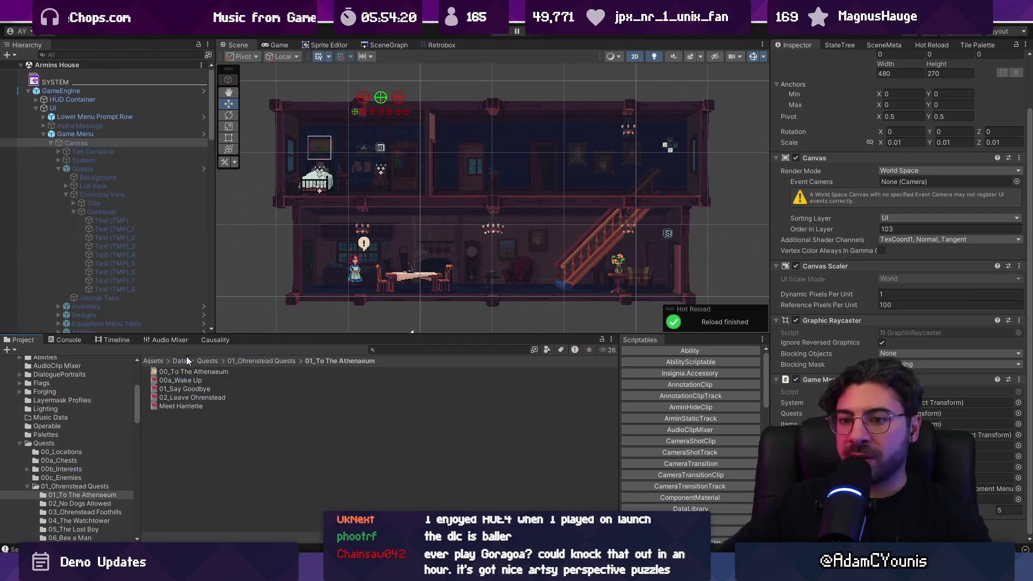
Open the Quests - old prefab and frame QuestTitle and dog_ear_corner
type("page")
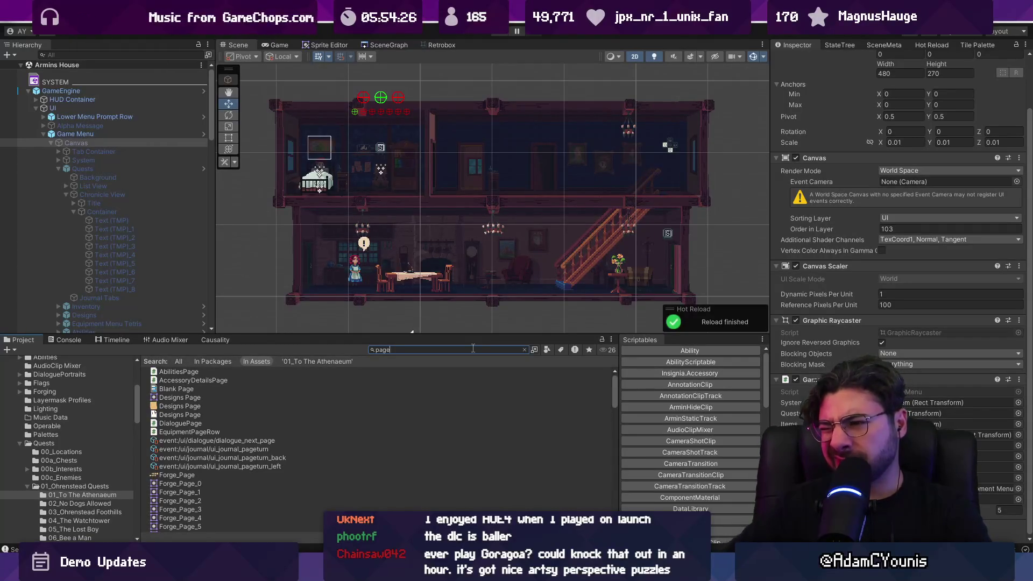
type("quests old")
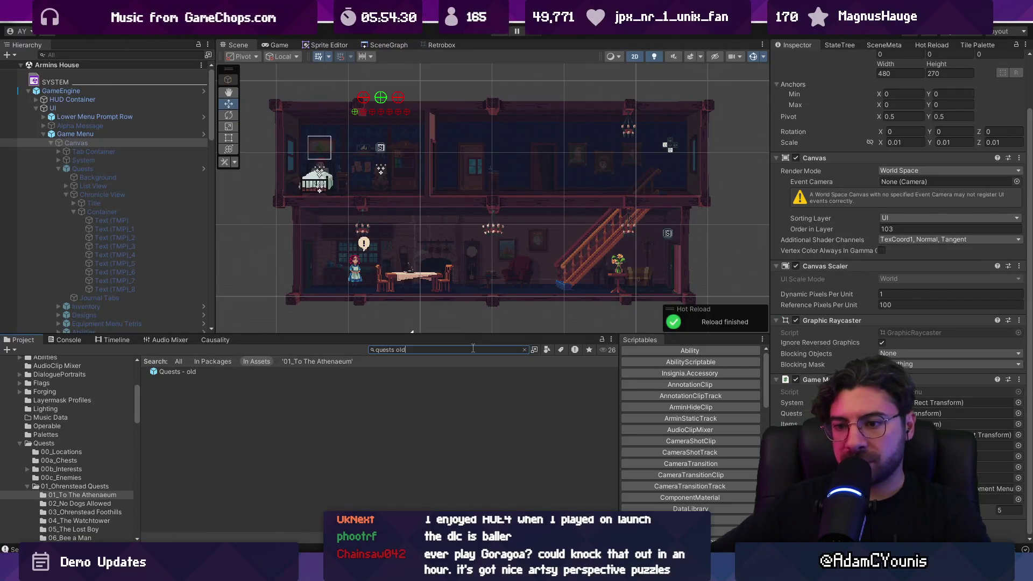
key("Return")
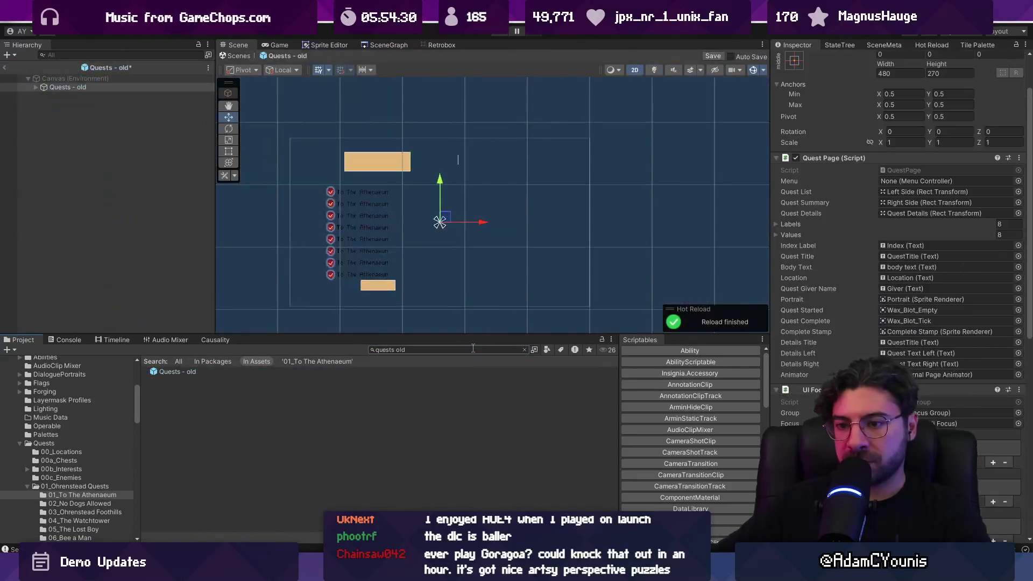
left_click(37, 88)
left_click(61, 113)
left_click(59, 139)
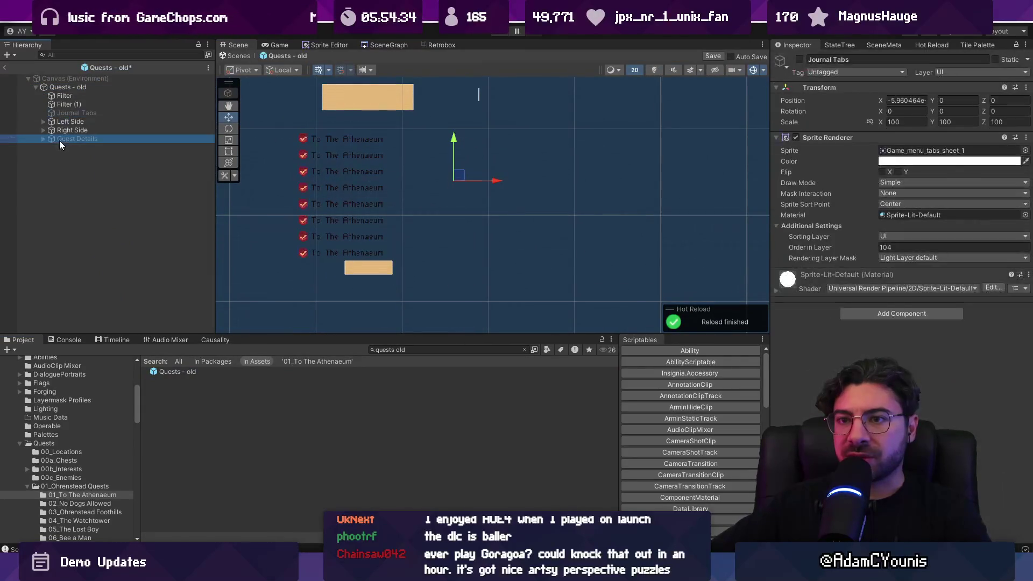
left_click(43, 139)
double_click(59, 147)
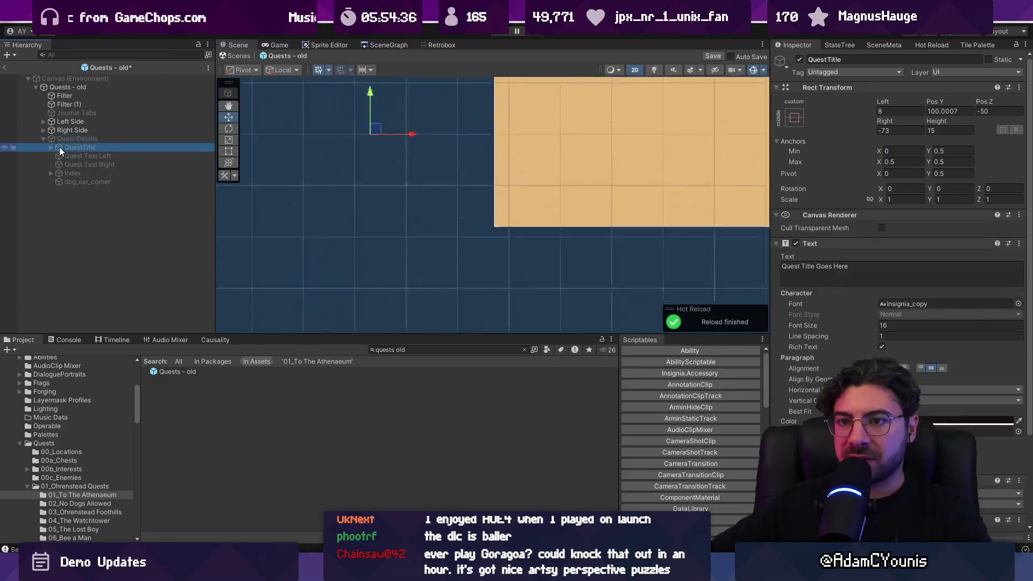
double_click(63, 181)
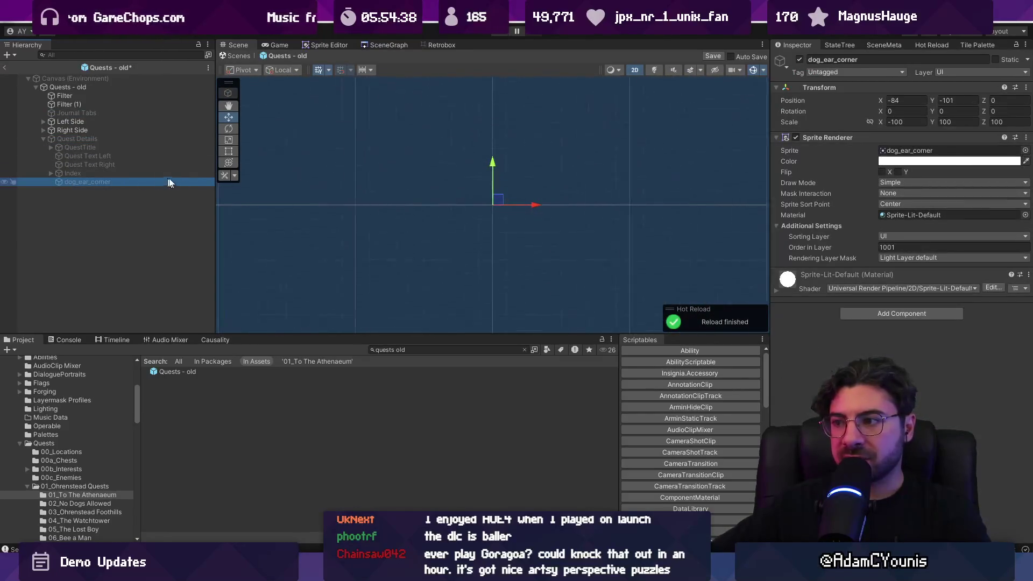
scroll(299, 213, "down", 5)
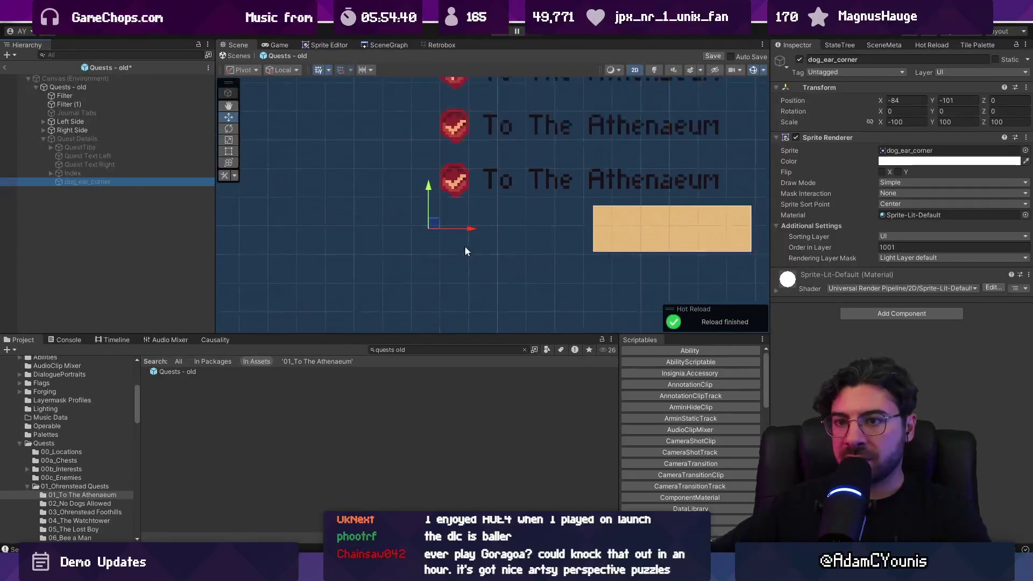
Look over Quest Text Left and Right, then deactivate Left Side and Right Side
left_click(90, 157)
double_click(98, 156)
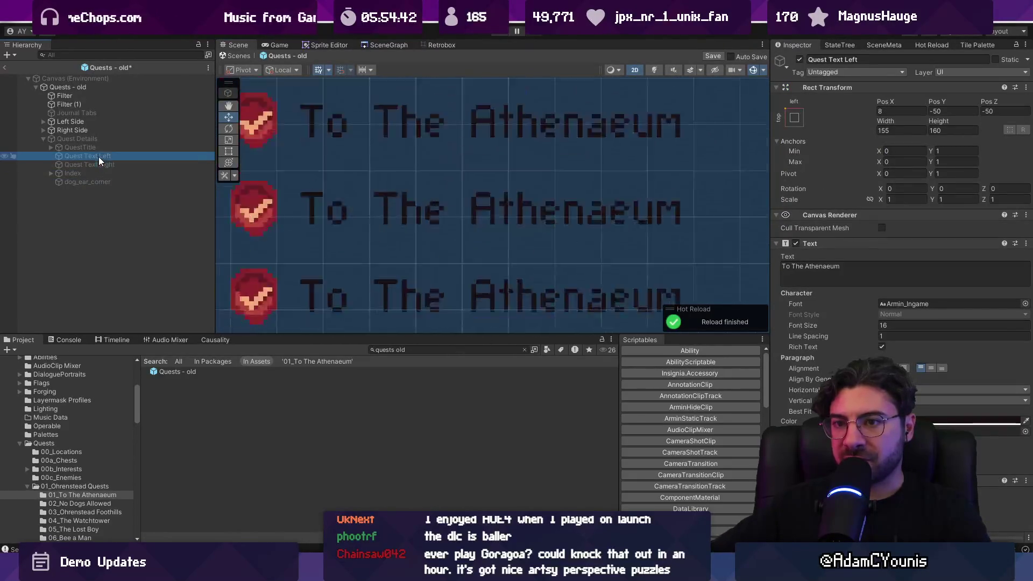
scroll(367, 205, "down", 5)
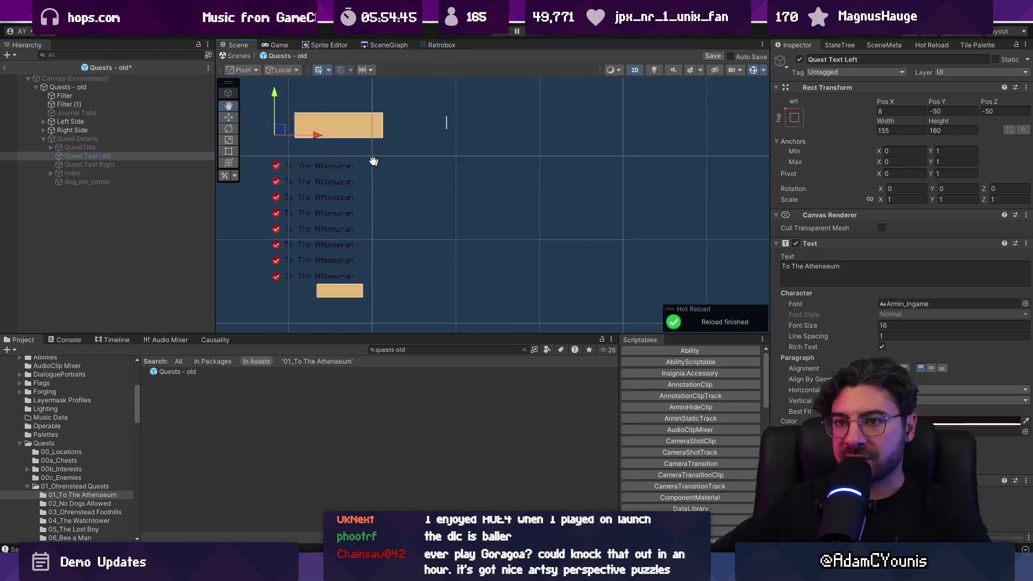
left_click(126, 164, "ctrl")
left_click(153, 138)
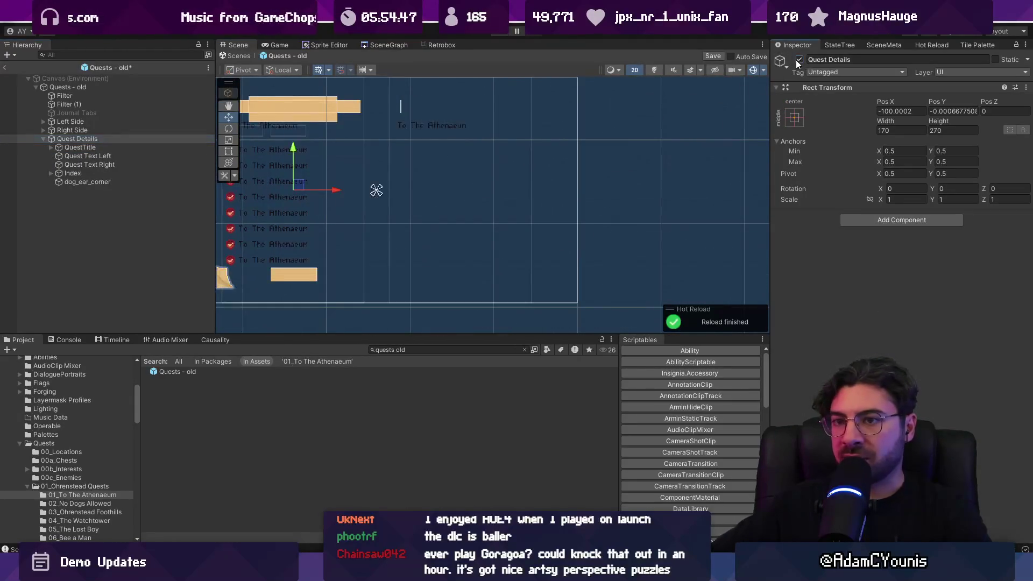
left_click(112, 123)
left_click(111, 130, "shift")
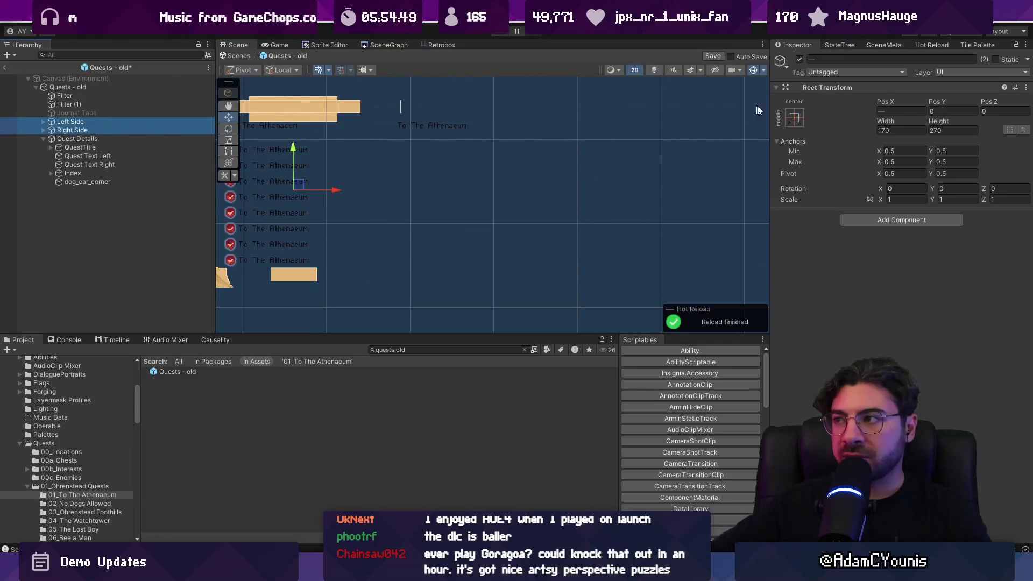
left_click(799, 60)
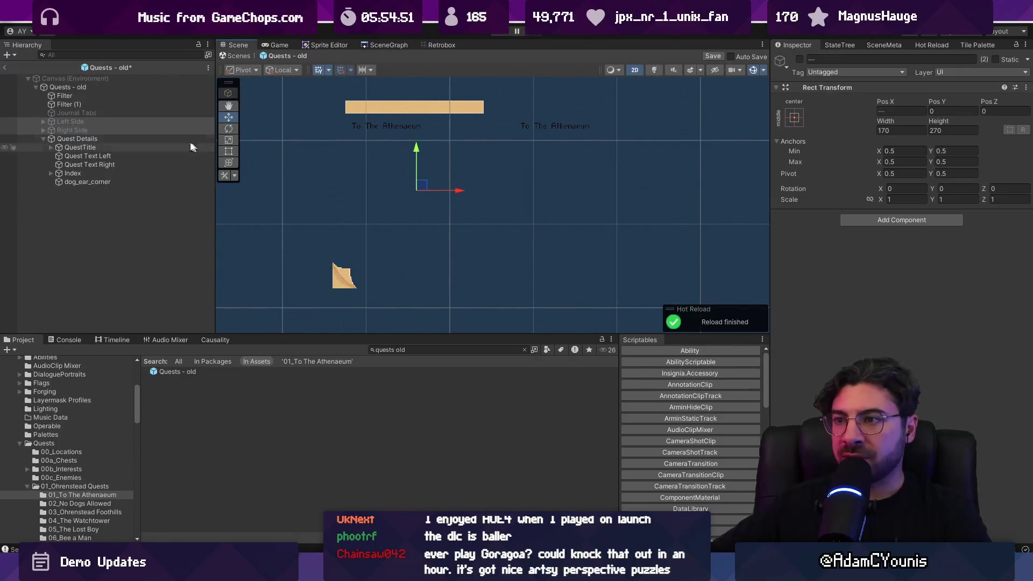
Inspect Journal Tabs and text objects, leave Quest Details deactivated, and exit to Armins House
left_click(94, 113)
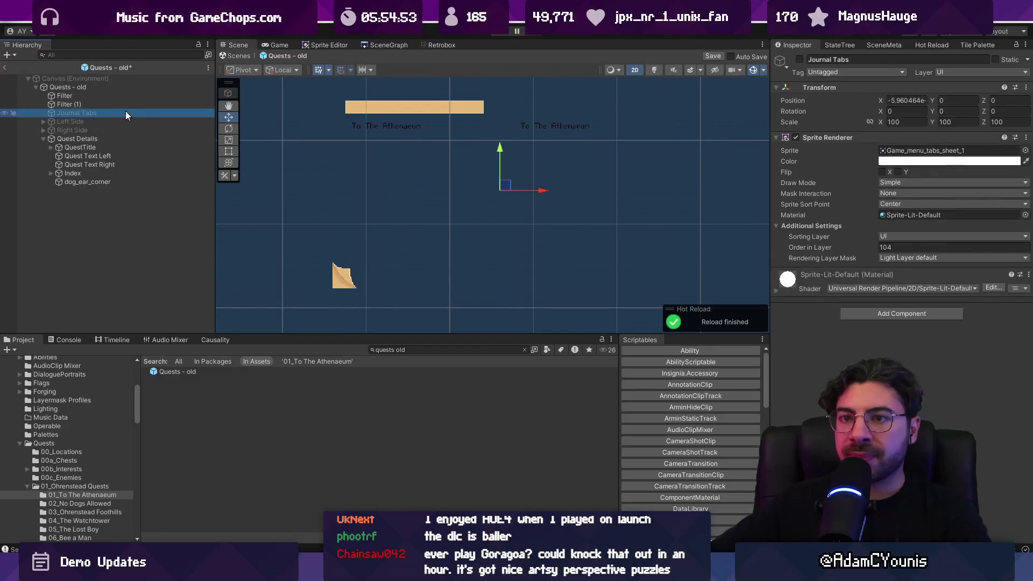
left_click(116, 173)
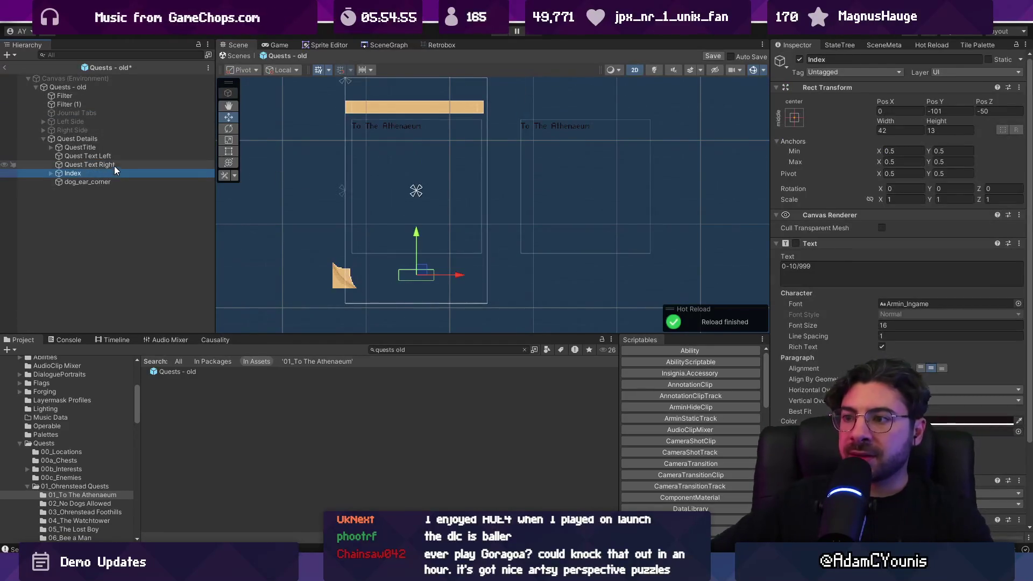
left_click(113, 164)
left_click(113, 156)
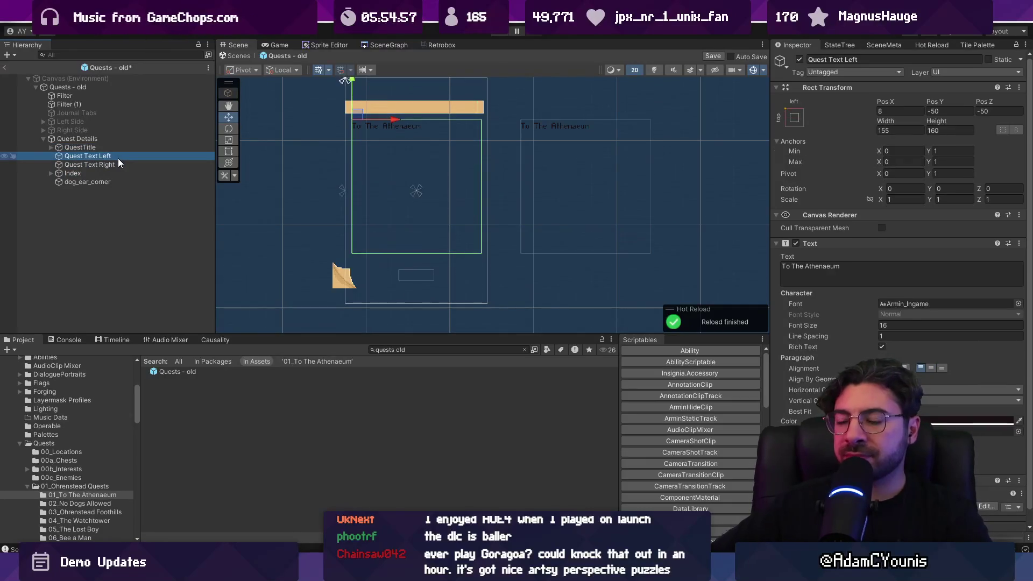
key("ctrl+z")
key("ctrl+z")
key("ctrl+z")
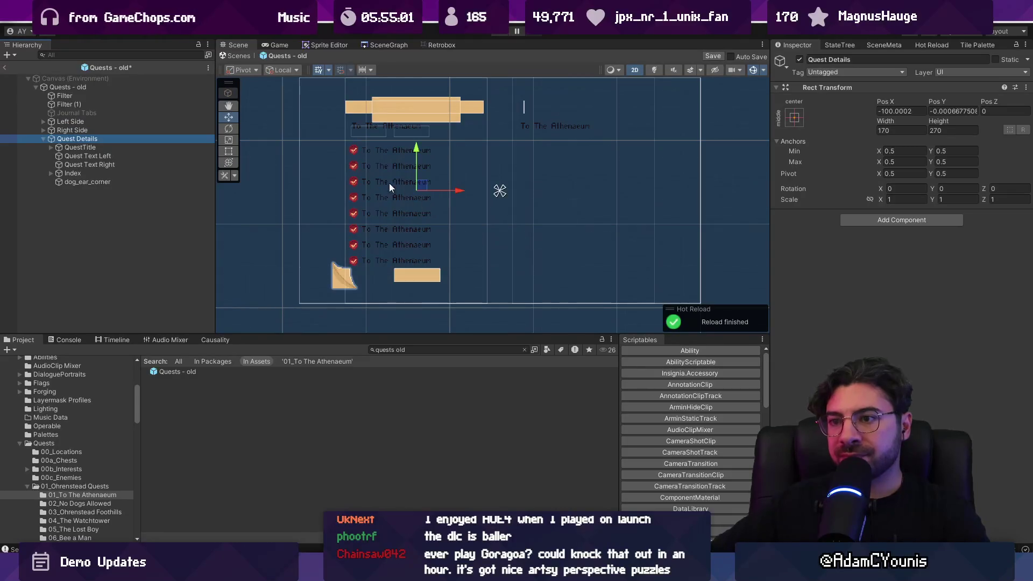
key("ctrl+z")
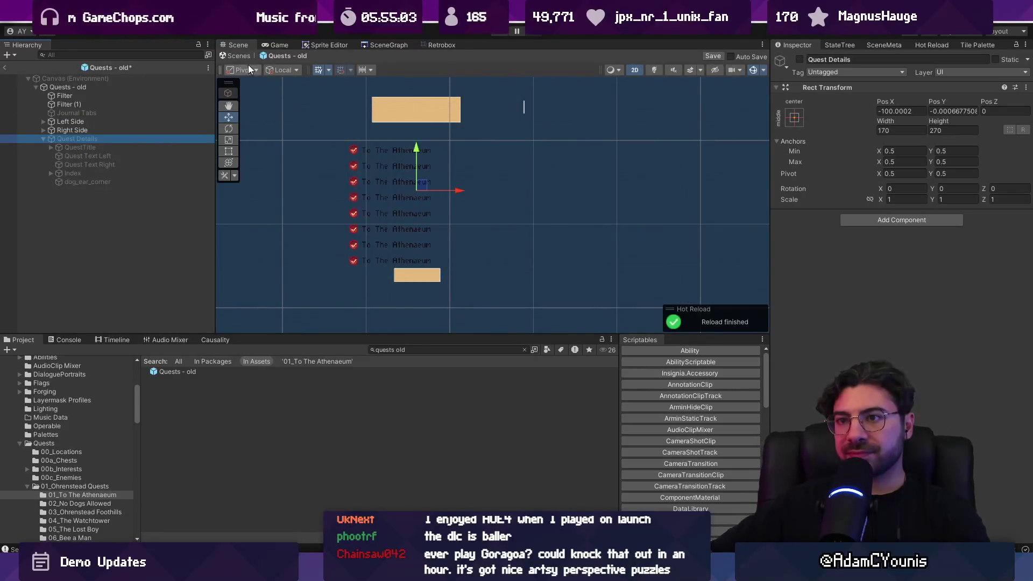
left_click(237, 53)
left_click(548, 303)
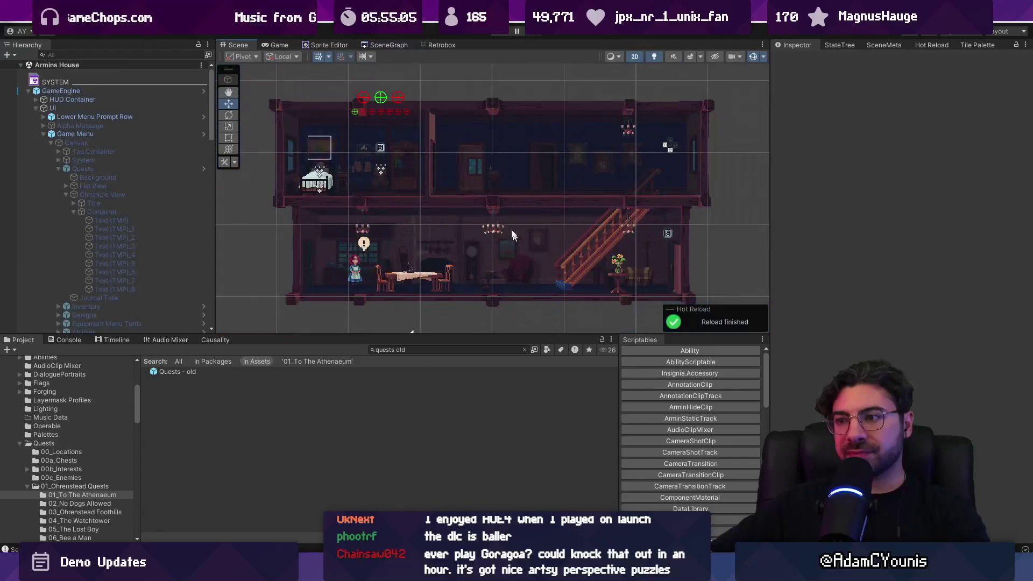
Start play mode and open the No Dogs Allowed chronicle from the journal's Quests page
left_click(493, 32)
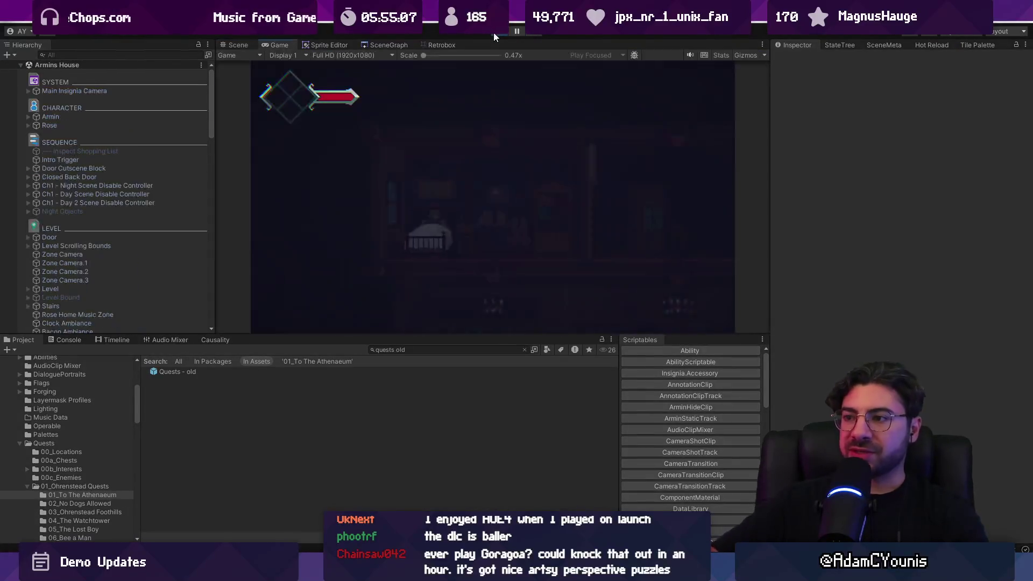
key("z")
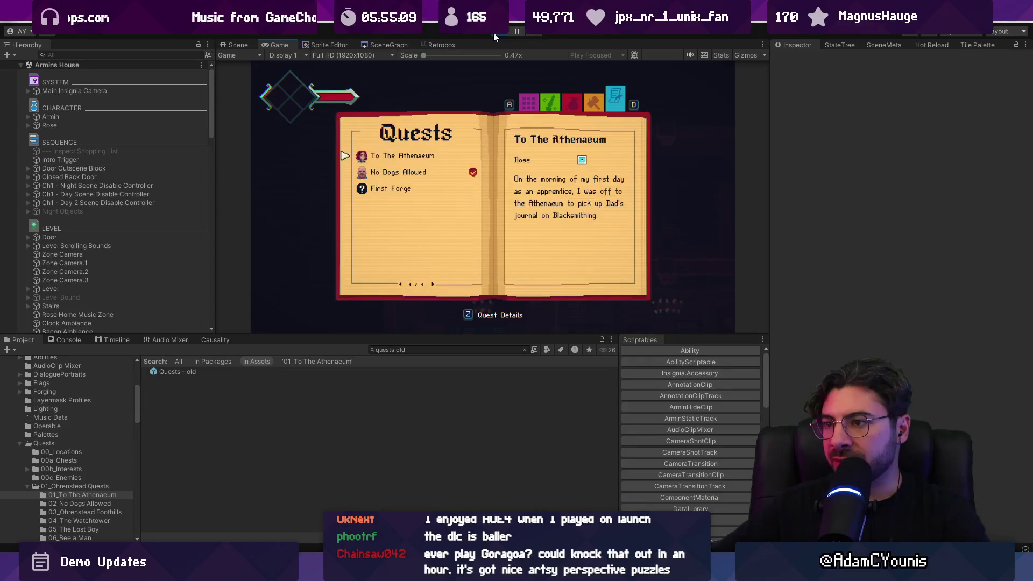
key("Down")
key("z")
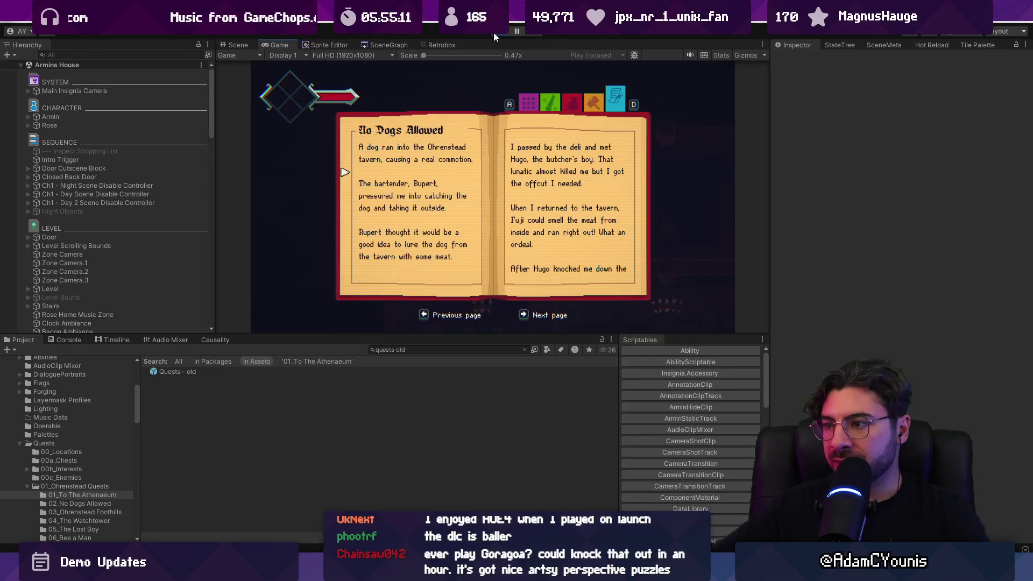
Flip the No Dogs Allowed chronicle pages back and forth with Left/Right, then stop playing
key("Right")
key("Left")
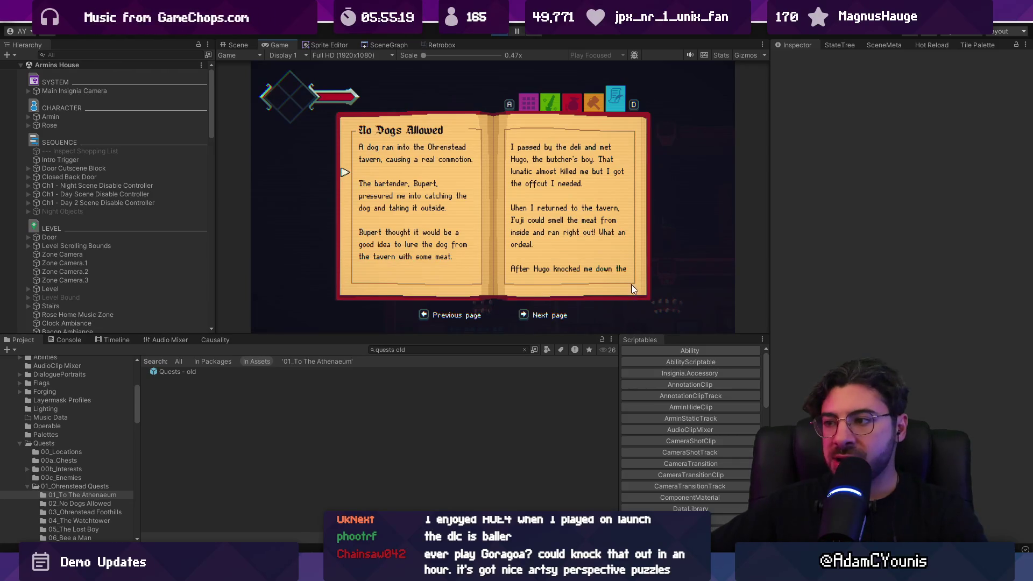
key("Right")
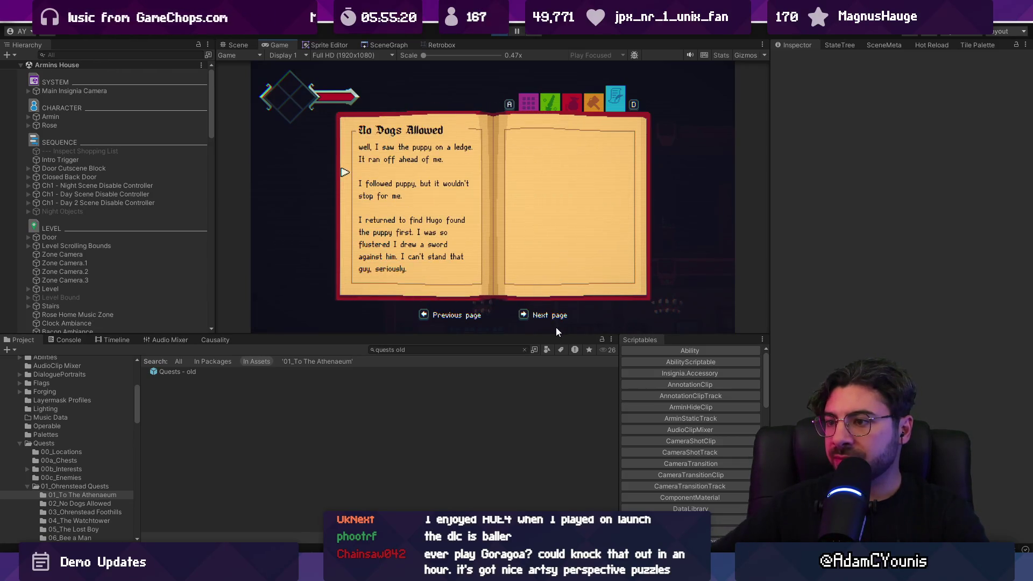
key("Left")
key("Right")
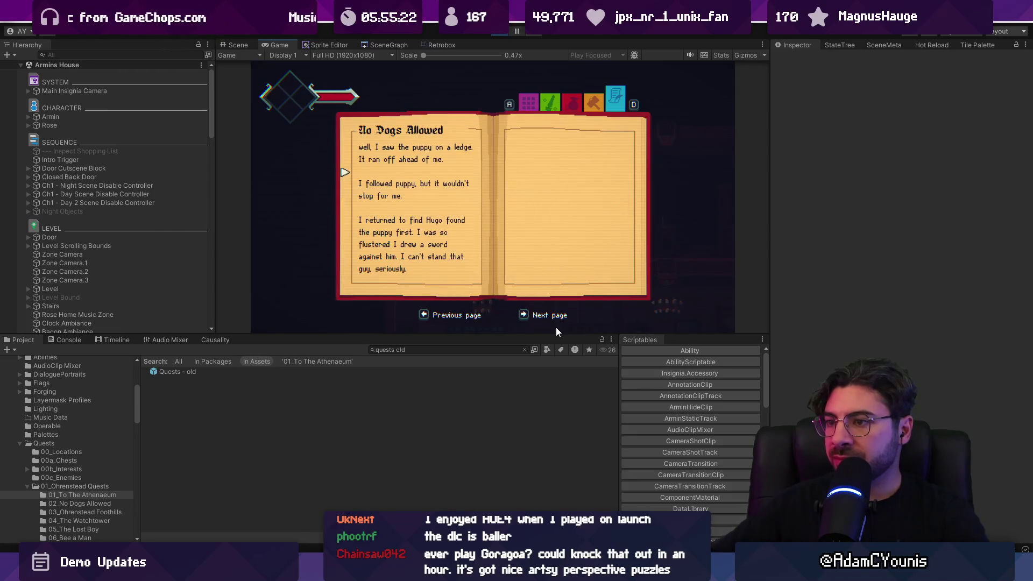
key("Left")
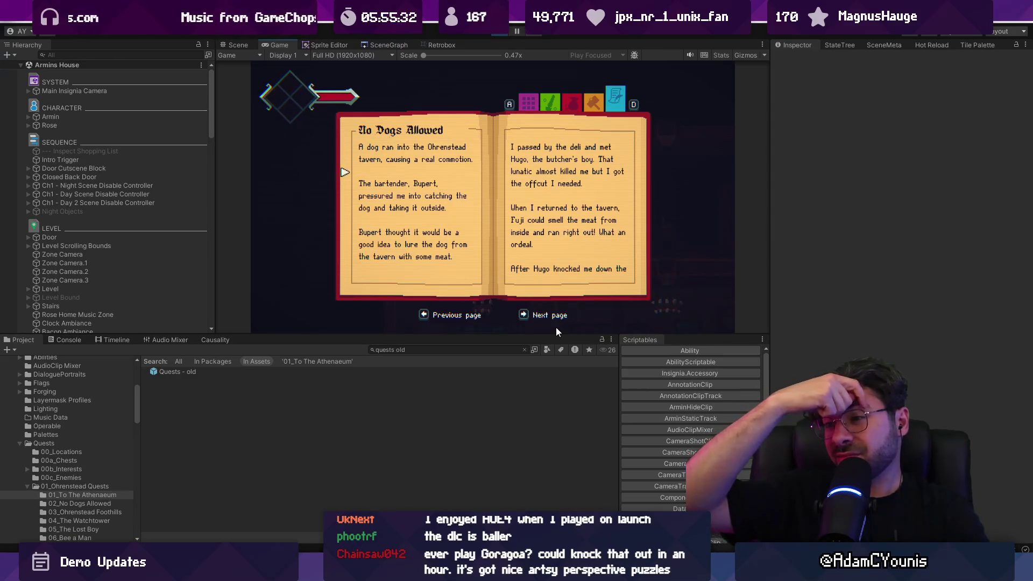
key("Right")
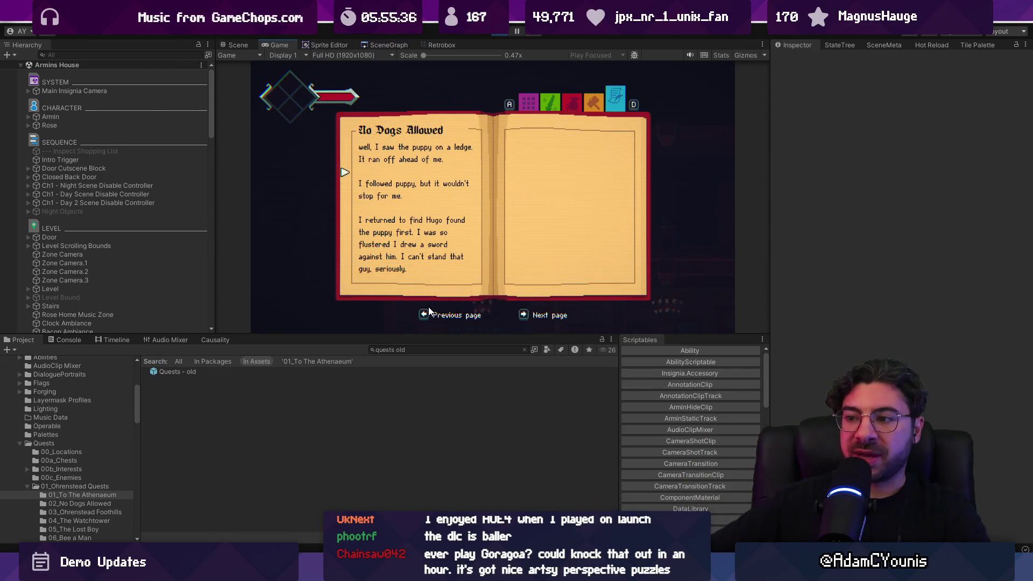
key("Left")
key("Left")
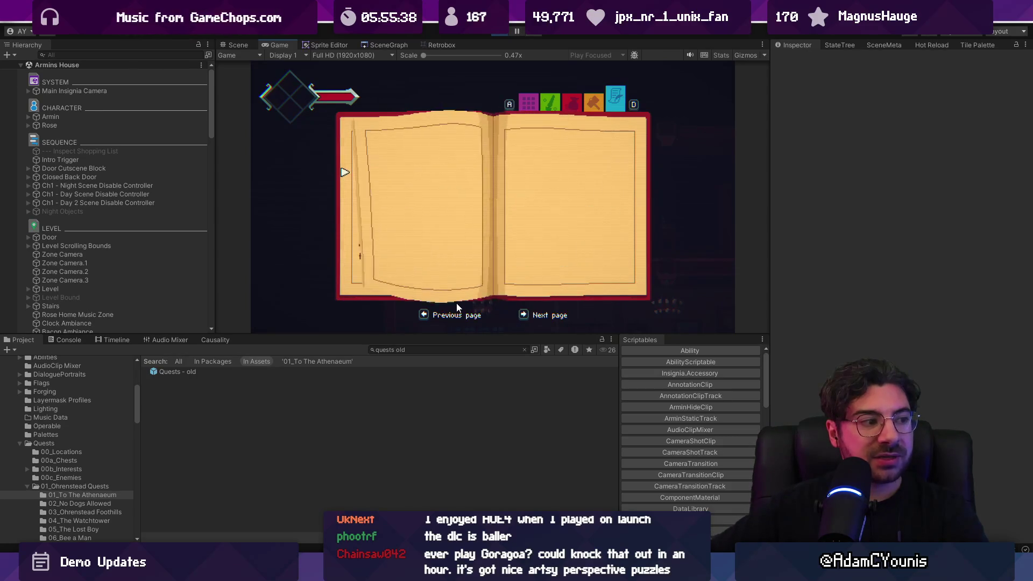
key("Left")
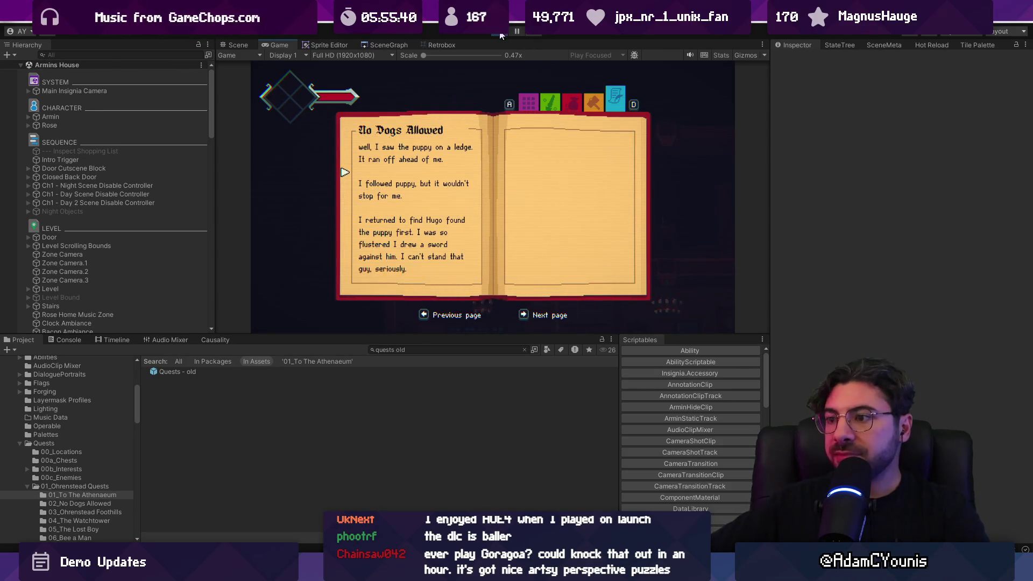
left_click(500, 32)
key("alt+Tab")
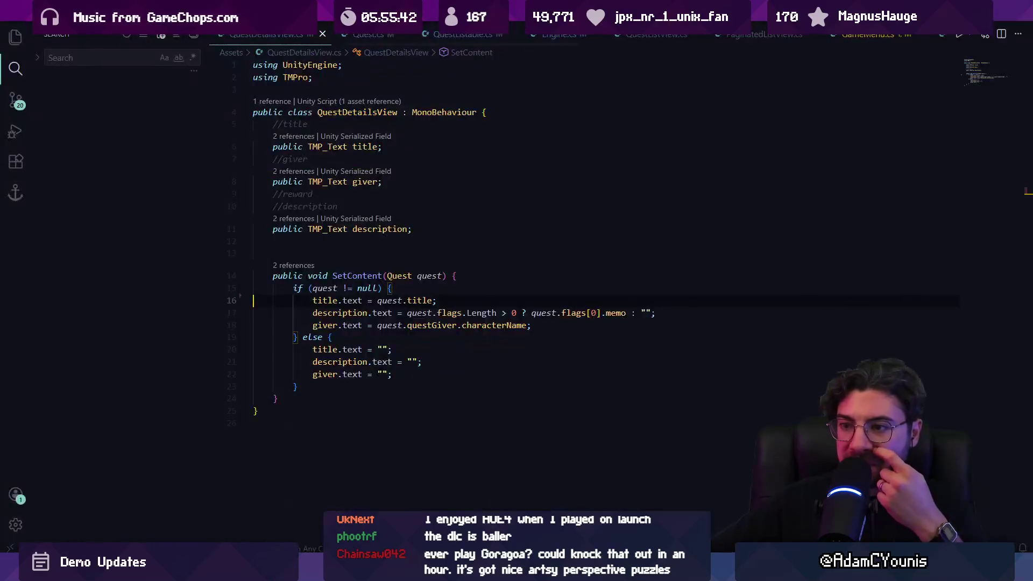
Open ChronicleView.cs through the quick file finder
key("Up")
key("Up")
key("Up")
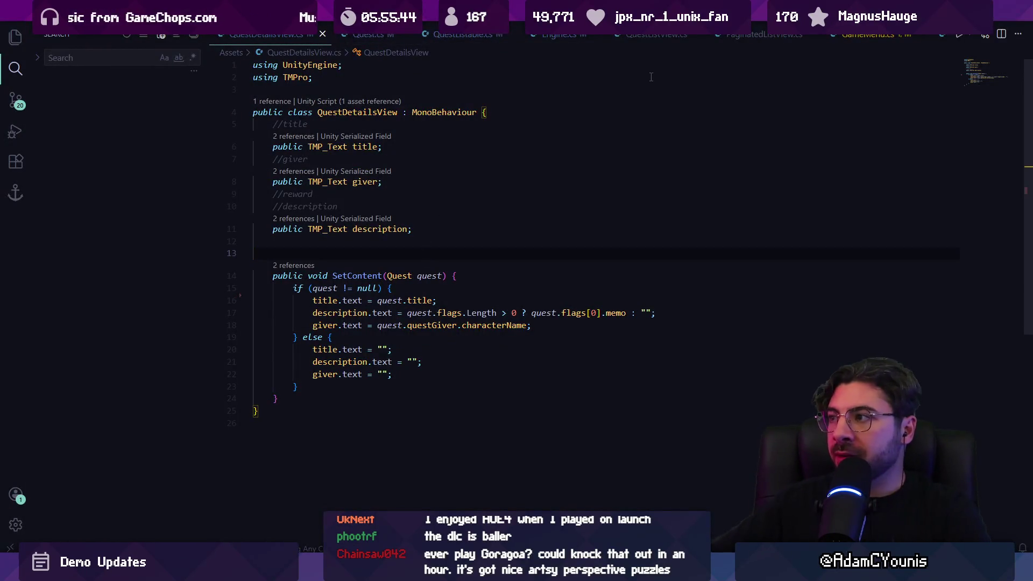
key("ctrl+p")
type("Quest")
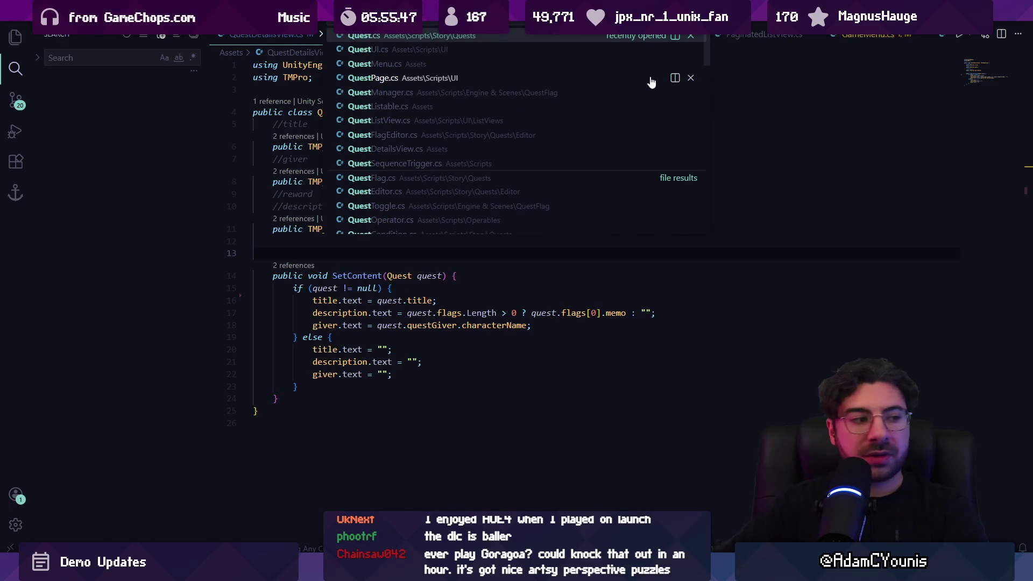
key("BackSpace")
key("BackSpace")
key("BackSpace")
type("ch")
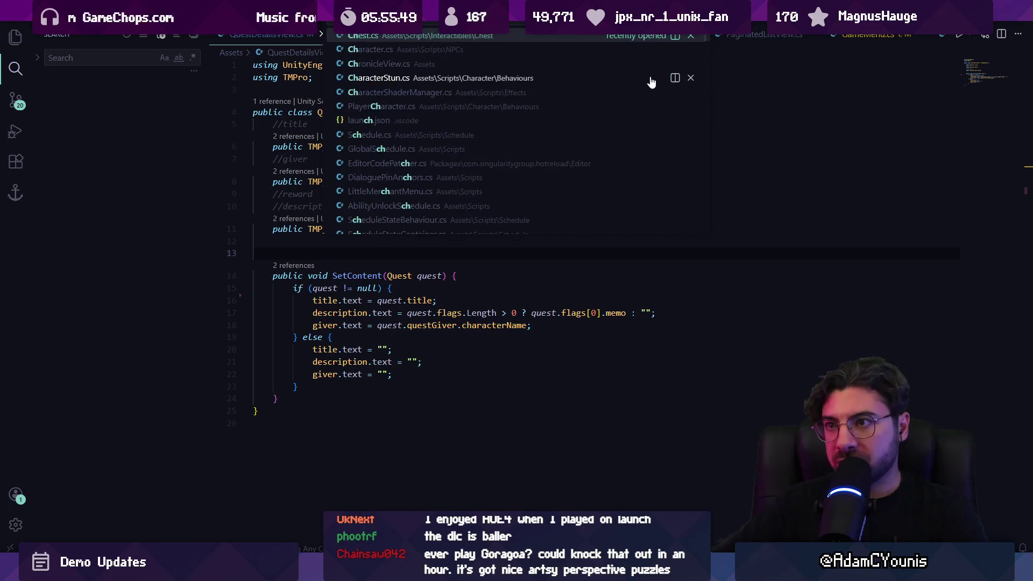
type("ron")
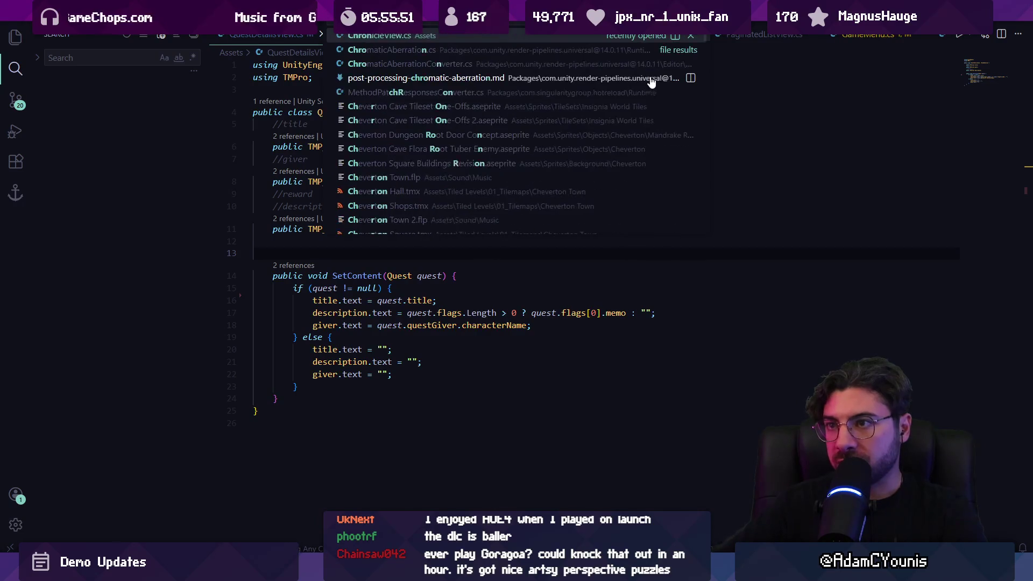
key("Return")
Remove the blank line in OnEnable and locate its three MenuPromptRow prompt lines
left_click(465, 264)
key("BackSpace")
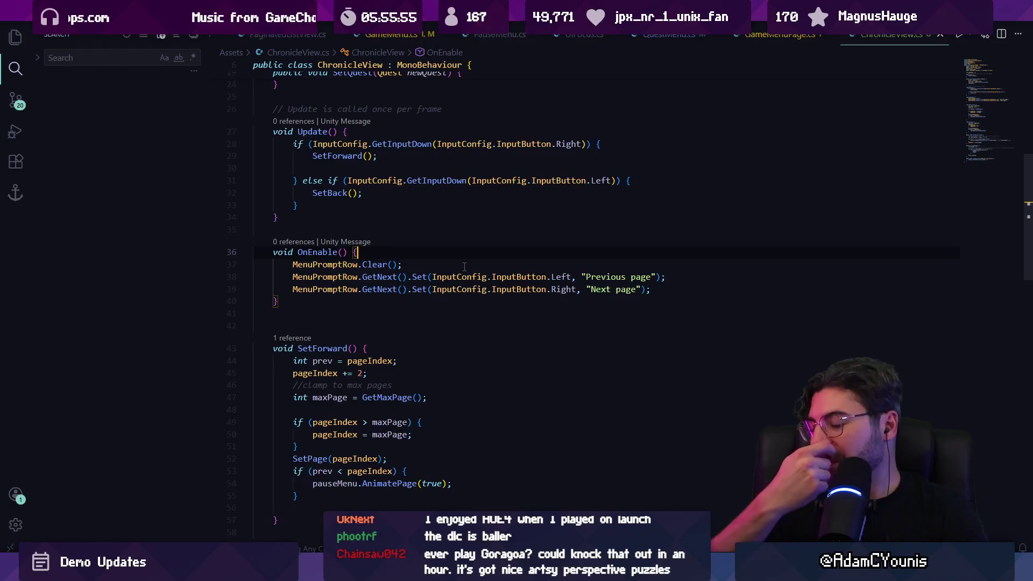
scroll(463, 269, "down", 8)
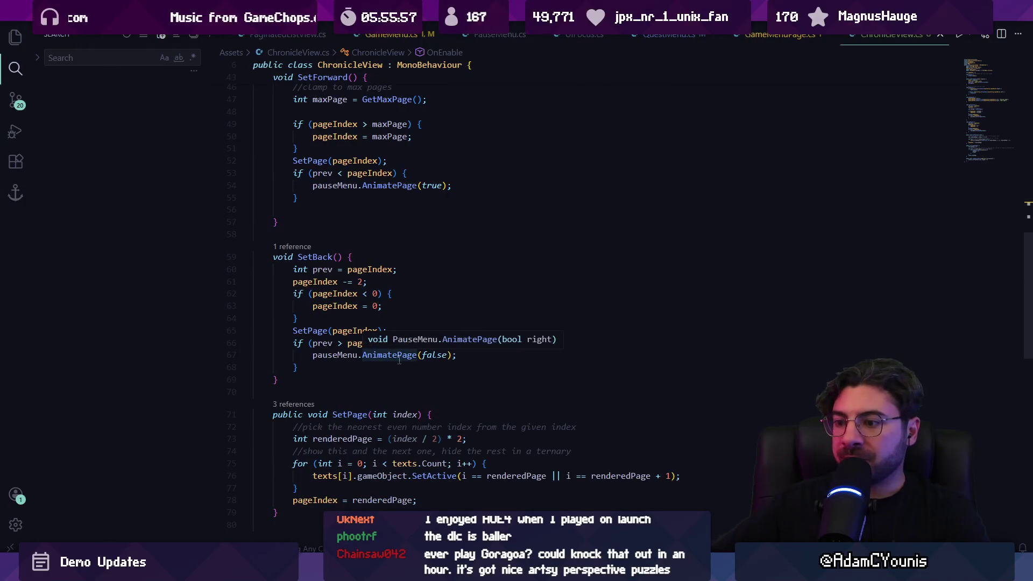
scroll(409, 374, "up", 9)
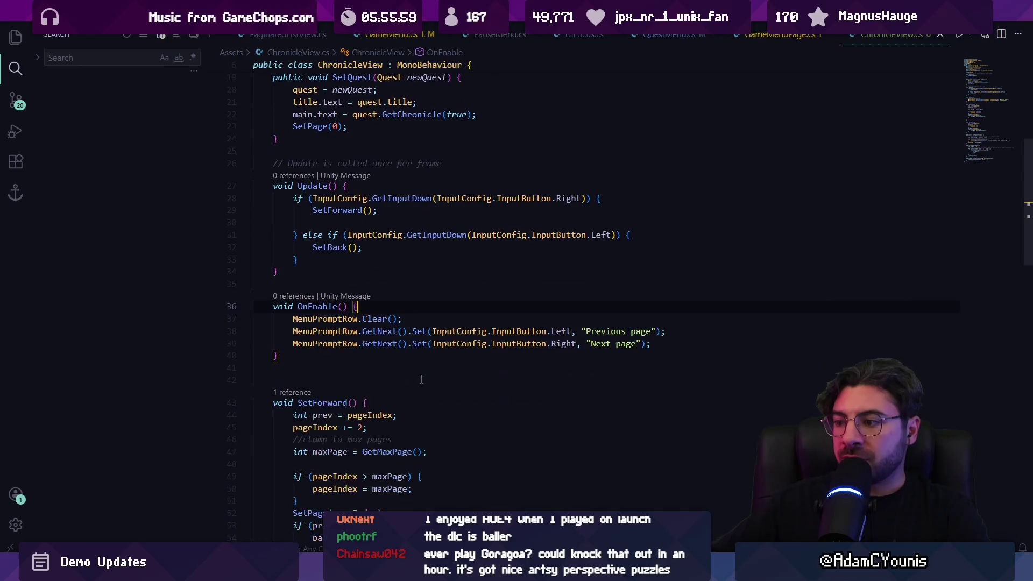
mouse_move(664, 346)
left_mouse_down()
mouse_move(618, 331)
mouse_move(224, 323)
left_mouse_up()
key("ctrl+c")
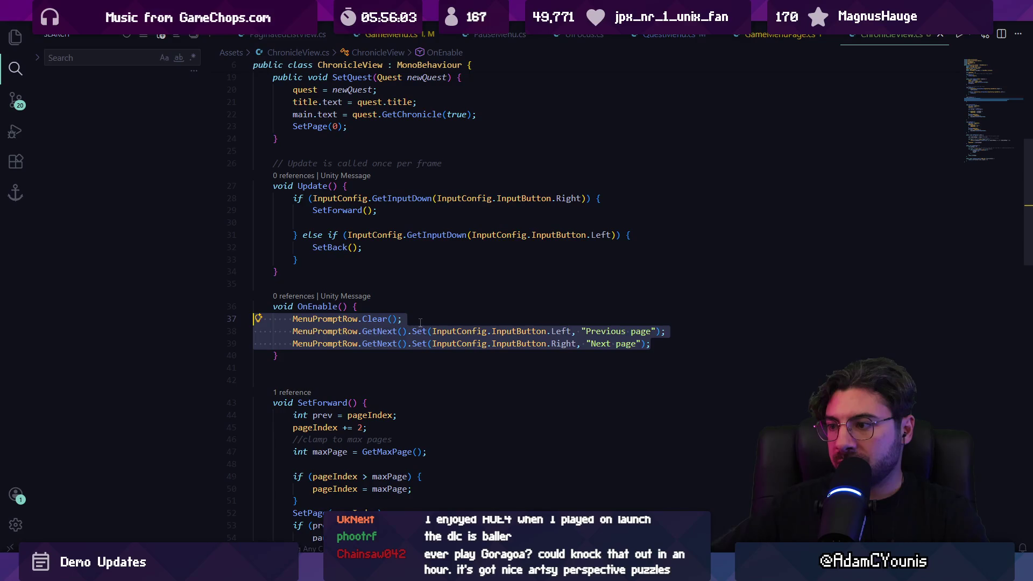
key("BackSpace")
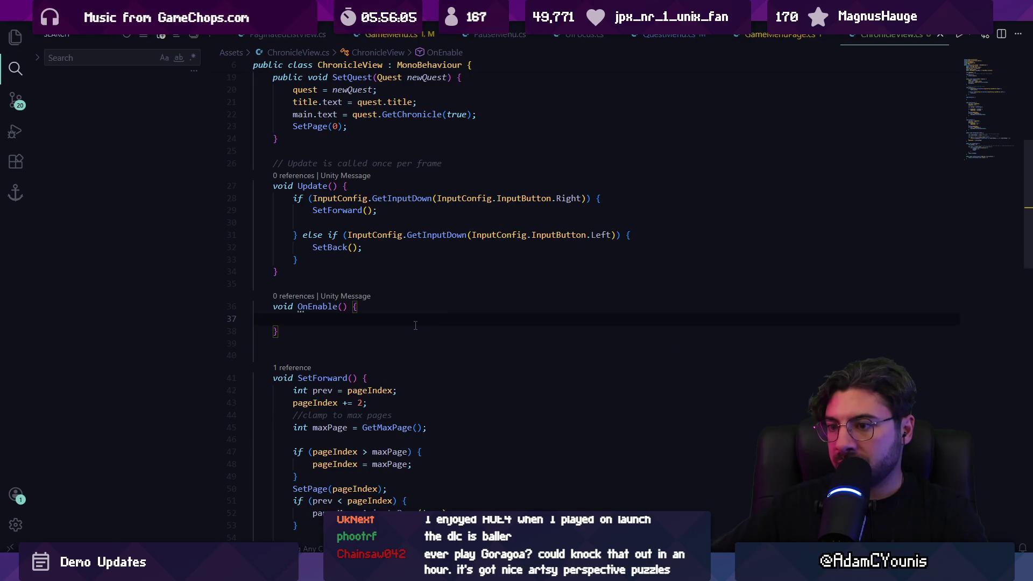
scroll(420, 324, "down", 4)
scroll(410, 326, "down", 2)
scroll(410, 328, "up", 4)
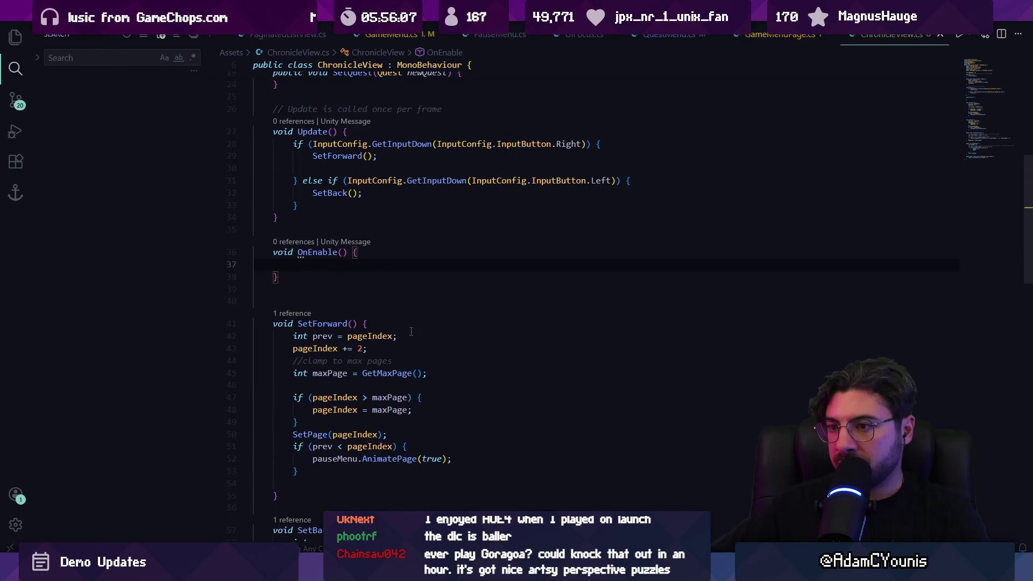
key("ctrl+v")
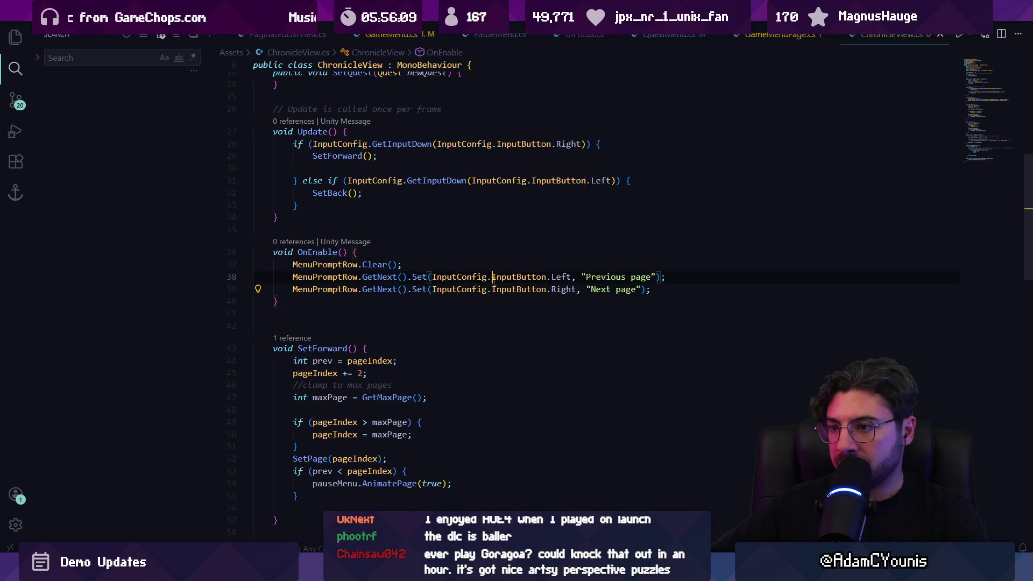
Cut the three MenuPromptRow prompt lines out of OnEnable
triple_click(493, 278)
key("ctrl+c")
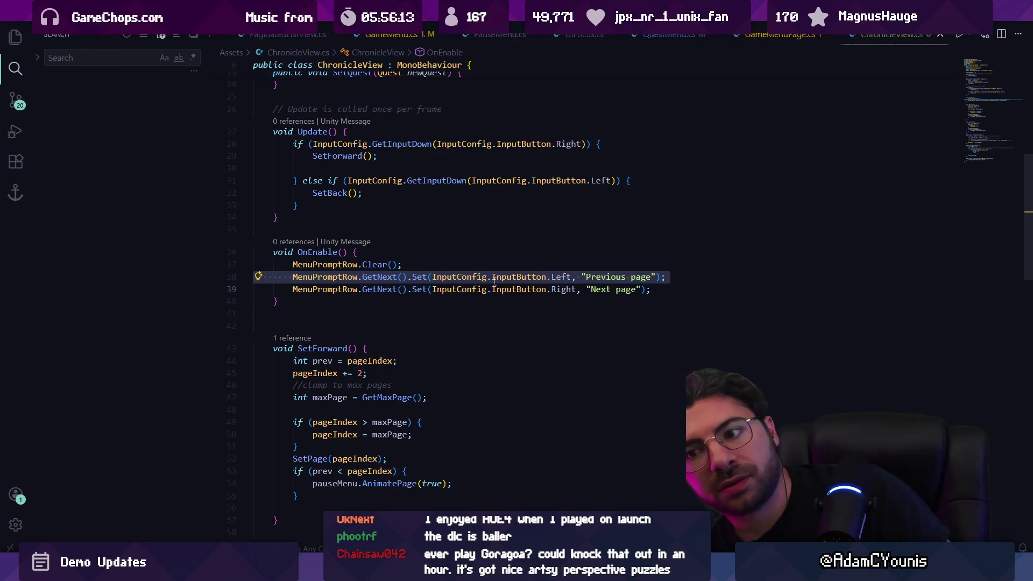
key("Escape")
key("shift+Up")
key("shift+Up")
key("shift+Up")
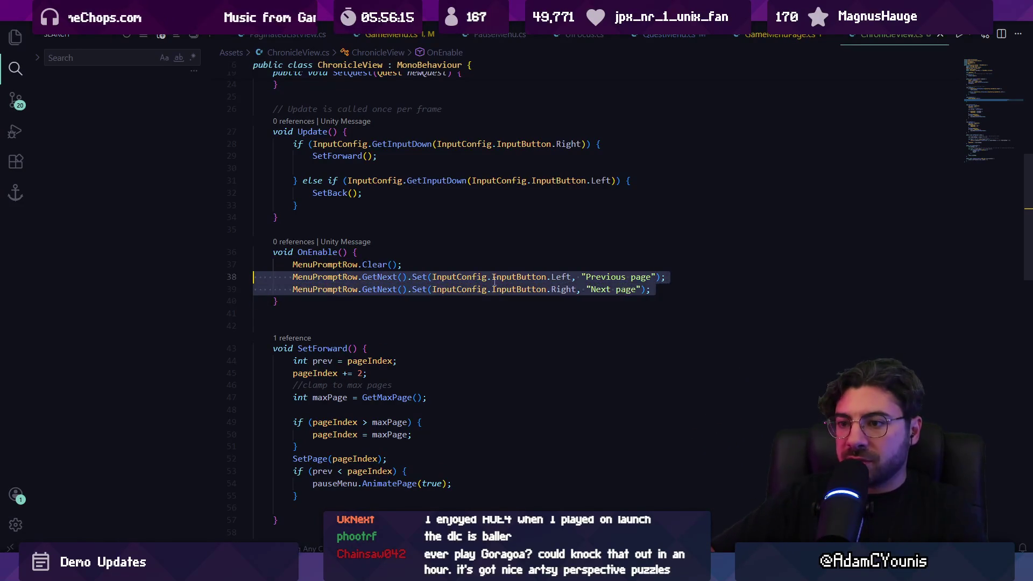
key("BackSpace")
key("Return")
Search the file for 'setpage(' to find where SetPage is called
key("ctrl+f")
type("setpage(")
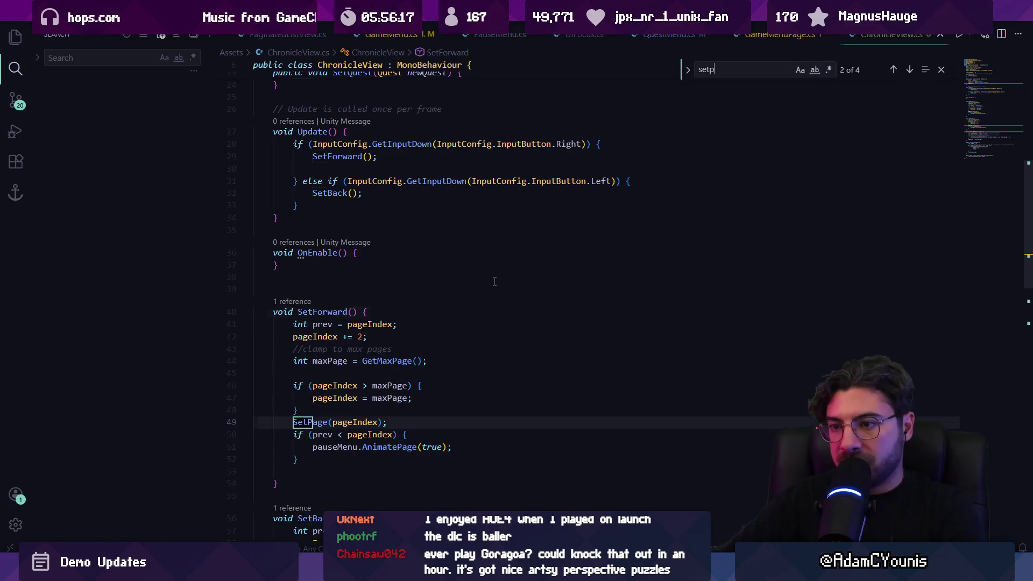
key("Return")
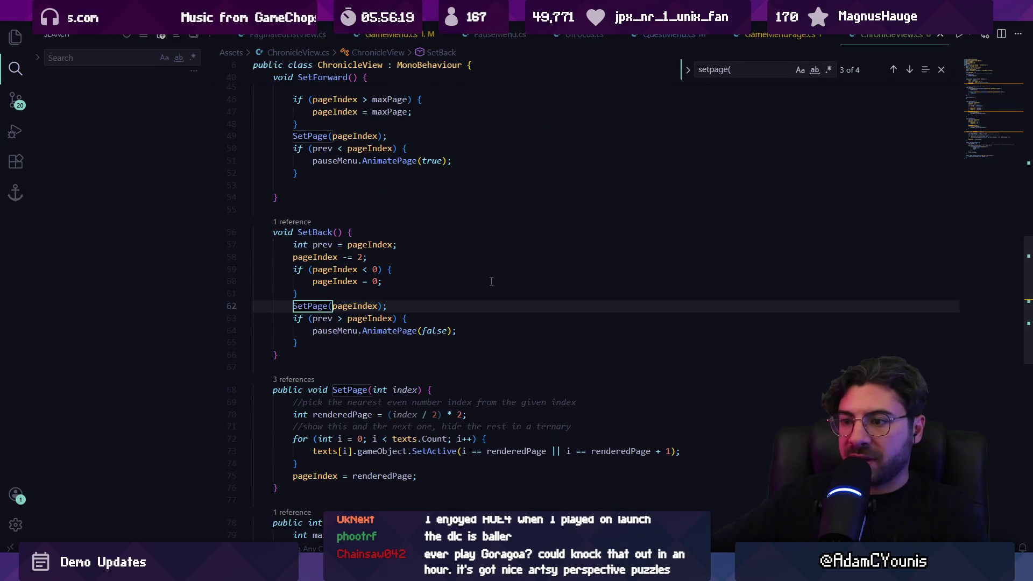
Paste the three prompt lines at the end of SetPage
key("Escape")
scroll(322, 307, "down", 5)
left_click(331, 305)
left_click(438, 286)
key("Return")
key("Return")
key("Return")
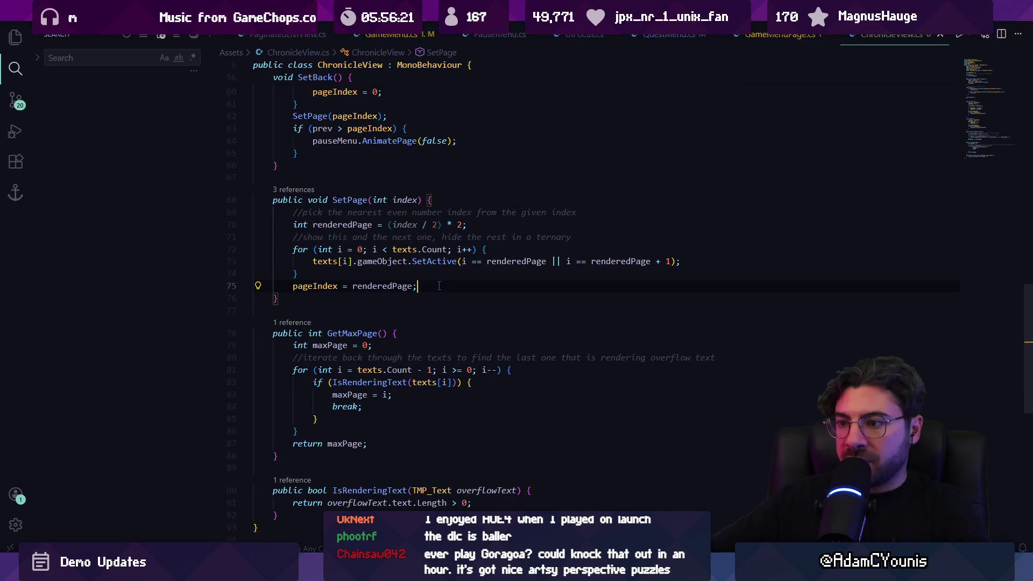
key("ctrl+v")
Wrap the Previous page prompt in if (pageIndex > 0) and save ChronicleView.cs
key("Return")
key("BackSpace")
key("Down")
key("End")
key("Return")
type("if(pageIndex > 0){")
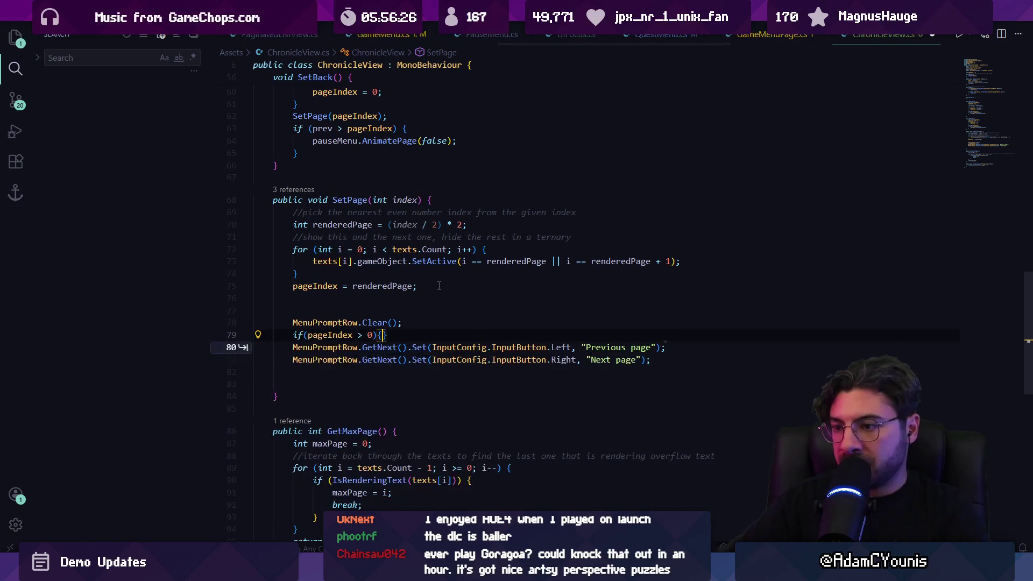
key("Return")
key("ctrl+shift+k")
key("alt+Down")
key("ctrl+s")
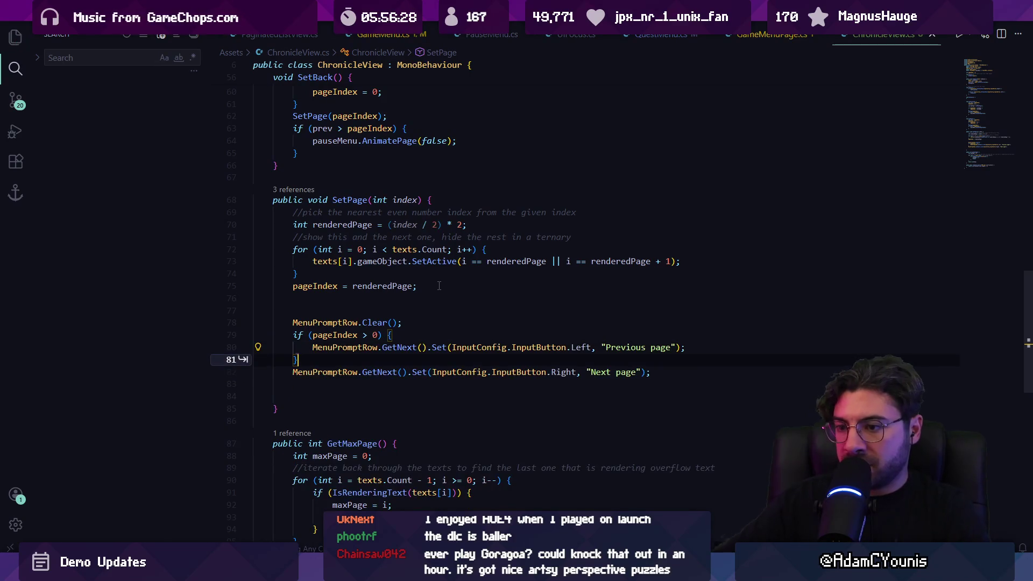
Guard the Next page prompt with a pageIndex < GetMaxPage() check
key("Return")
key("Down")
key("Down")
type("}")
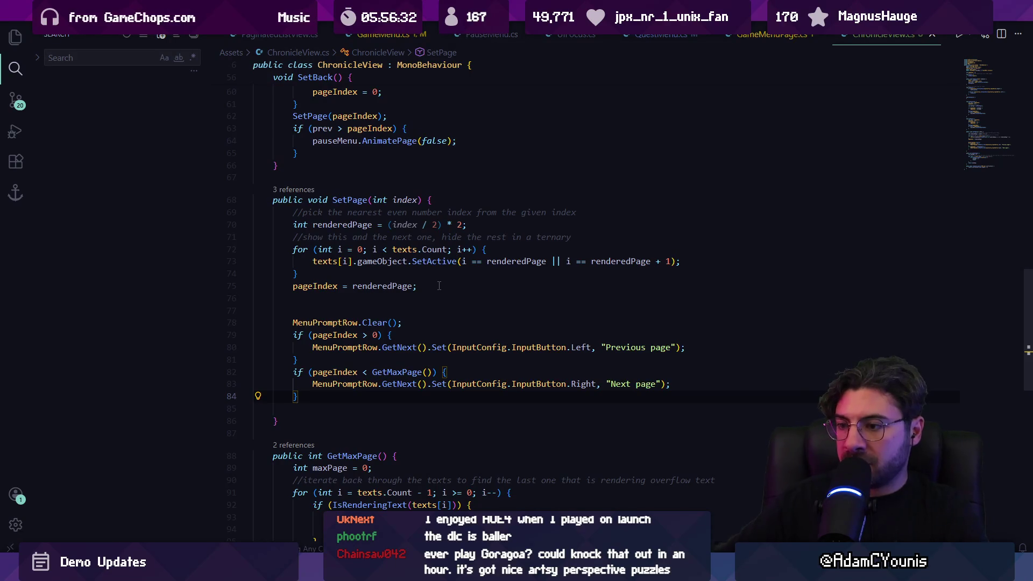
key("alt+Tab")
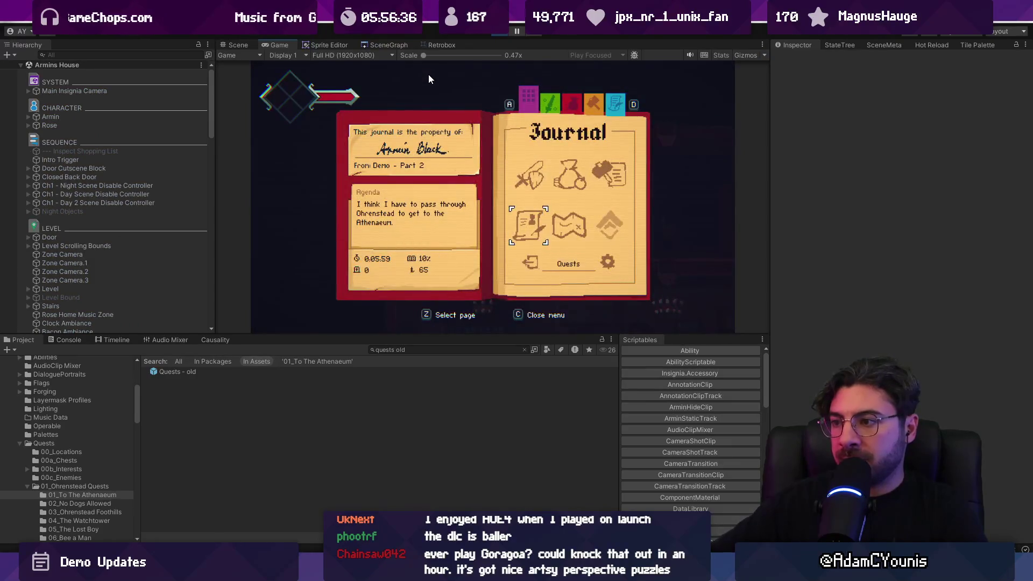
Reopen No Dogs Allowed to confirm page one offers only Next page, then leave fullscreen and stop playing
key("Escape")
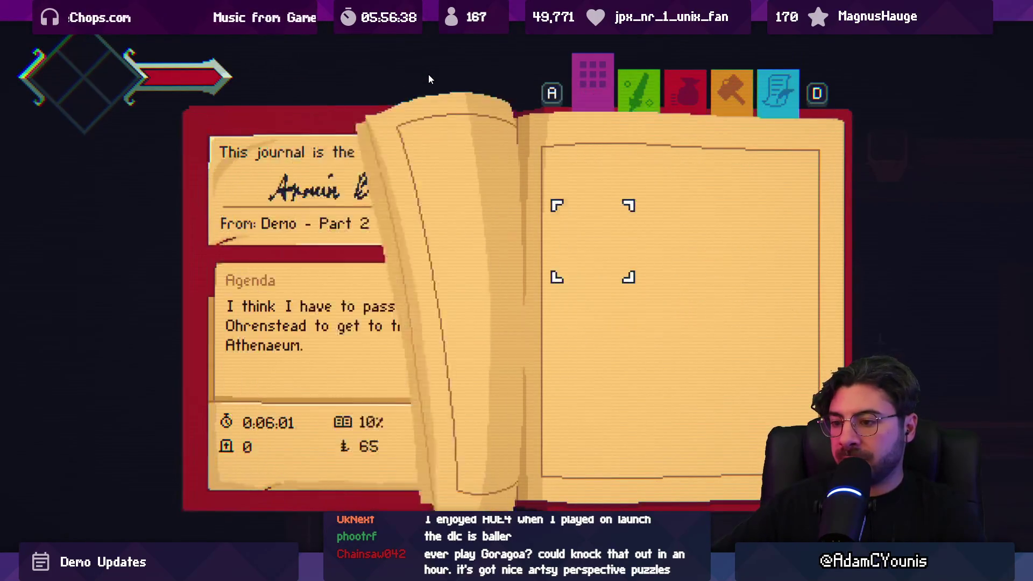
key("Return")
key("s")
key("Return")
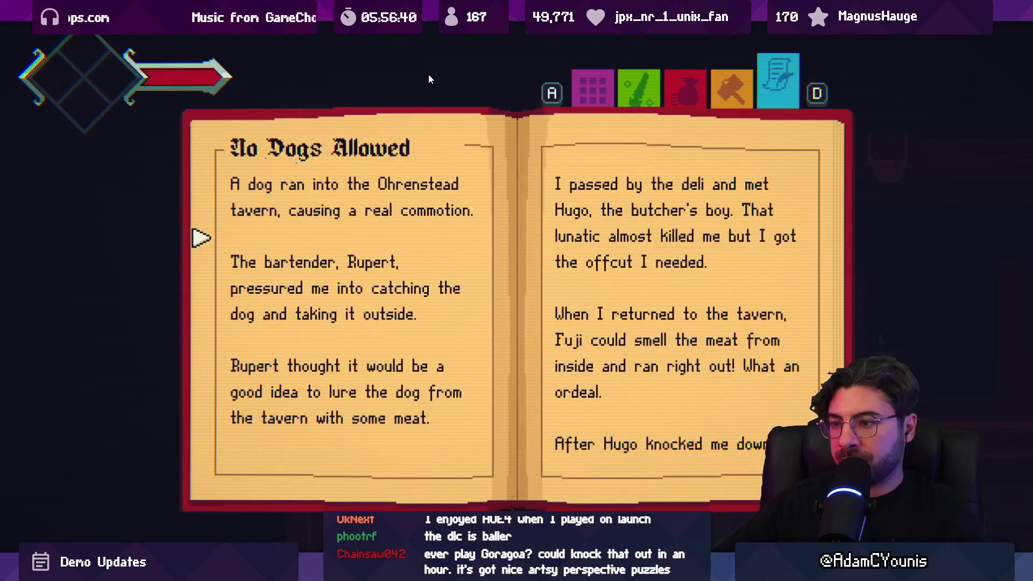
key("Escape")
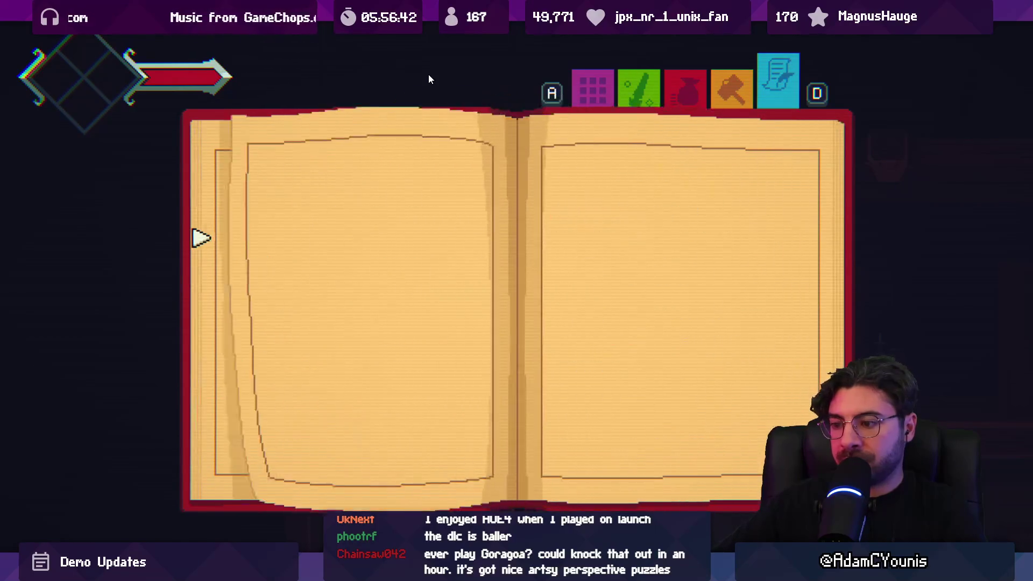
key("shift+space")
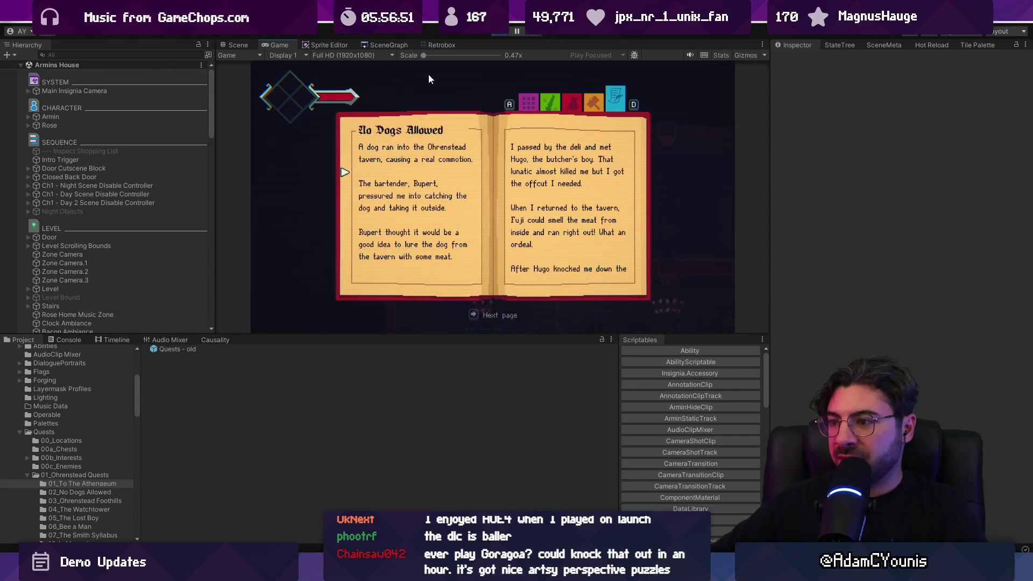
left_click(493, 34)
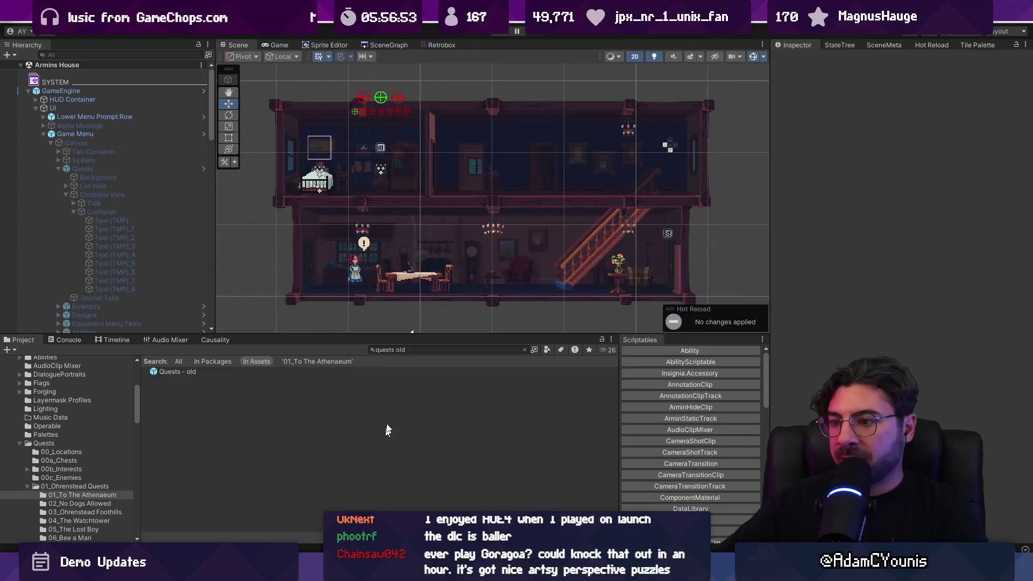
Duplicate the Previous page prompt line below MenuPromptRow.Clear() and save
key("alt+Tab")
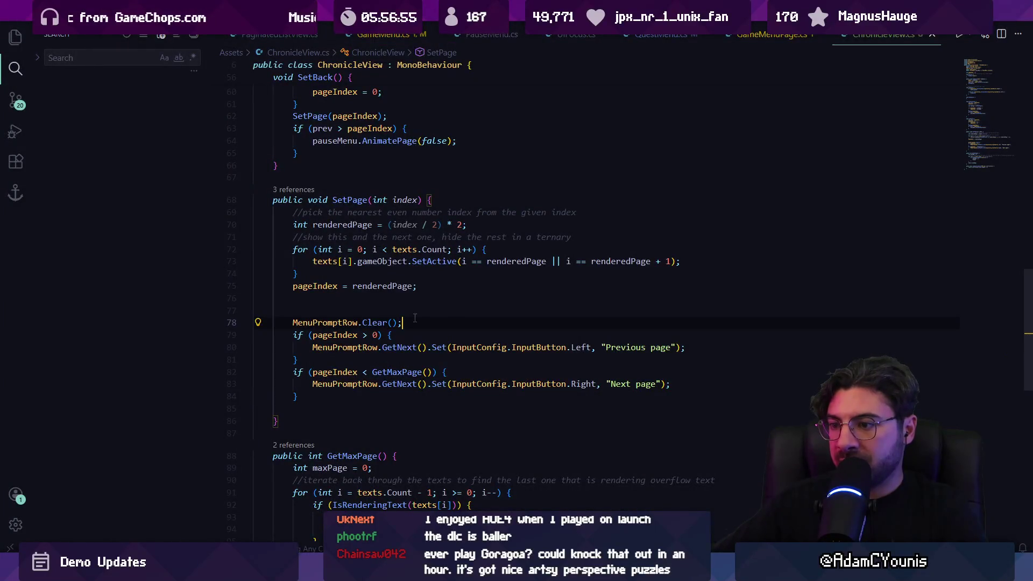
key("Return")
key("ctrl+v")
key("ctrl+s")
Change the copied prompt's button from Left to Roll and its label to "Back to Quests"
key("ctrl+Left")
key("ctrl+Left")
key("ctrl+Left")
key("ctrl+shift+Left")
type("Roll")
key("ctrl+Right")
key("ctrl+shift+Right")
key("ctrl+shift+Right")
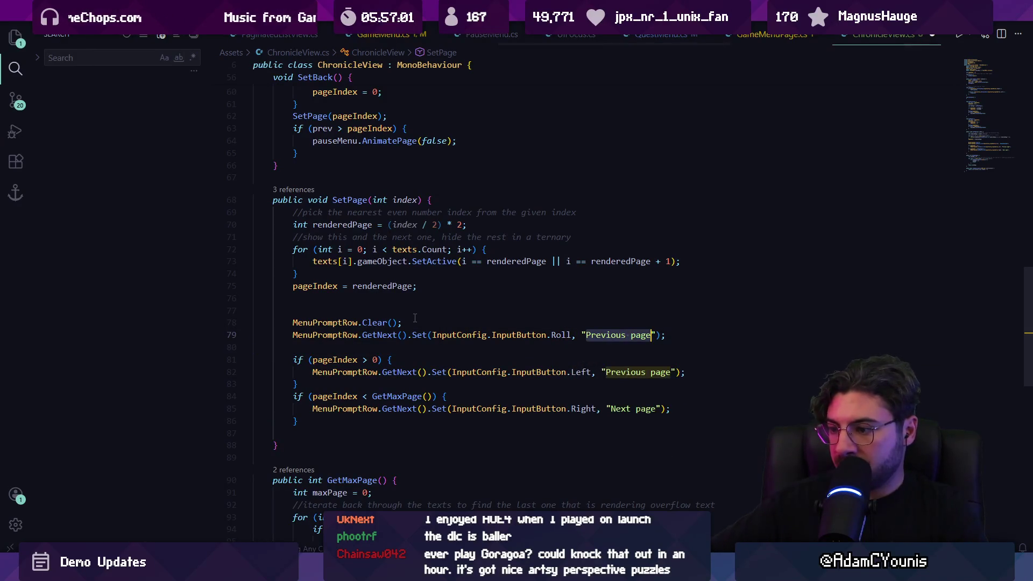
type("ba")
key("ctrl+BackSpace")
key("ctrl+BackSpace")
type("Back to Men")
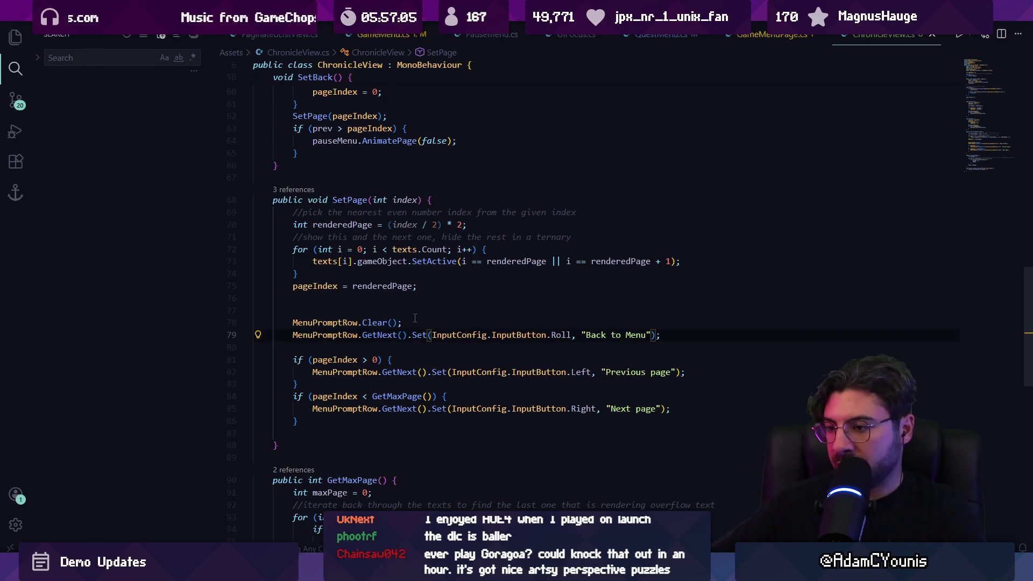
key("ctrl+shift+Left")
type("Quesst")
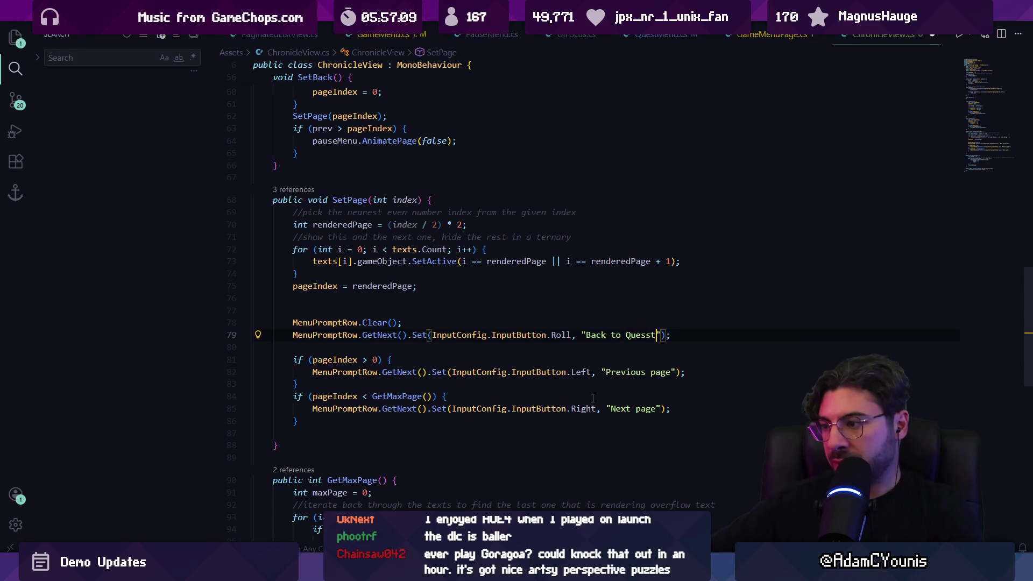
key("alt+Tab")
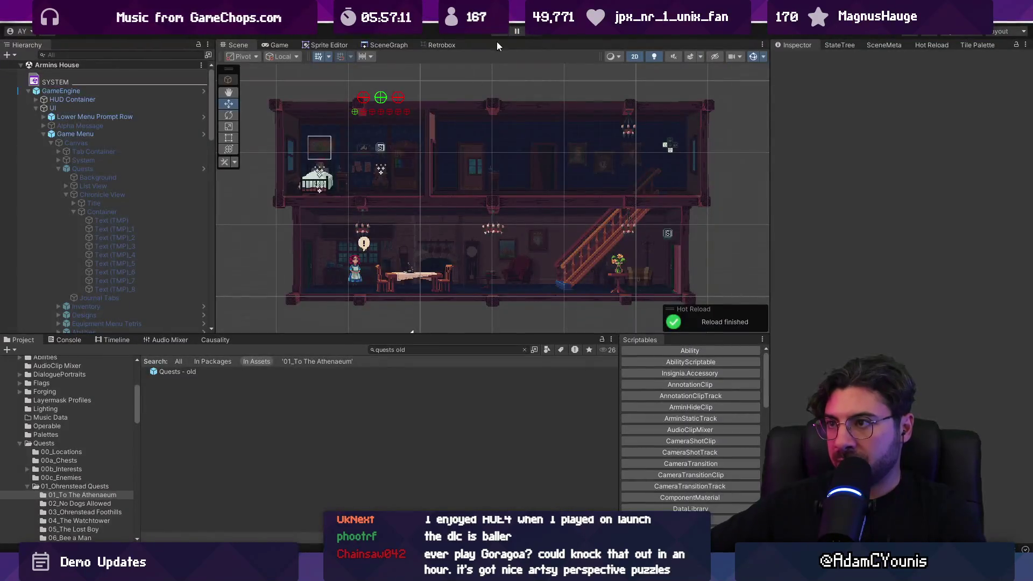
Start play mode, open No Dogs Allowed, flip its pages, and enlarge the Game view
left_click(500, 35)
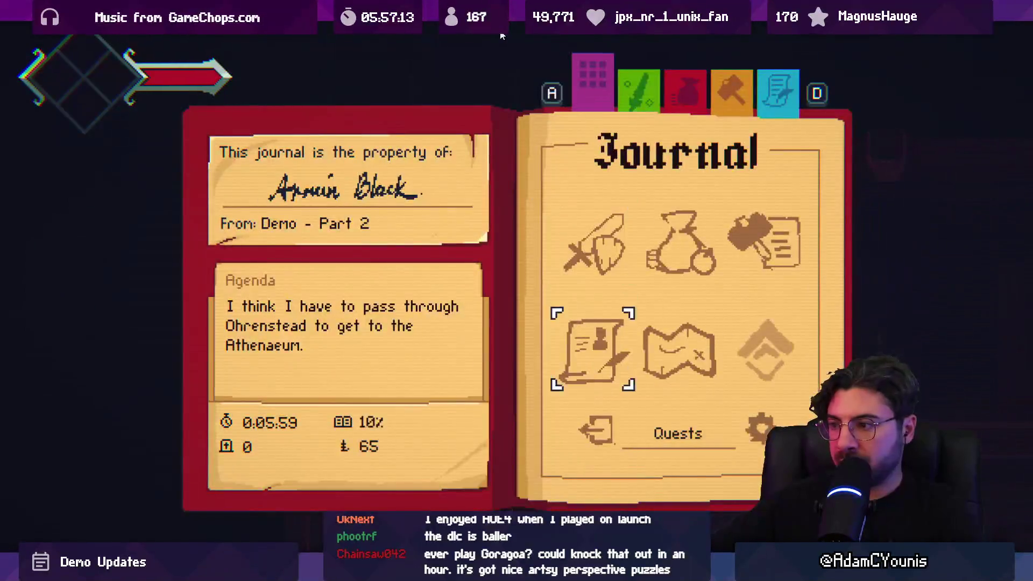
key("Down")
key("Return")
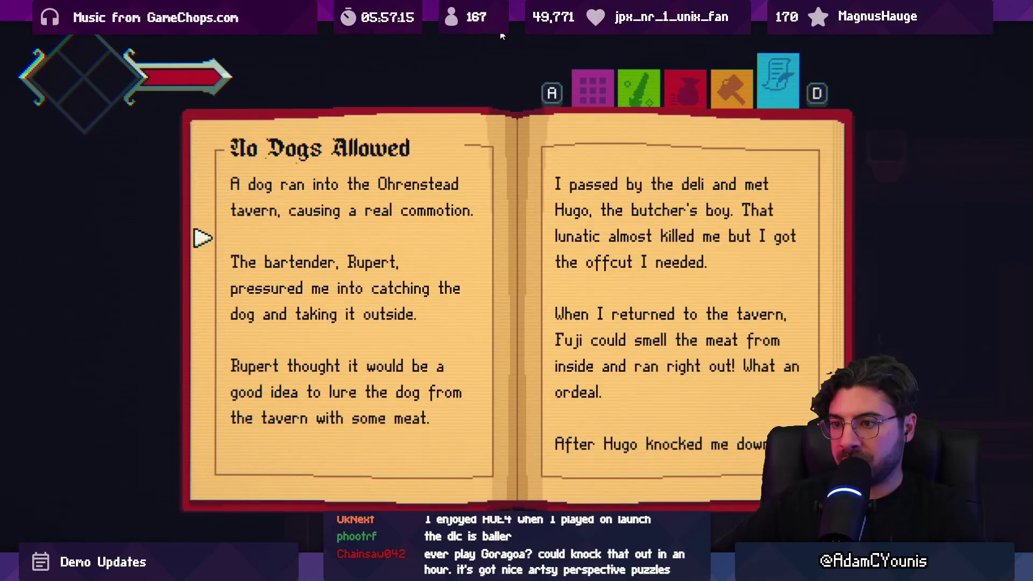
key("Escape")
key("Return")
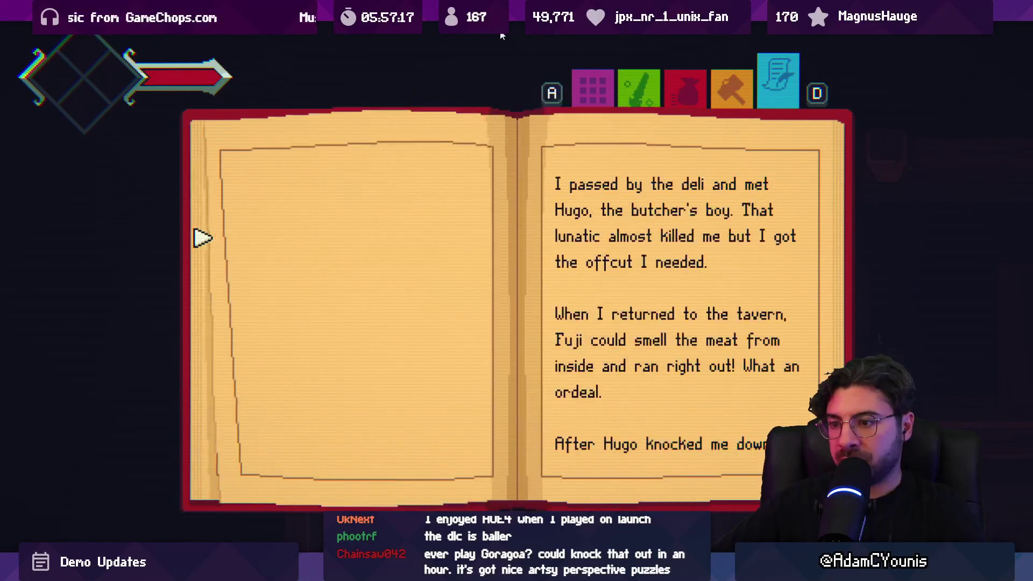
key("Right")
key("Left")
key("Left")
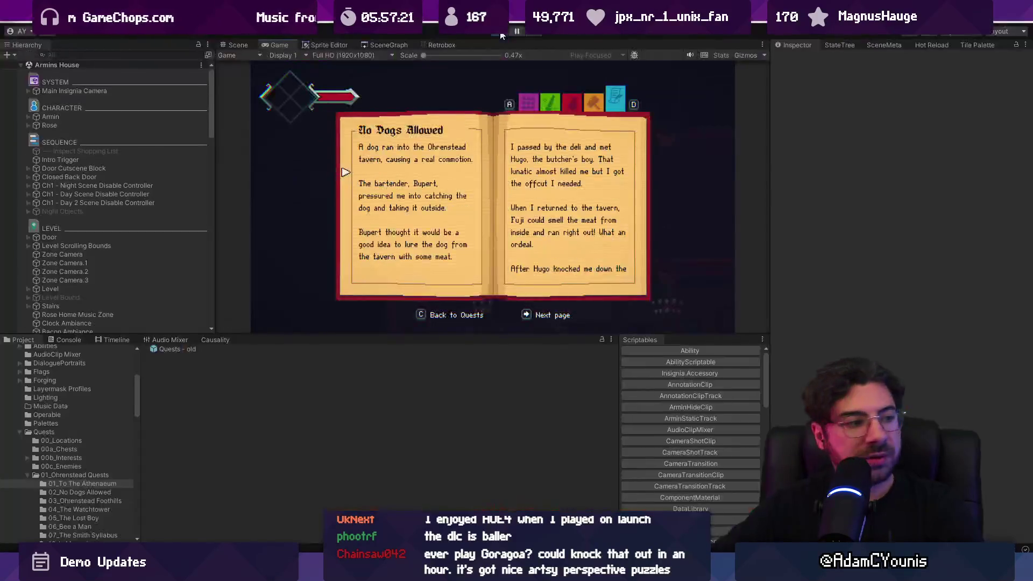
key("Right")
key("Left")
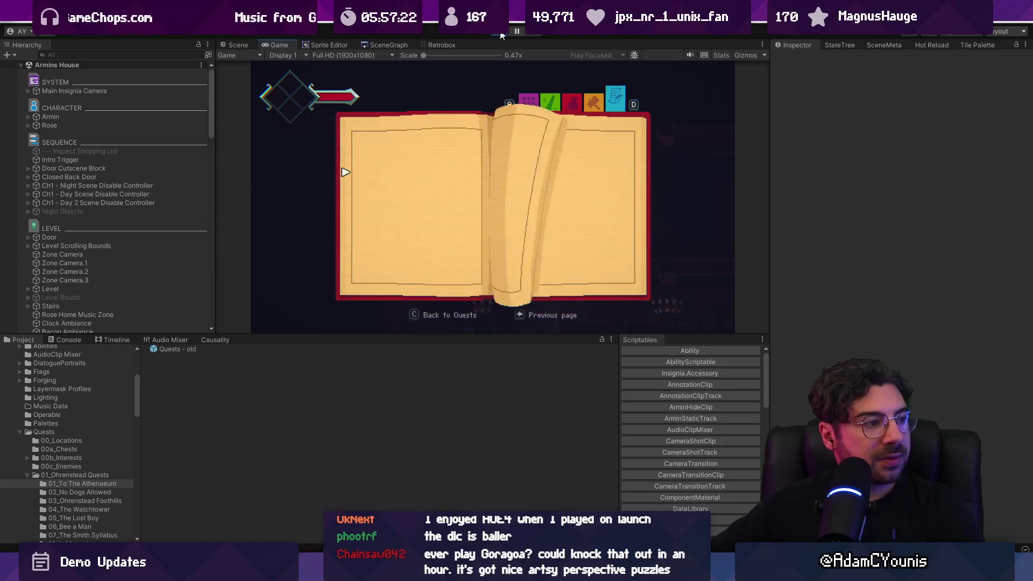
left_click_drag(465, 335, 533, 450)
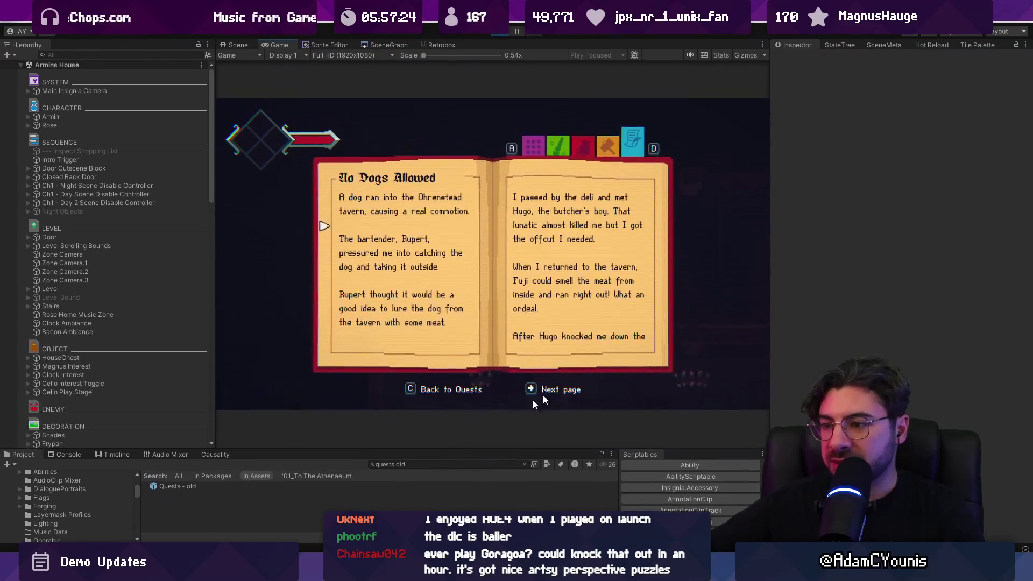
left_click_drag(768, 279, 916, 277)
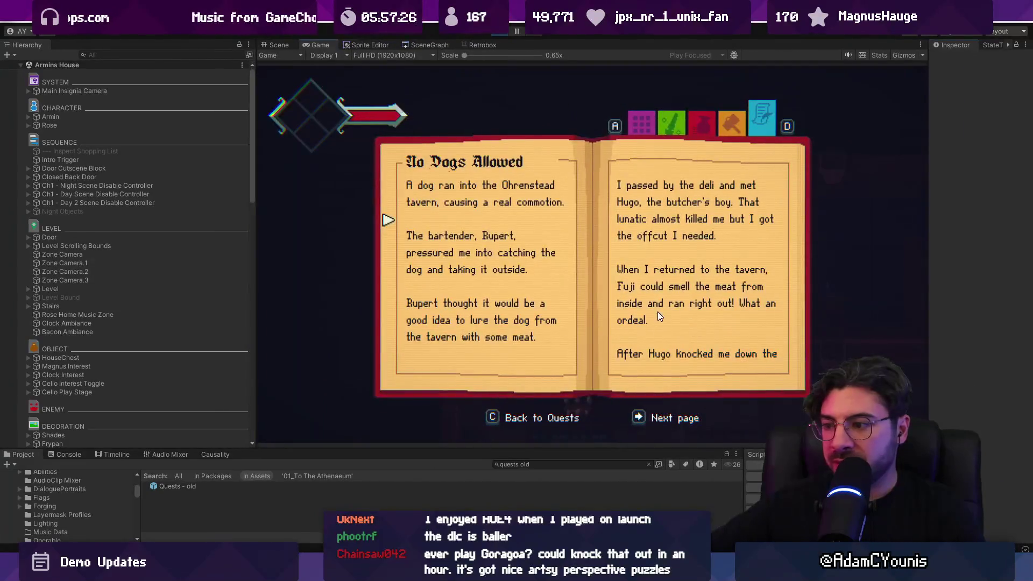
Return to Quests with C, reopen No Dogs Allowed and flip through its pages
key("c")
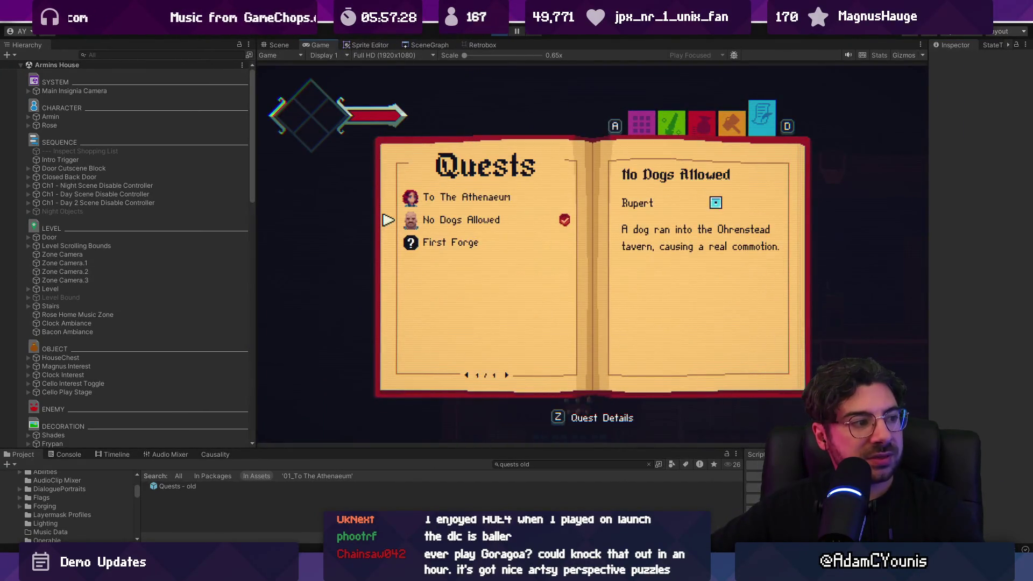
key("z")
key("Right")
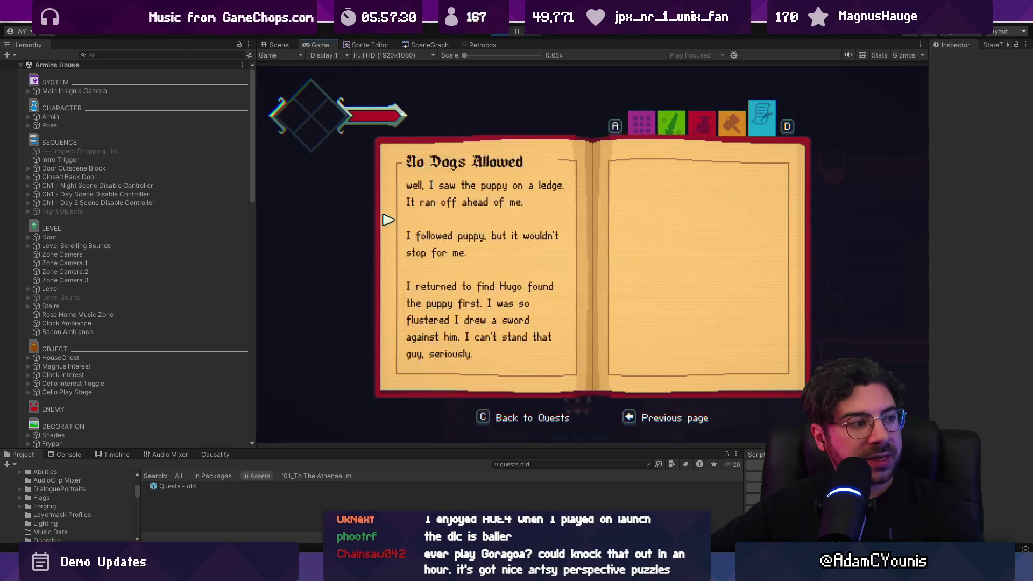
key("Left")
key("Right")
key("Left")
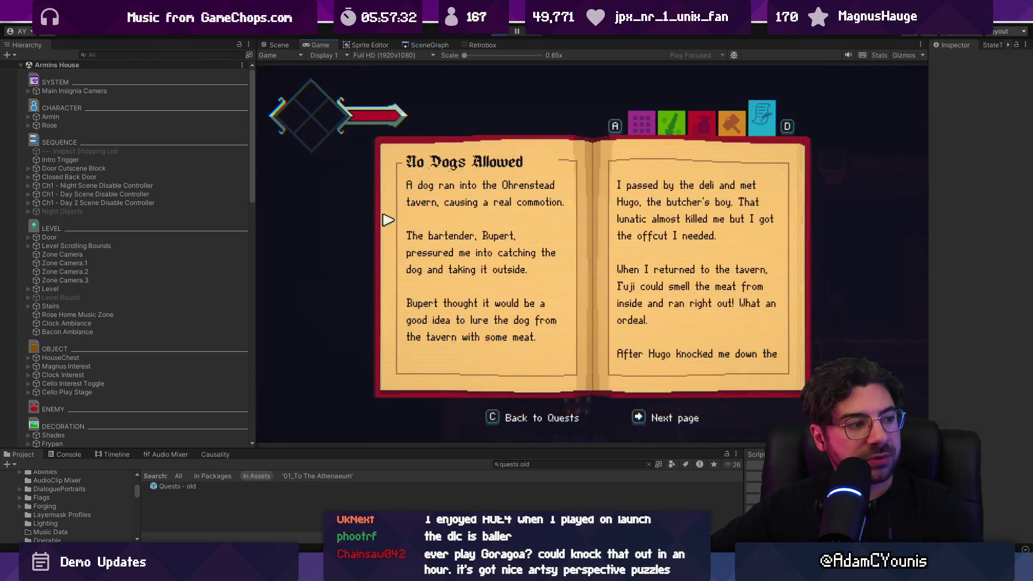
key("Right")
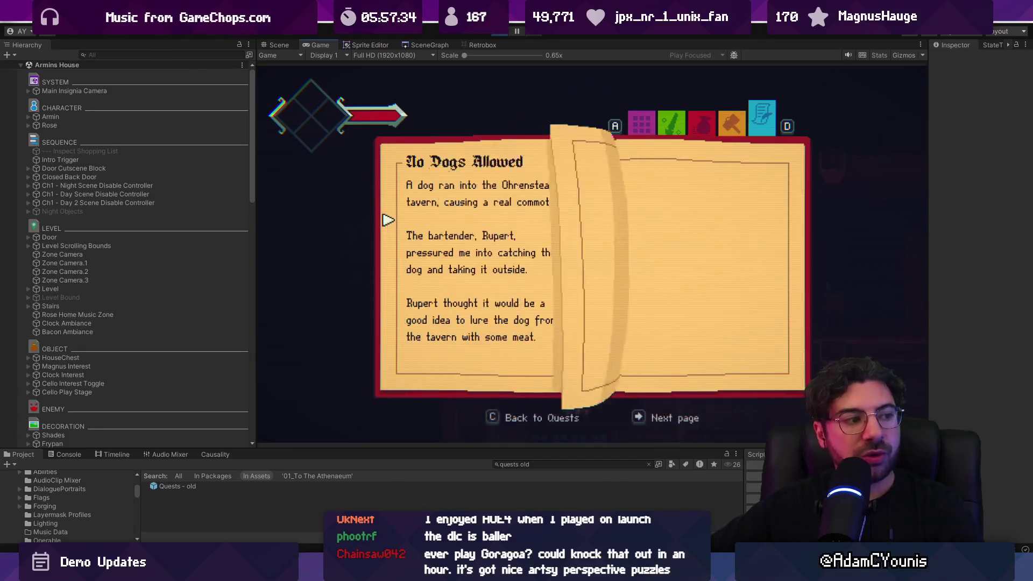
key("c")
Open First Forge, To The Athenaeum and No Dogs Allowed in turn, returning to Quests with C
key("Down")
key("z")
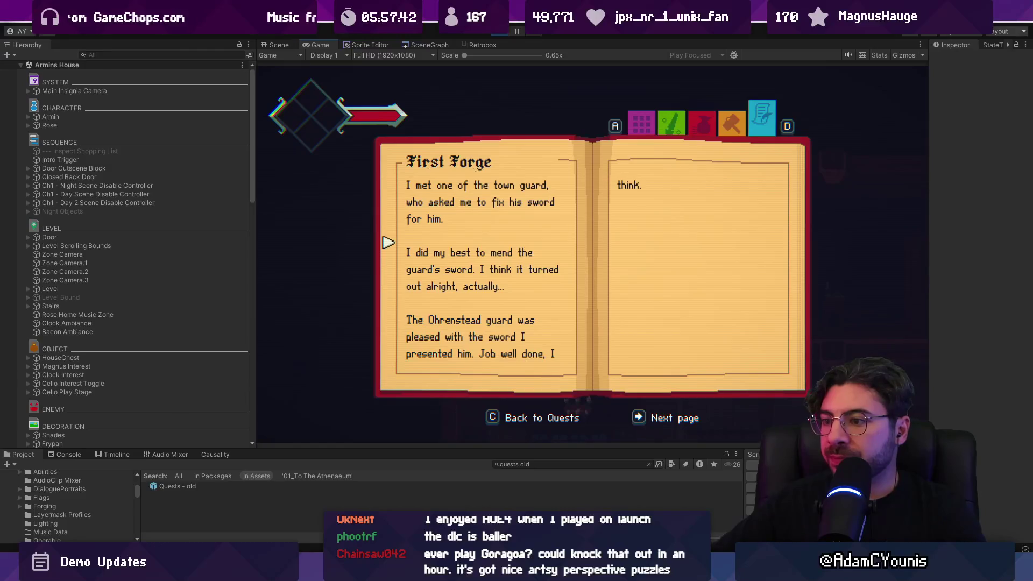
key("c")
key("Up")
key("Up")
key("z")
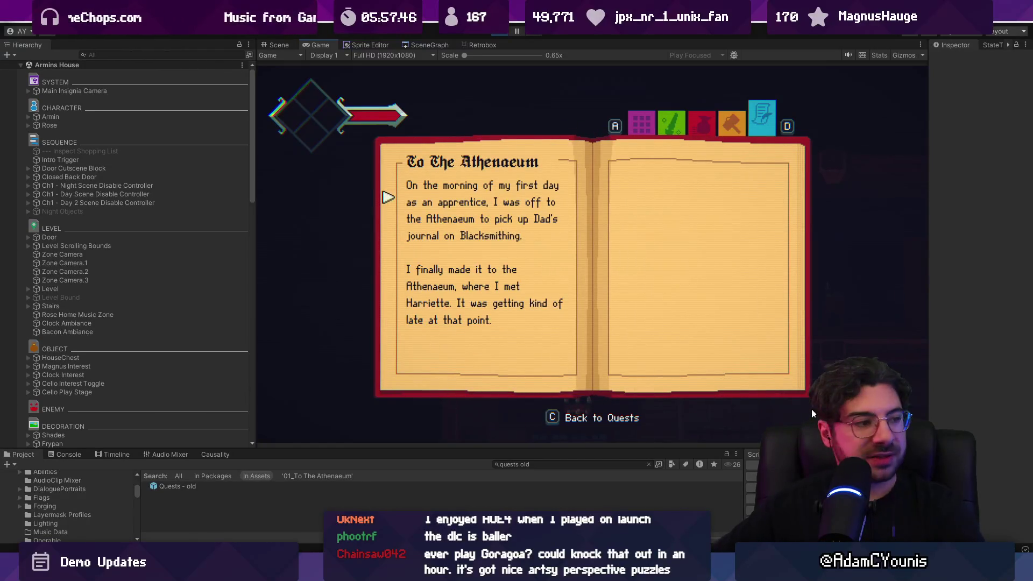
key("c")
key("Down")
key("z")
key("Right")
key("Left")
key("c")
key("z")
key("c")
Cycle again through To The Athenaeum and No Dogs Allowed, ending on the Quests list
key("Up")
key("z")
key("c")
key("Down")
key("Up")
key("z")
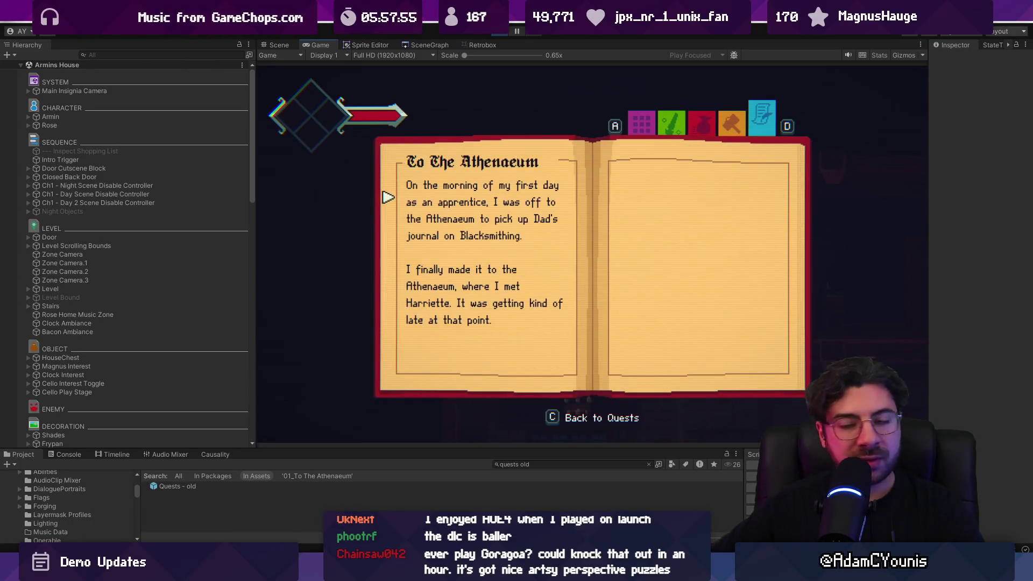
key("c")
key("Down")
key("z")
key("Right")
key("c")
key("Up")
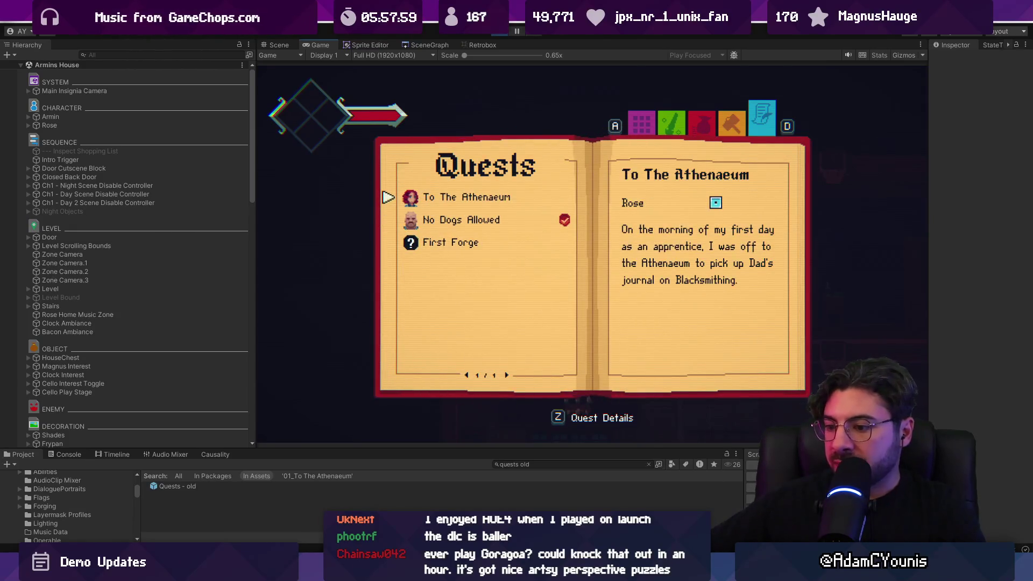
key("alt+Tab")
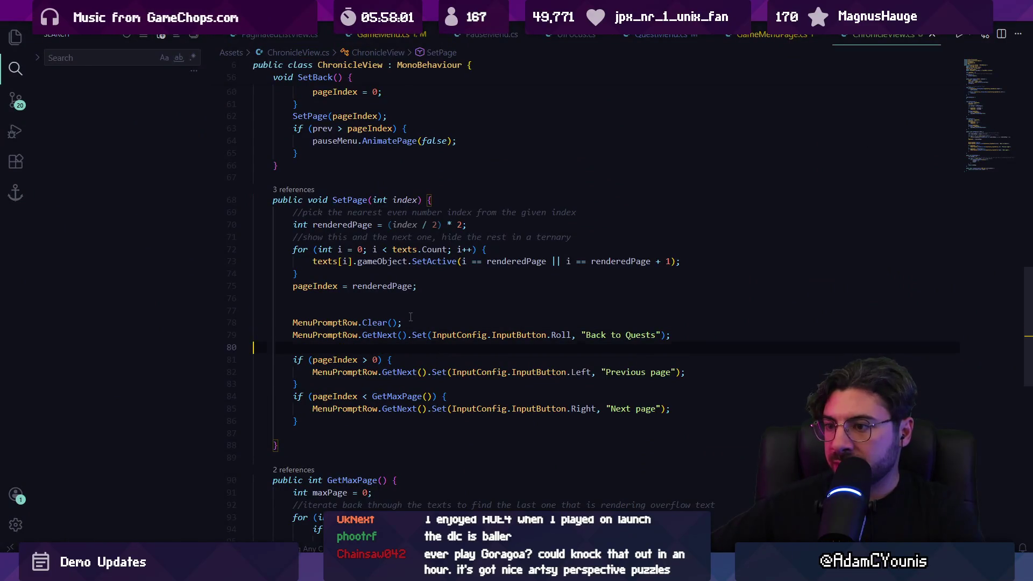
Review SetPage's callers, the pageIndex uses, and the GetMaxPage definition
left_click(302, 192)
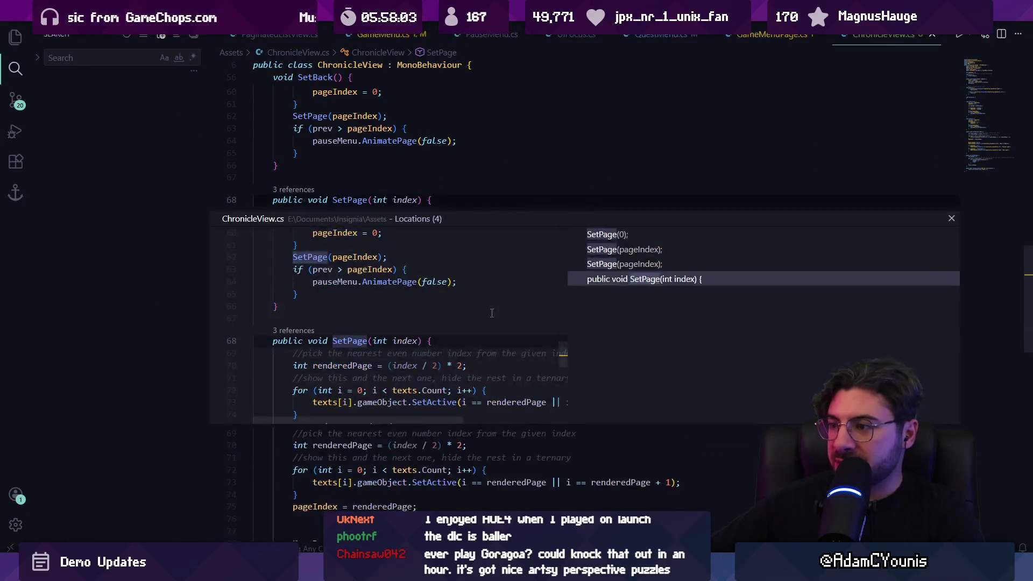
double_click(455, 301)
scroll(425, 366, "up", 10)
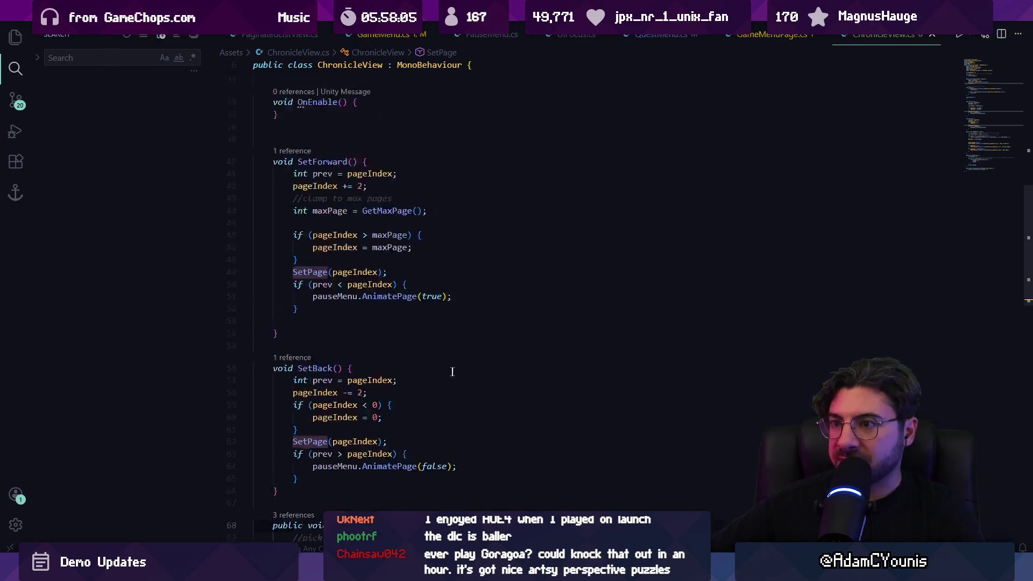
scroll(455, 406, "down", 10)
scroll(455, 406, "down", 5)
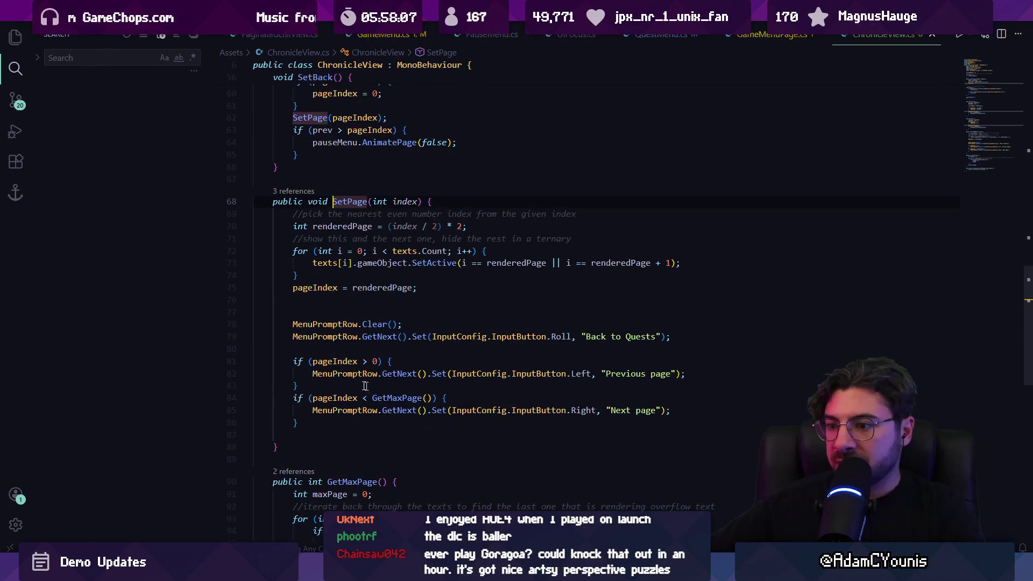
left_click(345, 362)
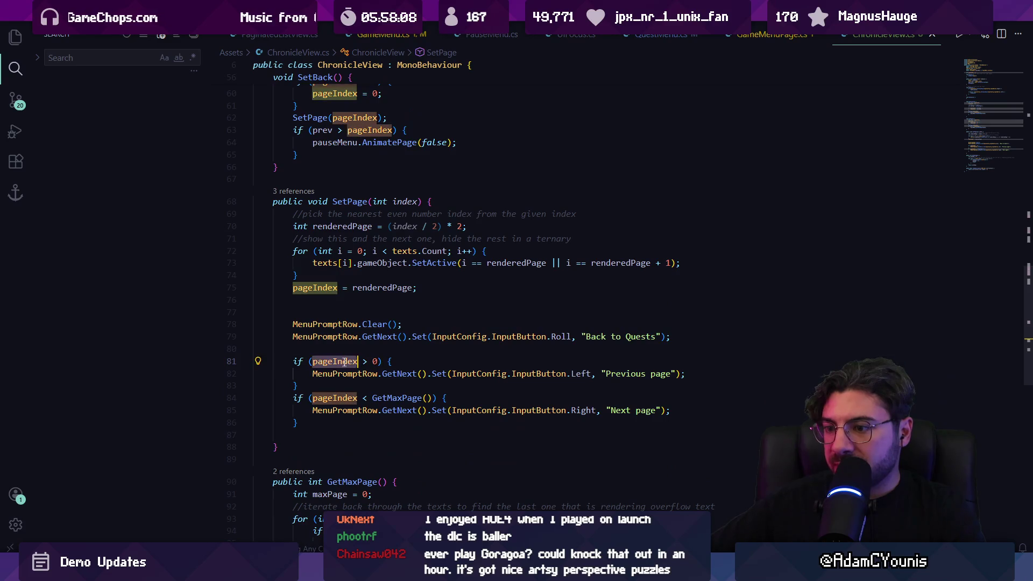
left_click(377, 397)
key("F12")
scroll(423, 398, "down", 3)
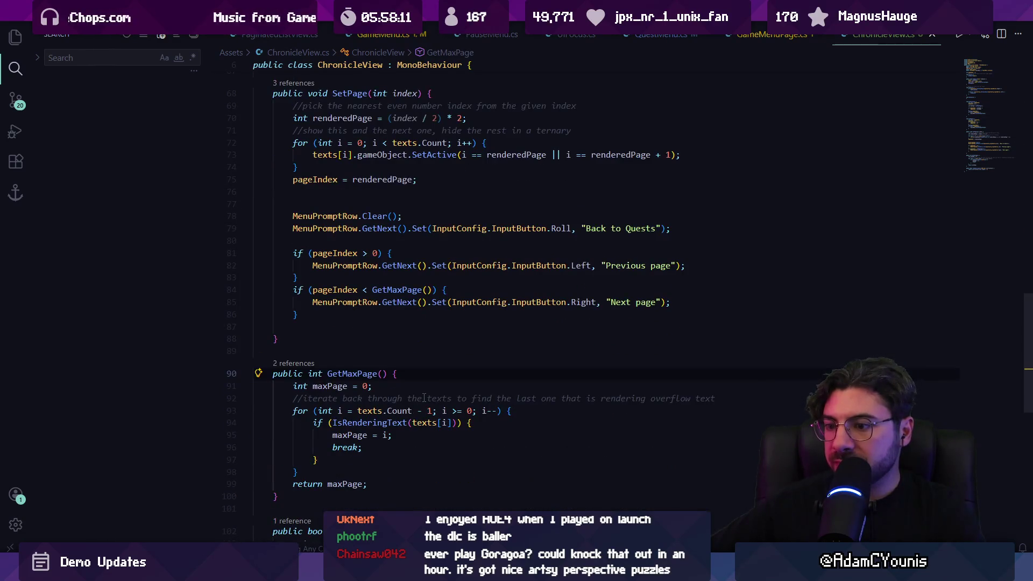
scroll(421, 396, "up", 3)
Delete the extra blank line after pageIndex = renderedPage
left_click(323, 324)
left_click(317, 287)
left_click(353, 300)
key("BackSpace")
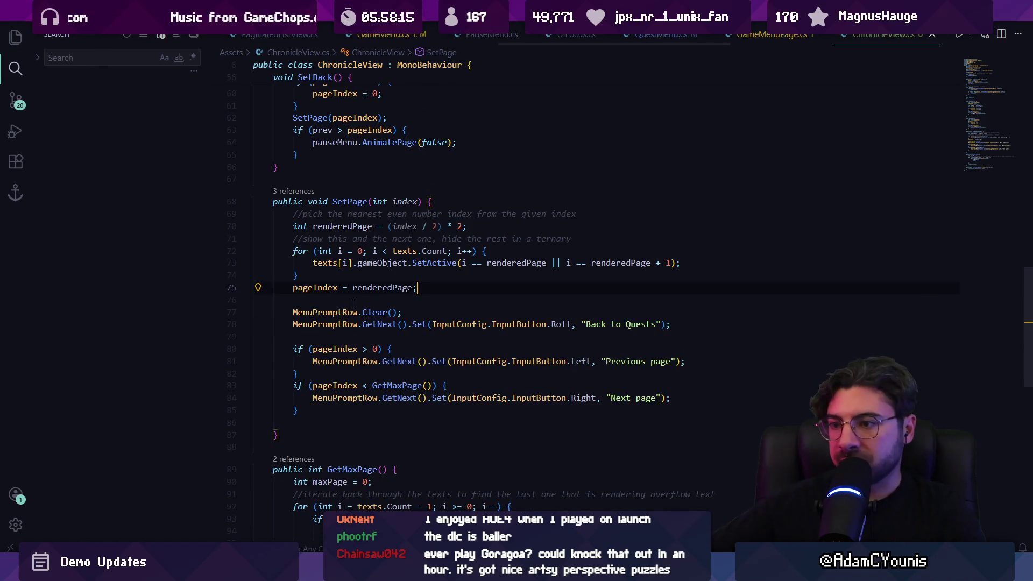
left_click(346, 272)
scroll(322, 274, "up", 3)
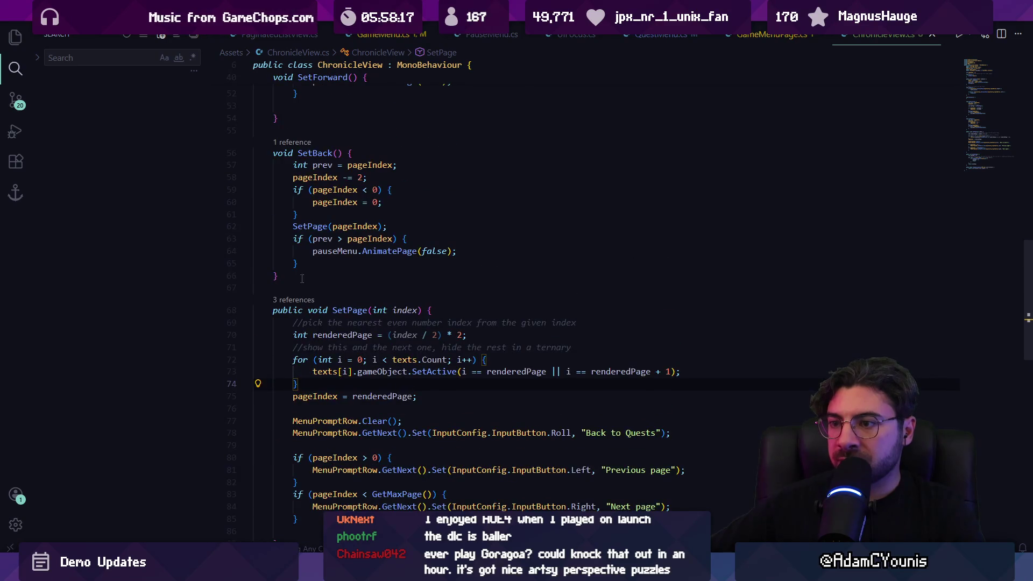
Inspect the SetPage call in SetBack and the SetPage(0) call in SetQuest
left_click(312, 227)
triple_click(332, 226)
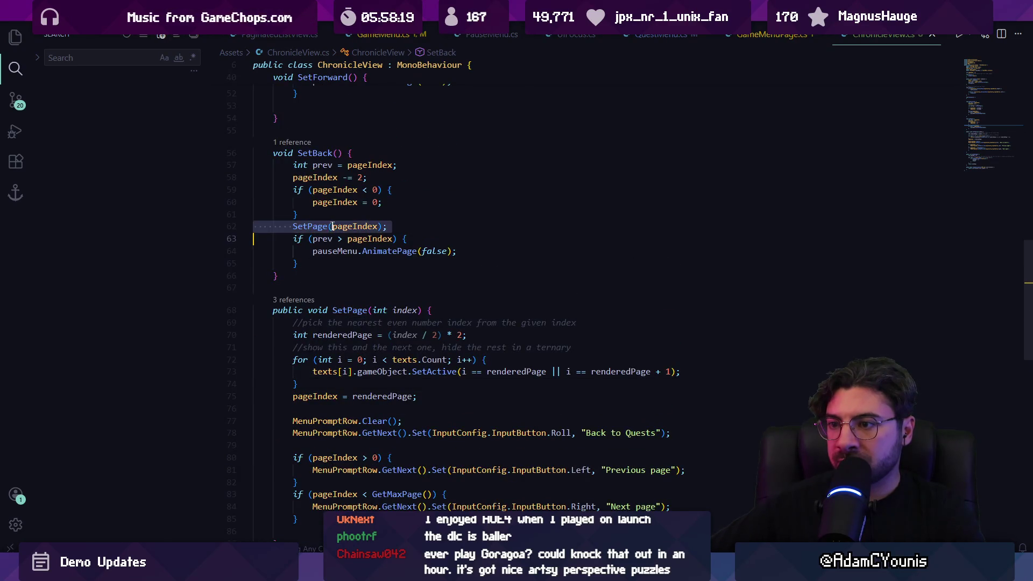
left_click(364, 214)
scroll(365, 215, "up", 5)
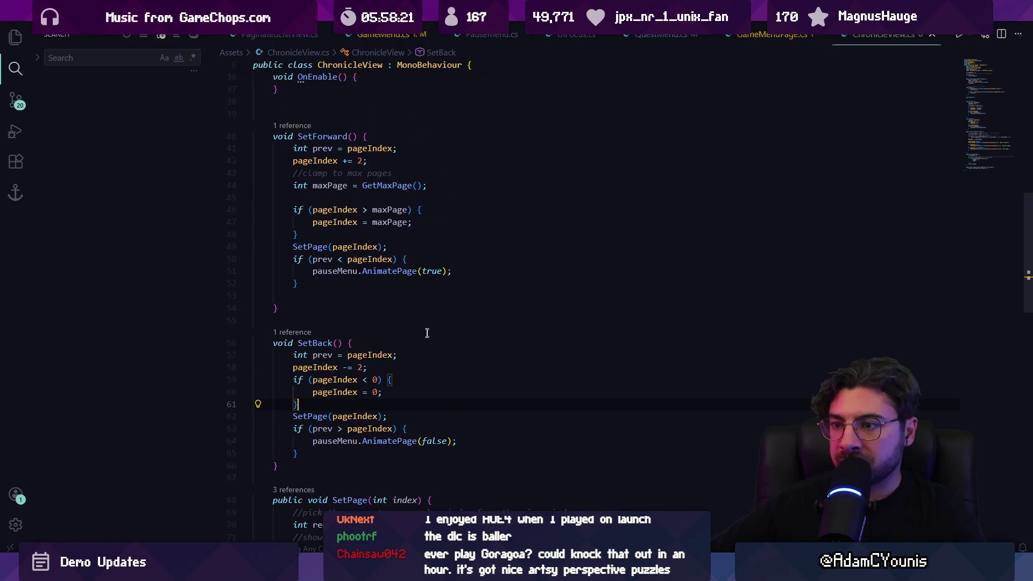
scroll(423, 343, "up", 5)
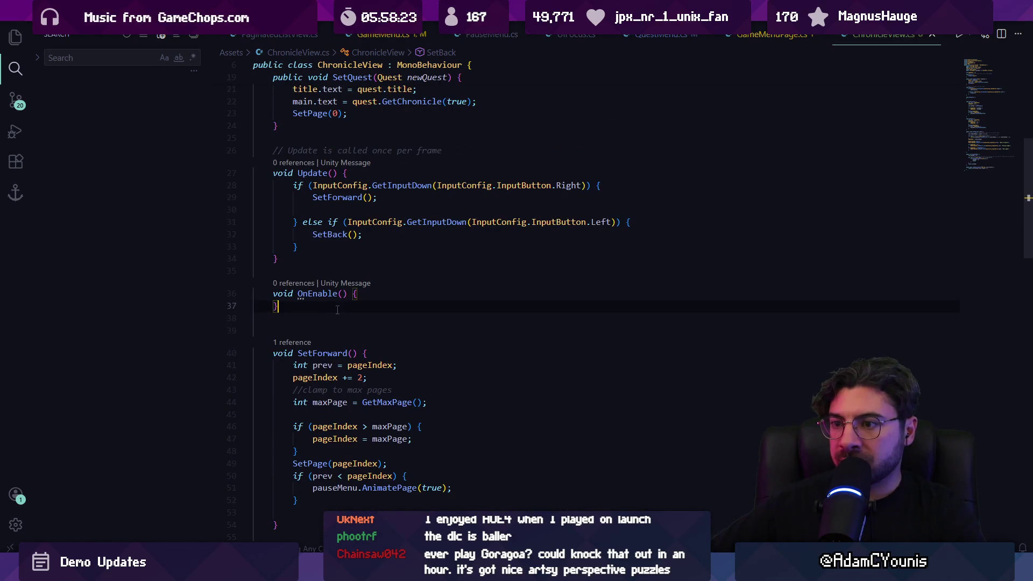
scroll(337, 310, "up", 4)
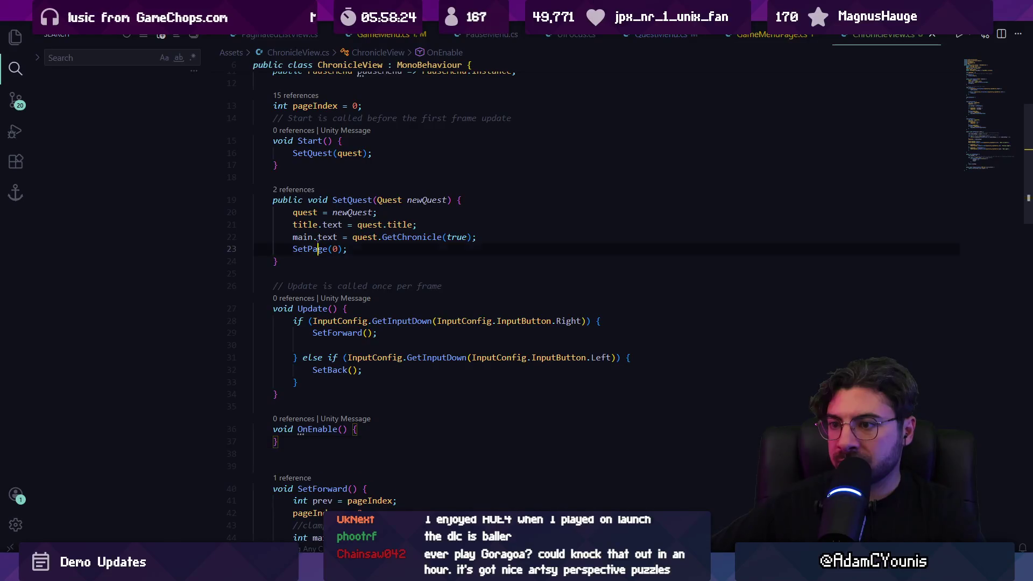
triple_click(318, 250)
left_click(363, 435)
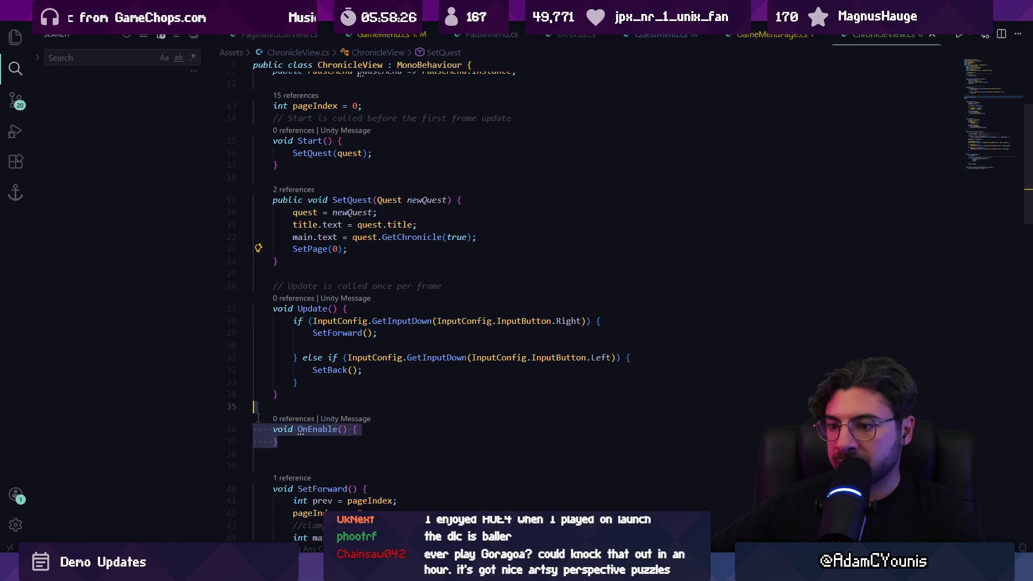
left_click(368, 249)
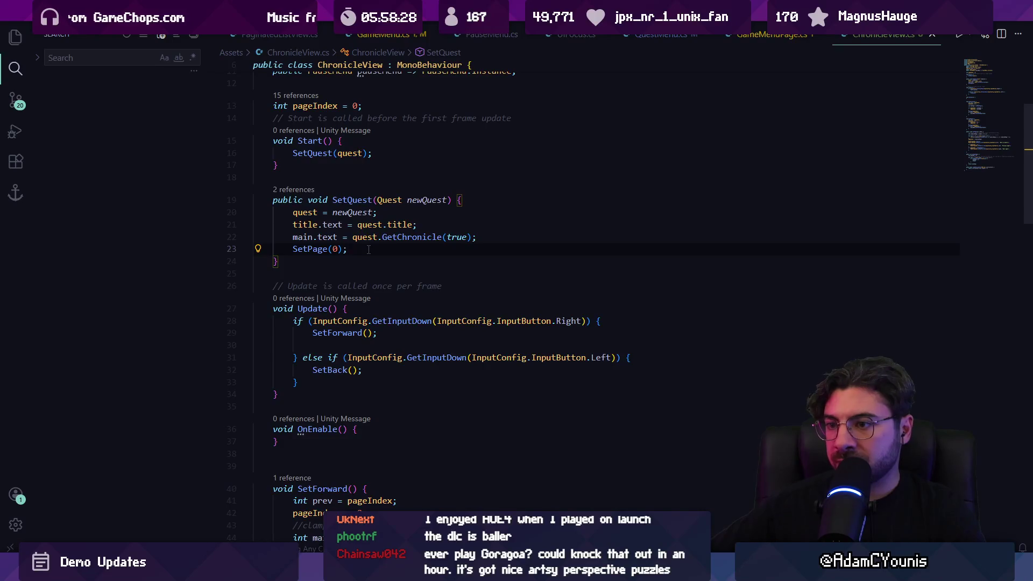
Cut the MenuPromptRow code from SetPage into a new void AssignPrompts() method, calling it from SetPage
scroll(332, 397, "down", 9)
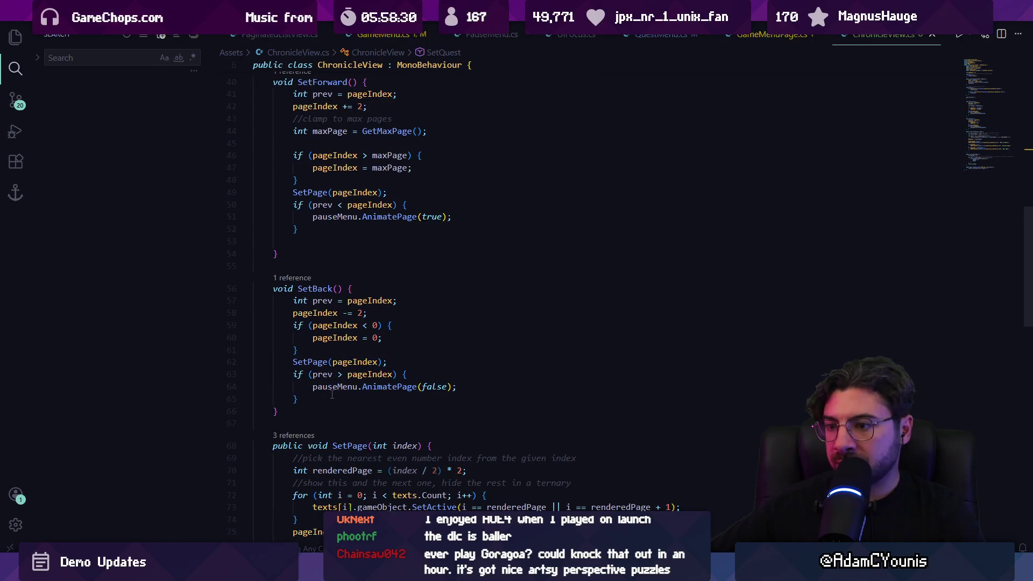
scroll(332, 395, "down", 2)
scroll(335, 349, "down", 5)
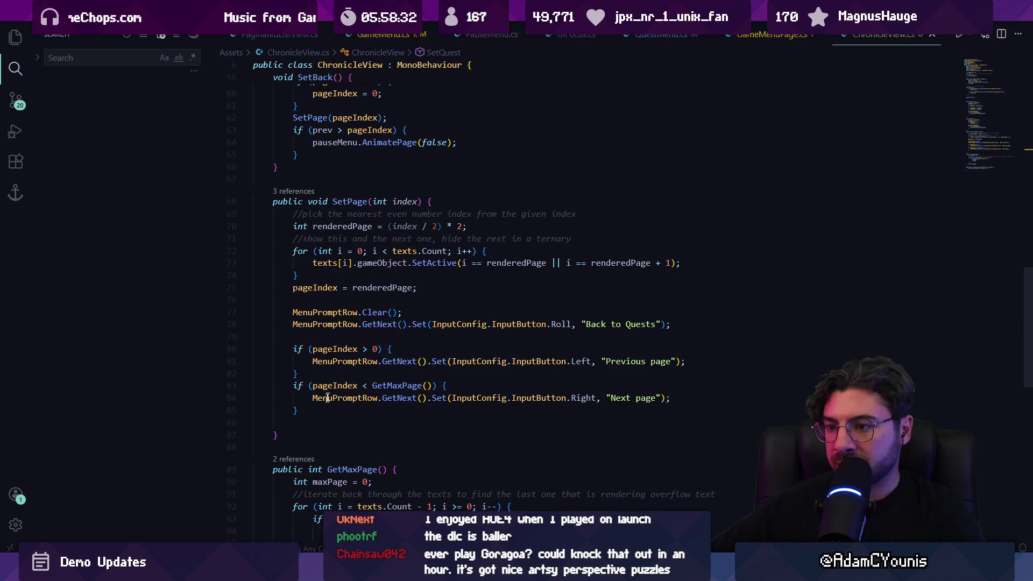
left_click(264, 311, "shift")
key("ctrl+x")
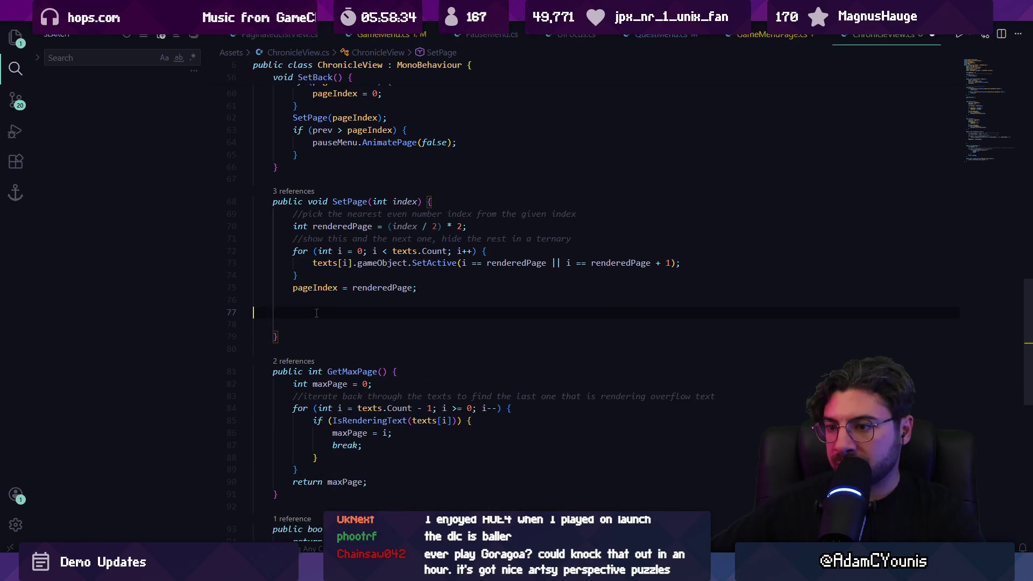
type("Assign")
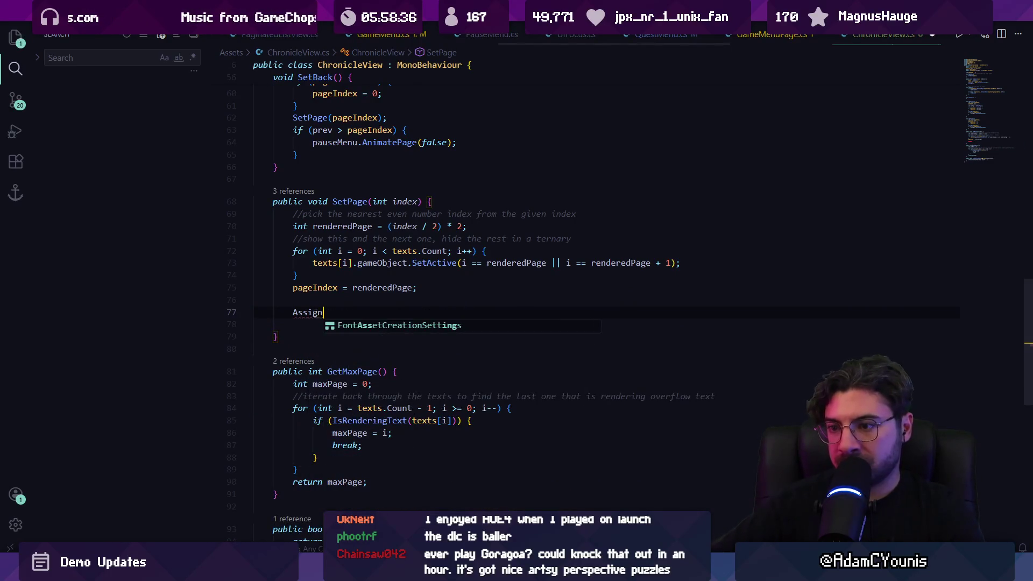
type("Prompt")
key("BackSpace")
key("BackSpace")
type("(")
key("Down")
key("Down")
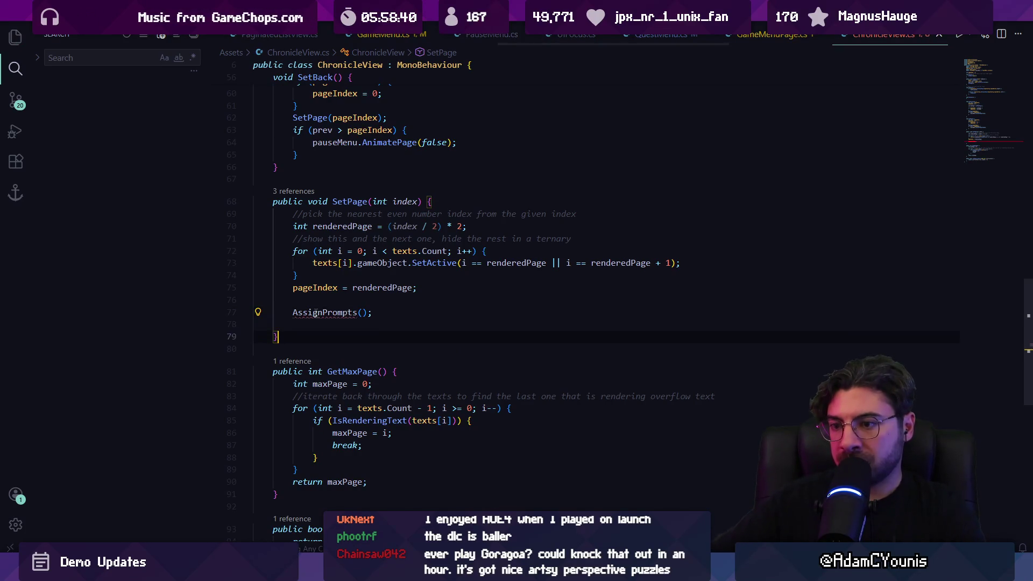
key("Return")
type("void AssignPs()")
key("Tab")
Add an AssignPrompts() call after SetPage(0) in SetQuest
scroll(313, 301, "up", 10)
scroll(313, 301, "down", 6)
scroll(328, 285, "up", 10)
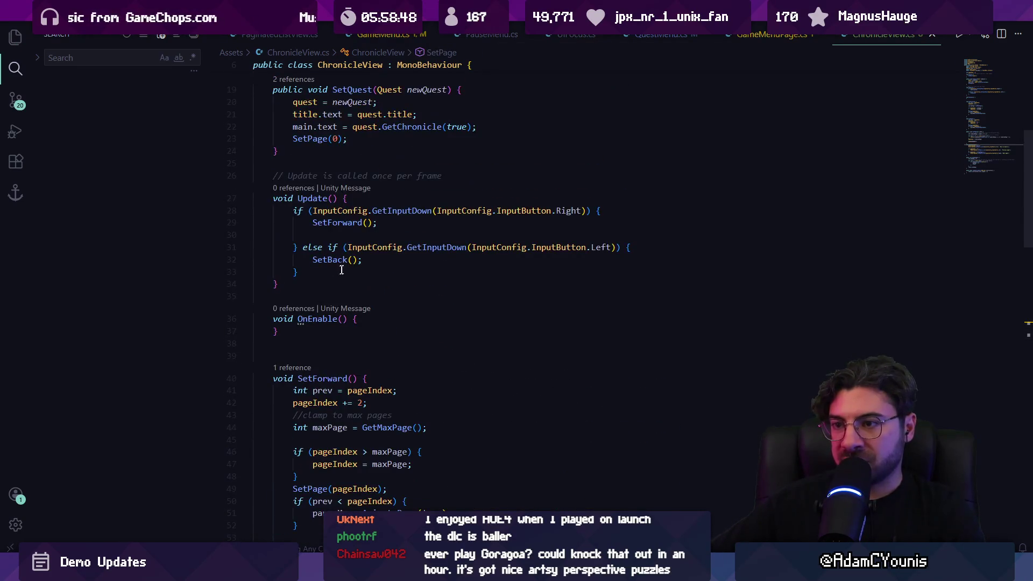
scroll(344, 271, "up", 4)
left_click(370, 283)
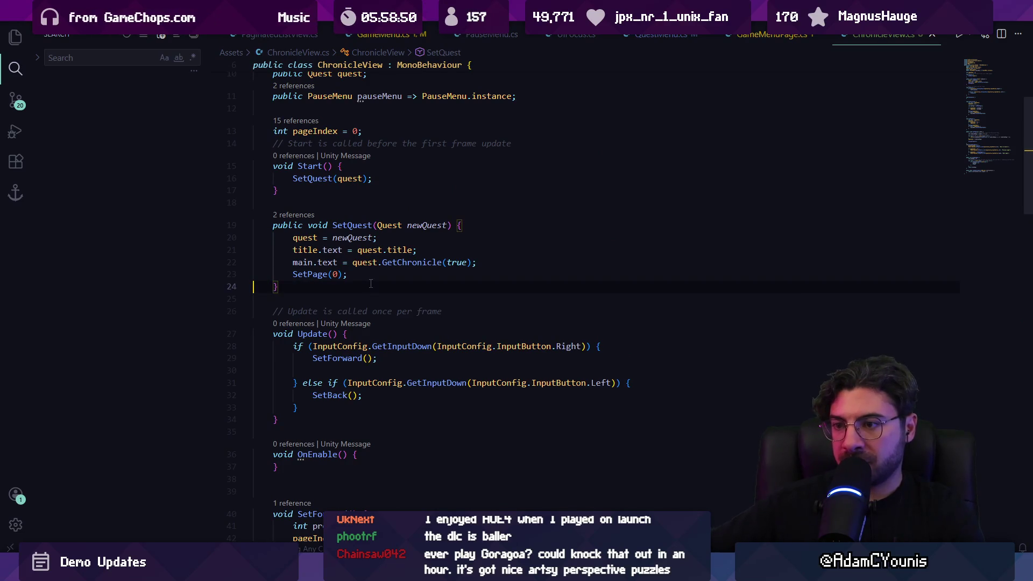
key("Return")
type("AssignP")
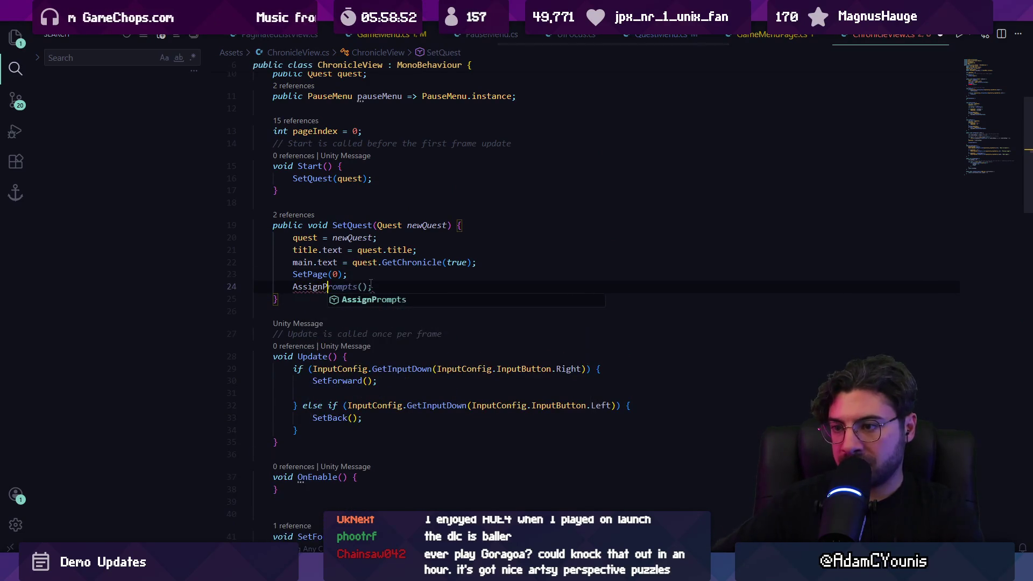
key("Tab")
Save ChronicleView.cs and stop the running game in Unity
key("ctrl+s")
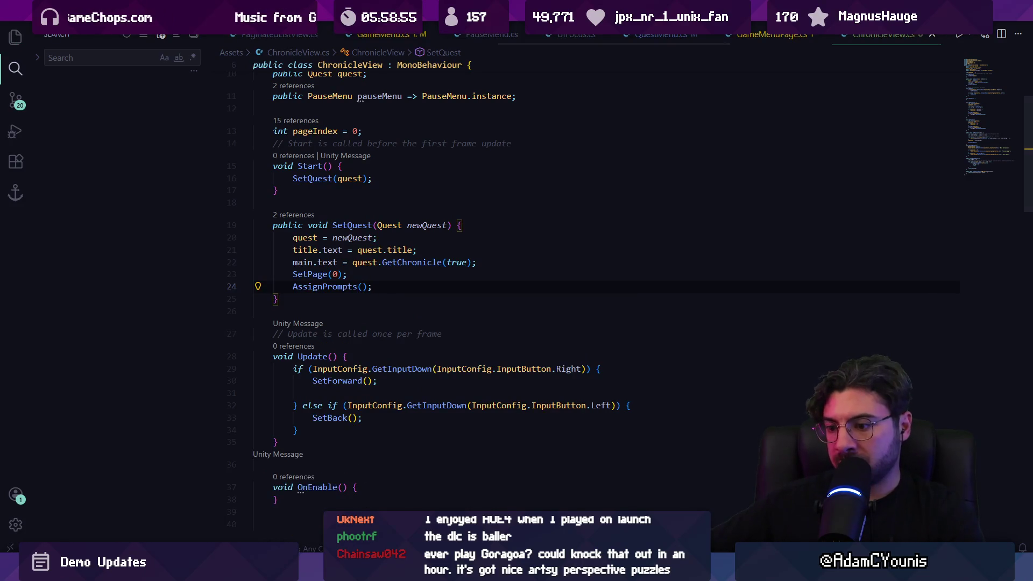
key("alt+Tab")
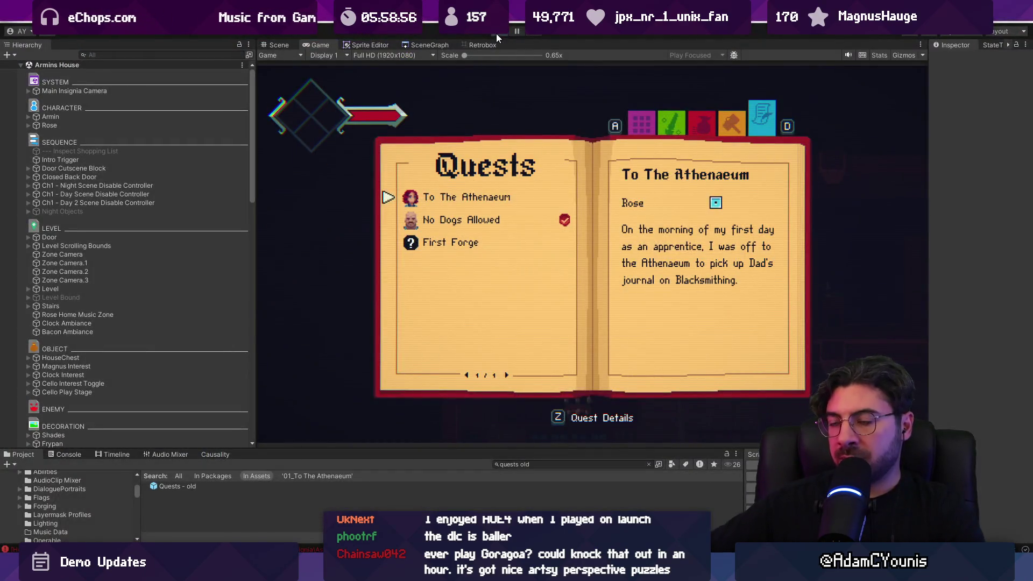
left_click(496, 34)
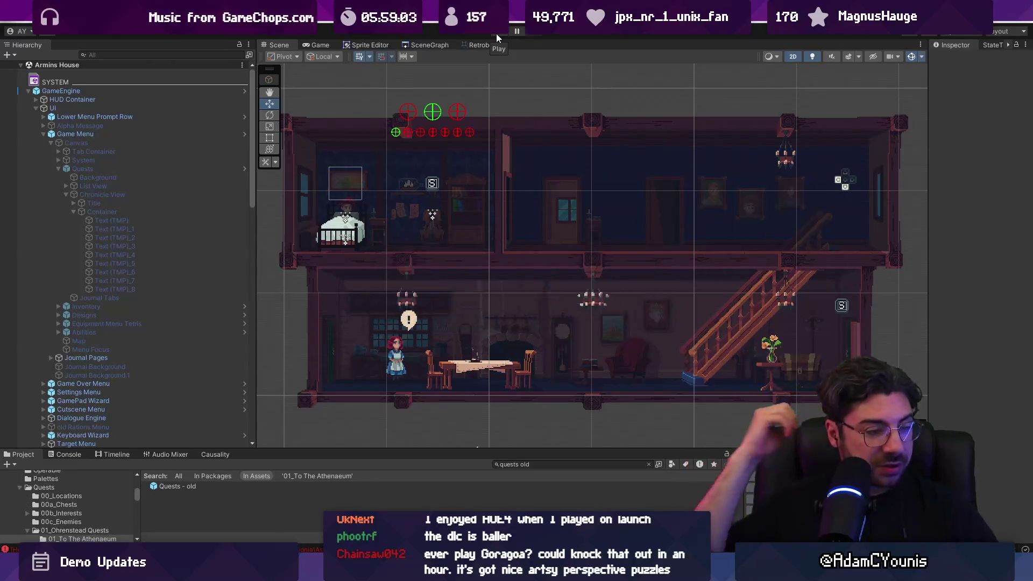
Playtest the journal: flip No Dogs Allowed pages, then open To The Athenaeum
left_click(495, 33)
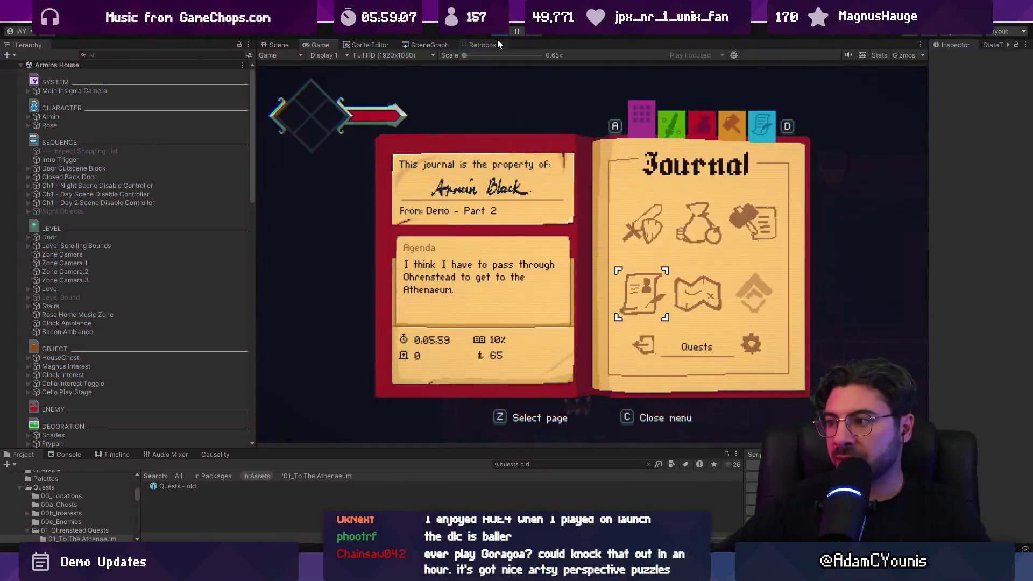
key("z")
key("Down")
key("z")
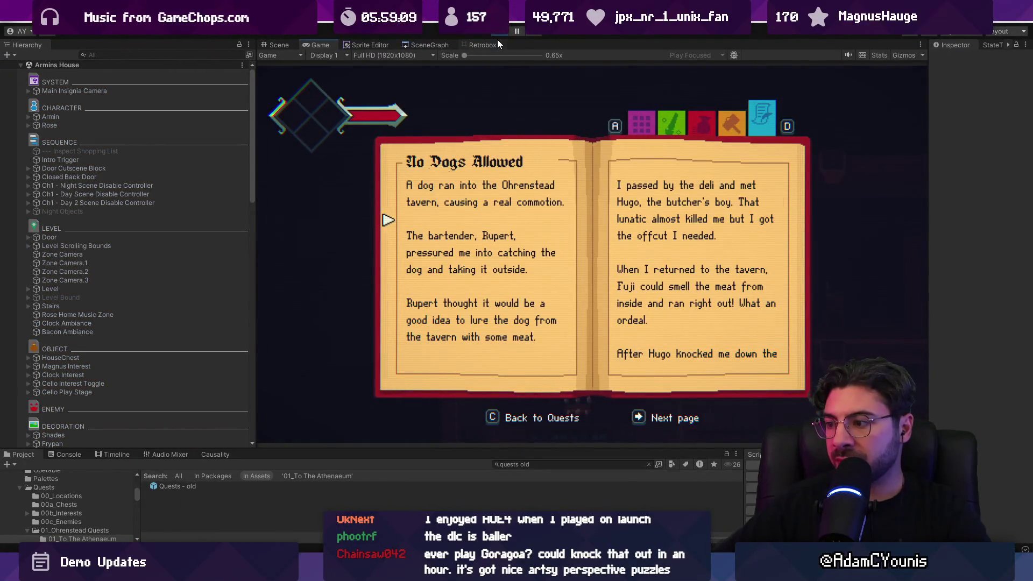
key("Right")
key("c")
key("Up")
key("z")
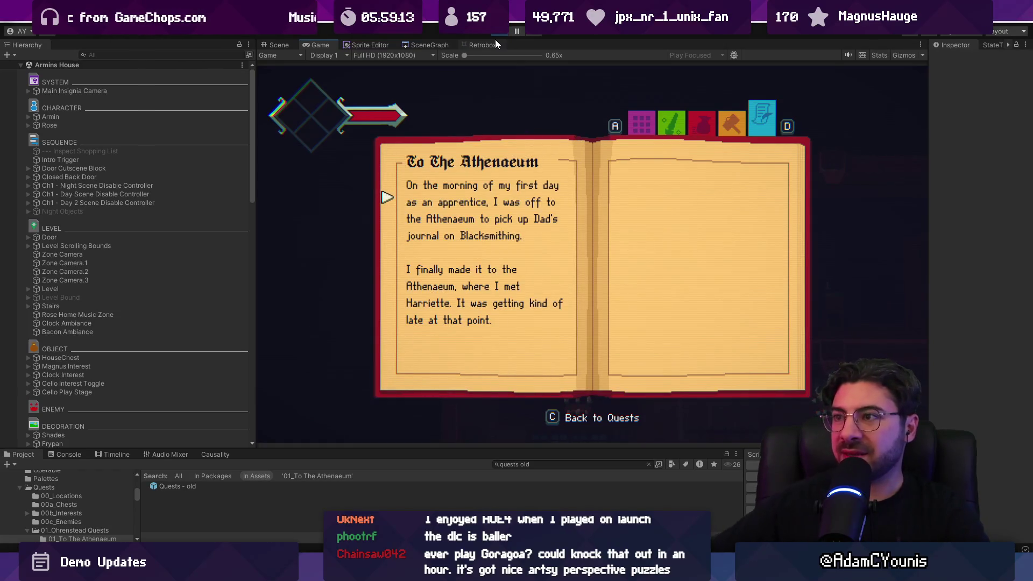
Delete the AssignPrompts() call line from SetQuest
key("alt+Tab")
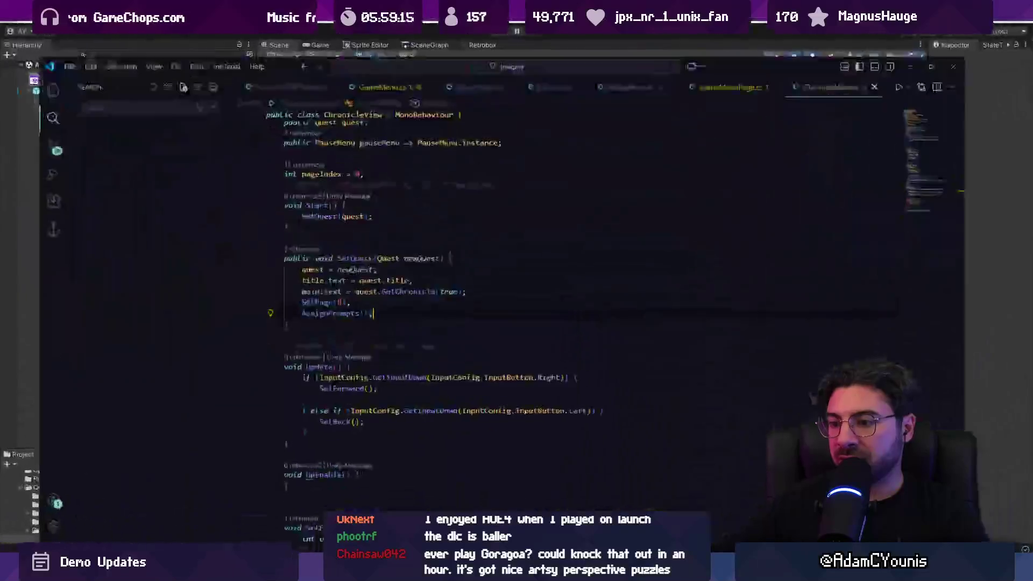
triple_click(378, 285)
key("BackSpace")
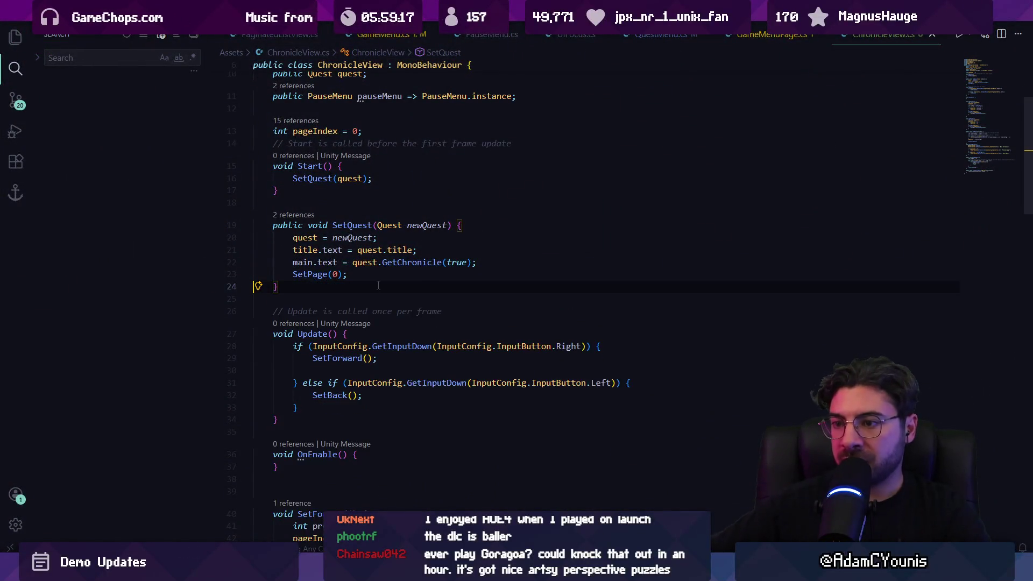
Tidy the lines around pageIndex = renderedPage in SetPage
left_click(315, 275, "ctrl")
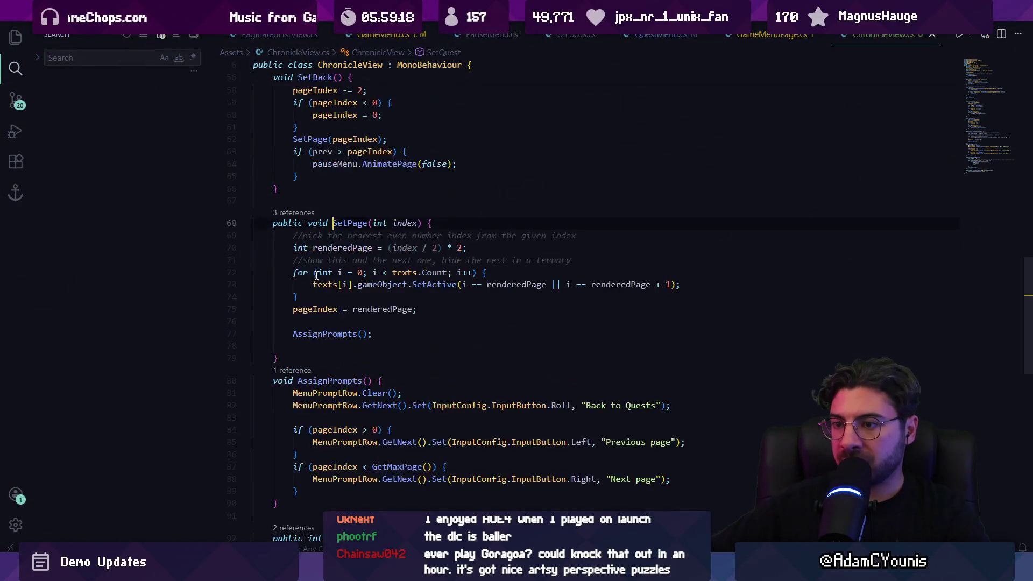
double_click(376, 309)
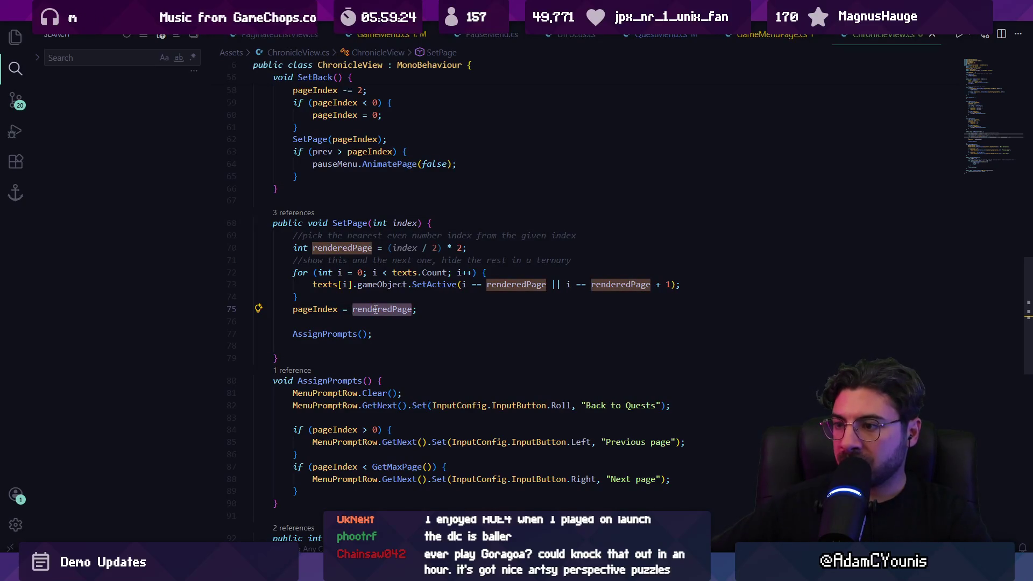
key("End")
key("alt+Down")
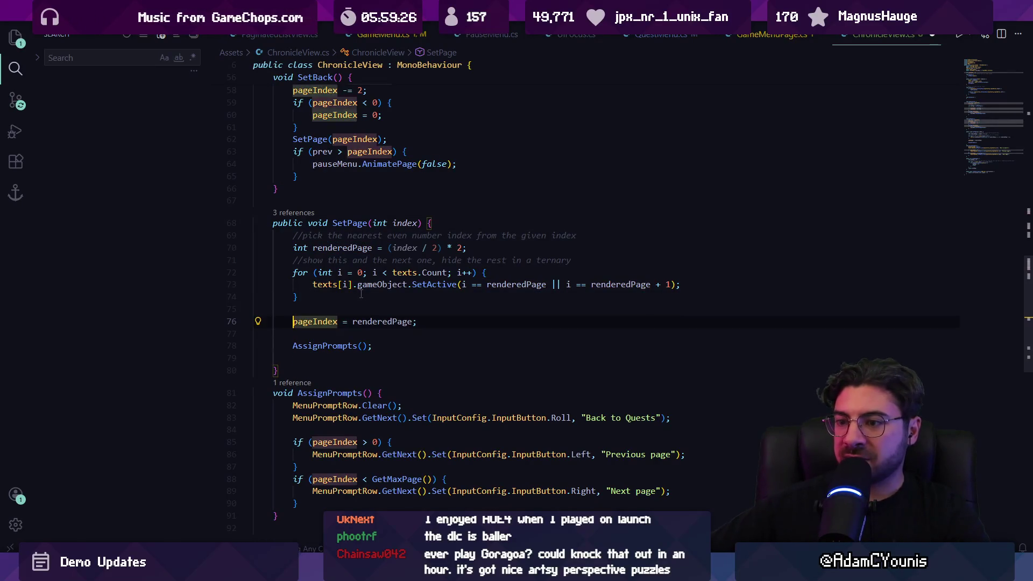
Add a Debug.Log of "Assigning prompts for page " + pageIndex atop AssignPrompts and save
left_click(317, 332, "ctrl")
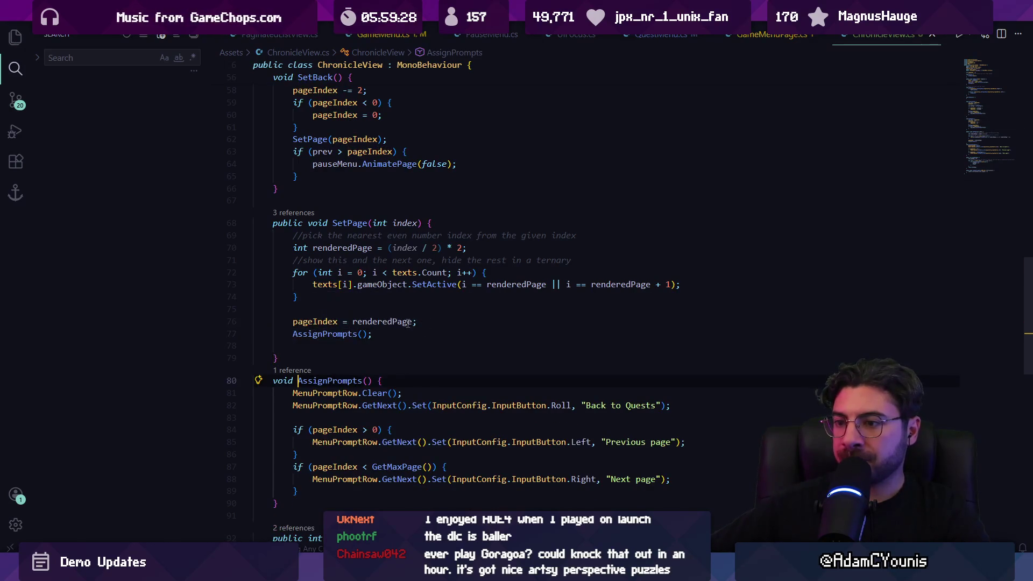
key("Up")
key("Return")
type("Debug.Lo")
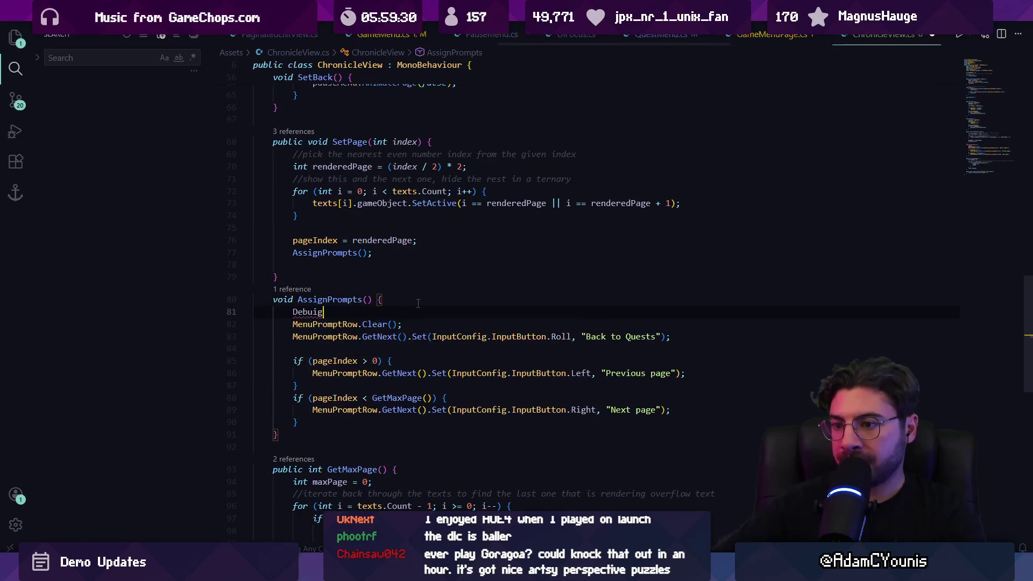
type("g")
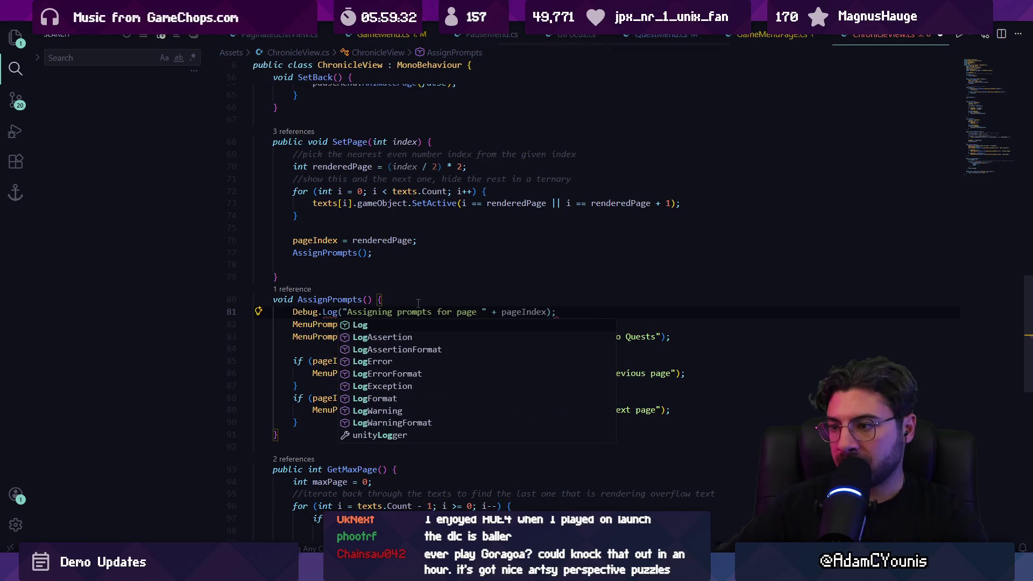
key("Tab")
key("ctrl+s")
key("alt+Tab")
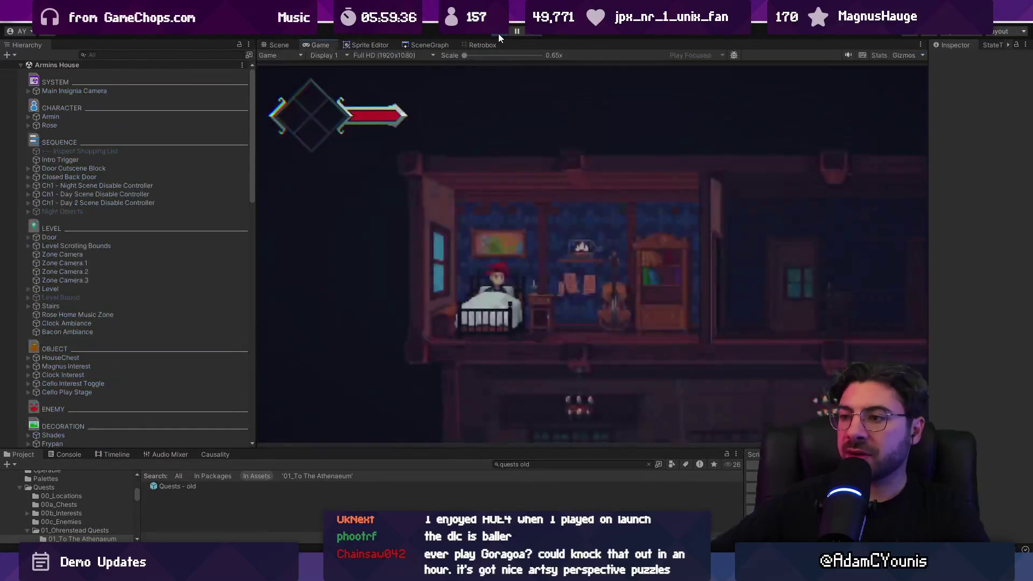
Open To The Athenaeum, confirm "Assigning prompts for page 0" in the Console, and jump to its code line
key("Up")
key("z")
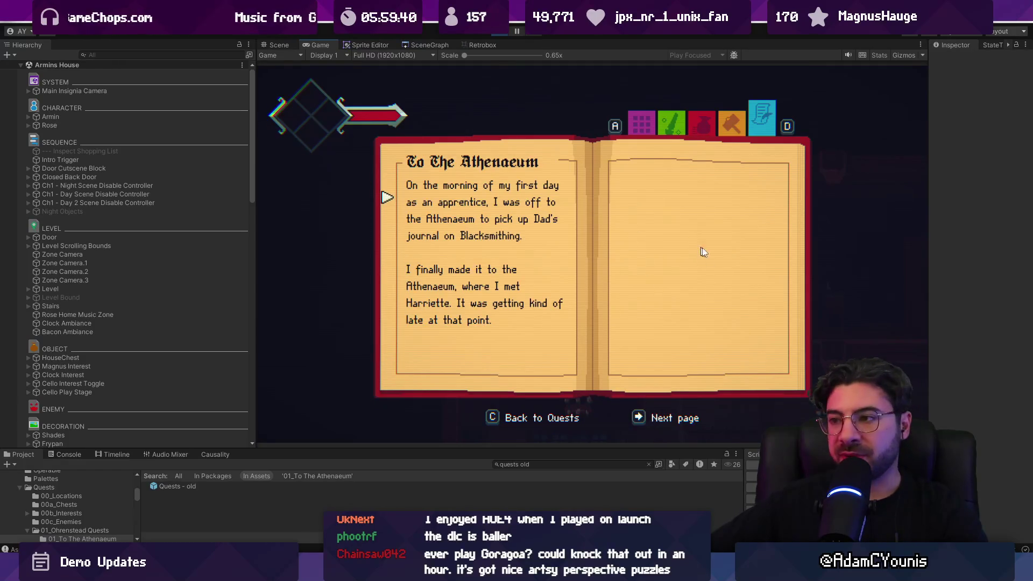
left_click(68, 455)
double_click(157, 482)
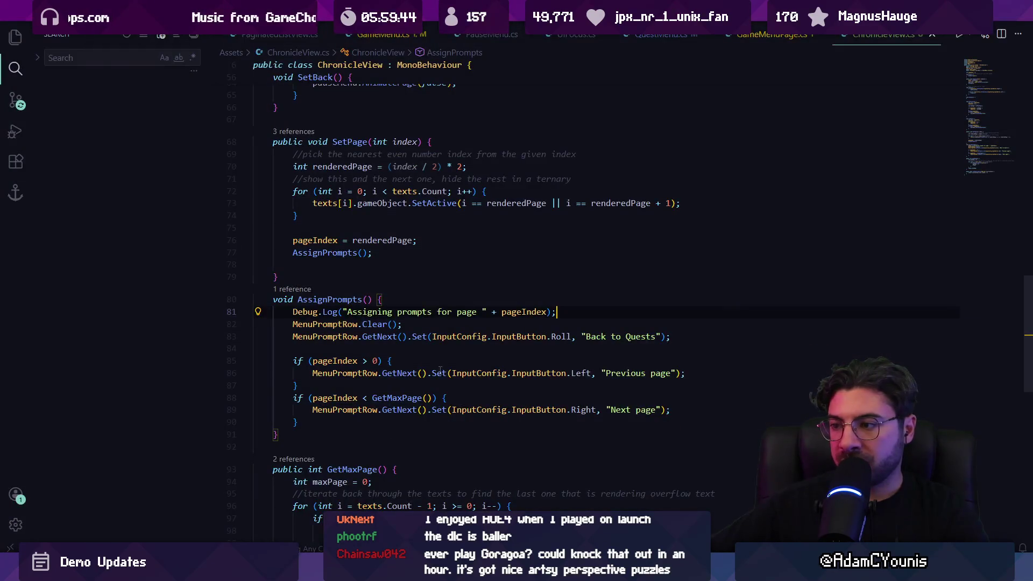
Try adding a pageIndex clause to the Next page condition on line 88, then revert it
left_click(374, 361)
double_click(416, 373)
left_click_drag(416, 372, 650, 372)
left_click(318, 397)
left_click(370, 397)
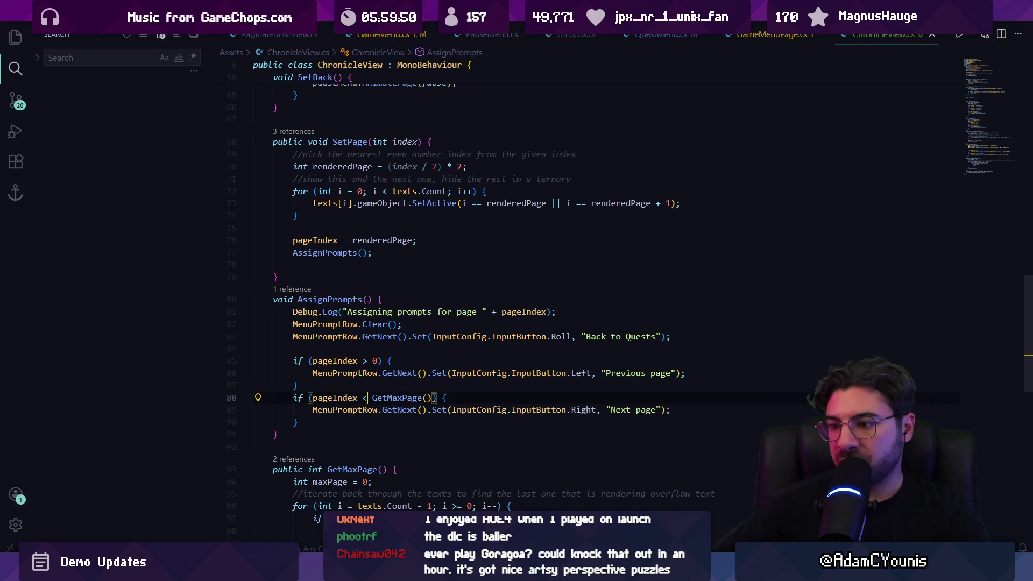
left_click_drag(367, 397, 423, 398)
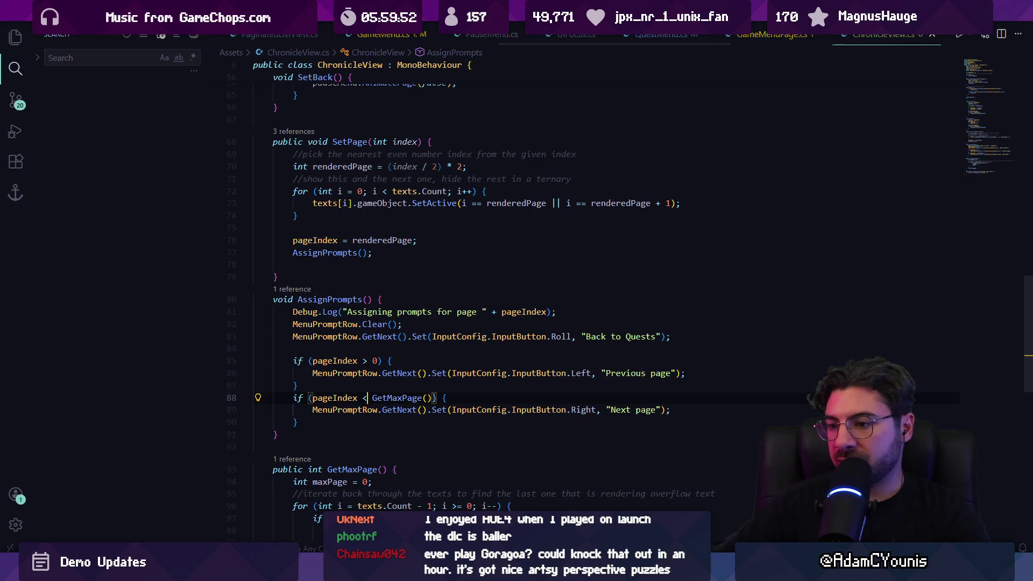
left_click(435, 398)
type(") ")
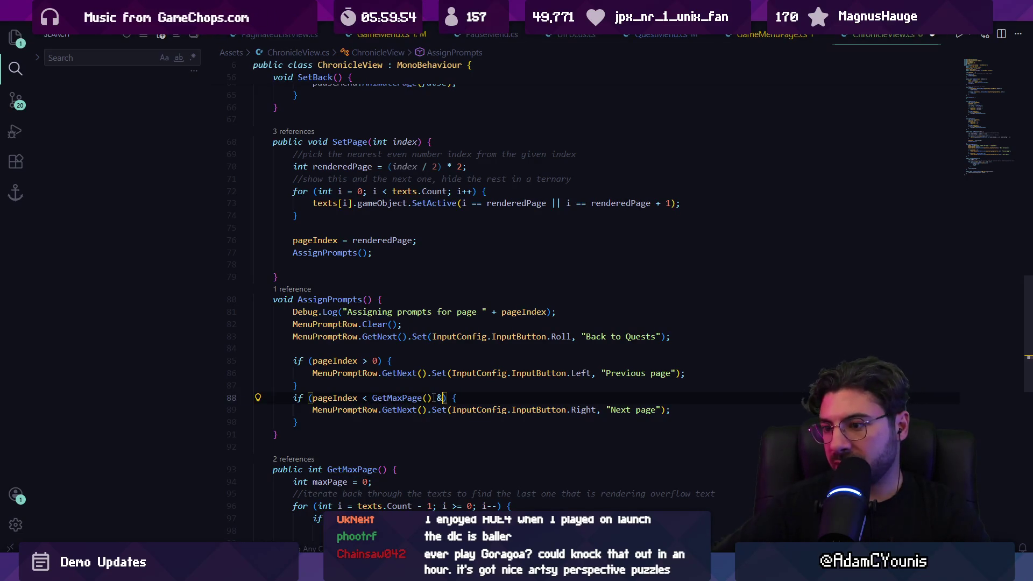
type("&& ")
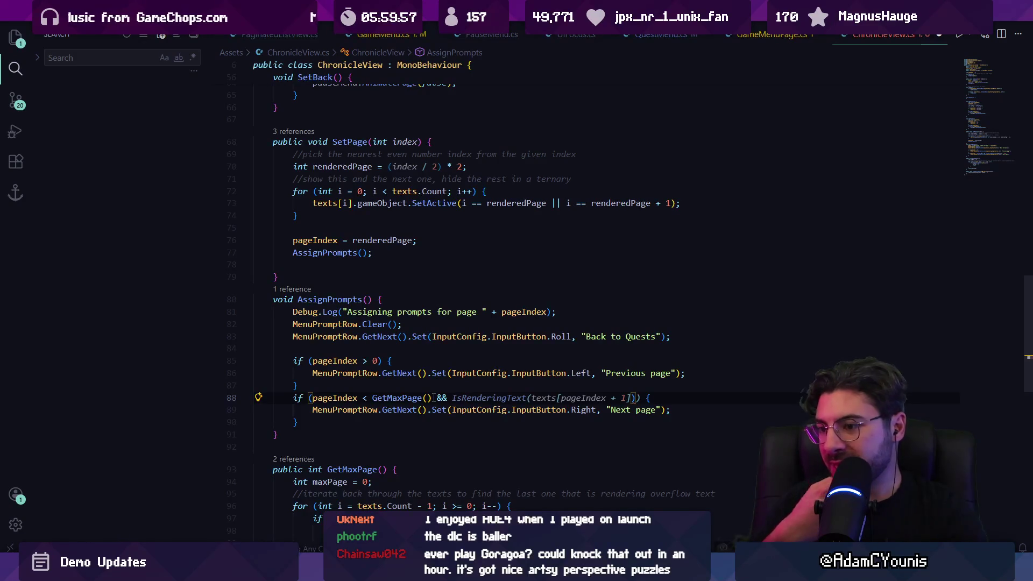
type("pageIndfe")
key("Left")
key("ctrl+Delete")
key("ctrl+BackSpace")
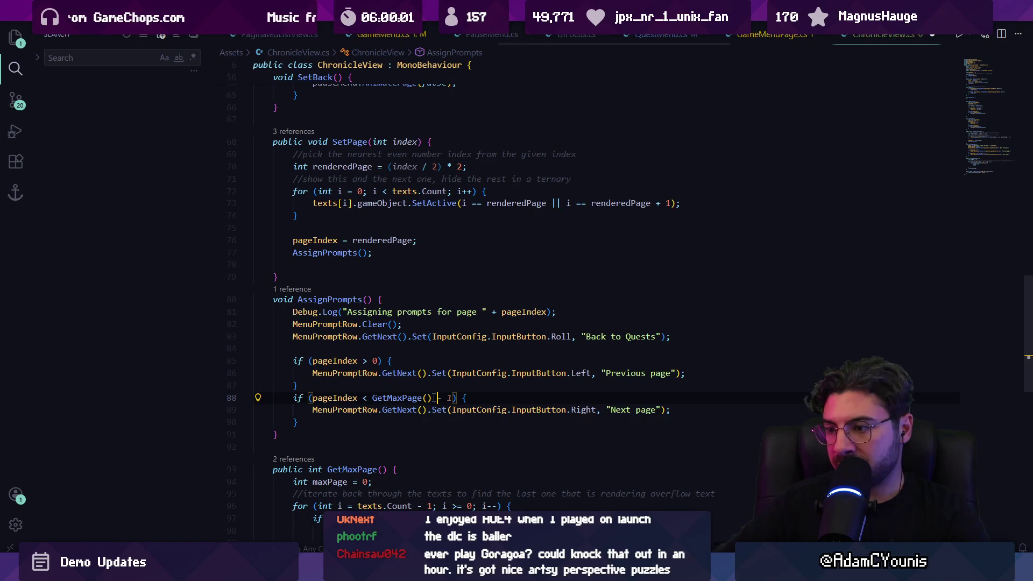
left_click(402, 397, "ctrl")
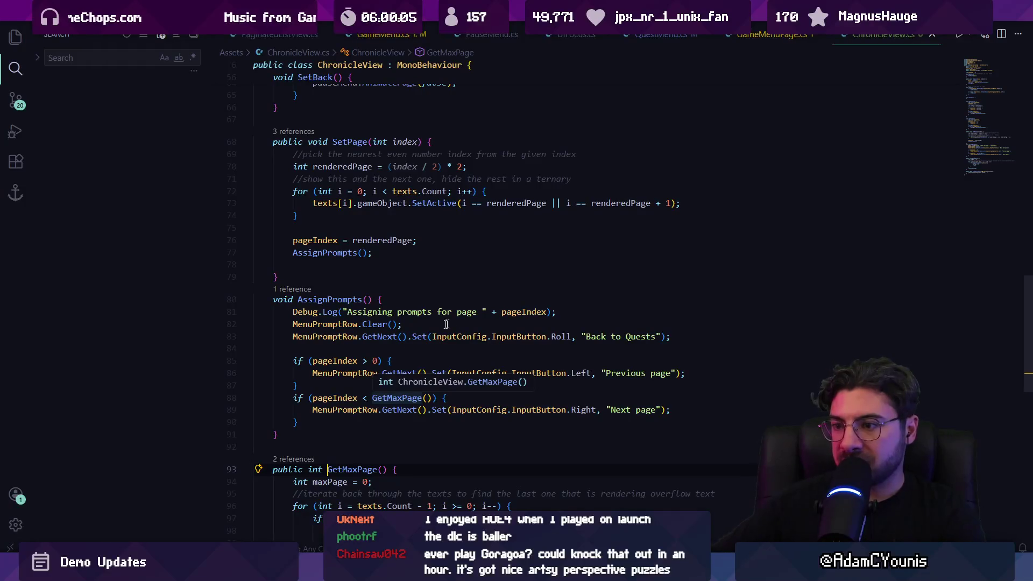
Append " of " + GetMaxPage() to the AssignPrompts log and save
left_click(547, 311)
type("+")
key("Tab")
key("Tab")
key("ctrl+s")
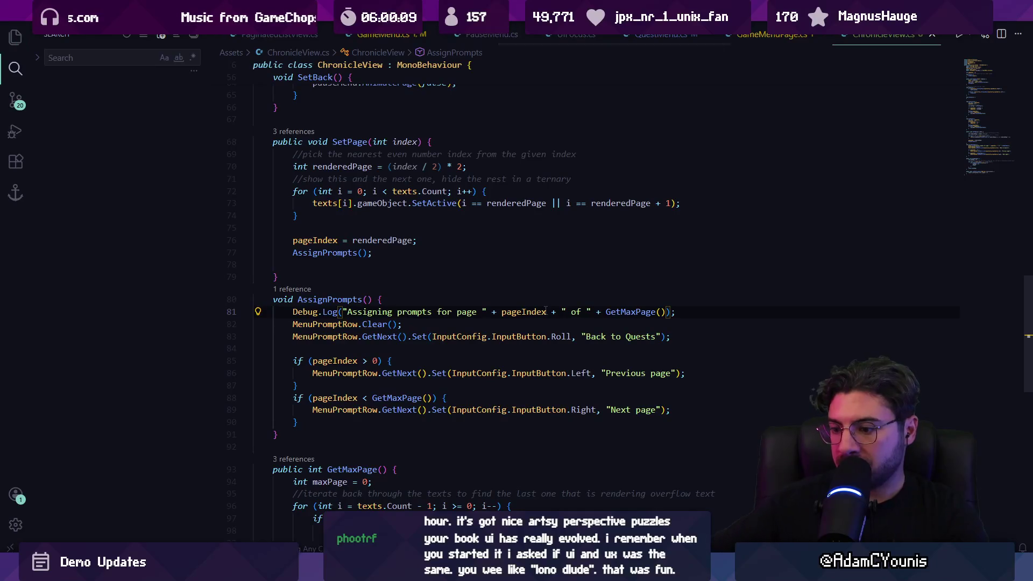
key("alt+Tab")
Turn No Dogs Allowed pages forward and back in Unity, then stop the game
key("c")
key("Down")
key("Return")
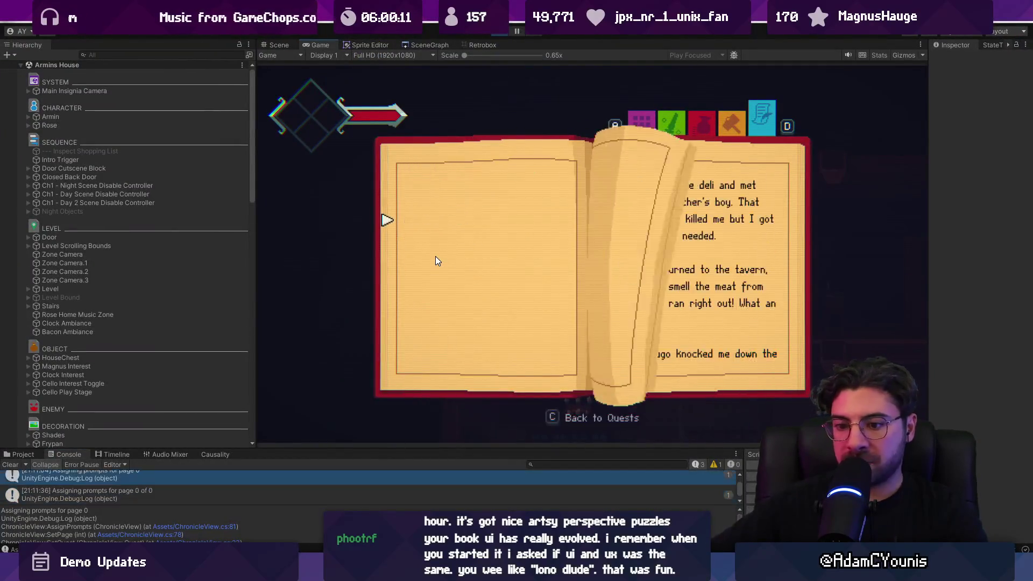
key("Right")
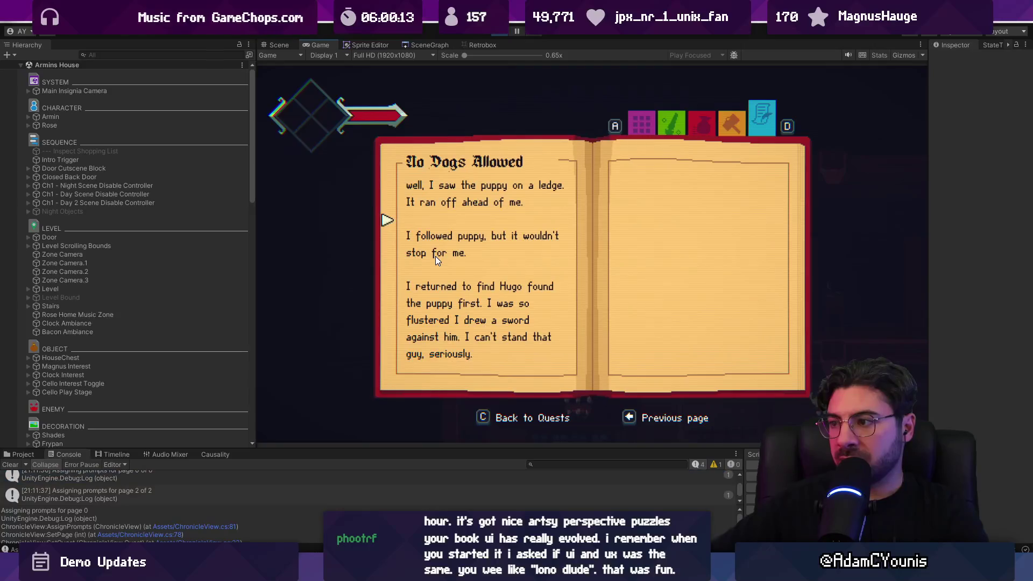
key("Left")
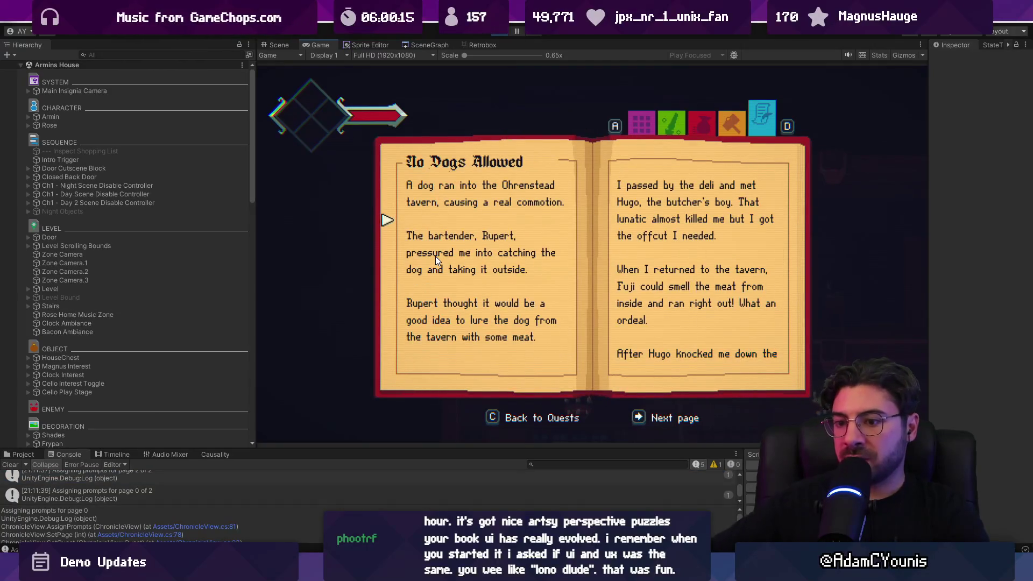
key("ctrl+p")
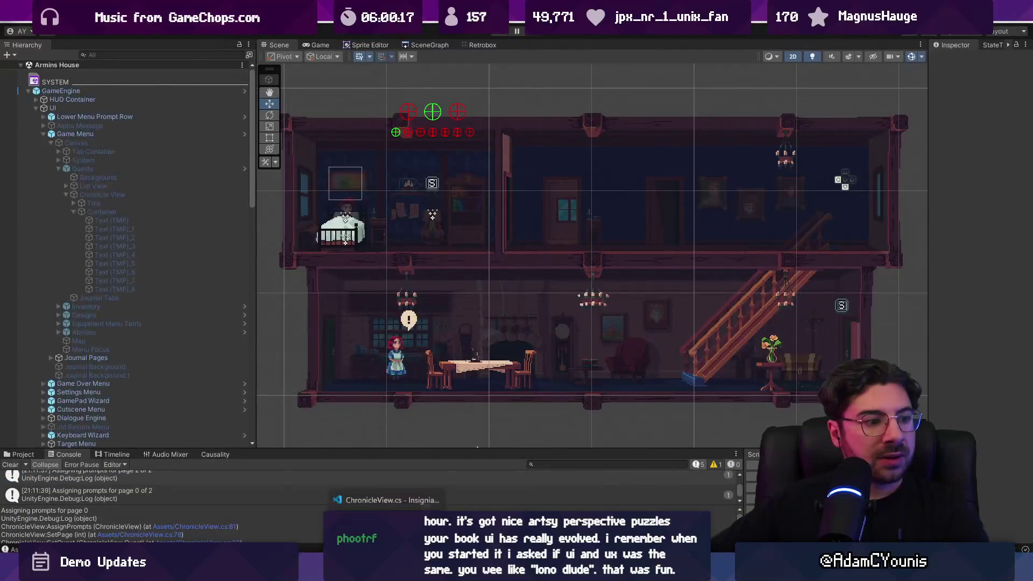
Read the GetMaxPage definition on line 93 and the IsRenderingText method it uses
key("alt+Tab")
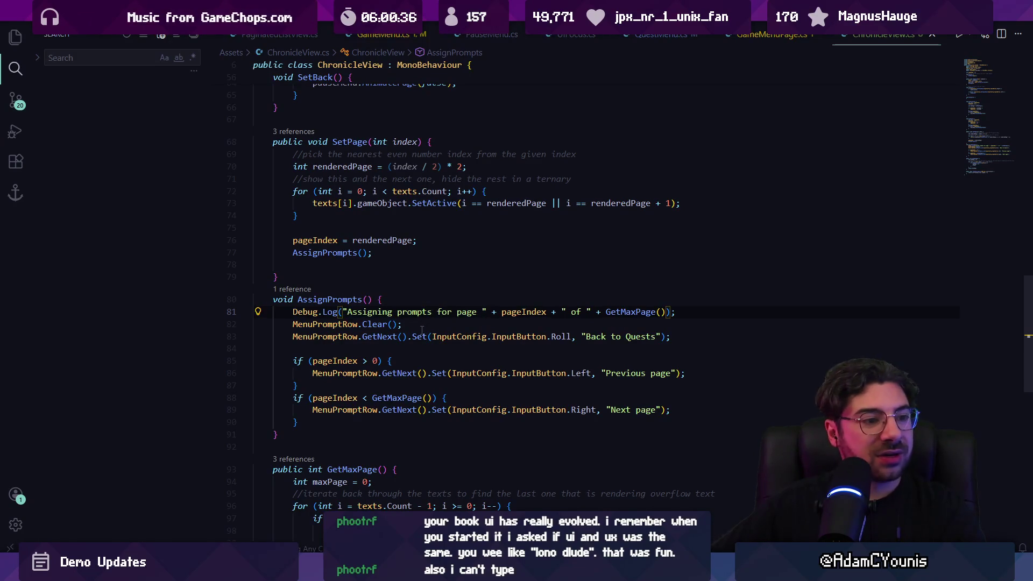
left_click(327, 469)
scroll(397, 367, "down", 2)
scroll(397, 368, "down", 2)
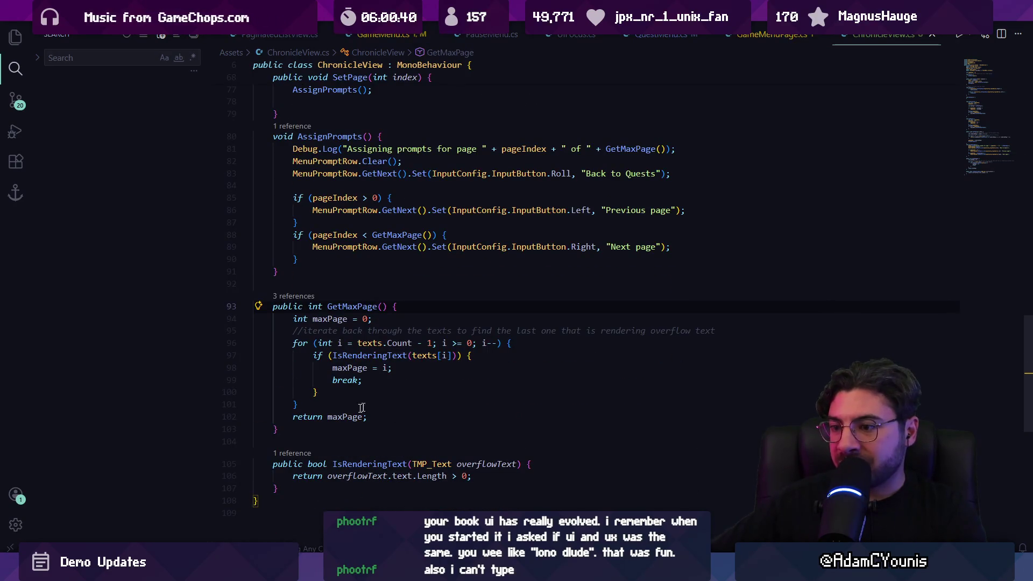
left_click(347, 355)
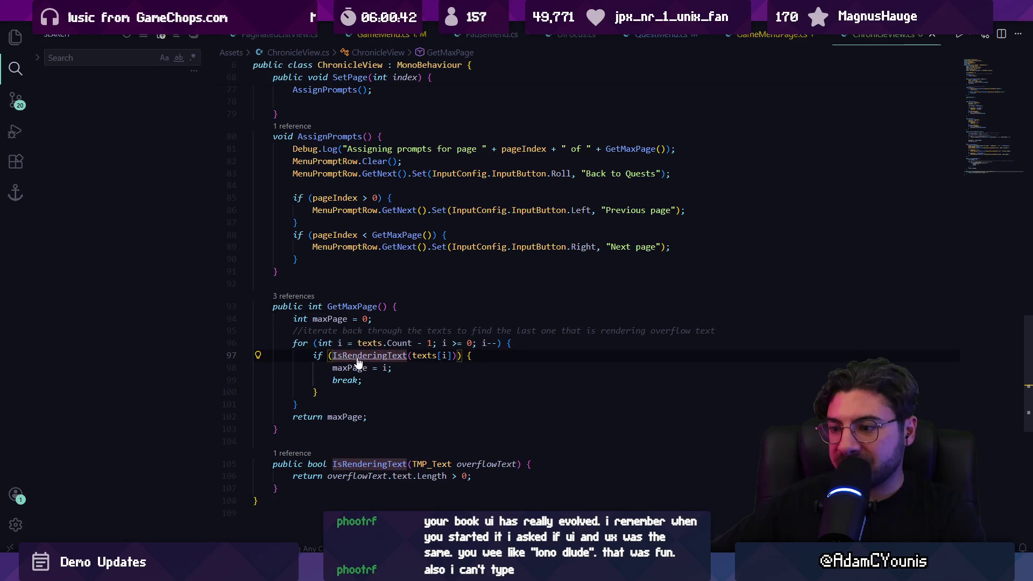
scroll(364, 359, "down", 2)
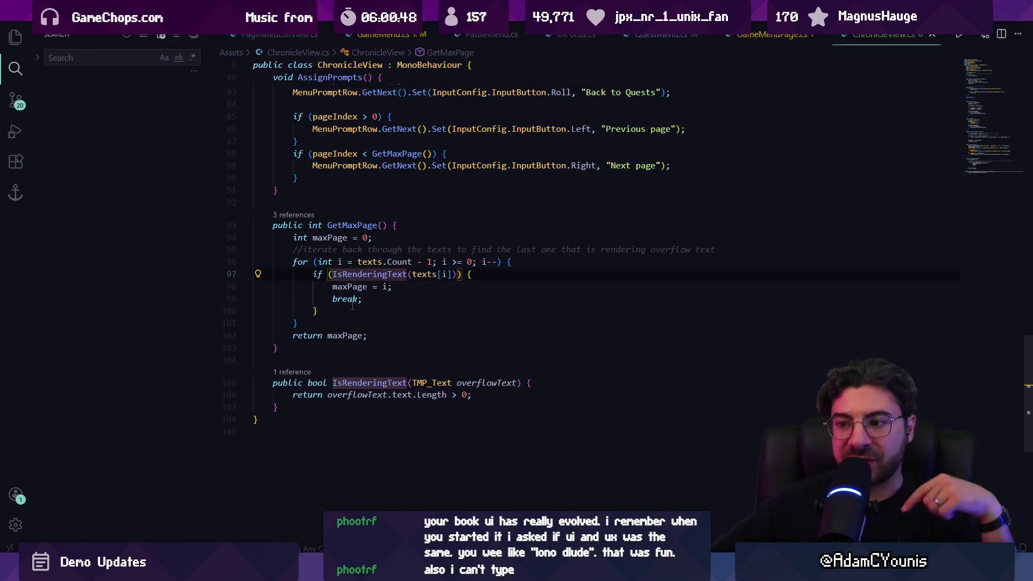
scroll(350, 306, "up", 2)
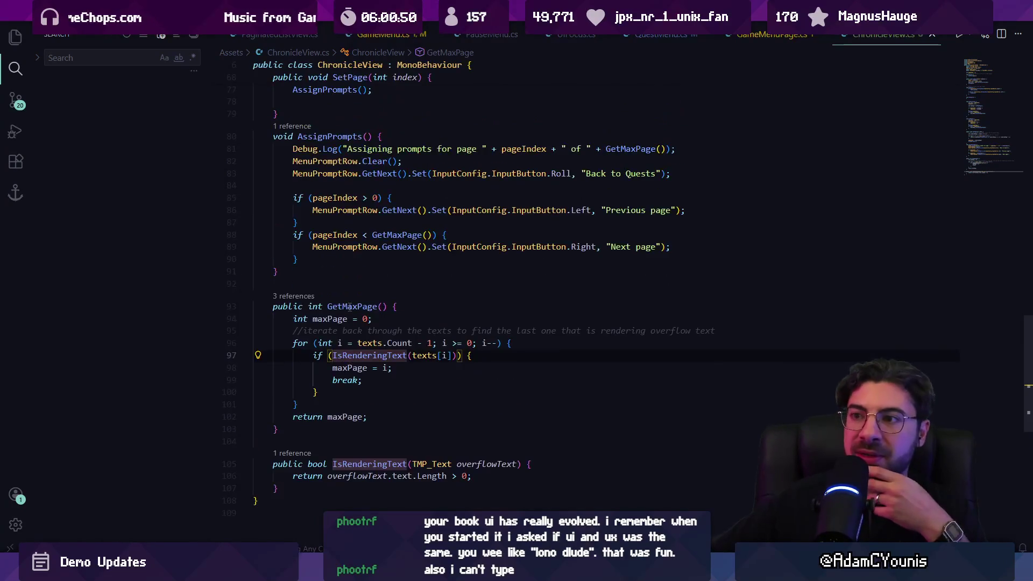